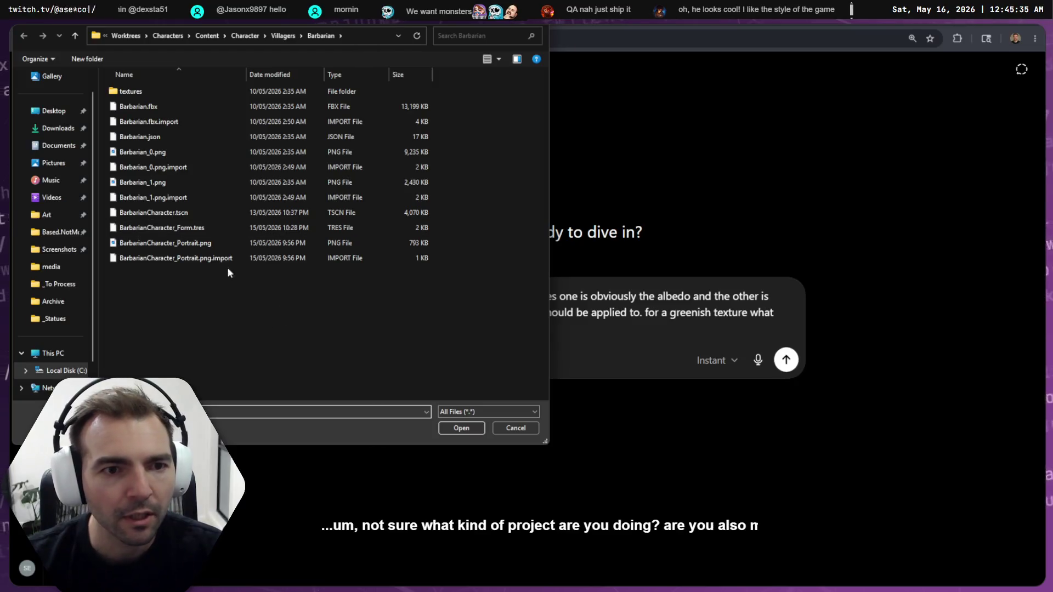
# Preview Barbarian_1.png in Godot's FileSystem and confirm the texture shows green
pyautogui.click(186, 182)
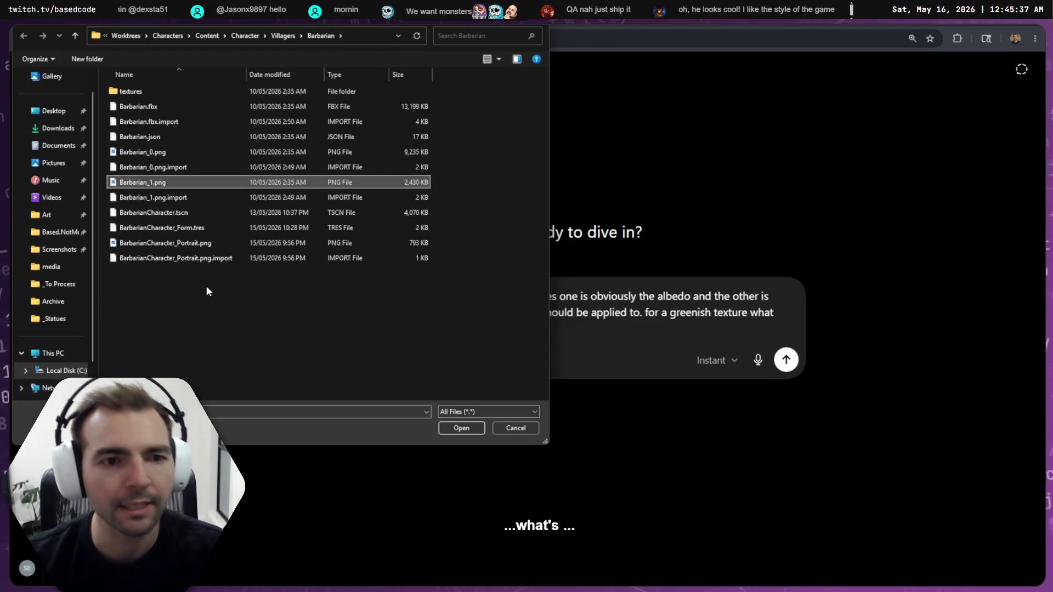
pyautogui.hotkey('alt', 'Tab')
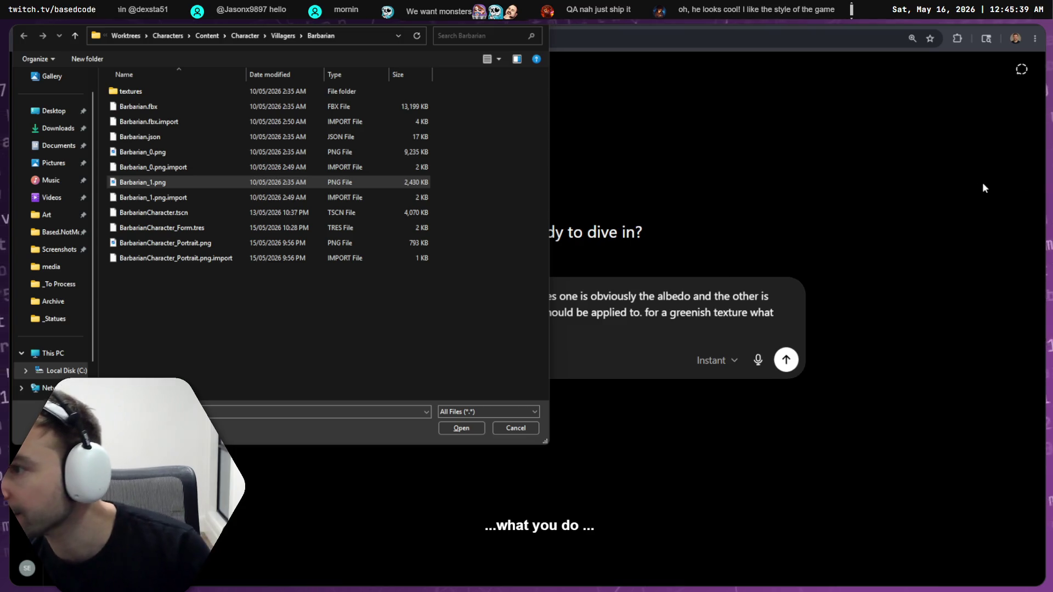
pyautogui.hotkey('alt', 'Tab')
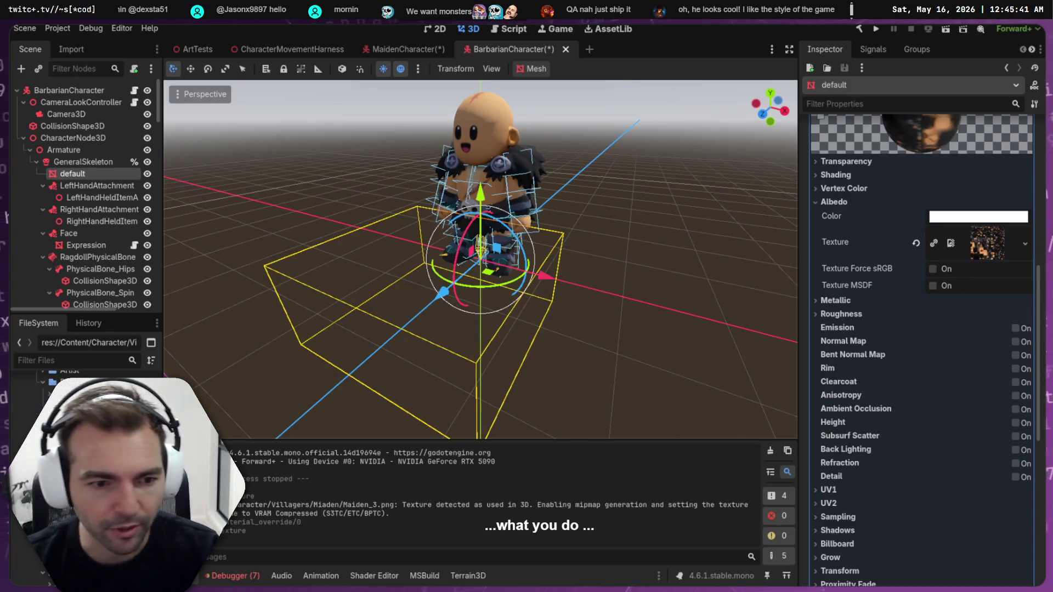
pyautogui.hotkey('alt', 'Tab')
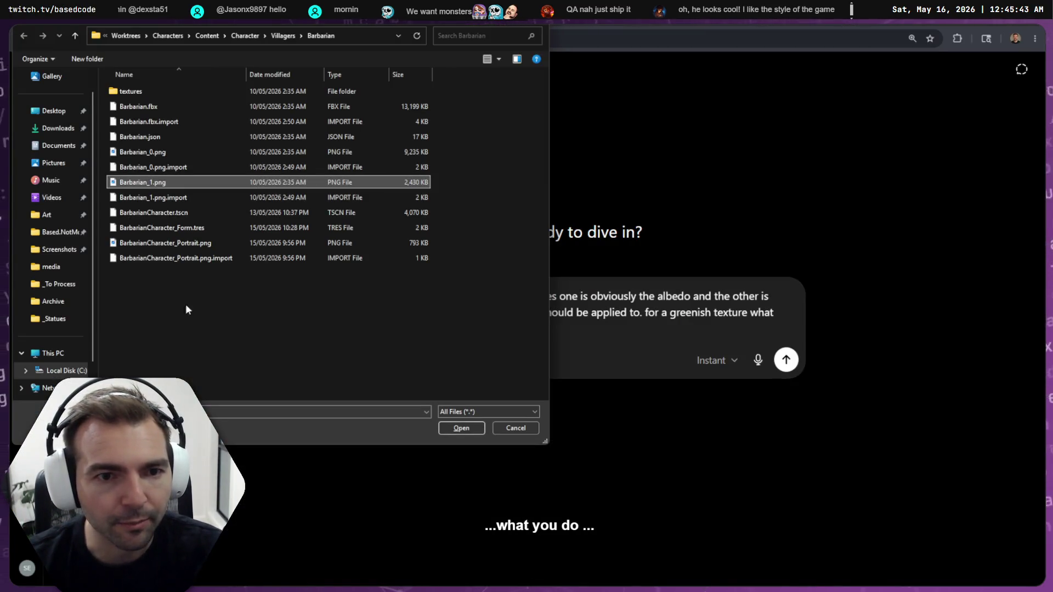
pyautogui.hotkey('alt', 'Tab')
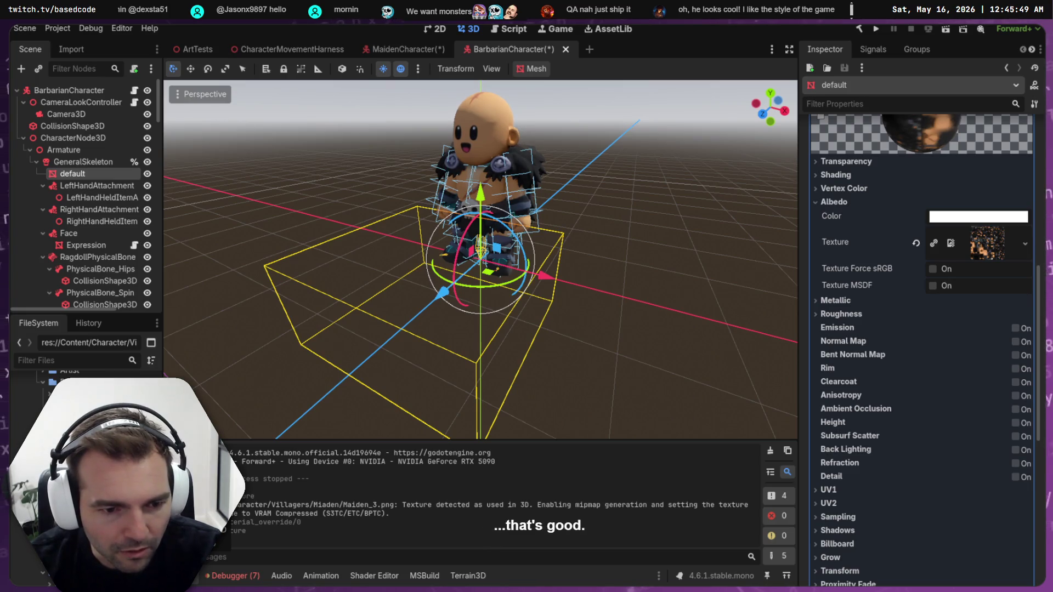
pyautogui.hotkey('alt', 'Tab')
pyautogui.hotkey('alt', 'Tab')
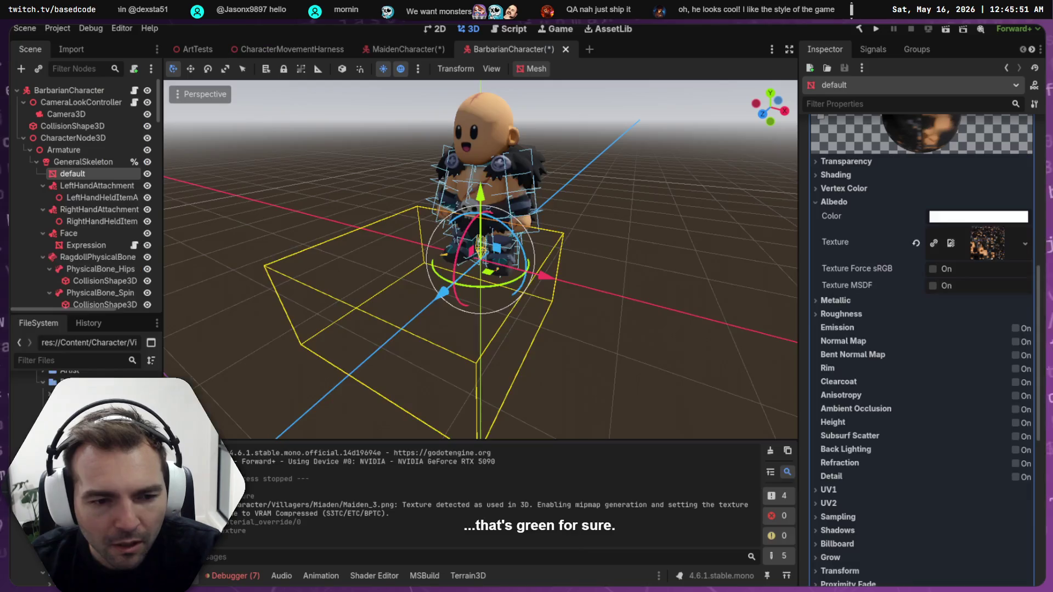
pyautogui.click(986, 242)
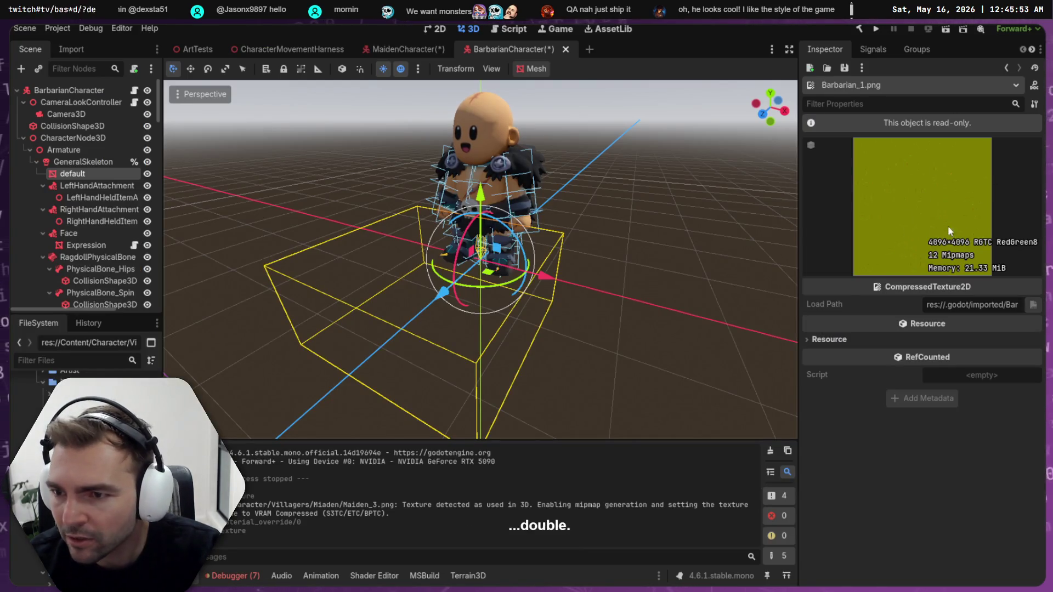
pyautogui.hotkey('alt', 'Tab')
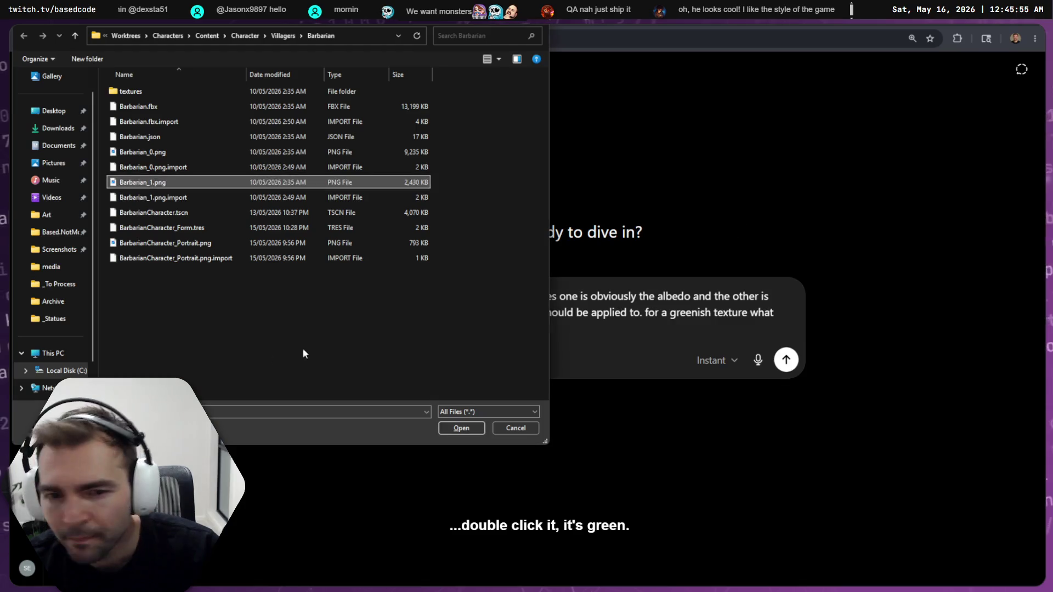
pyautogui.hotkey('alt', 'Tab')
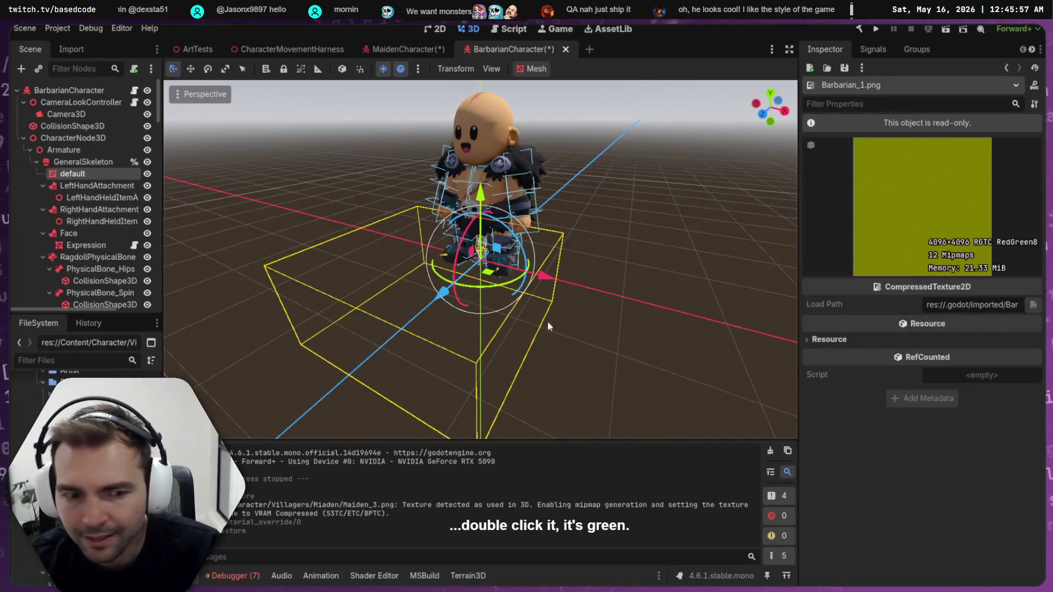
# Paste the texture's folder path into the Open dialog and attach Barbarian_1.png to the ChatGPT question
pyautogui.rightClick(96, 384)
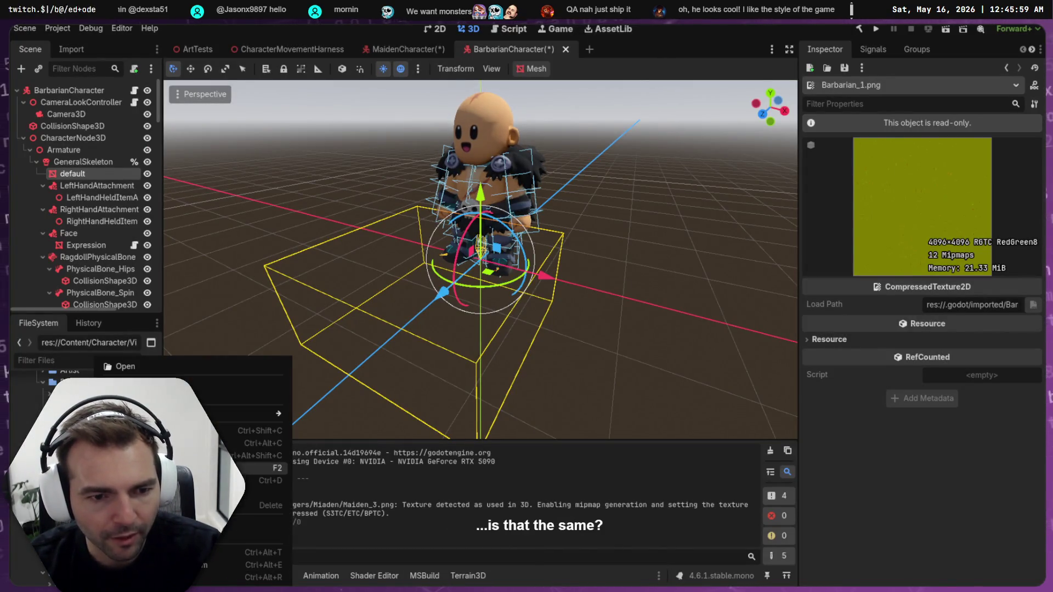
pyautogui.hotkey('alt', 'Tab')
pyautogui.click(366, 37)
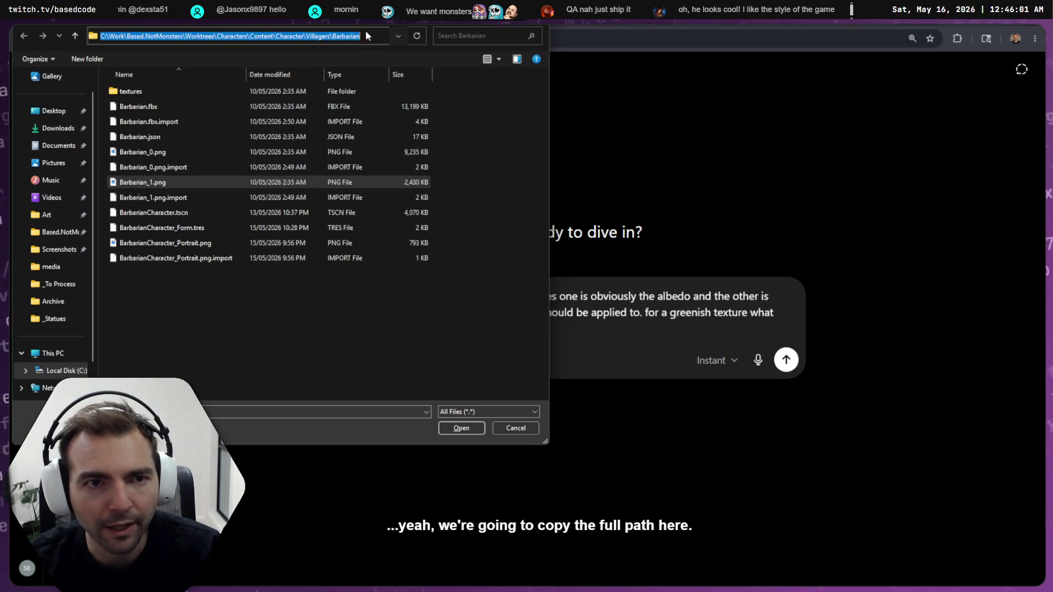
pyautogui.hotkey('ctrl', 'v')
pyautogui.press('Return')
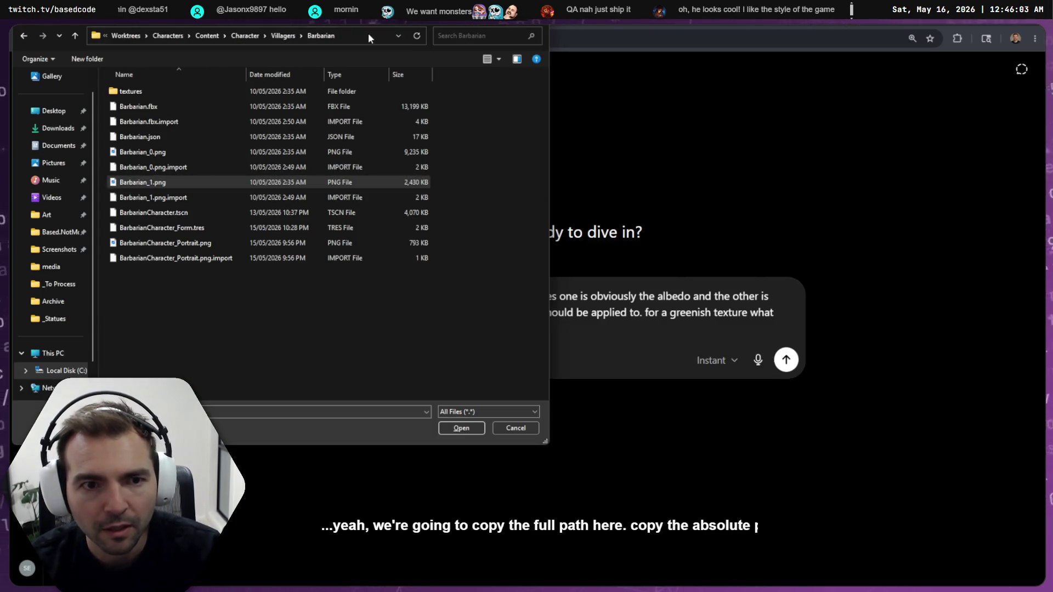
pyautogui.doubleClick(149, 182)
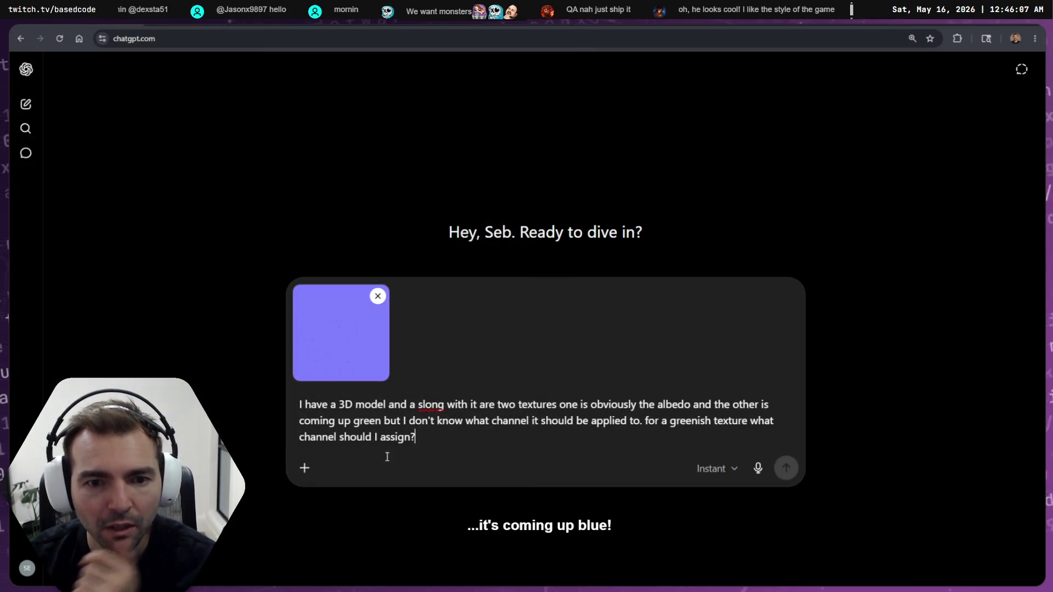
# View the attached texture, then dictate and send a note that it previews blue but shows green in Godot
pyautogui.click(348, 334)
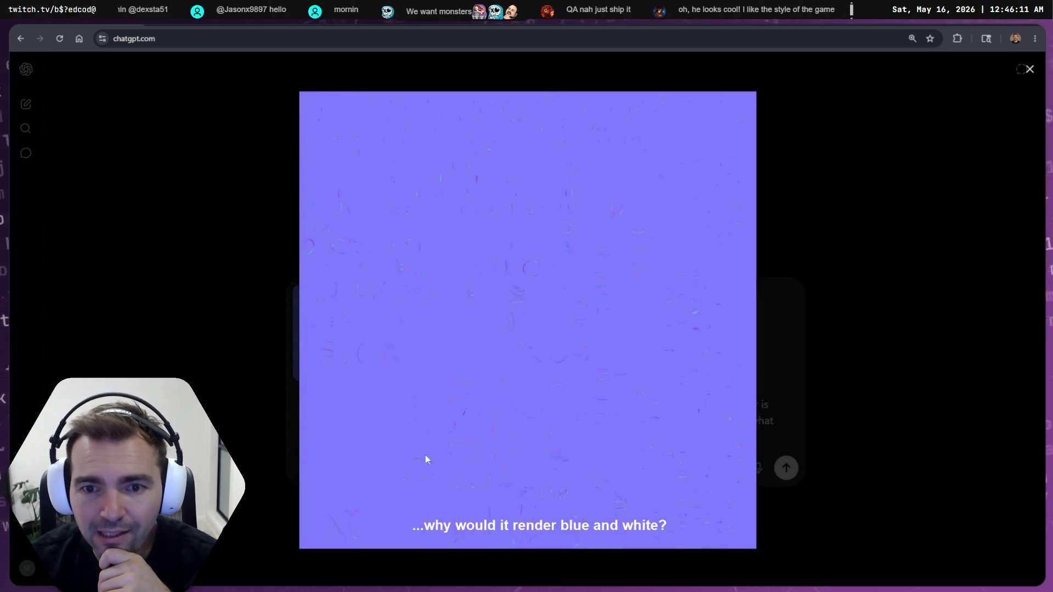
pyautogui.click(238, 300)
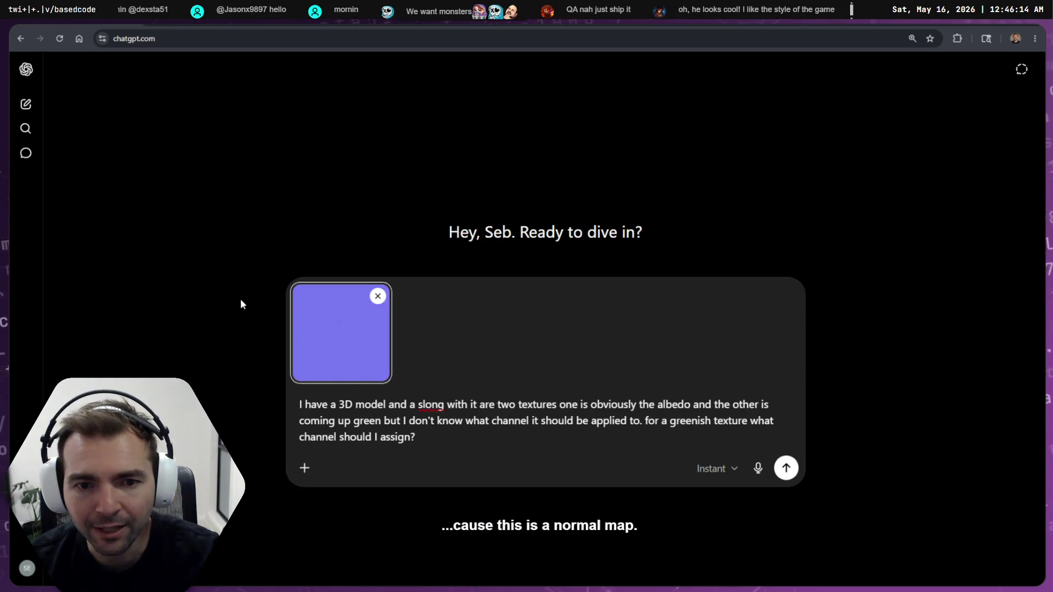
pyautogui.click(571, 445)
pyautogui.press('super+h')
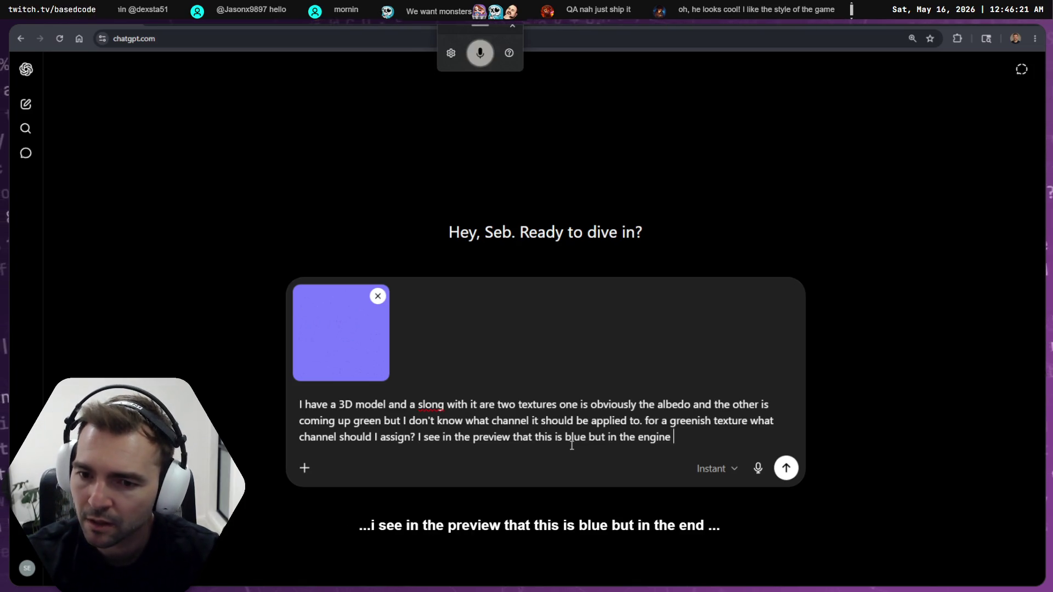
pyautogui.write('(Godot) this texture')
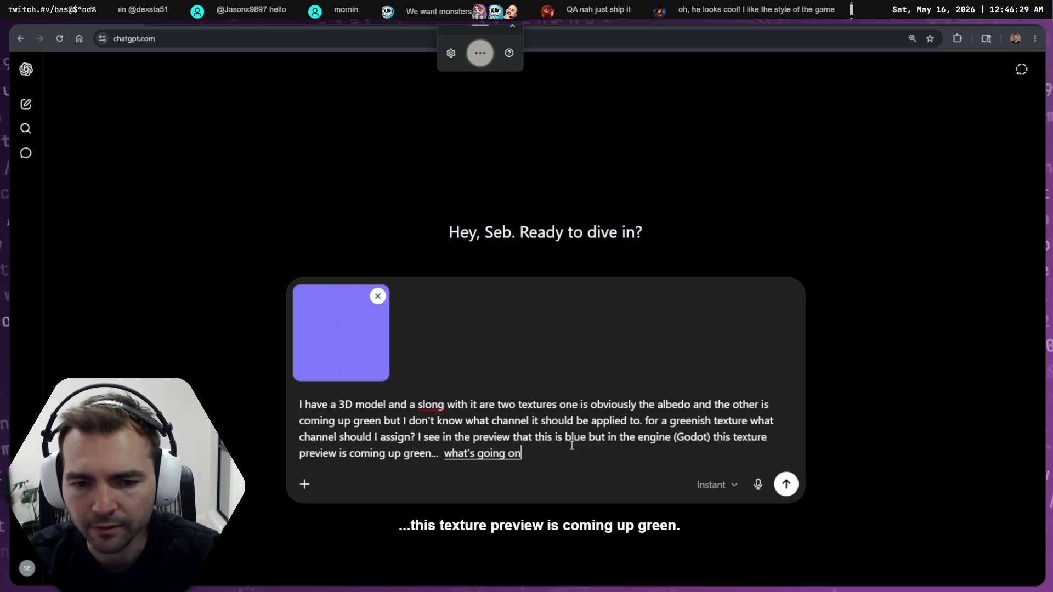
pyautogui.press('Return')
pyautogui.hotkey('alt', 'Tab')
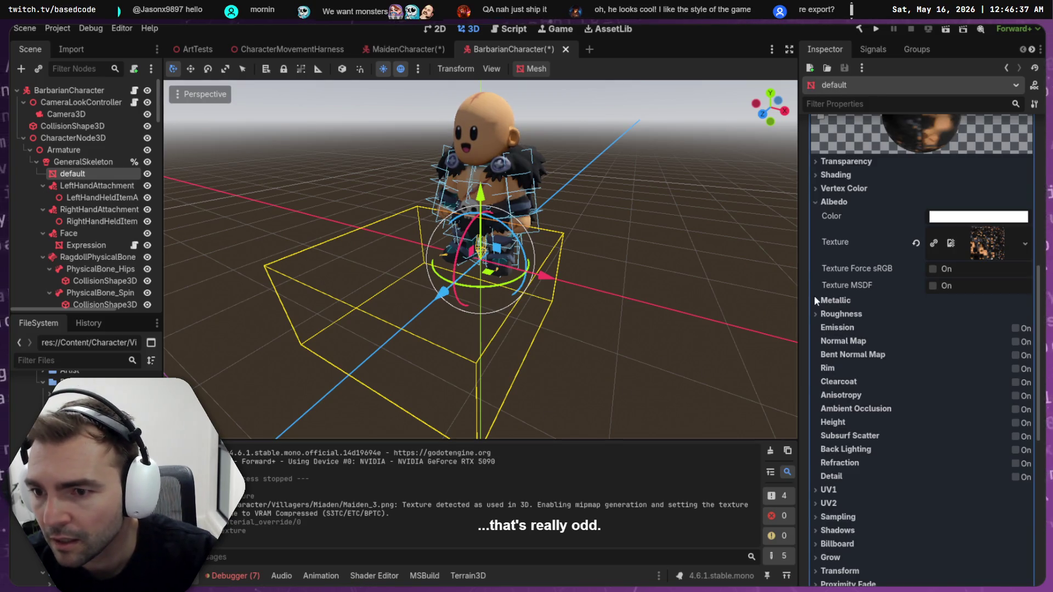
# Enable the Barbarian material's Normal Map and assign Barbarian_1.png as its texture
pyautogui.click(1014, 341)
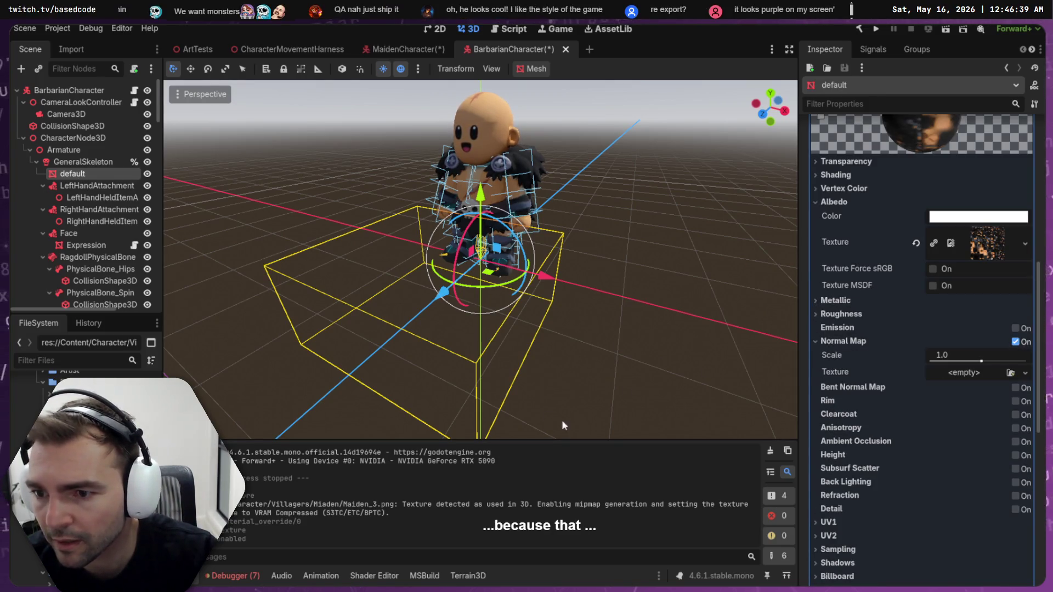
pyautogui.moveTo(954, 366); pyautogui.dragTo(968, 371)
pyautogui.scroll(6, 710, 293)
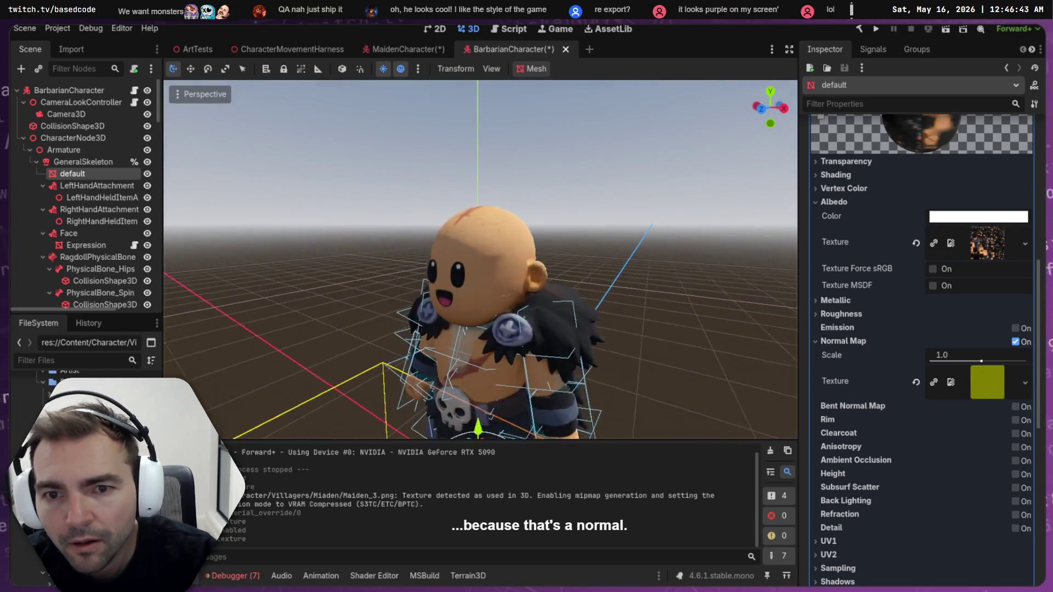
pyautogui.scroll(-2, 480, 258)
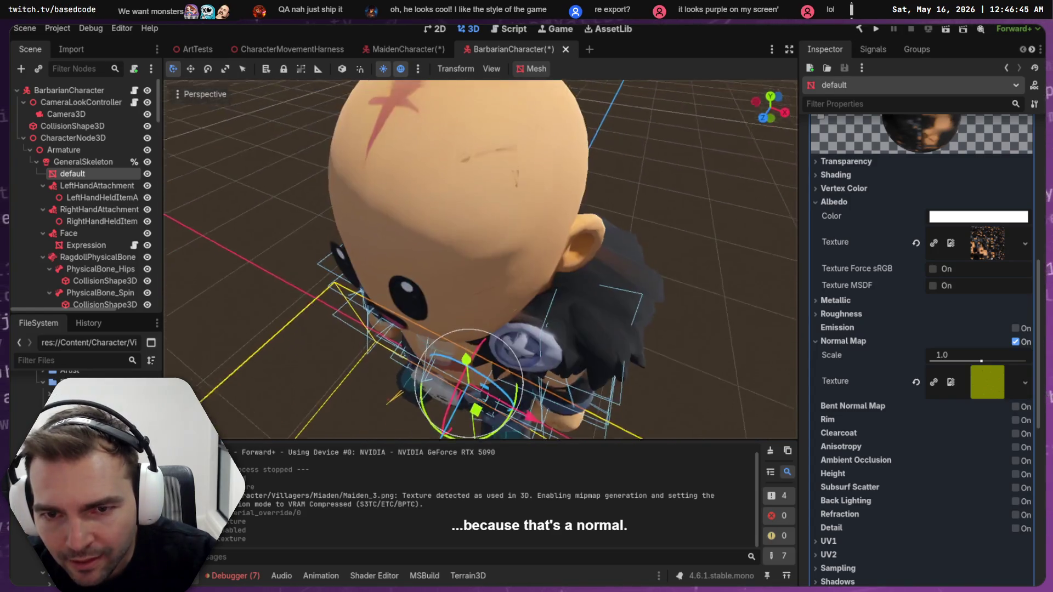
pyautogui.scroll(5, 480, 259)
pyautogui.scroll(-4, 288, 235)
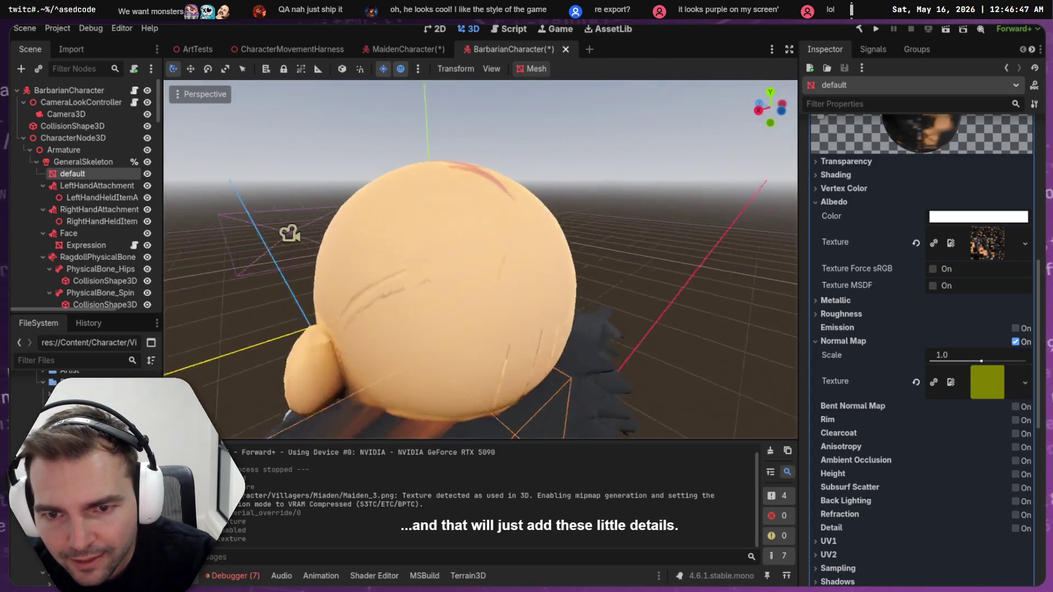
pyautogui.moveTo(481, 259); pyautogui.dragTo(548, 253)
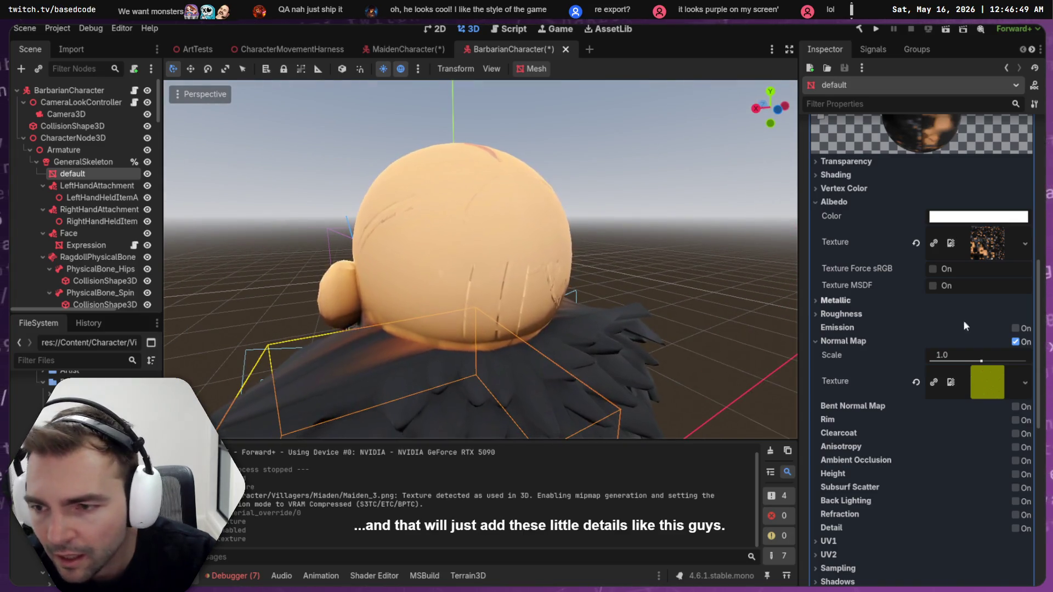
# Set the normal map scale to -0.26, save the Barbarian scene, and switch to MaidenCharacter
pyautogui.moveTo(981, 362); pyautogui.dragTo(951, 357)
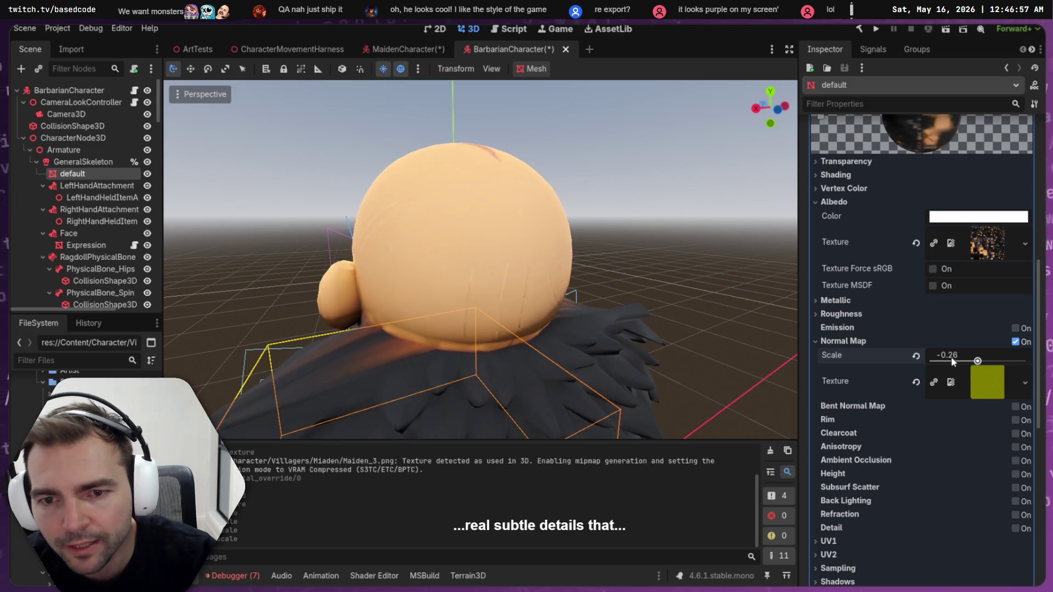
pyautogui.scroll(5, 480, 258)
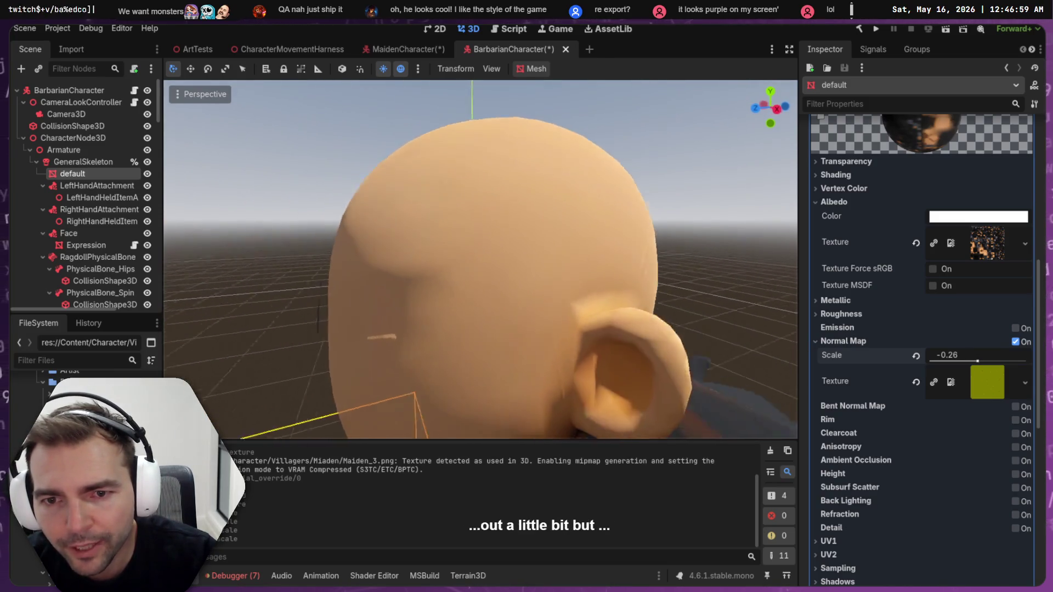
pyautogui.scroll(-5, 481, 258)
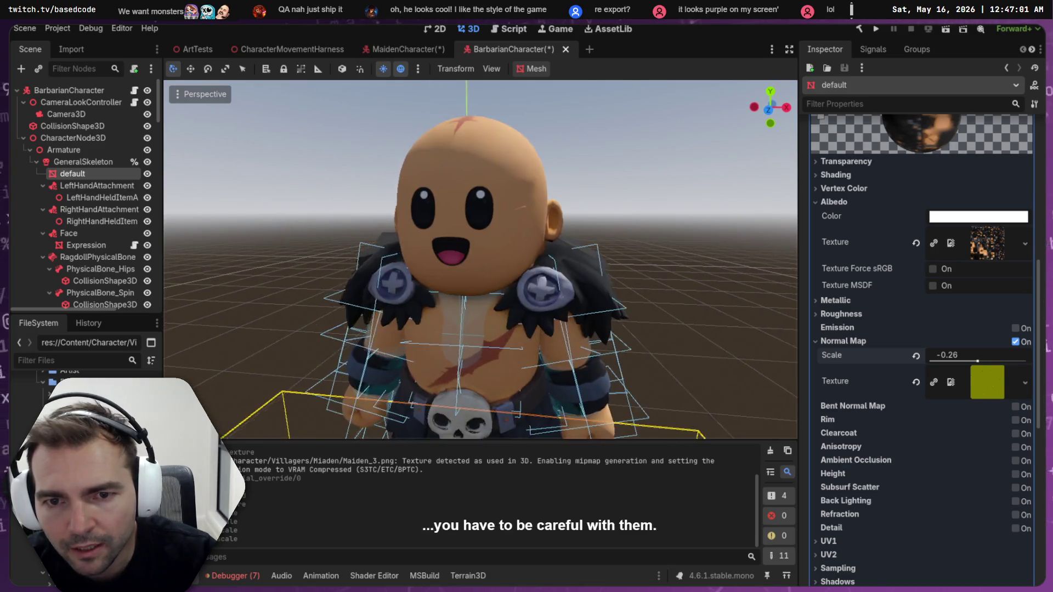
pyautogui.scroll(-2, 480, 257)
pyautogui.scroll(5, 480, 258)
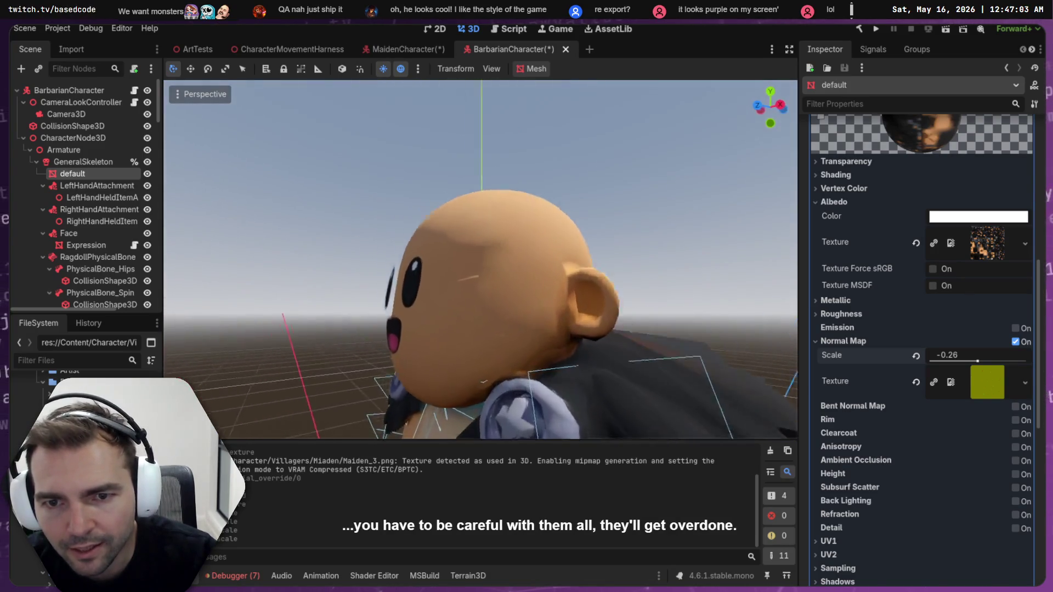
pyautogui.moveTo(480, 258); pyautogui.dragTo(252, 257)
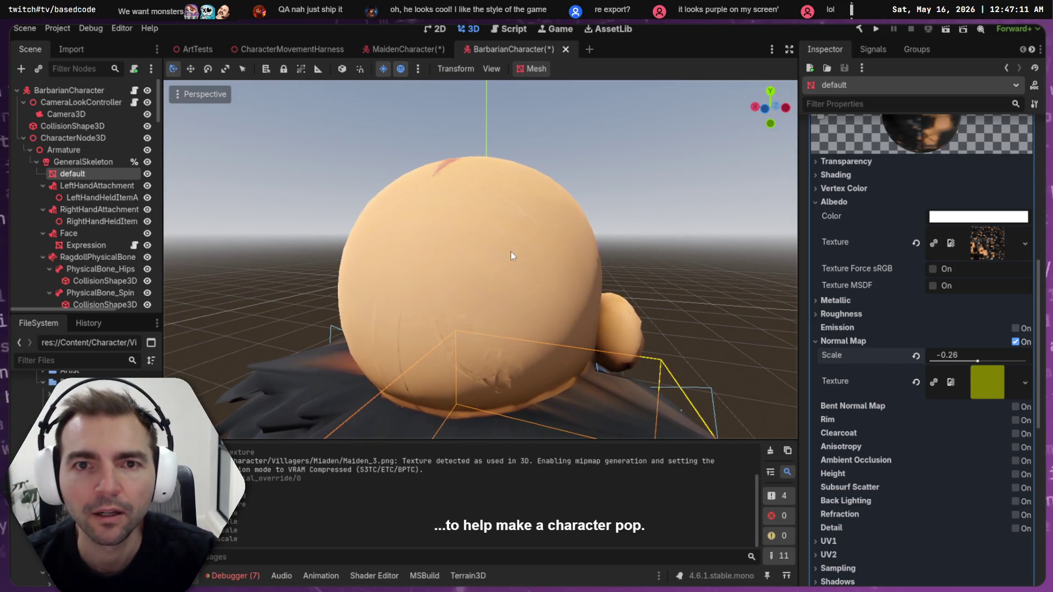
pyautogui.hotkey('ctrl', 's')
pyautogui.click(402, 47)
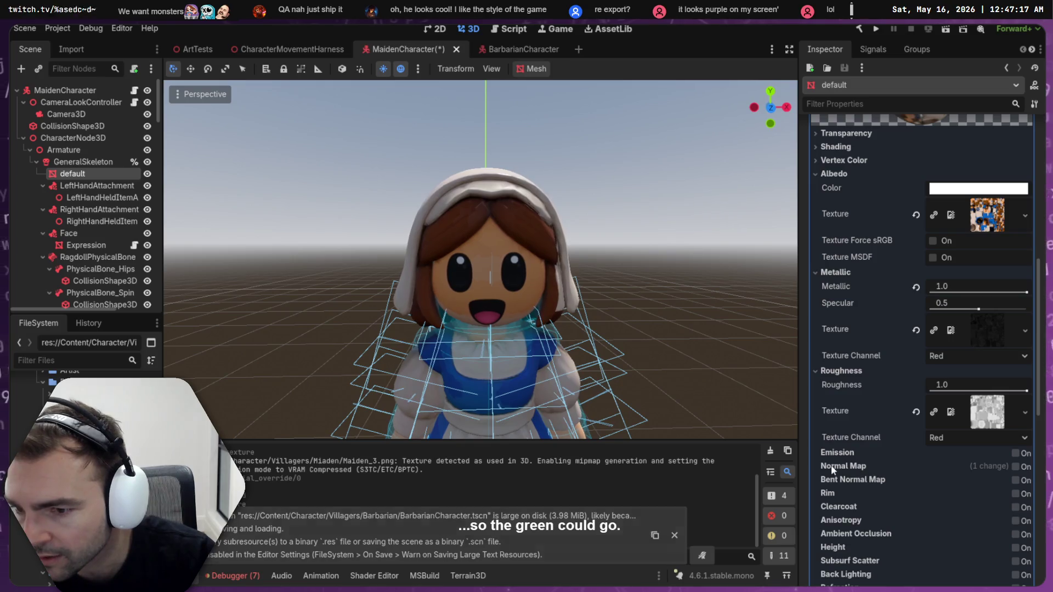
# Enable the maiden material's normal map at scale 0.11, reframe the model, and save the scene
pyautogui.click(1015, 467)
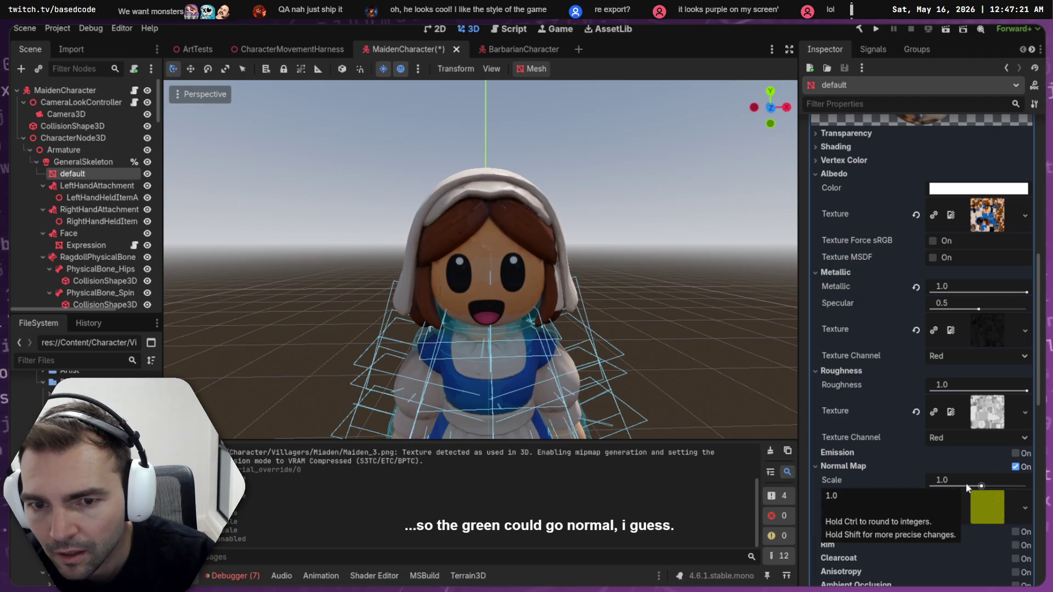
pyautogui.scroll(5, 729, 416)
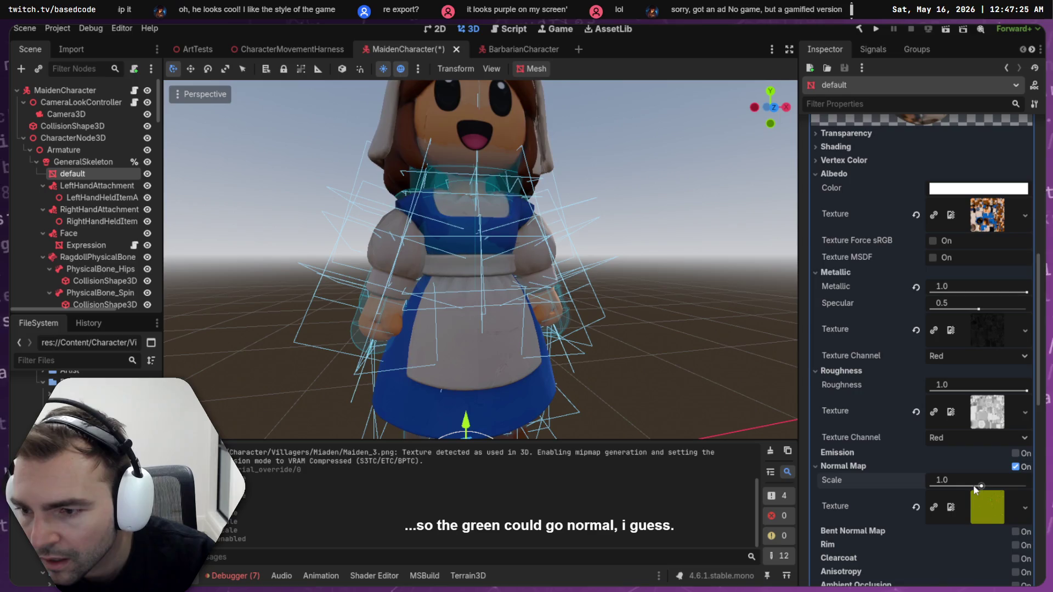
pyautogui.moveTo(981, 485); pyautogui.dragTo(979, 487)
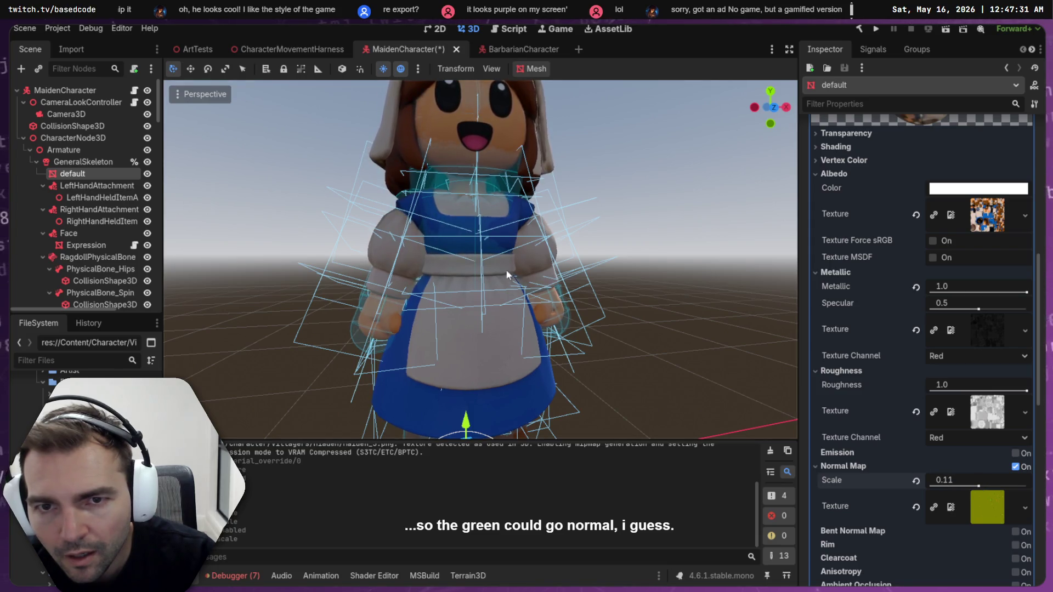
pyautogui.scroll(5, 480, 258)
pyautogui.press('f')
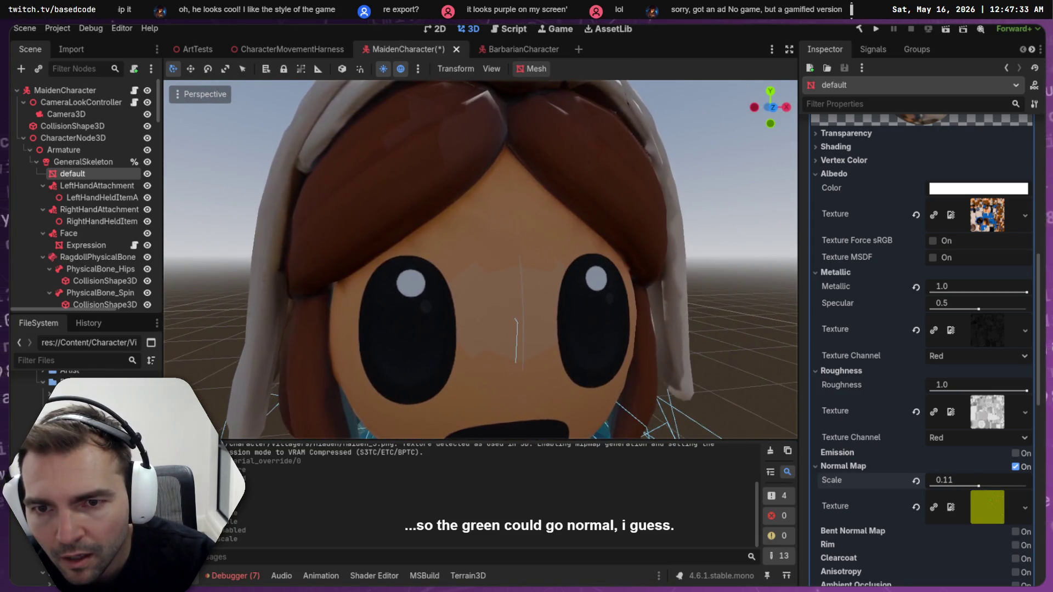
pyautogui.hotkey('ctrl', 's')
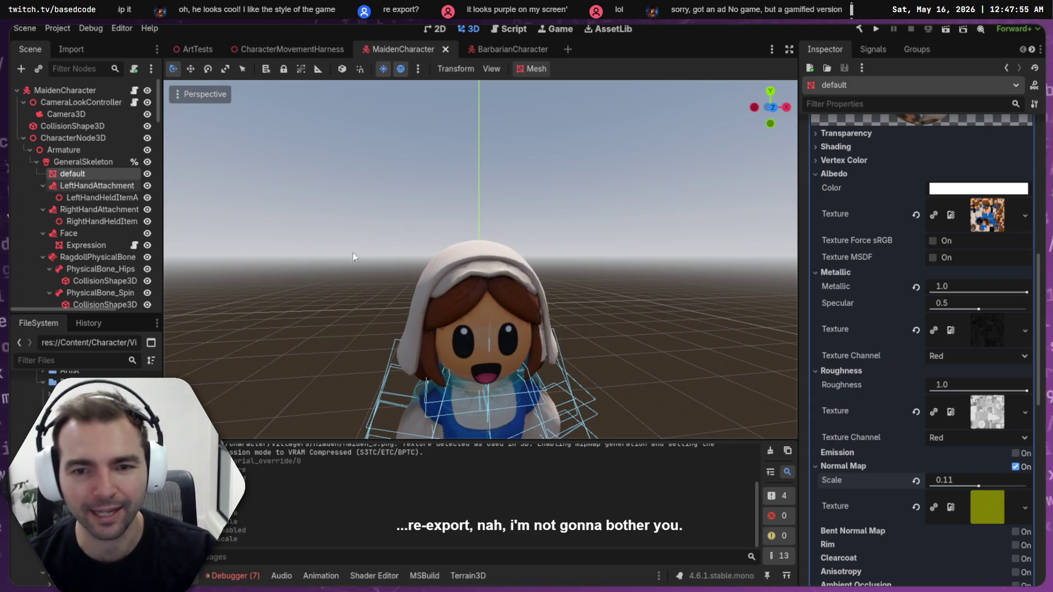
pyautogui.click(591, 229)
pyautogui.hotkey('alt', 'Tab')
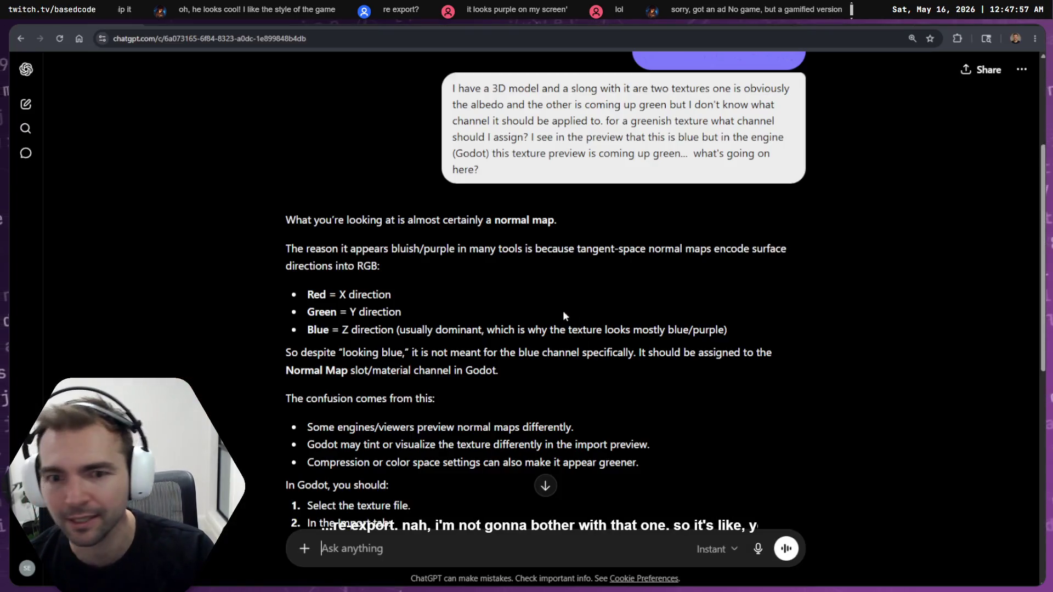
pyautogui.scroll(2, 587, 316)
pyautogui.scroll(-3, 613, 316)
pyautogui.moveTo(286, 166); pyautogui.dragTo(579, 168)
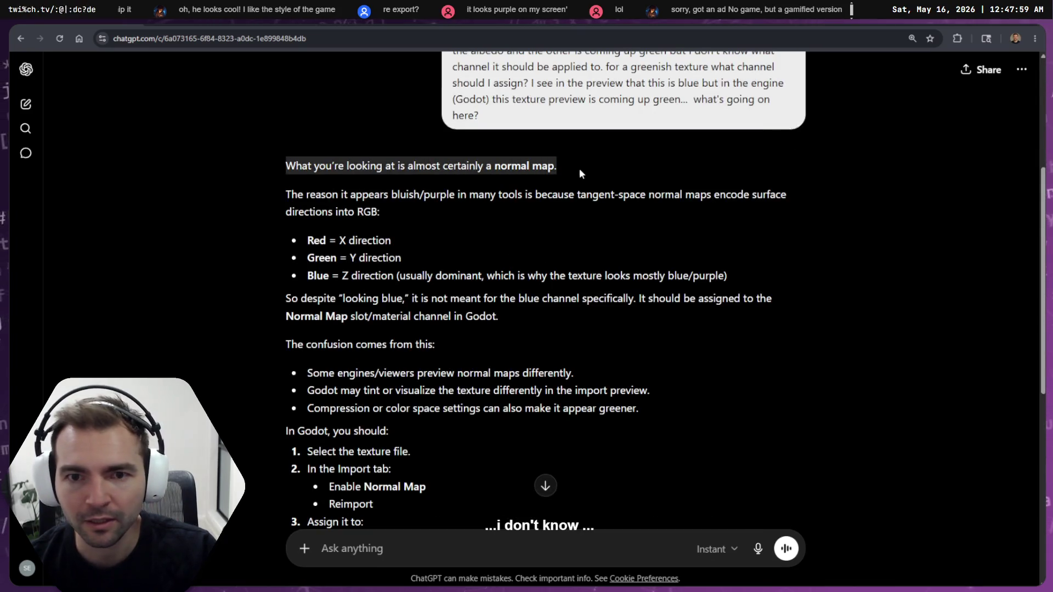
pyautogui.scroll(-5, 565, 224)
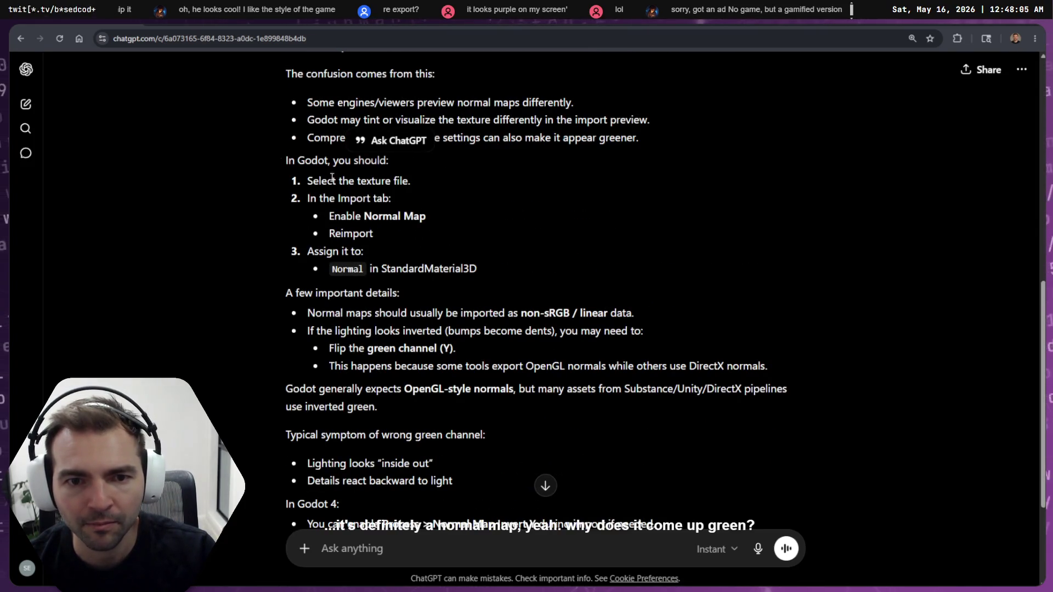
pyautogui.hotkey('alt', 'Tab')
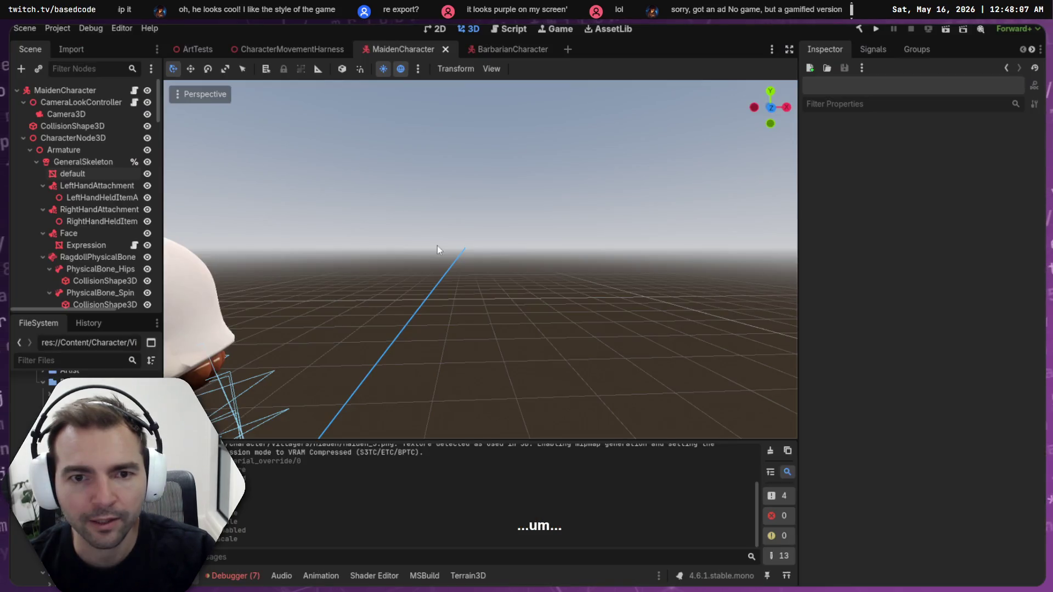
# Confirm Barbarian_1.png's import keeps Normal Map set to Enable, then save the scene
pyautogui.click(71, 48)
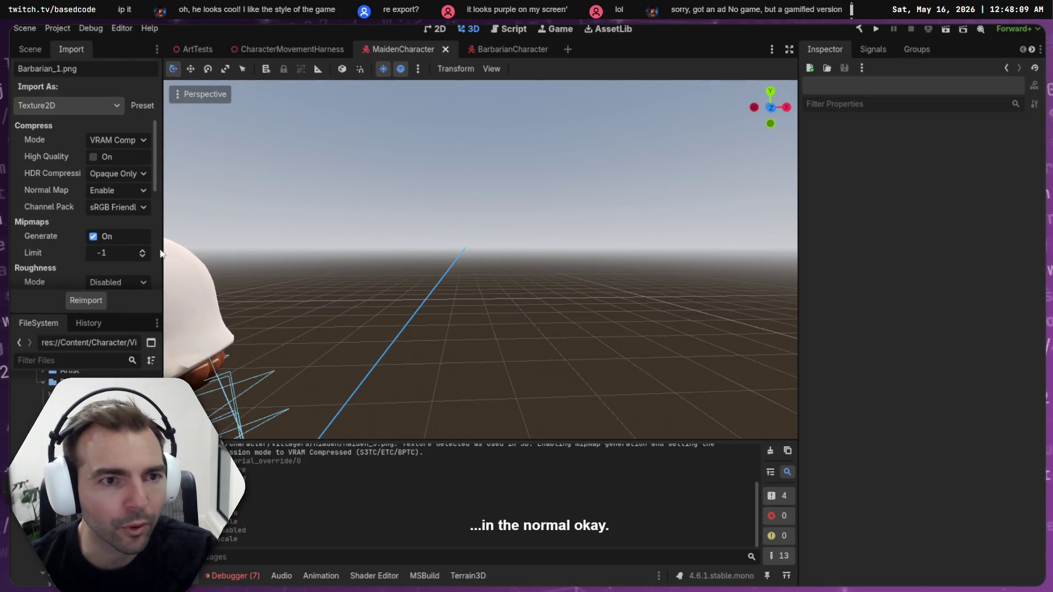
pyautogui.click(99, 106)
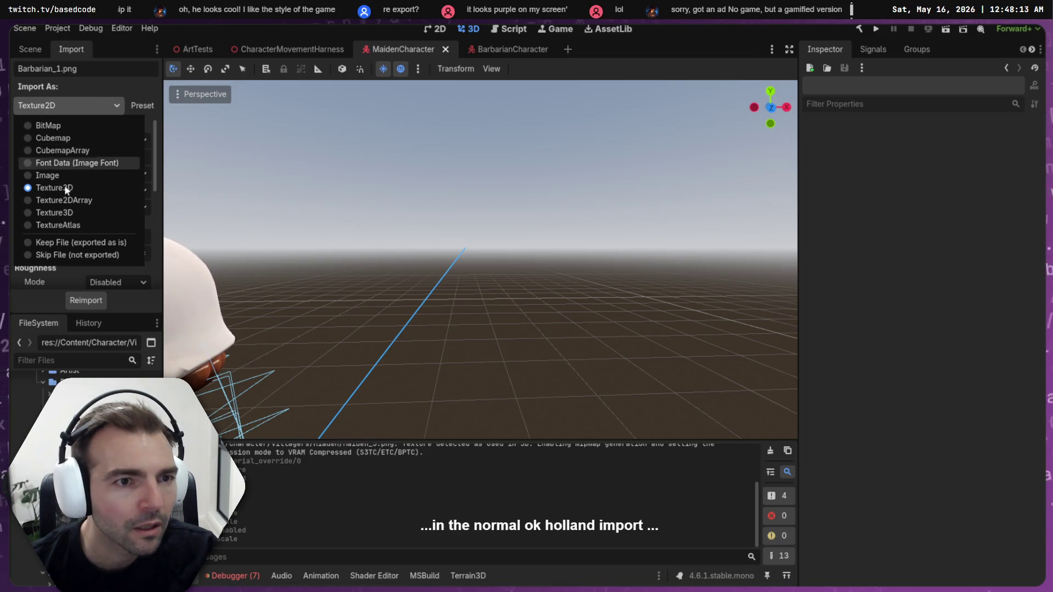
pyautogui.click(121, 87)
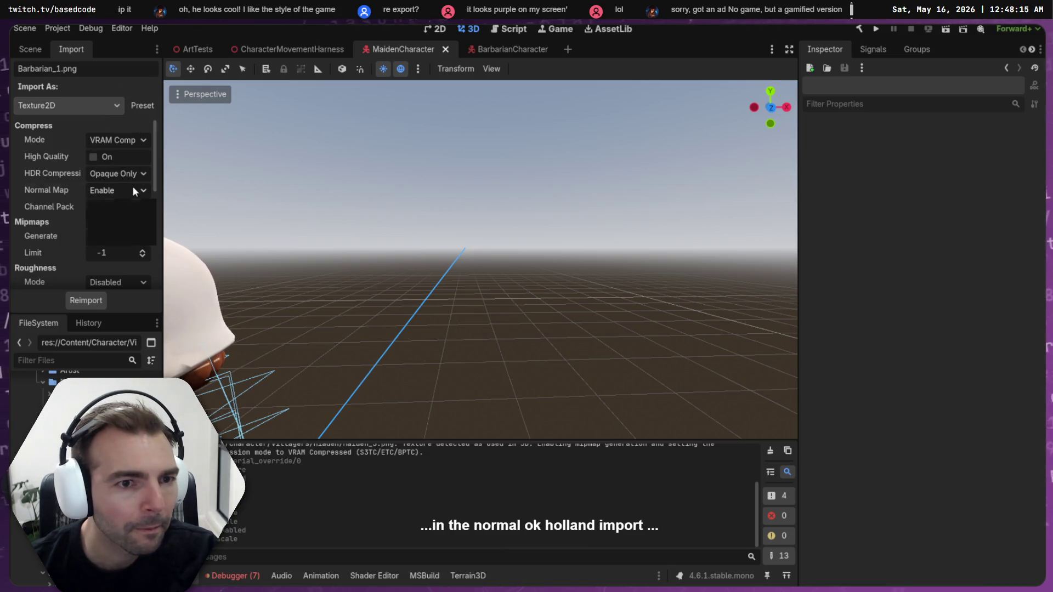
pyautogui.click(117, 191)
pyautogui.click(120, 223)
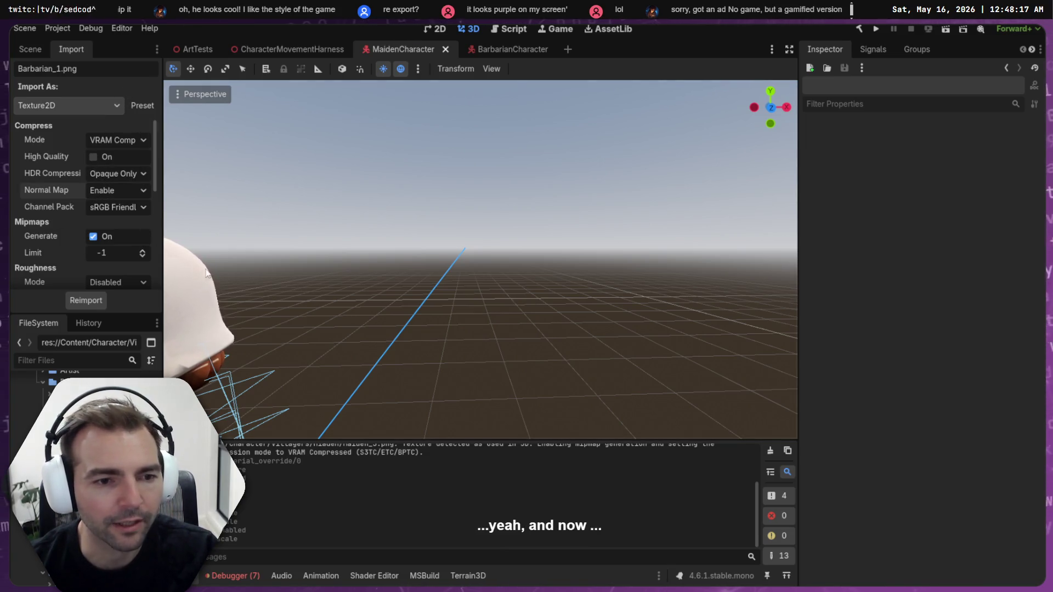
pyautogui.hotkey('ctrl', 's')
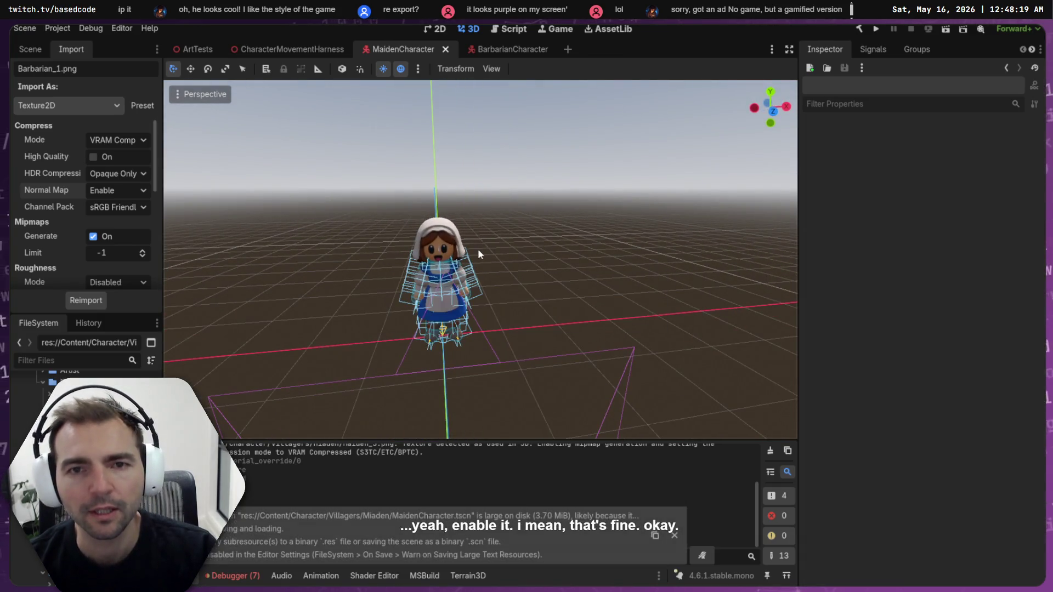
pyautogui.hotkey('alt', 'Tab')
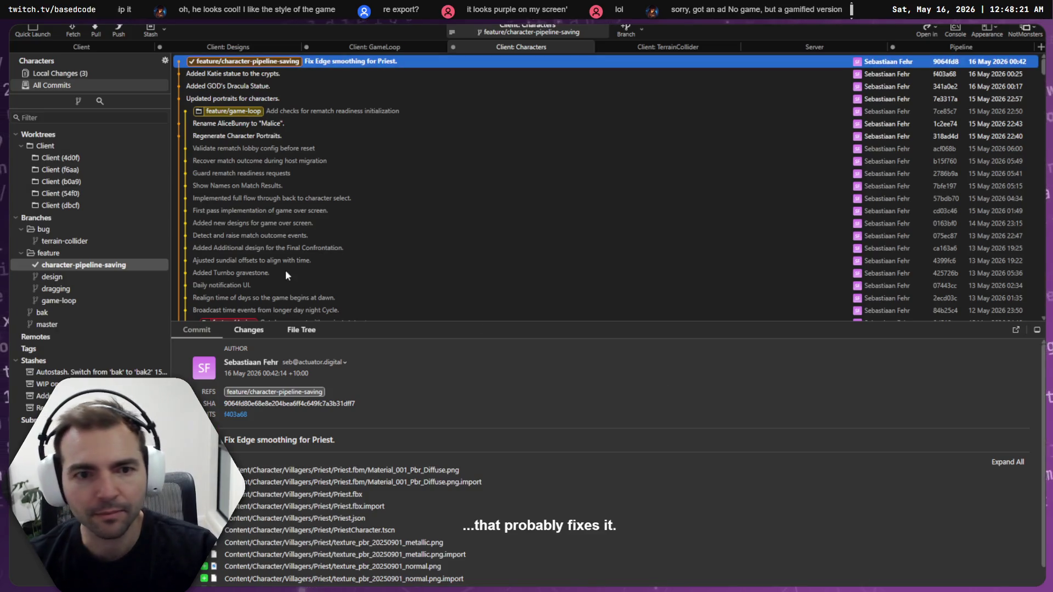
# Stage all three changed files in Fork's Local Changes
pyautogui.click(72, 72)
pyautogui.keyDown('shift'); pyautogui.click(258, 165); pyautogui.keyUp('shift')
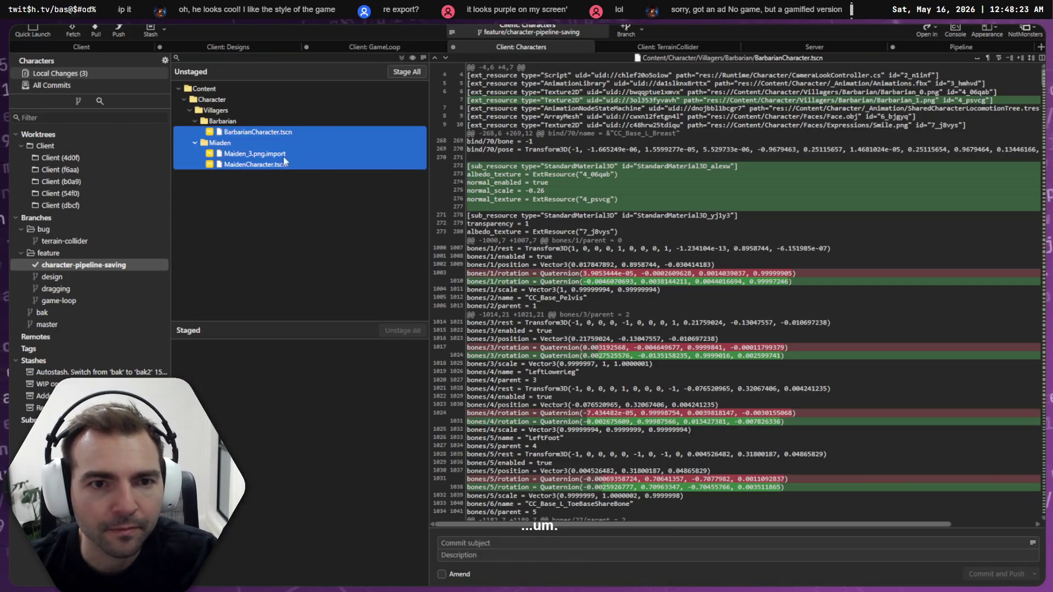
pyautogui.click(412, 71)
pyautogui.hotkey('alt', 'Tab')
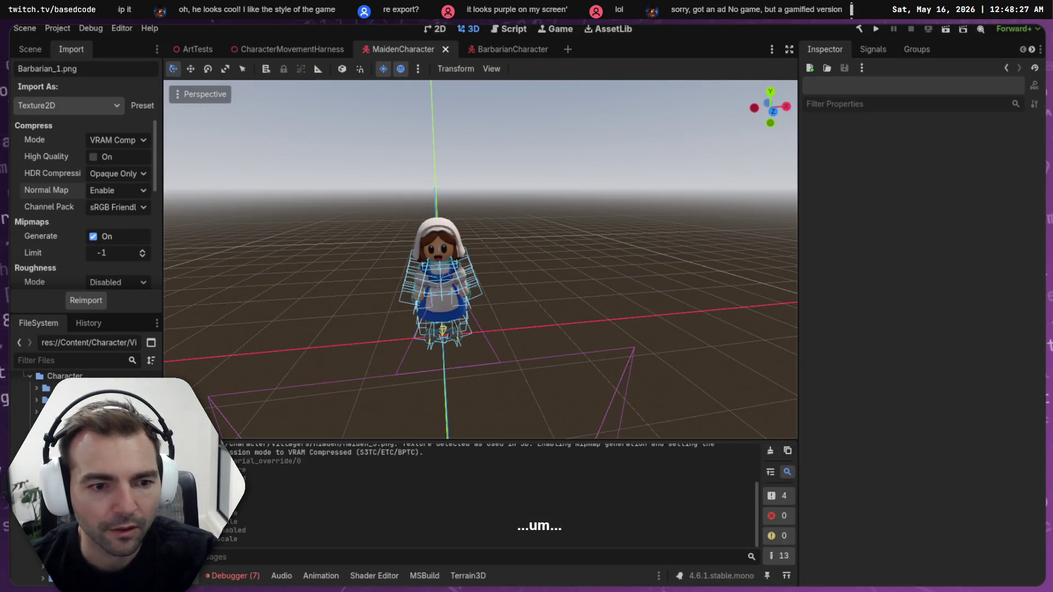
pyautogui.hotkey('alt', 'Tab')
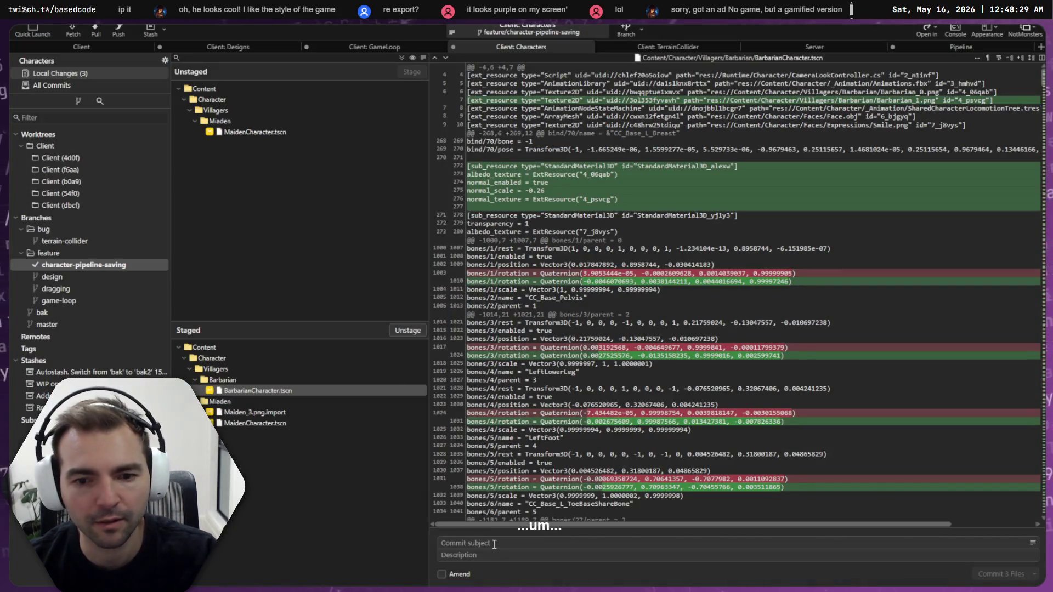
# Restage MaidenCharacter.tscn and commit with 'Fix up some normal maps for the maiden and barbarian.'
pyautogui.press('super+h')
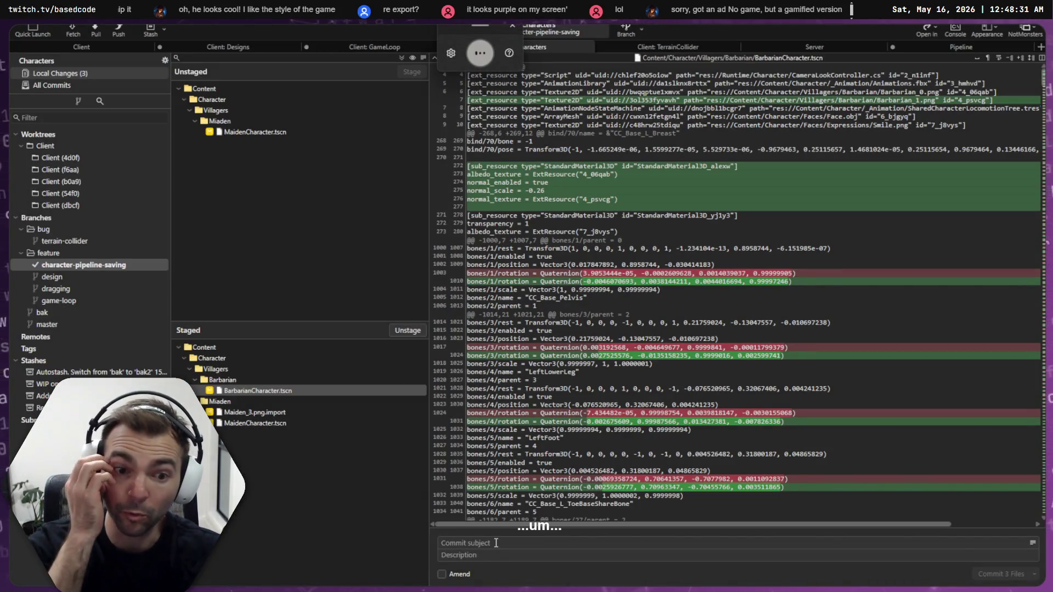
pyautogui.write('fix up some normal maps for the maiden')
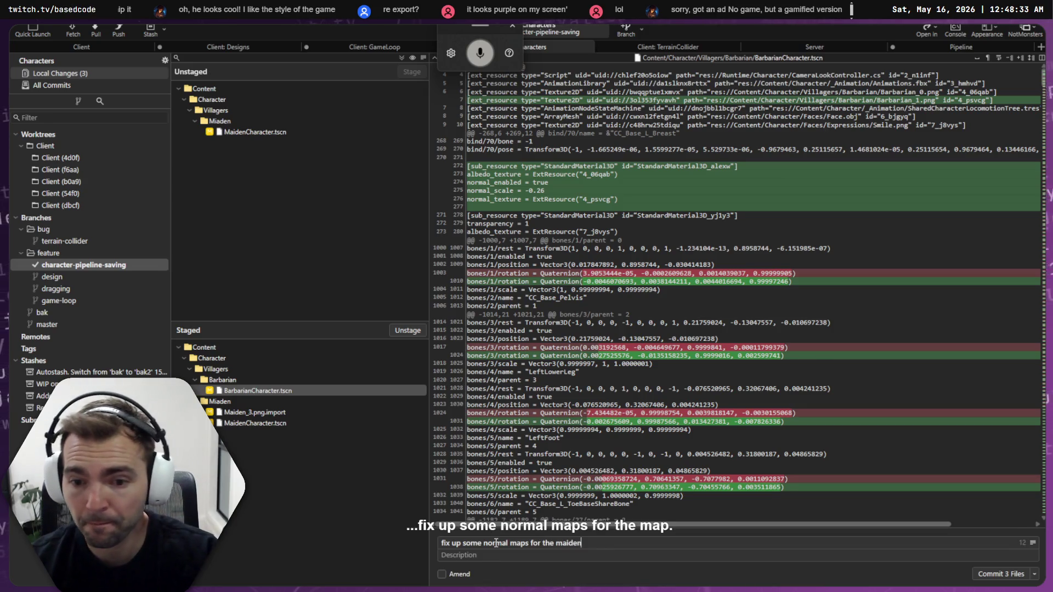
pyautogui.write(' and barbarian.')
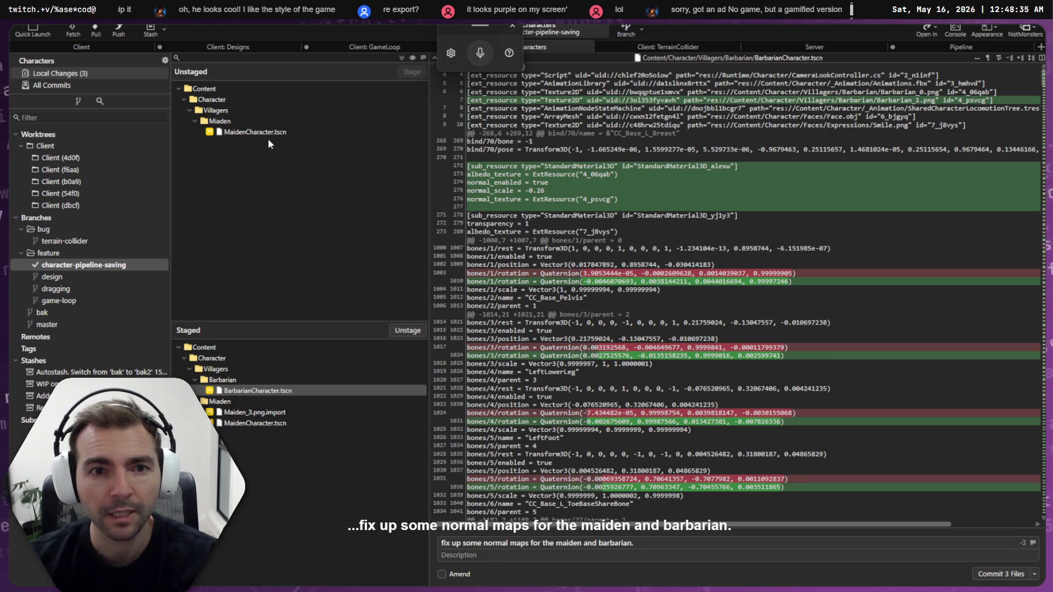
pyautogui.click(255, 132)
pyautogui.click(410, 71)
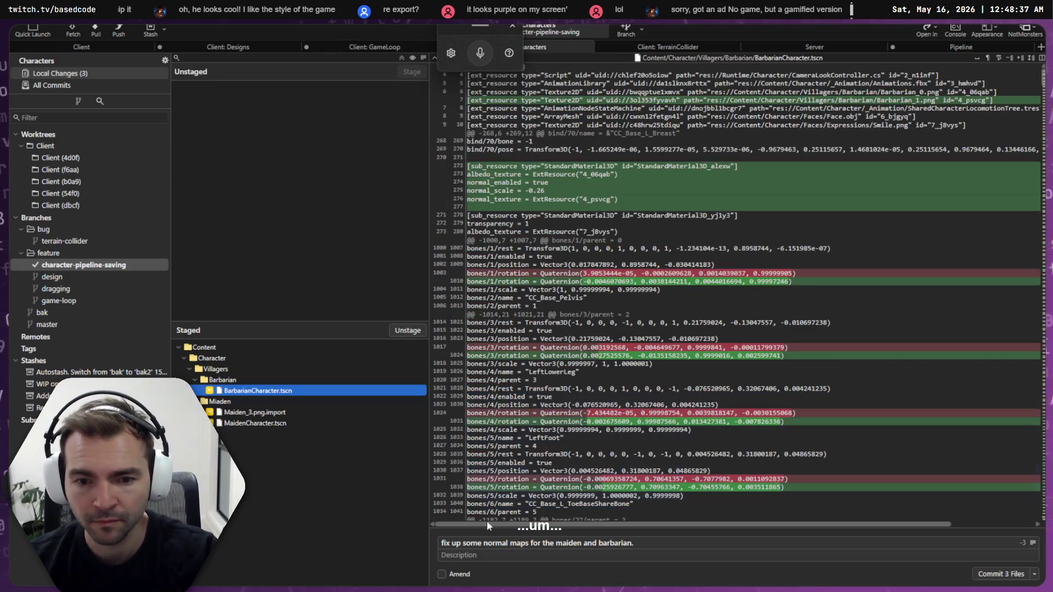
pyautogui.click(449, 543)
pyautogui.click(445, 543)
pyautogui.press('BackSpace')
pyautogui.write('F')
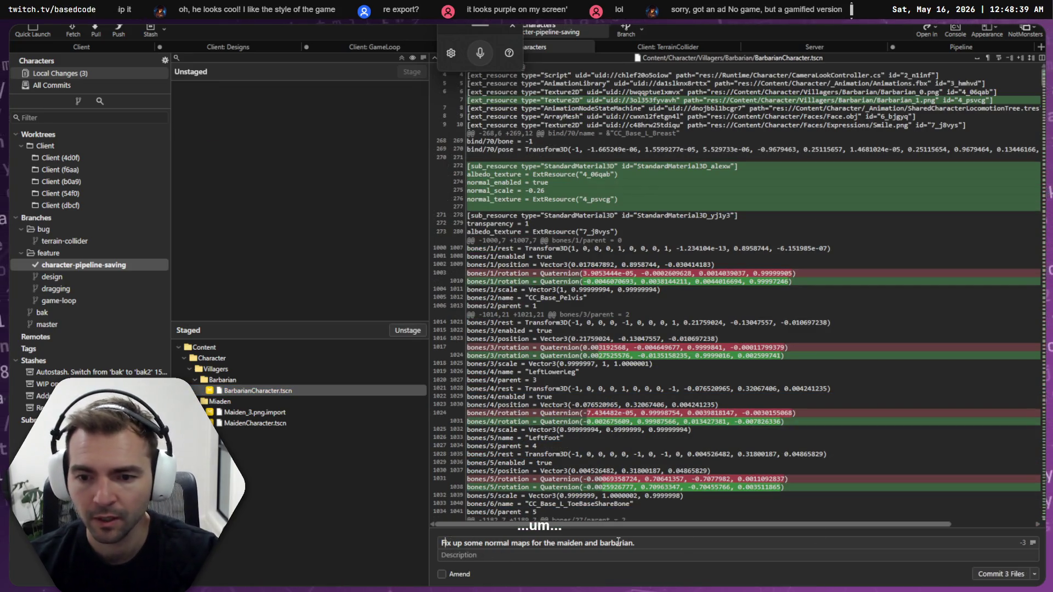
pyautogui.click(996, 575)
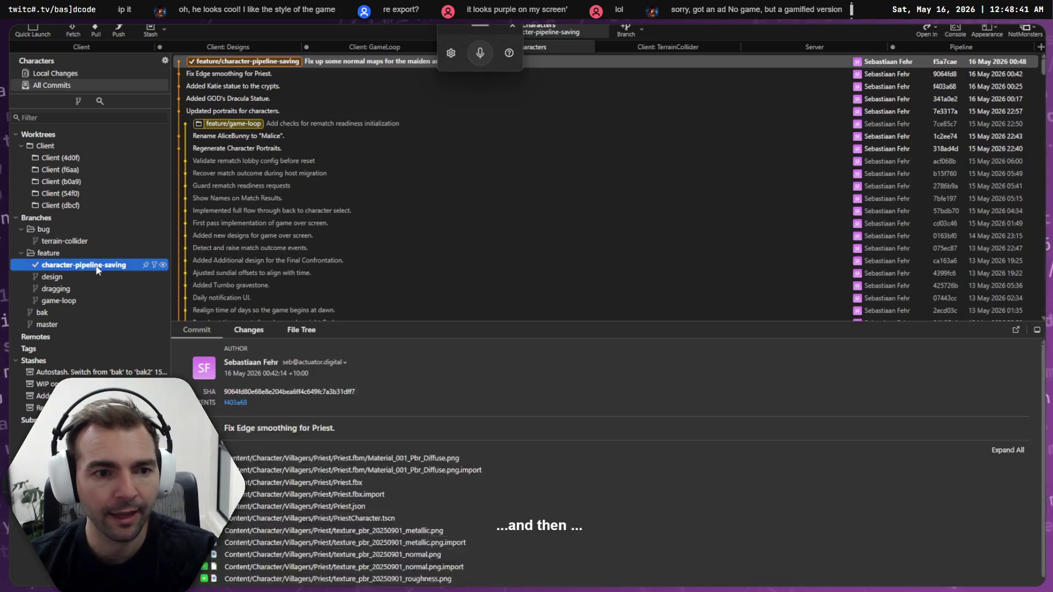
# Delete the bak-to-bak2 autostash stash@{0} from Fork's stashes
pyautogui.scroll(-10, 244, 164)
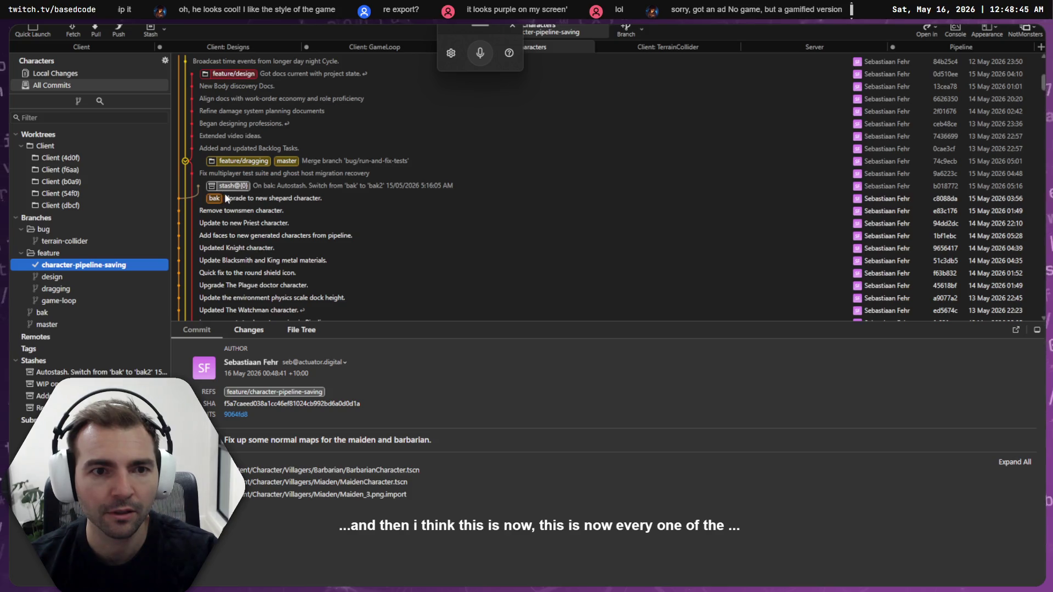
pyautogui.click(239, 188)
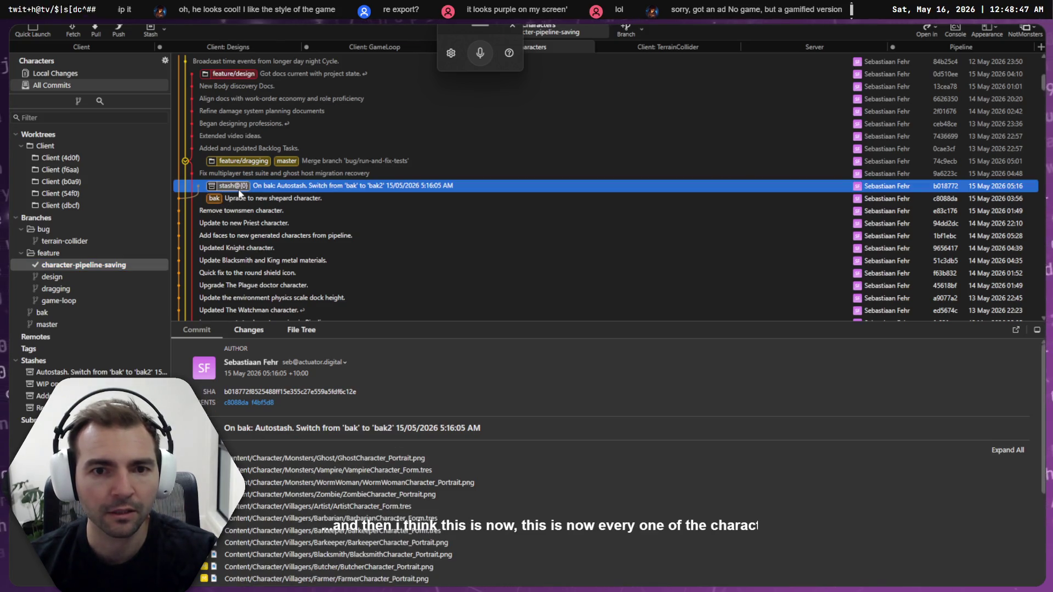
pyautogui.rightClick(239, 193)
pyautogui.click(334, 211)
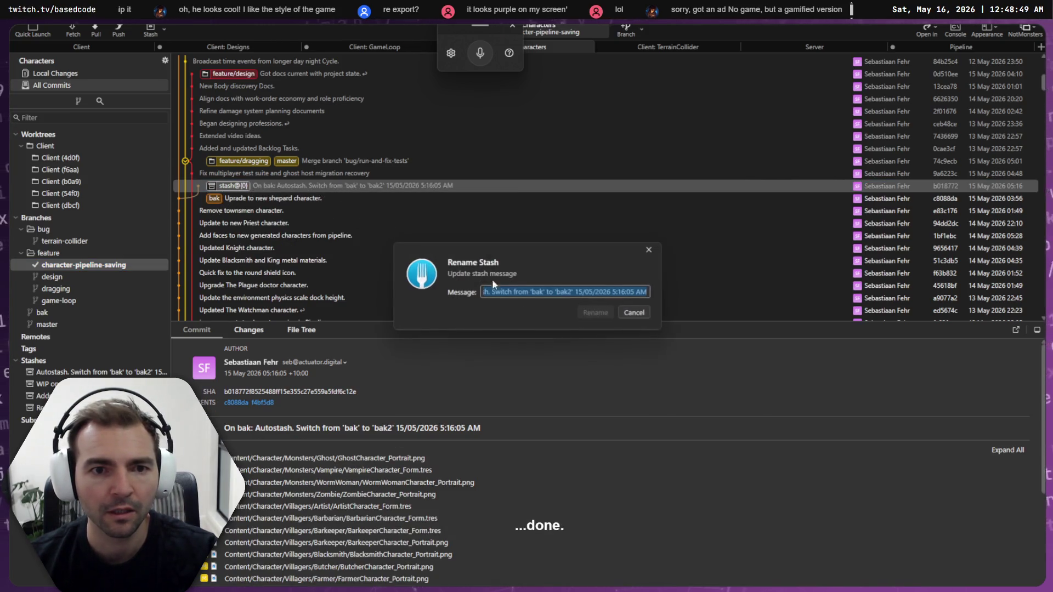
pyautogui.click(634, 313)
pyautogui.rightClick(237, 187)
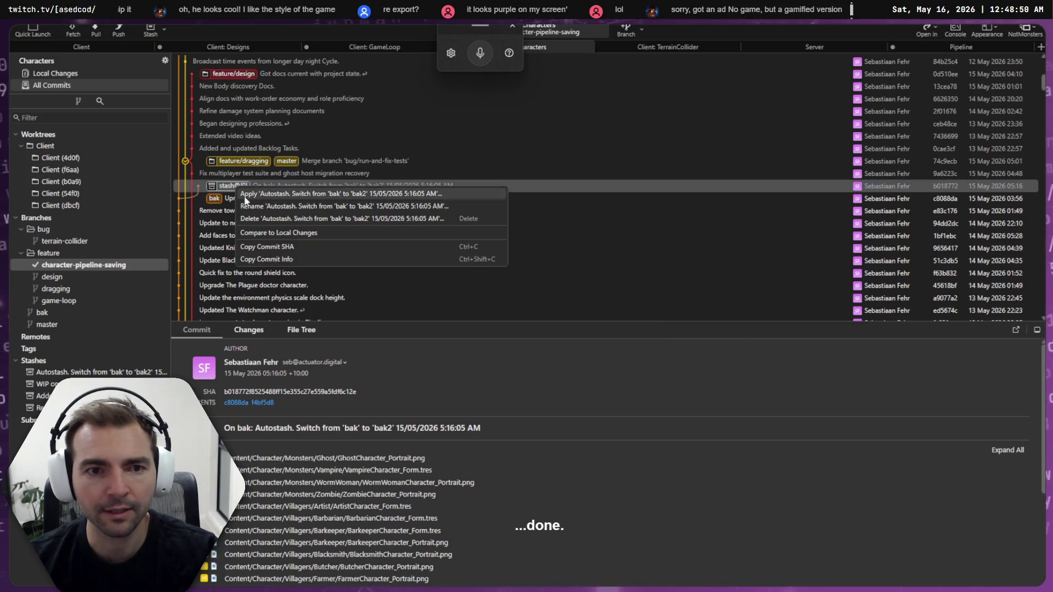
pyautogui.click(276, 219)
pyautogui.click(609, 308)
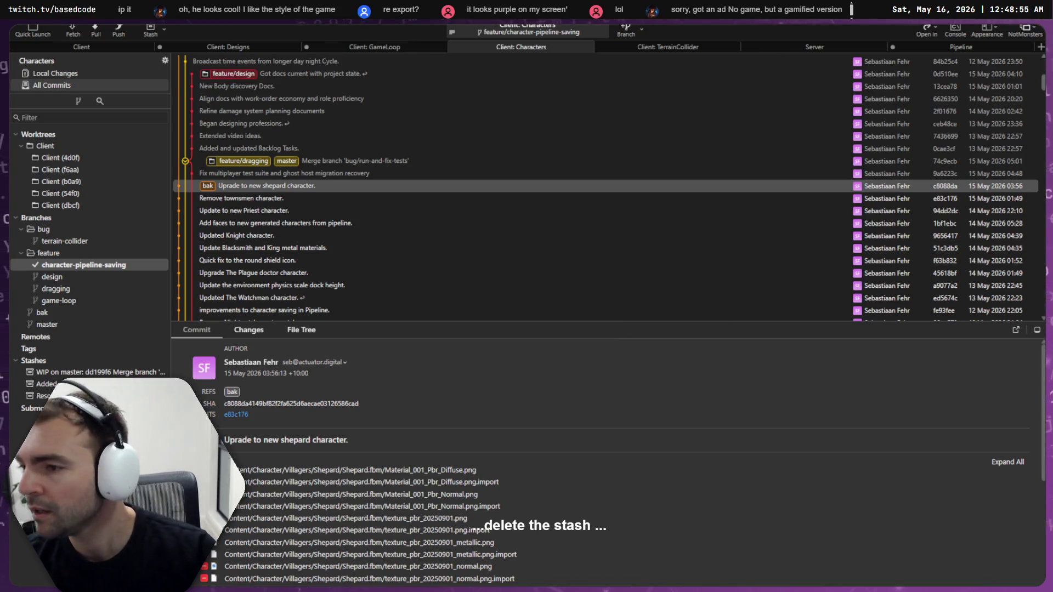
# Type the Codex prompt 'rebase this branch onto master and merge any conflicts.'
pyautogui.hotkey('alt', 'Tab')
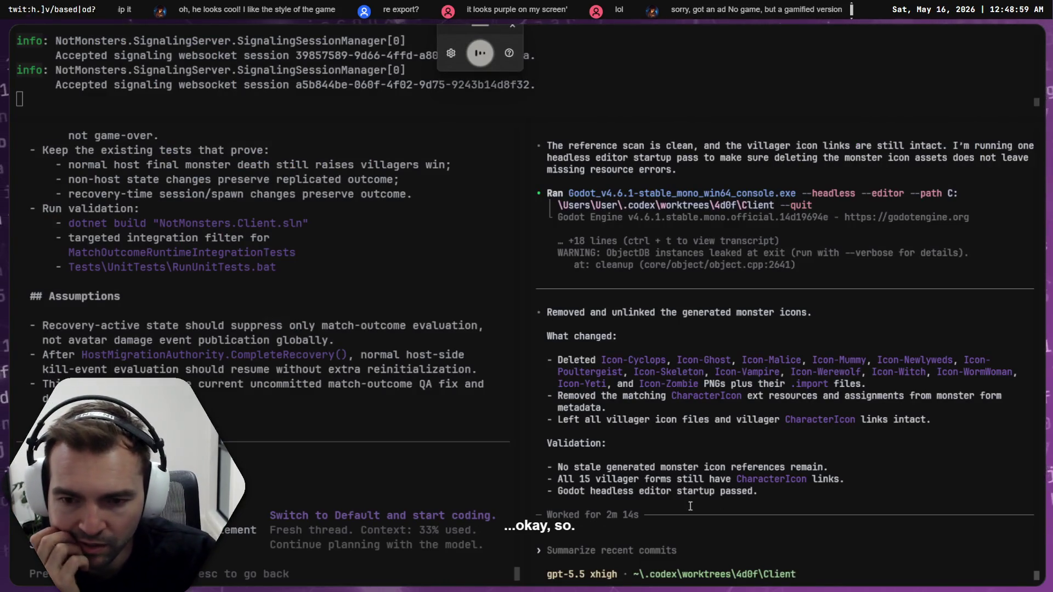
pyautogui.write('rebase this branch onto master and merge')
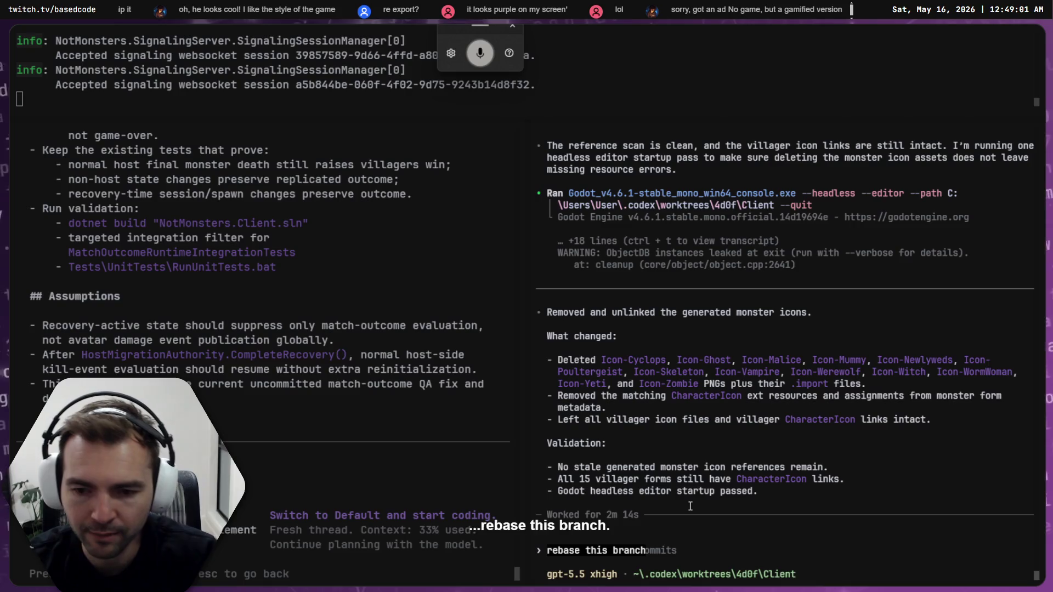
pyautogui.write(' any conflicts.')
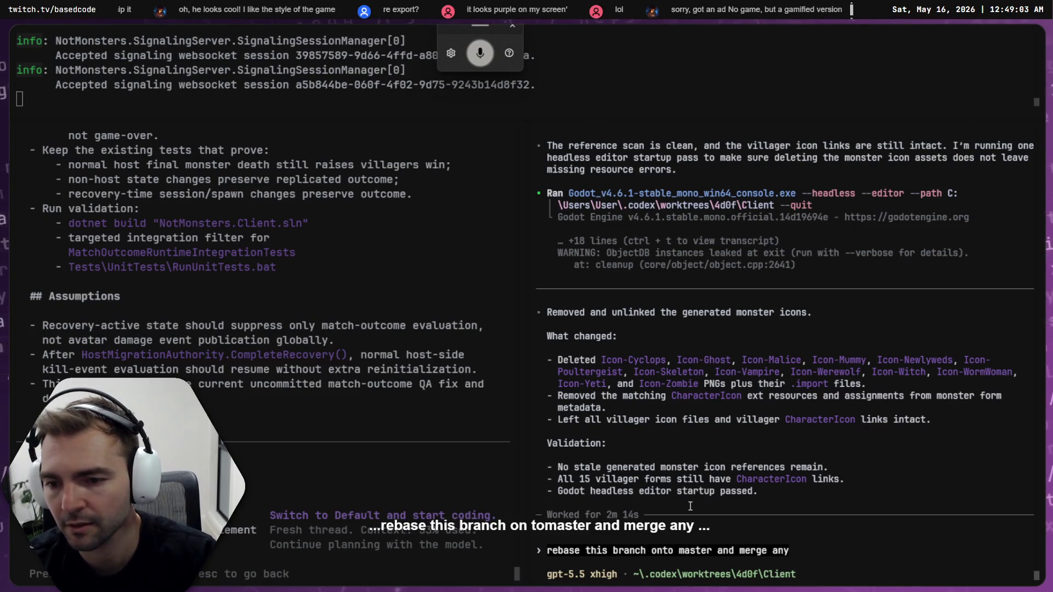
pyautogui.hotkey('alt', 'Tab')
pyautogui.scroll(10, 409, 216)
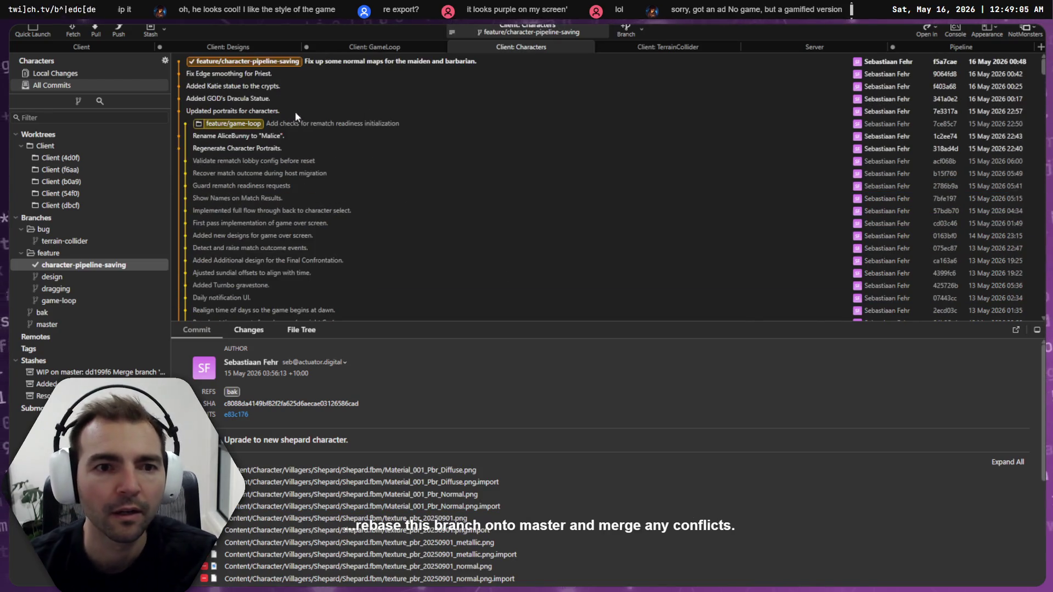
# Delete the old bak branch from its commit in Fork
pyautogui.rightClick(342, 65)
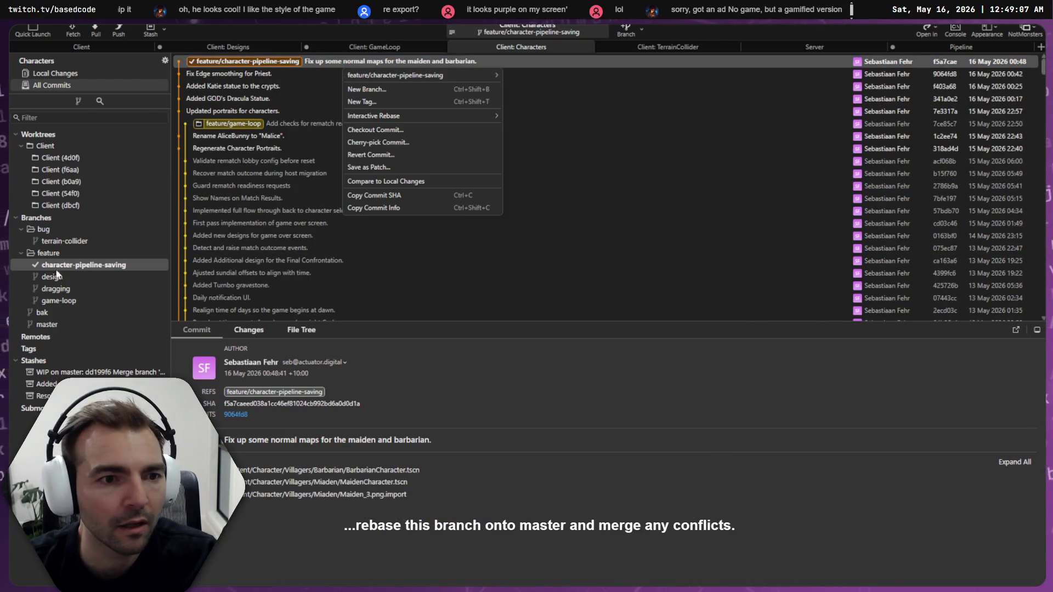
pyautogui.click(51, 310)
pyautogui.click(51, 310)
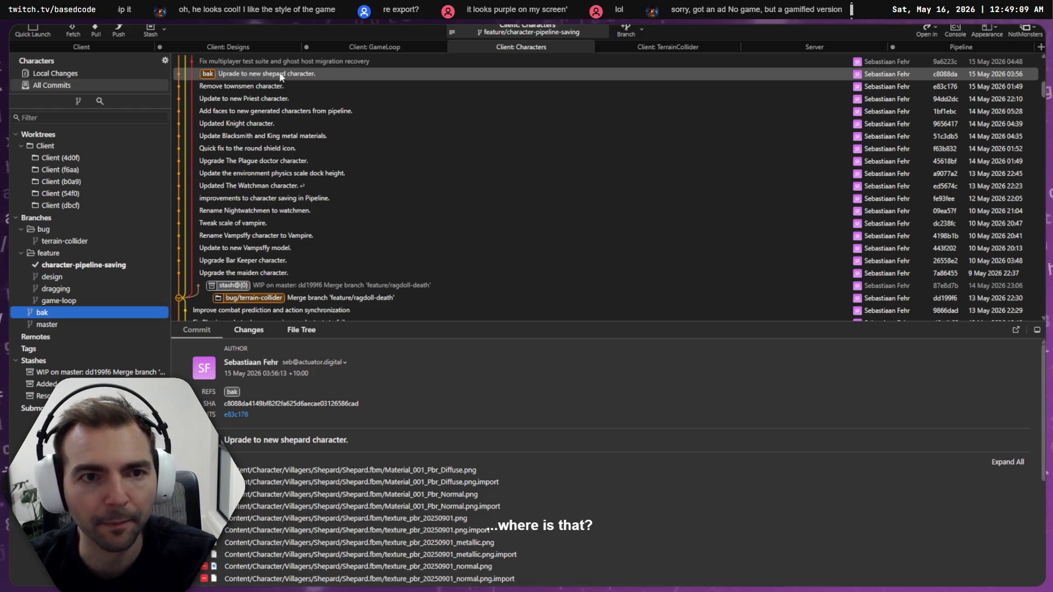
pyautogui.rightClick(210, 186)
pyautogui.moveTo(328, 193)
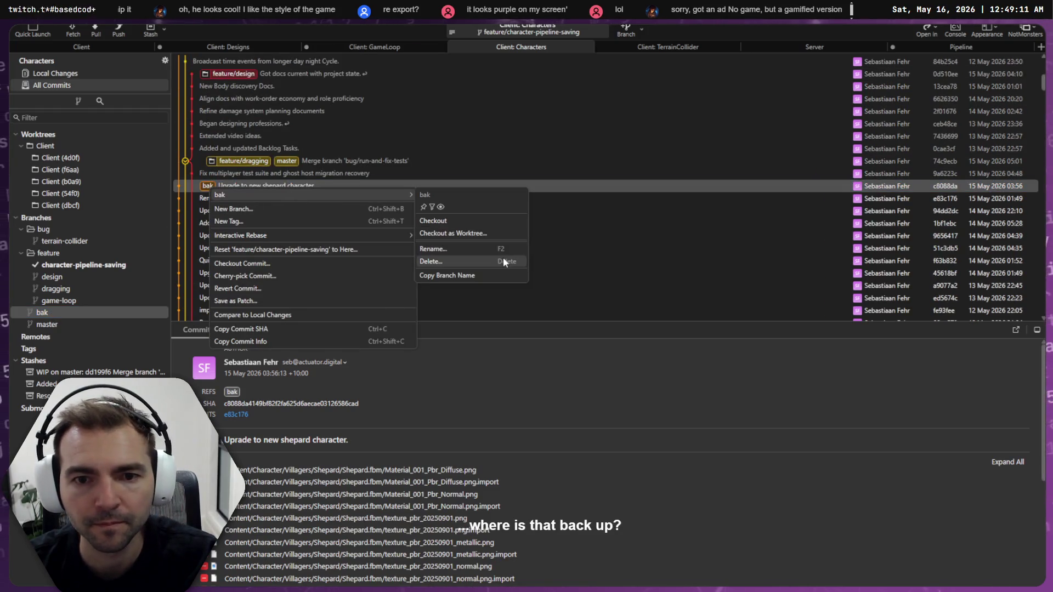
pyautogui.click(502, 258)
pyautogui.click(617, 316)
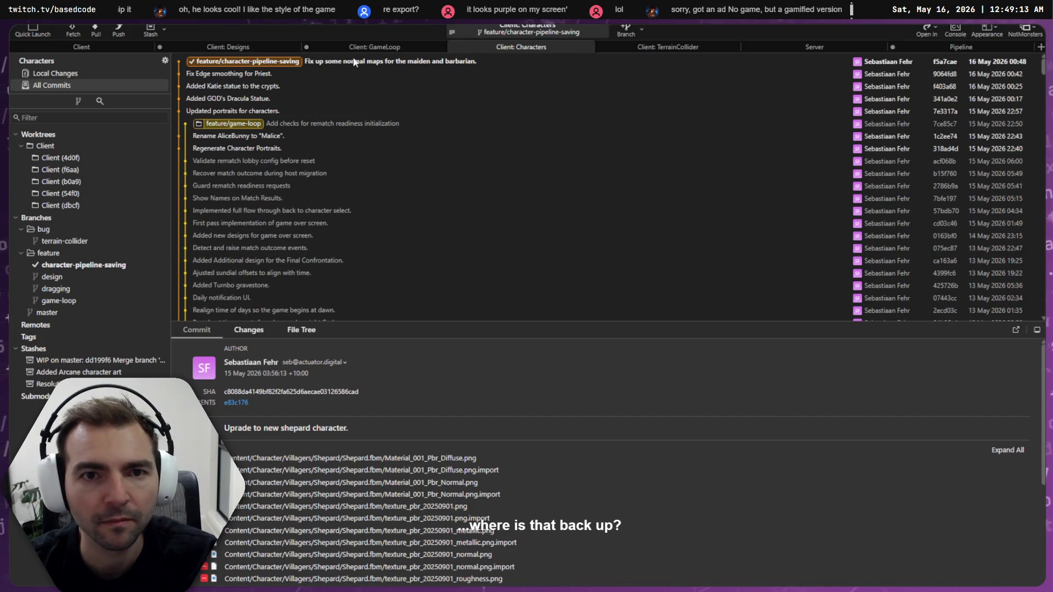
# Create and check out a new bak branch at the newest commit, then send the rebase request to Codex
pyautogui.rightClick(353, 62)
pyautogui.click(435, 77)
pyautogui.write('ba')
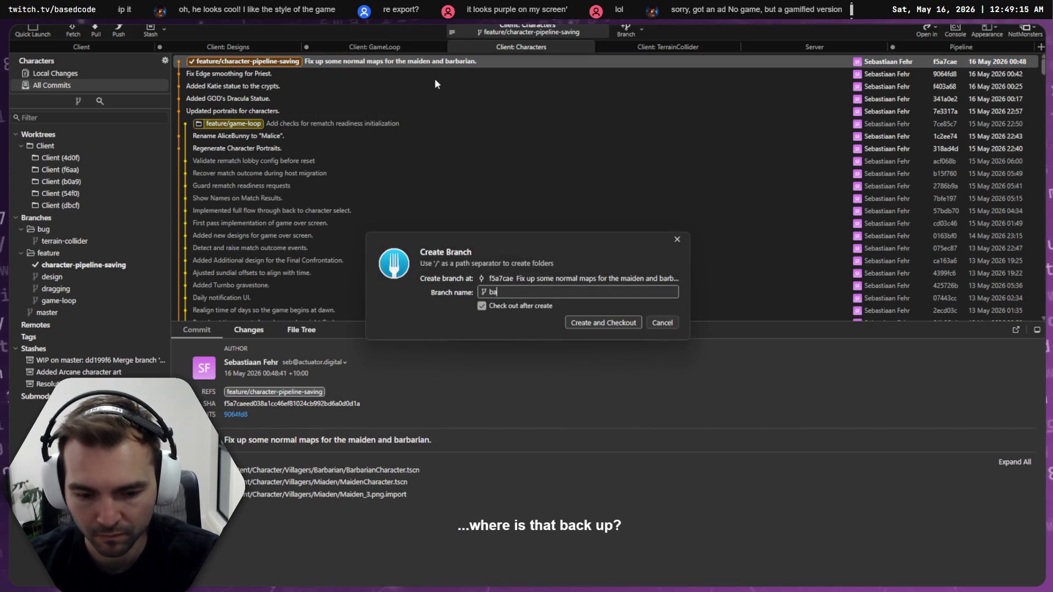
pyautogui.write('k')
pyautogui.press('Return')
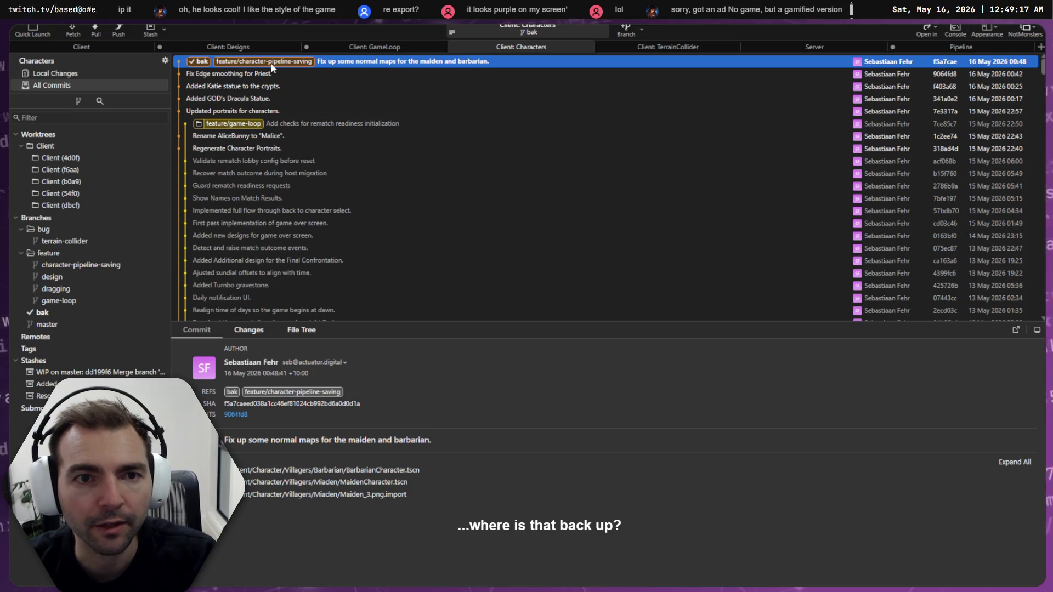
pyautogui.hotkey('alt', 'Tab')
pyautogui.press('Return')
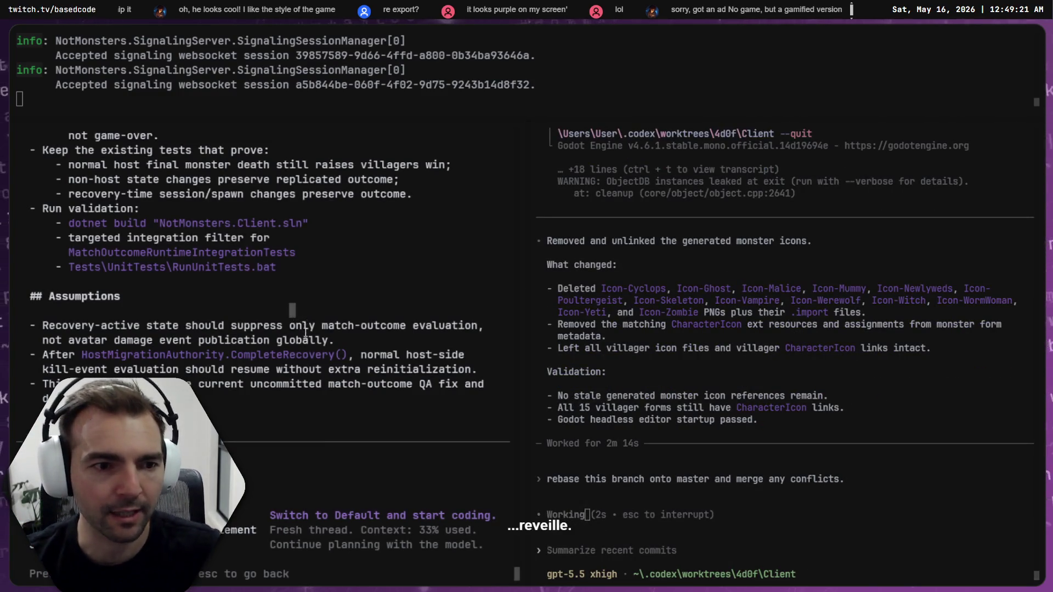
# Review the match-outcome recovery plan in the left Codex pane and approve implementing it
pyautogui.scroll(7, 302, 321)
pyautogui.scroll(5, 302, 322)
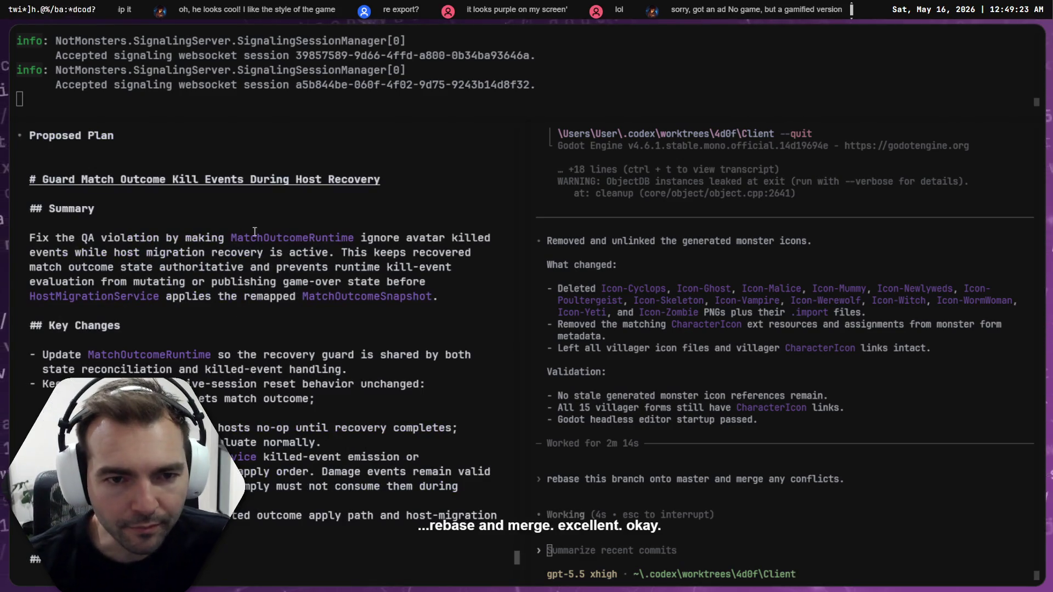
pyautogui.scroll(-12, 130, 252)
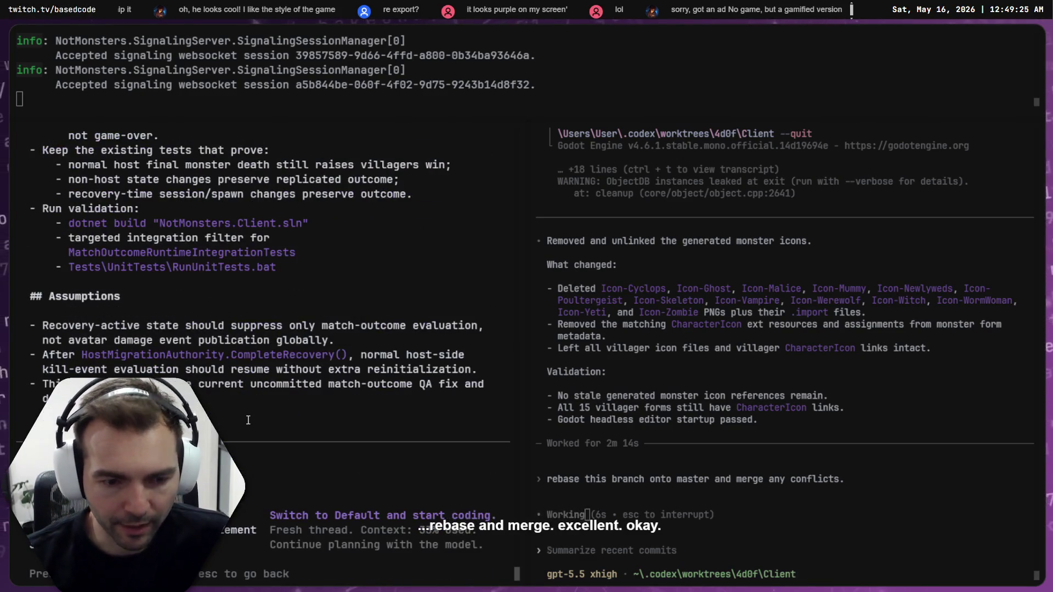
pyautogui.press('Return')
pyautogui.scroll(10, 305, 324)
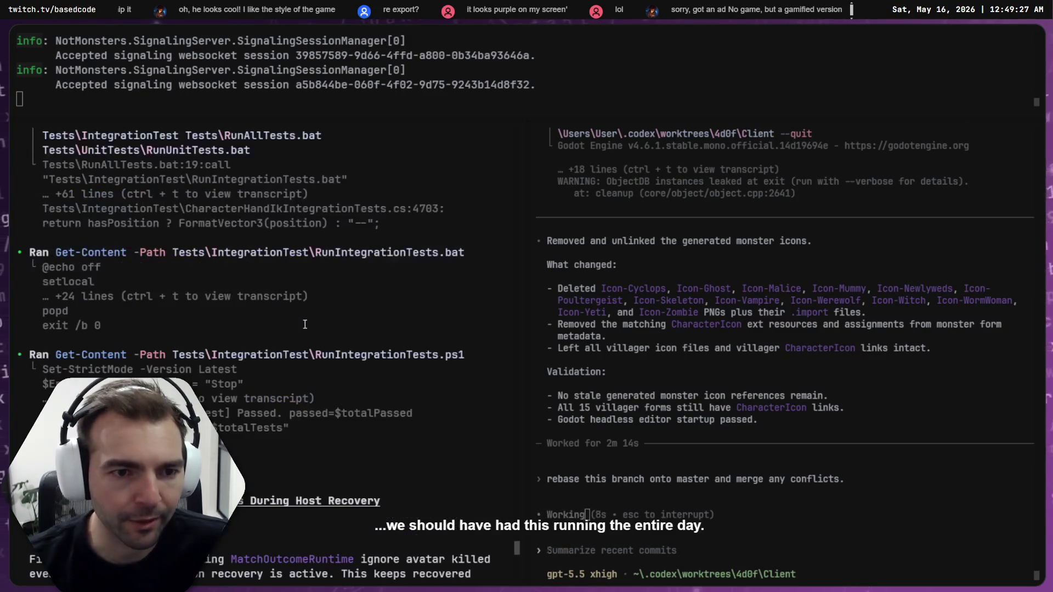
pyautogui.scroll(-7, 291, 325)
pyautogui.scroll(-2, 134, 318)
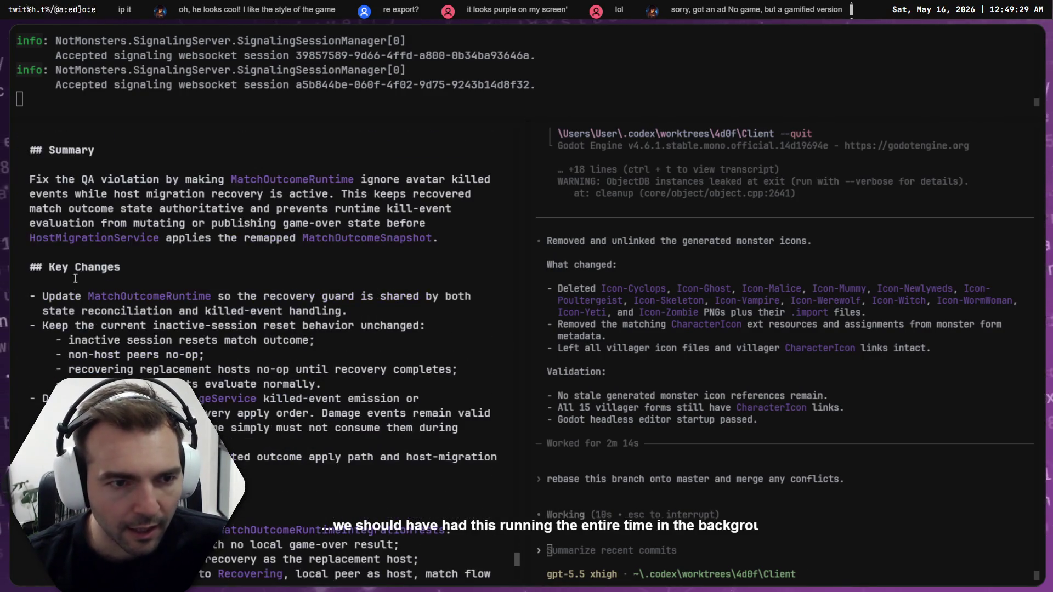
pyautogui.scroll(-7, 152, 277)
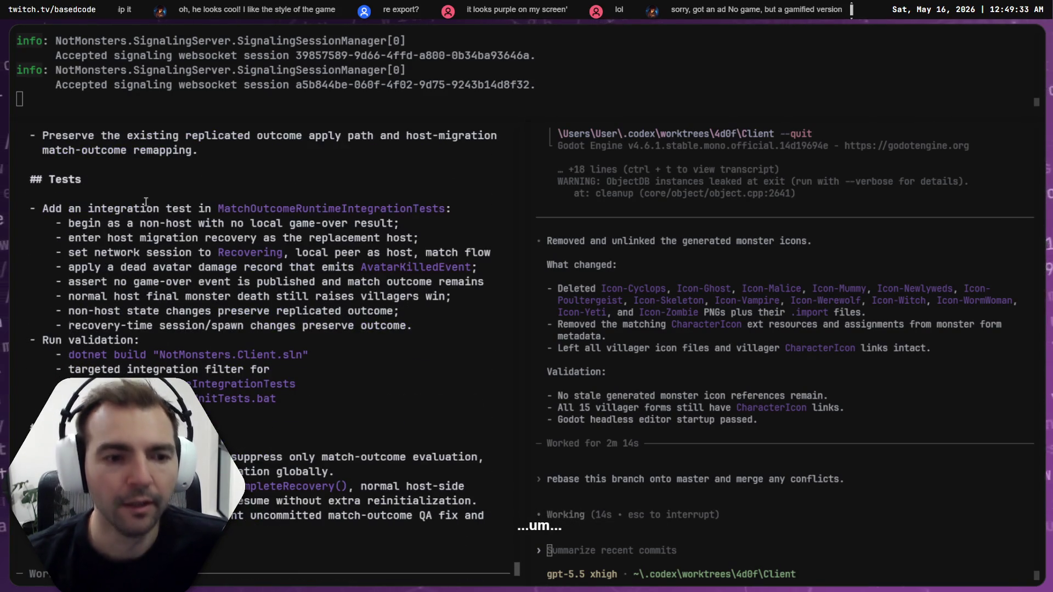
pyautogui.scroll(-5, 146, 201)
pyautogui.scroll(-2, 193, 48)
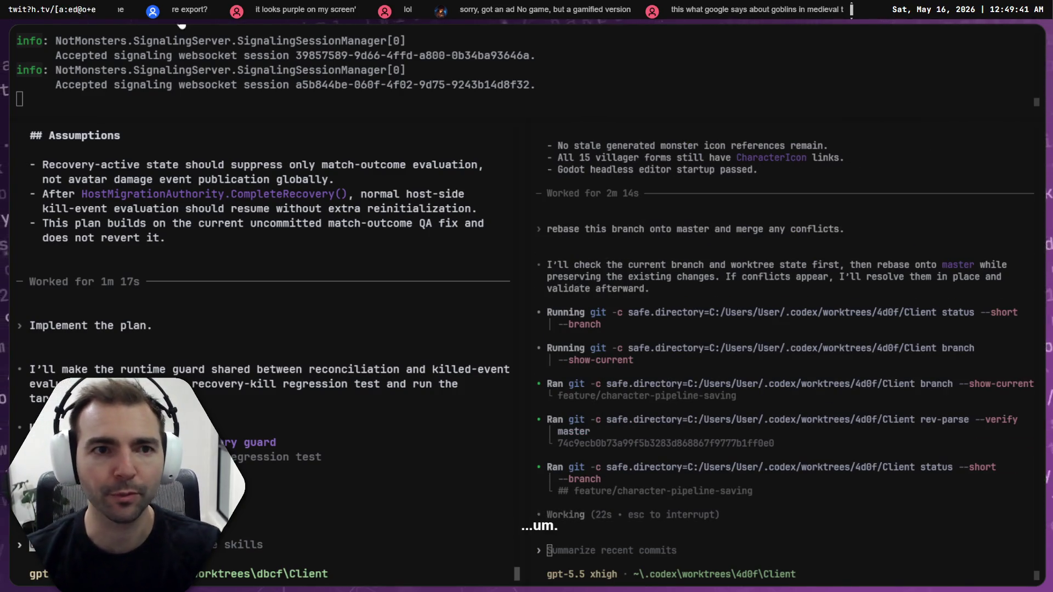
pyautogui.hotkey('ctrl', 'Tab')
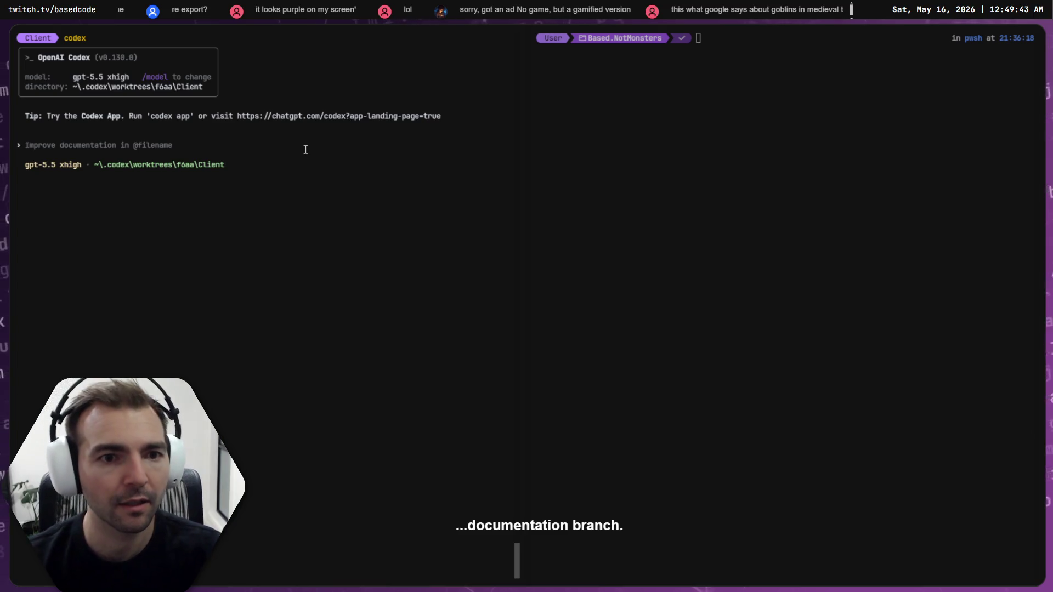
# Quit the spare Codex session, move into the f6aa worktree's Client folder, and list its contents
pyautogui.write('cd')
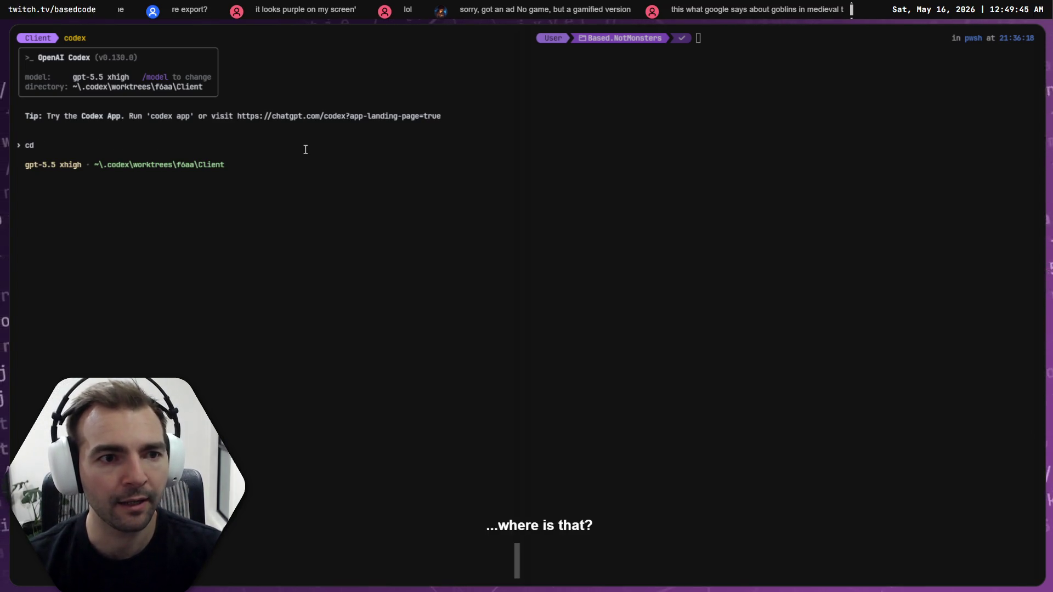
pyautogui.hotkey('ctrl', 'c')
pyautogui.hotkey('ctrl', 'c')
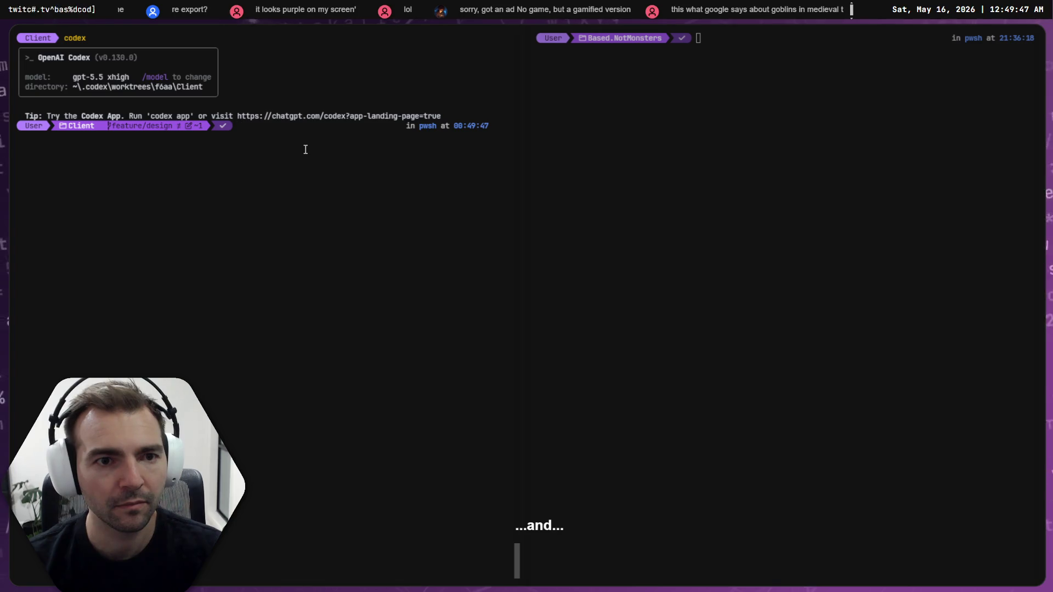
pyautogui.write('..')
pyautogui.press('Return')
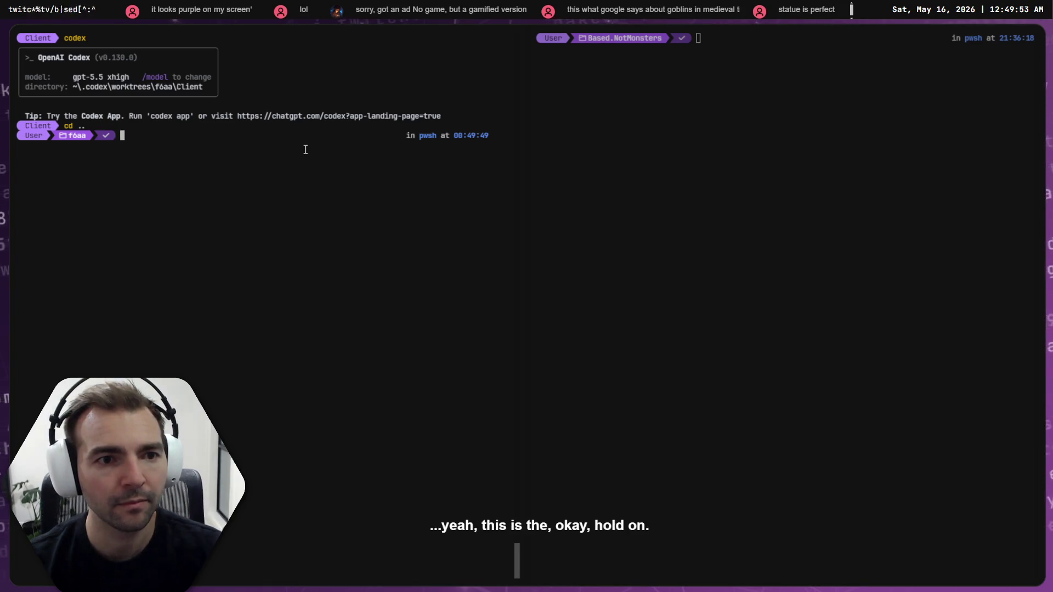
pyautogui.write('l;s')
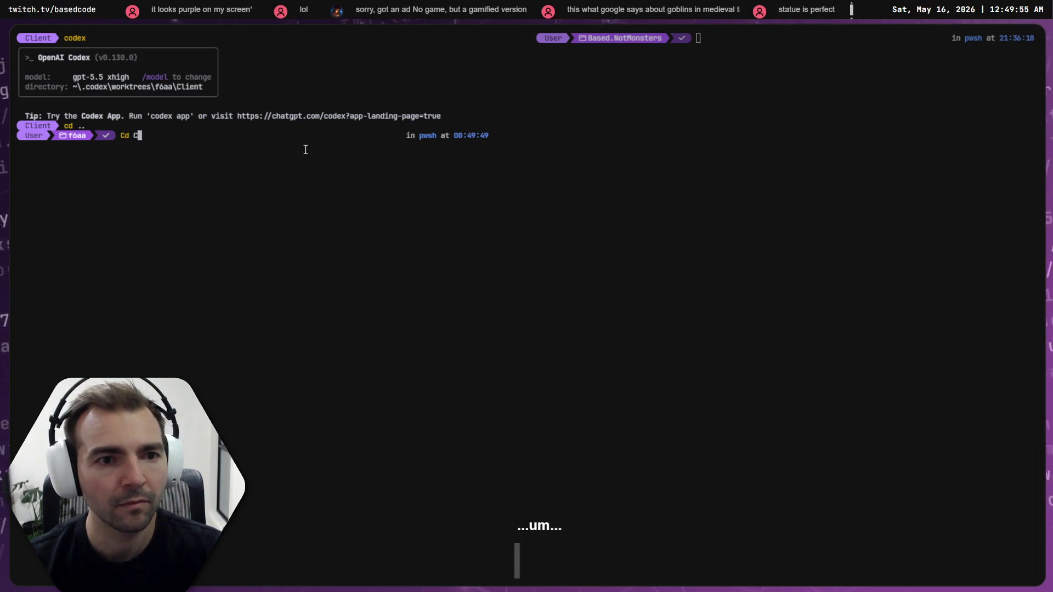
pyautogui.press('Return')
pyautogui.write('ls')
pyautogui.press('Return')
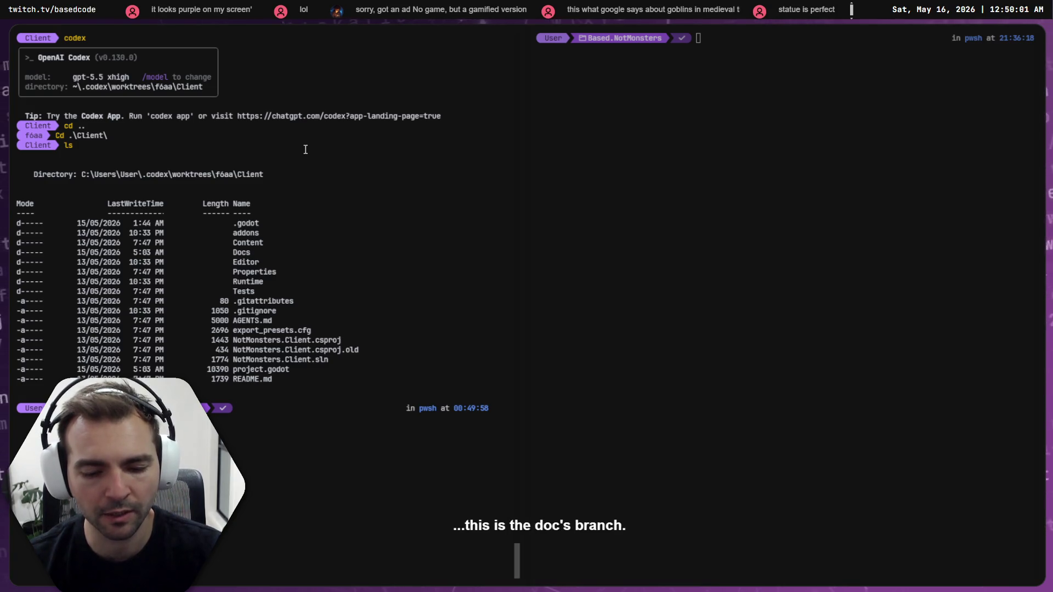
pyautogui.hotkey('alt', 'Tab')
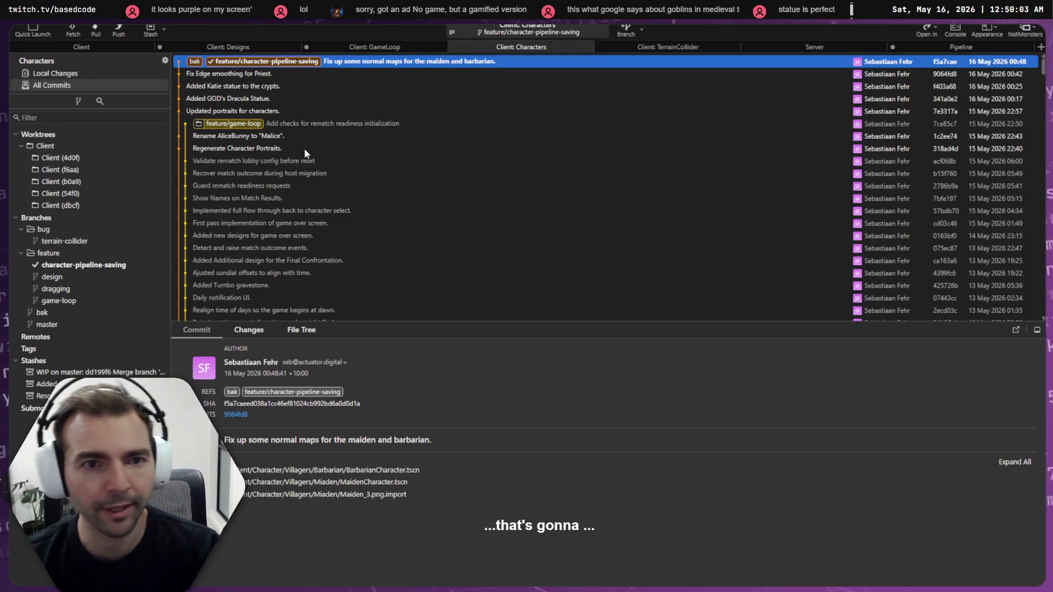
# Inspect the feature/design commit 'Got docs current with project state.' in Fork's history, then return to the terminal
pyautogui.scroll(-5, 304, 148)
pyautogui.click(241, 86)
pyautogui.scroll(5, 287, 127)
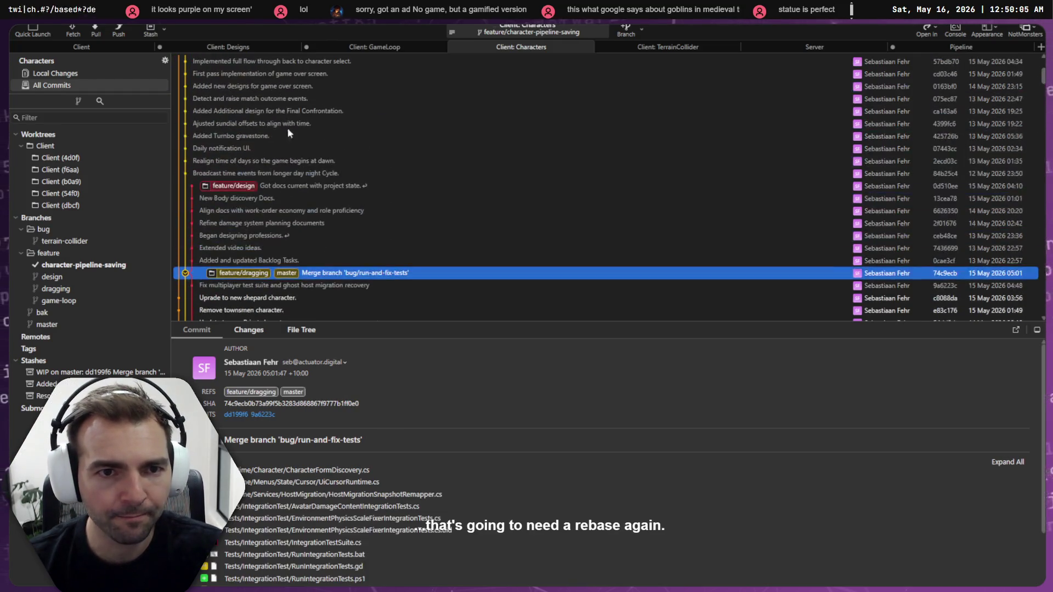
pyautogui.click(241, 186)
pyautogui.scroll(5, 258, 191)
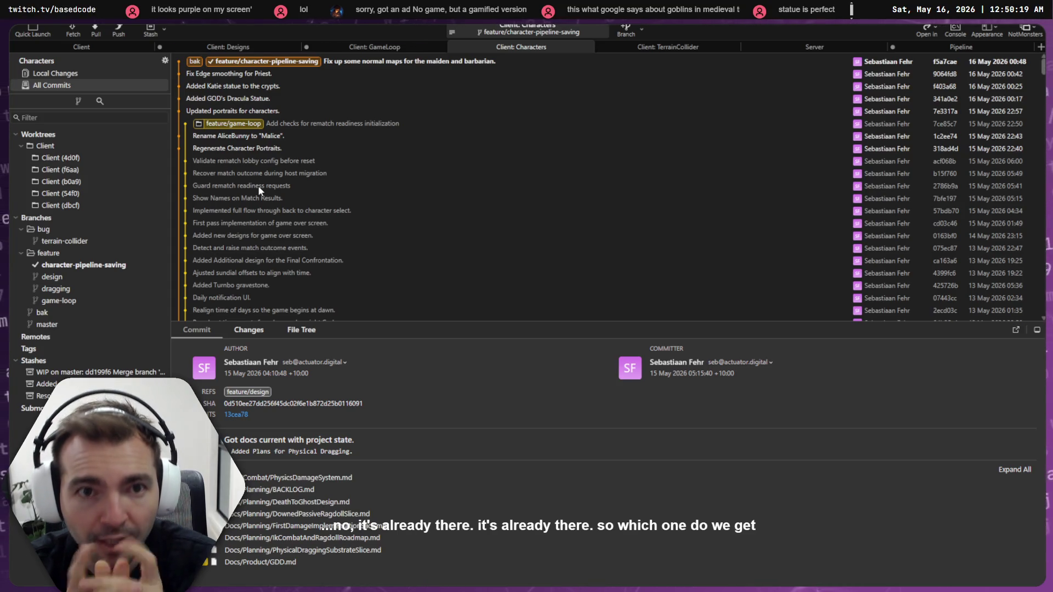
pyautogui.scroll(-4, 258, 185)
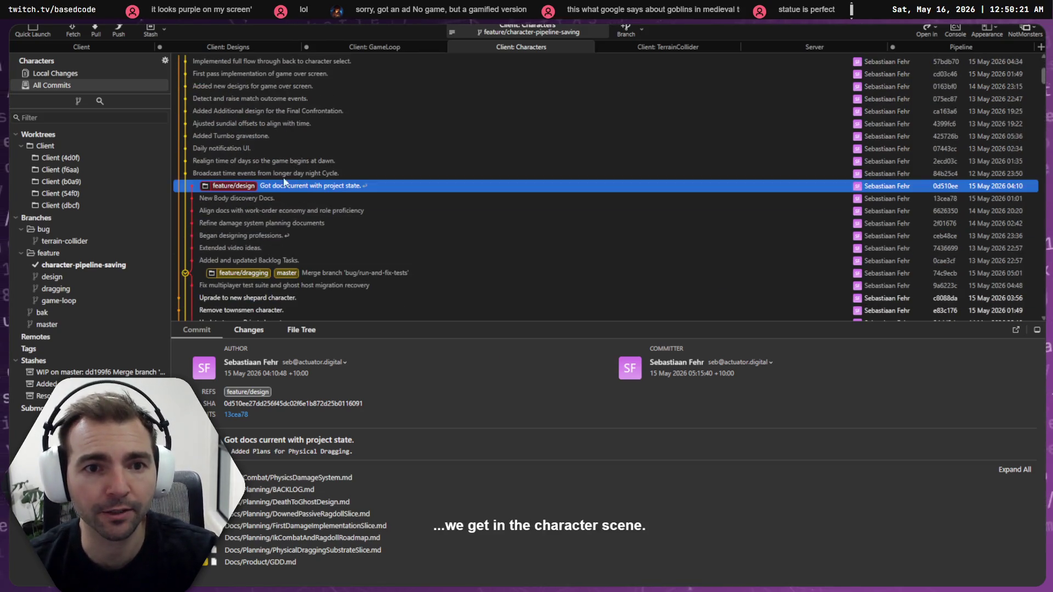
pyautogui.hotkey('alt', 'Tab')
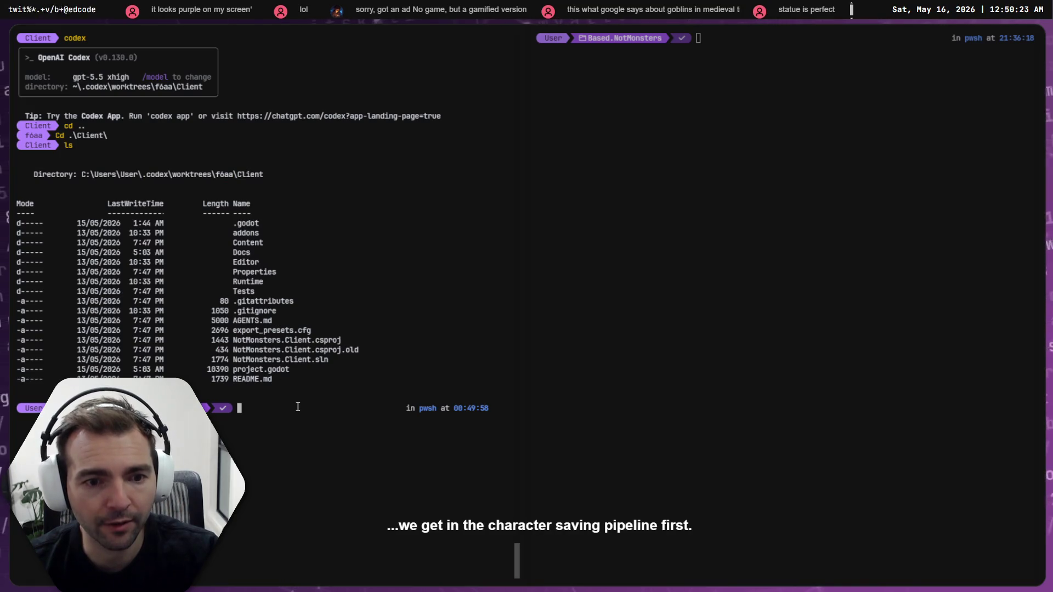
# Start Codex in the f6aa Client folder and dictate a request to rebase onto master, resolving conflicts
pyautogui.write('codx')
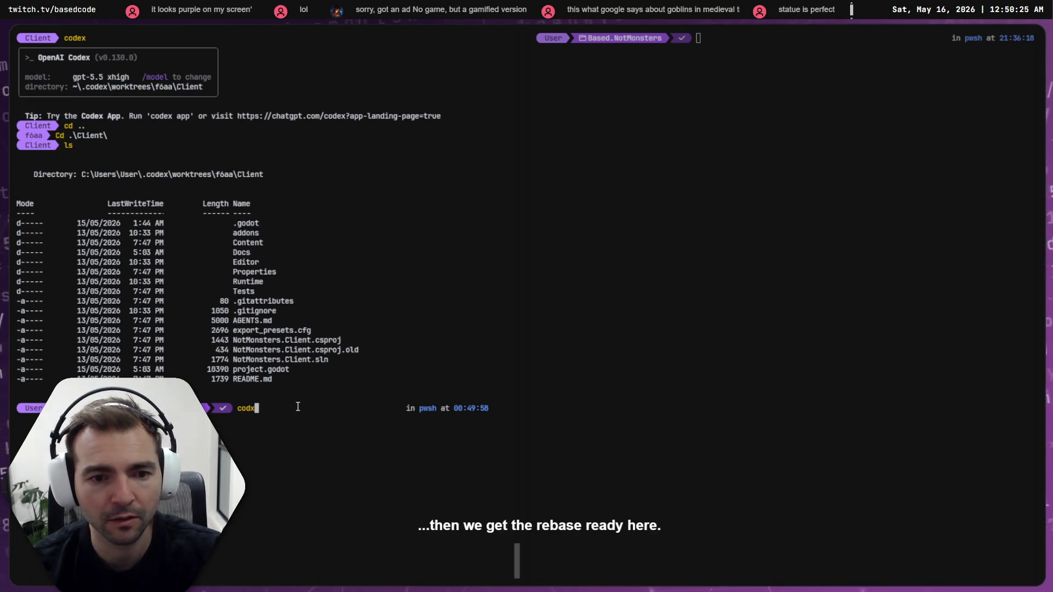
pyautogui.press('Return')
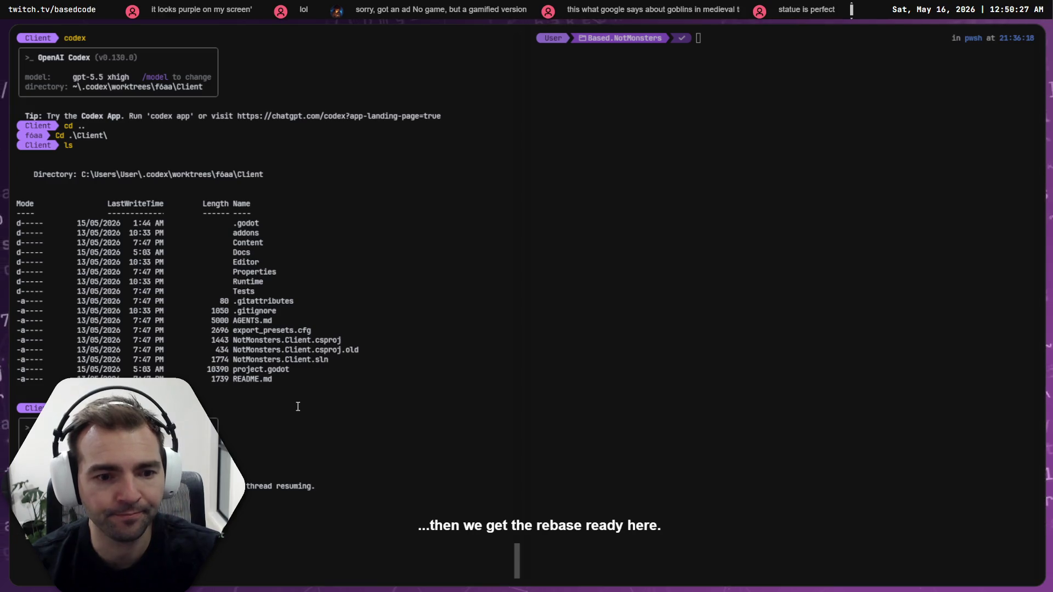
pyautogui.press('super+h')
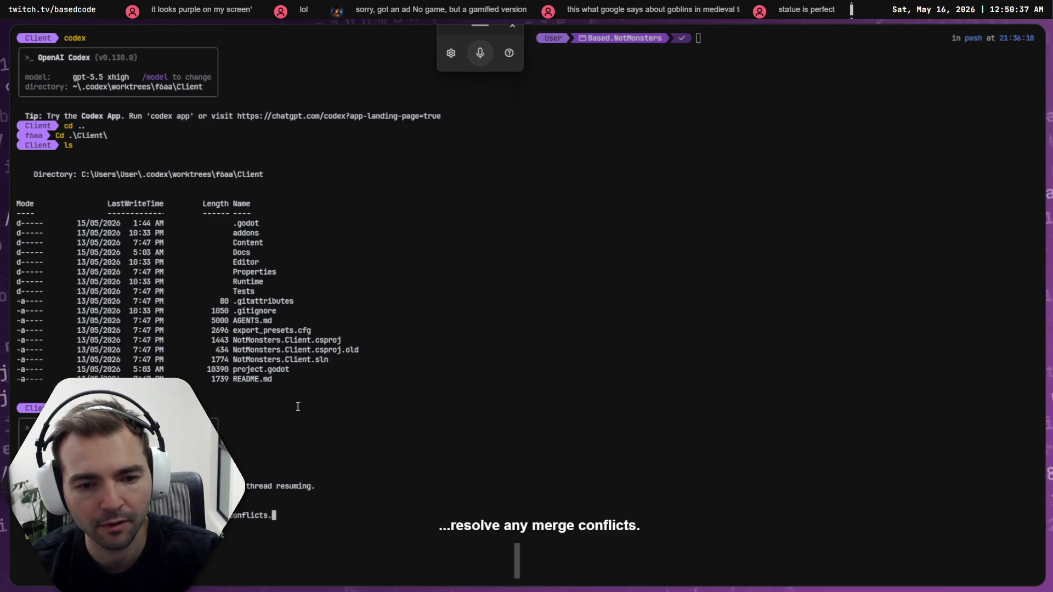
pyautogui.hotkey('alt', 'Tab')
pyautogui.scroll(-5, 255, 243)
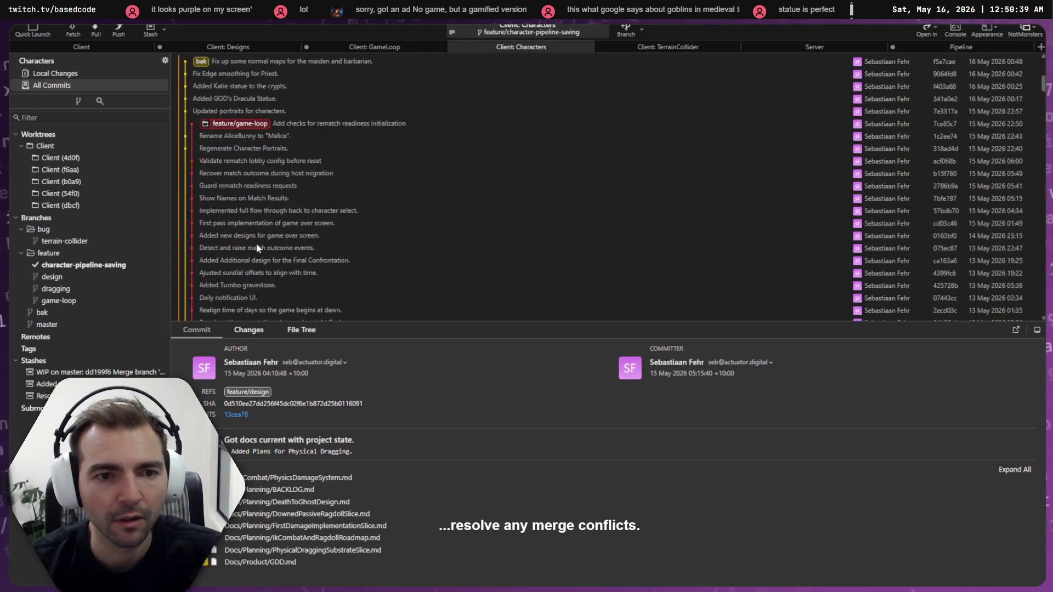
# Create and check out branch bak2 at the 'Got docs current with project state.' commit
pyautogui.scroll(5, 261, 220)
pyautogui.scroll(5, 249, 215)
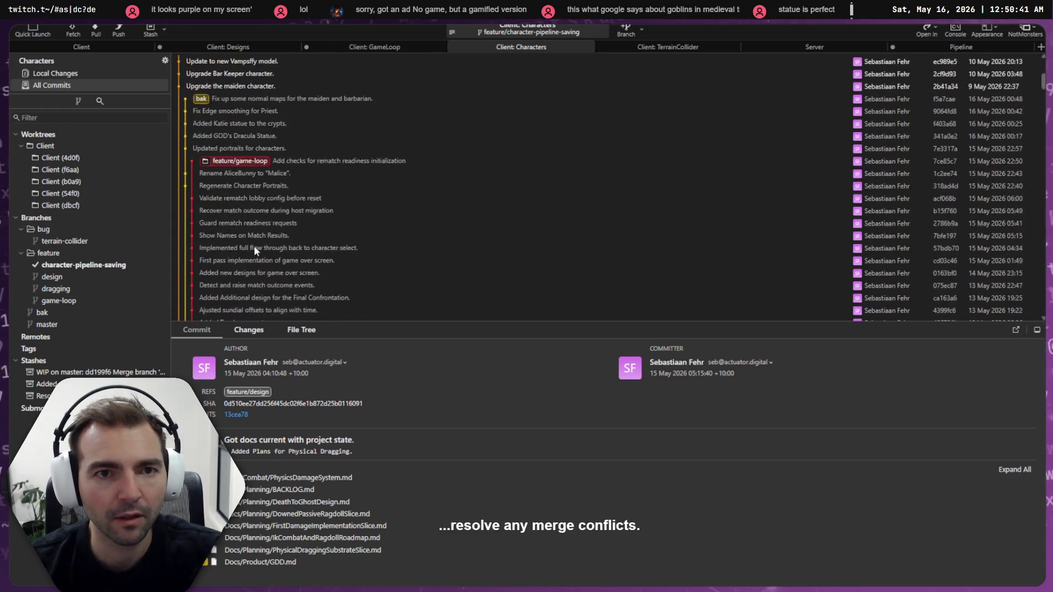
pyautogui.scroll(2, 299, 219)
pyautogui.rightClick(303, 148)
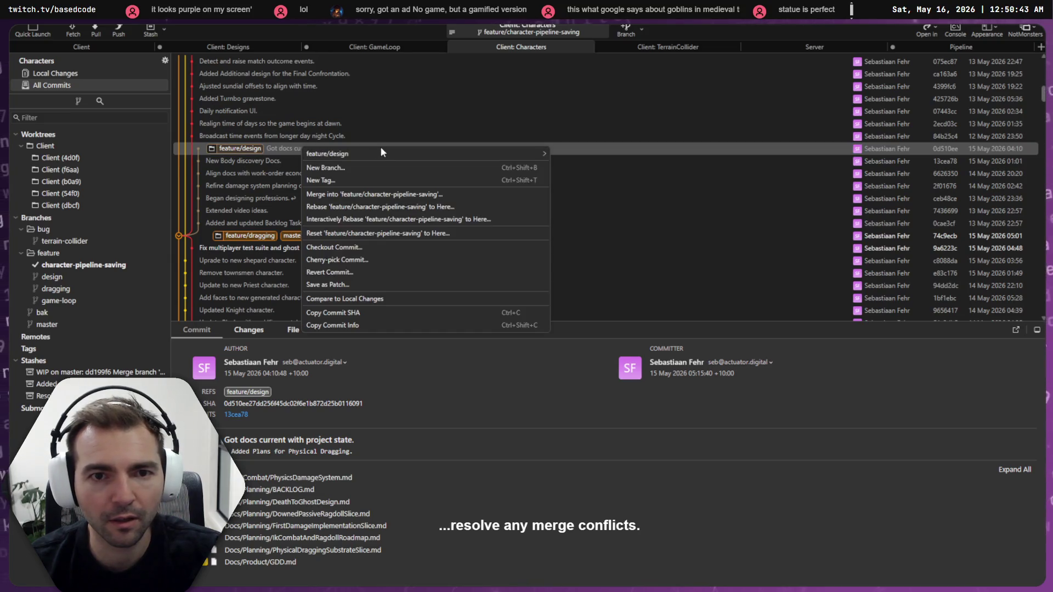
pyautogui.click(383, 167)
pyautogui.write('bak2')
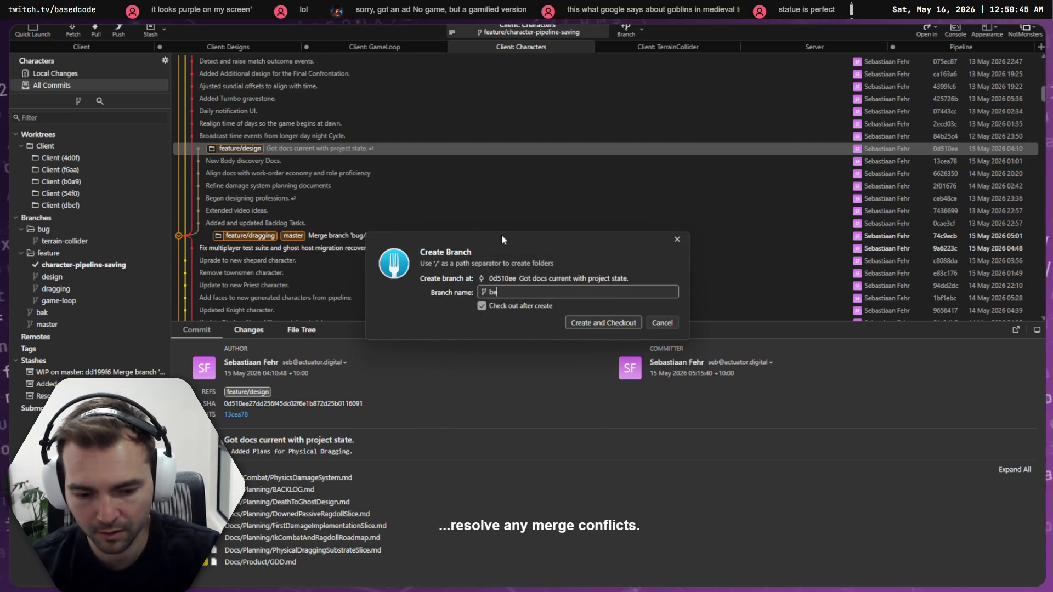
pyautogui.press('Return')
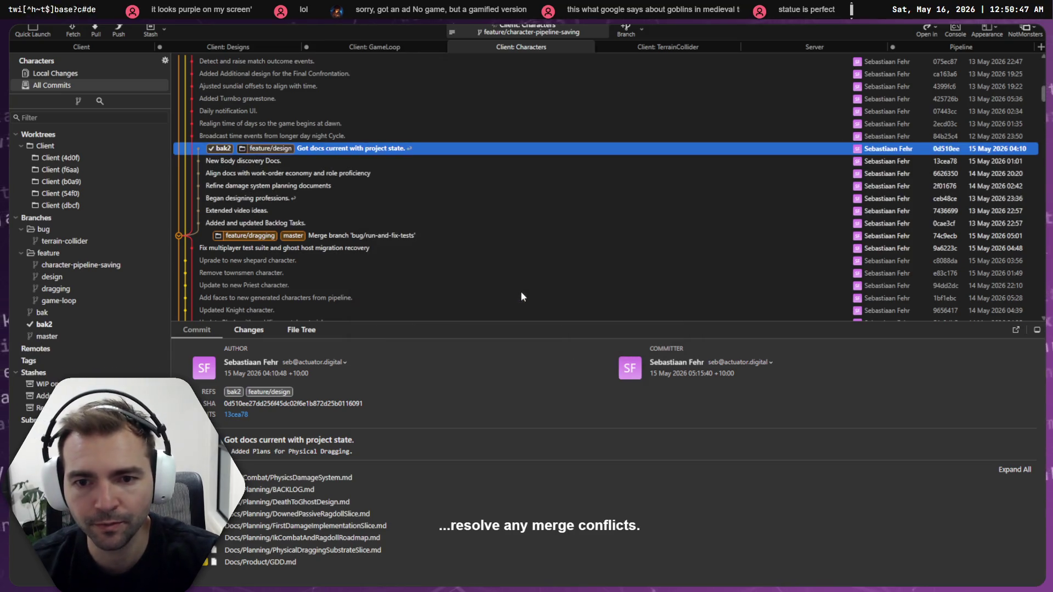
pyautogui.hotkey('alt', 'Tab')
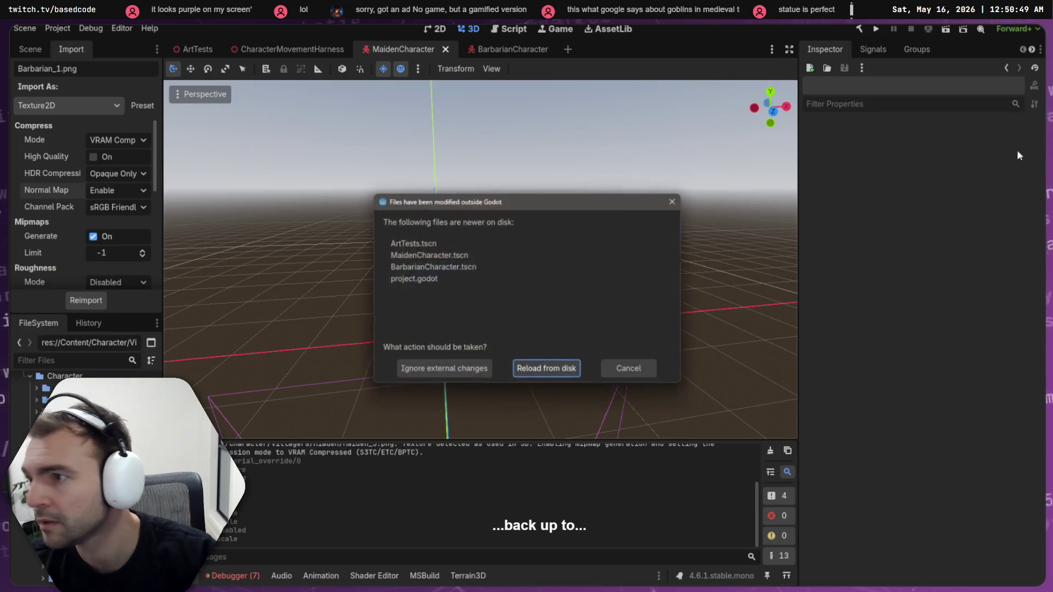
# Reload the externally changed files from disk and close all open scene tabs
pyautogui.click(548, 369)
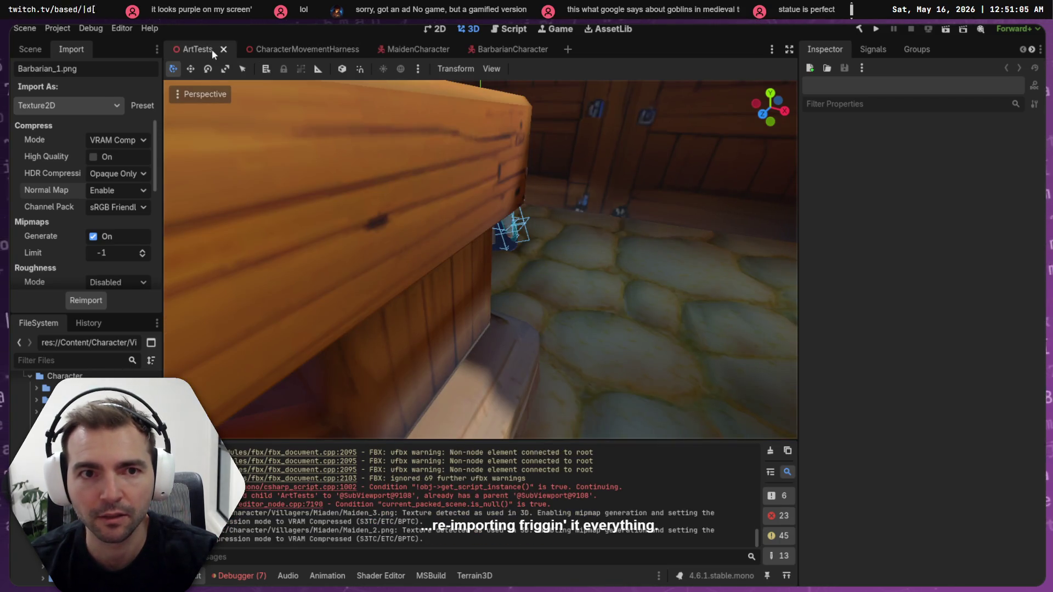
pyautogui.middleClick(212, 49)
pyautogui.middleClick(212, 49)
pyautogui.middleClick(212, 49)
pyautogui.middleClick(211, 49)
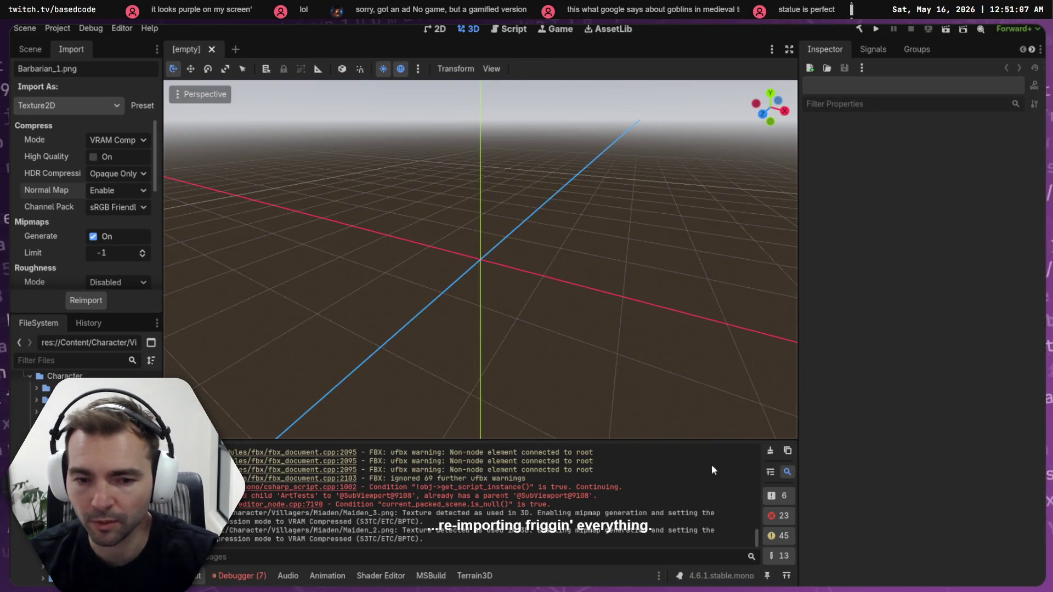
# Clear the Output log and the Debugger's error list, then run the game
pyautogui.click(770, 451)
pyautogui.click(238, 575)
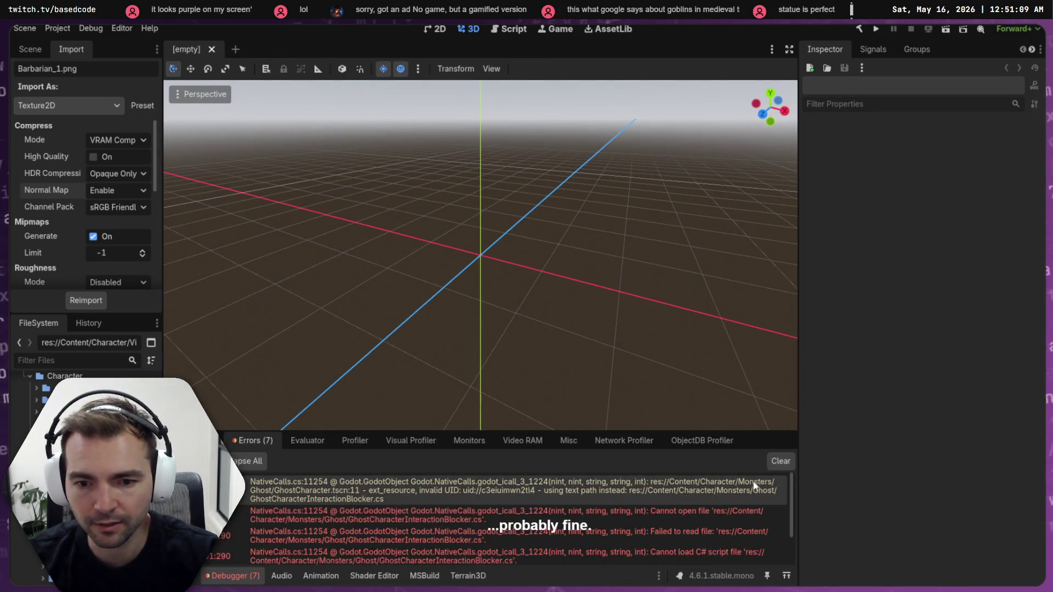
pyautogui.click(781, 461)
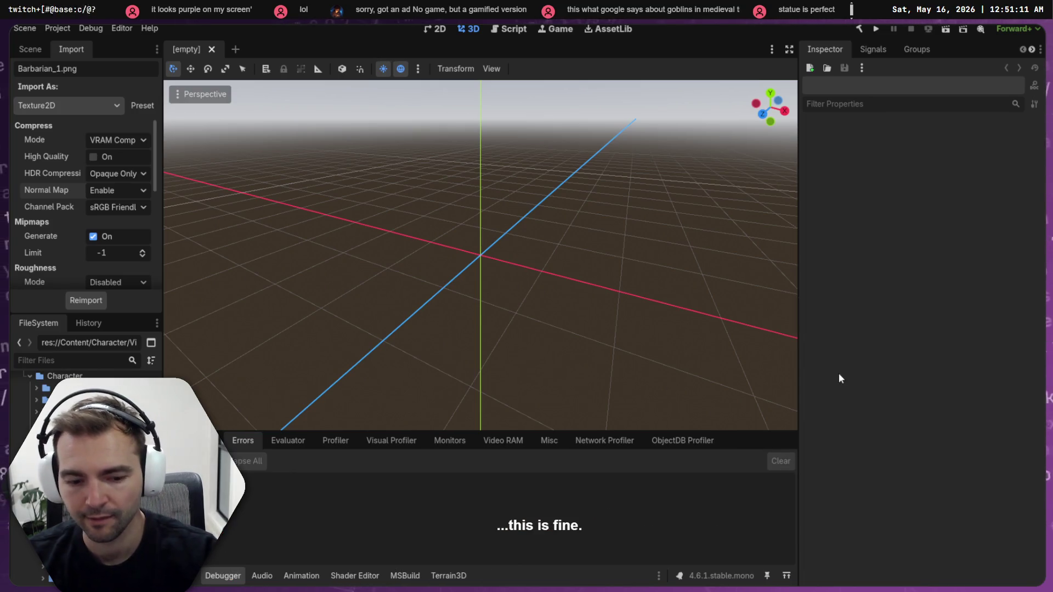
pyautogui.press('F5')
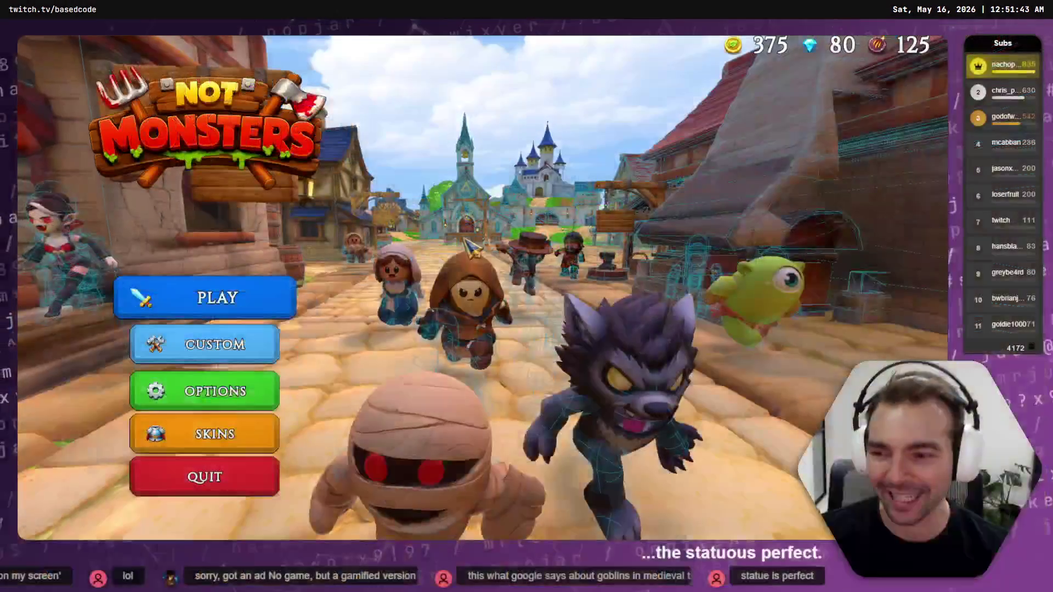
# Host an online game with the lobby size lowered from 10 to 4 players
pyautogui.click(223, 301)
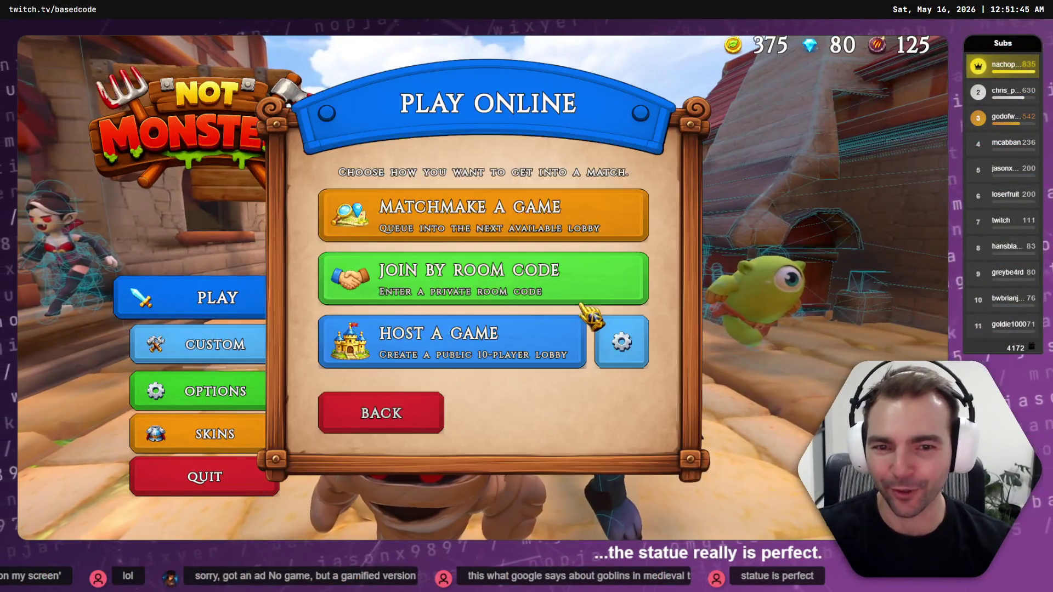
pyautogui.click(601, 332)
pyautogui.moveTo(518, 337); pyautogui.dragTo(329, 337)
pyautogui.click(455, 419)
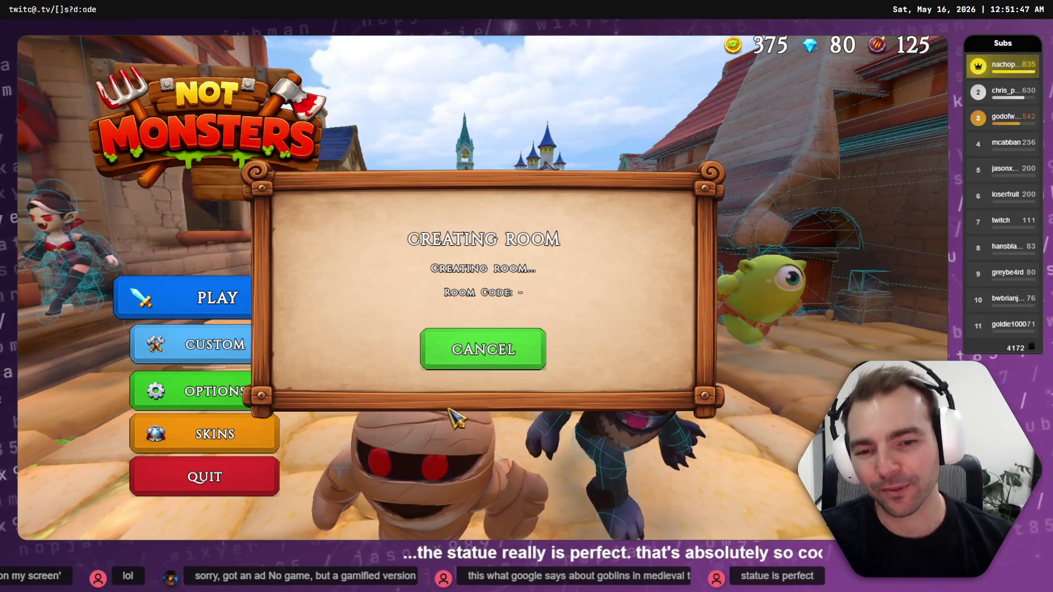
# Scroll through the Villagers roster on character selection, then stop the running game
pyautogui.scroll(-3, 137, 208)
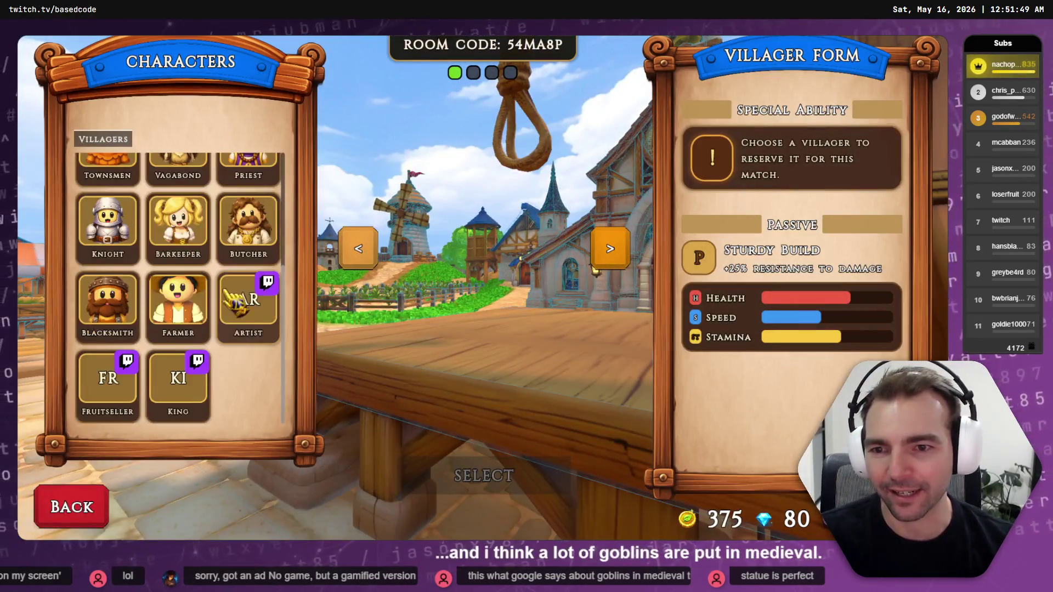
pyautogui.scroll(3, 214, 384)
pyautogui.scroll(-2, 212, 376)
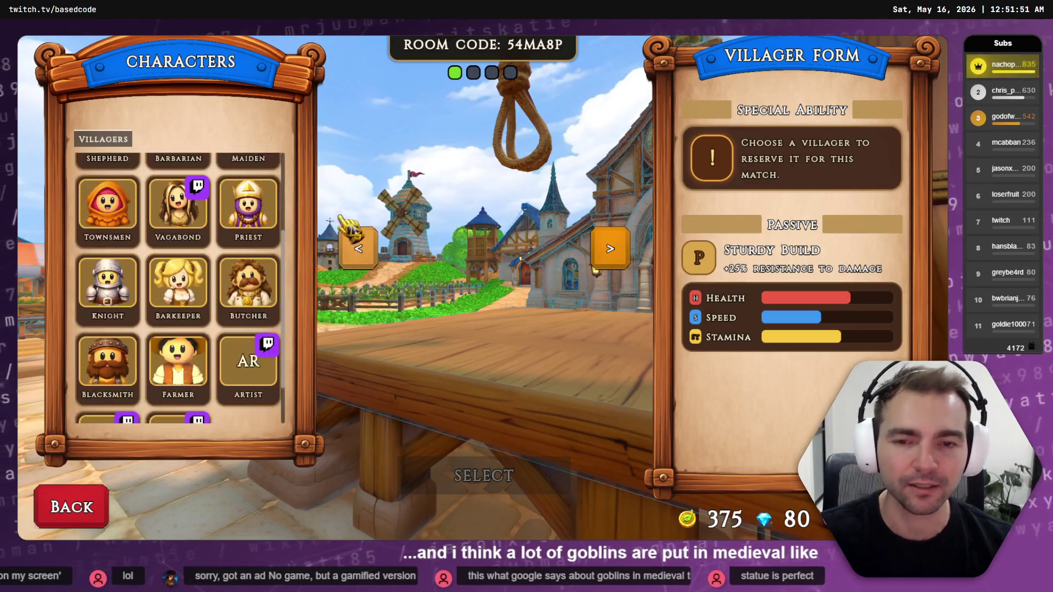
pyautogui.press('F8')
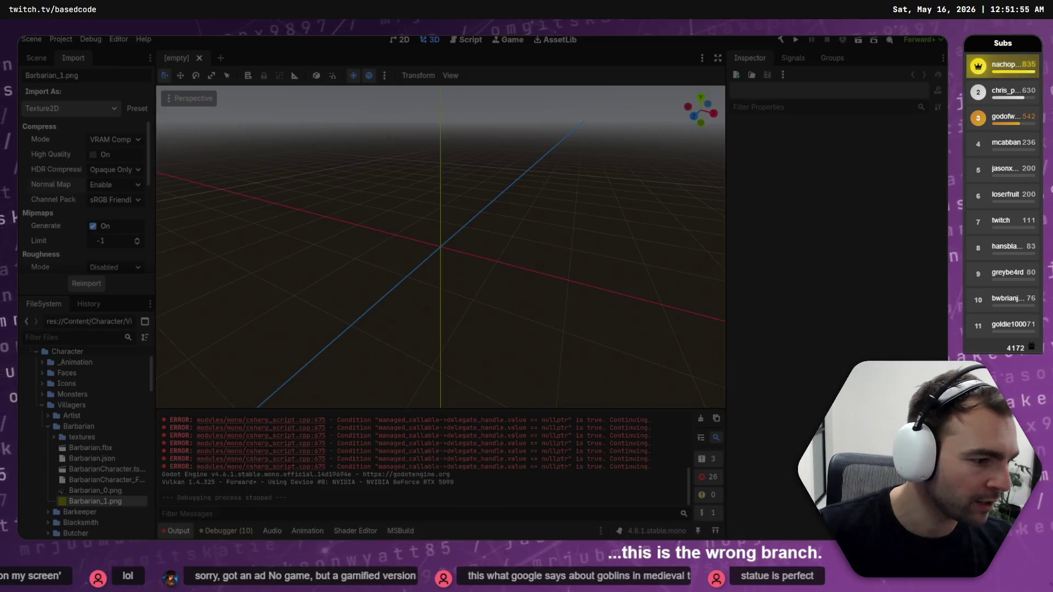
# Open the Character Pipeline wizard and show the Artist folder in the file manager
pyautogui.hotkey('alt', 'Tab')
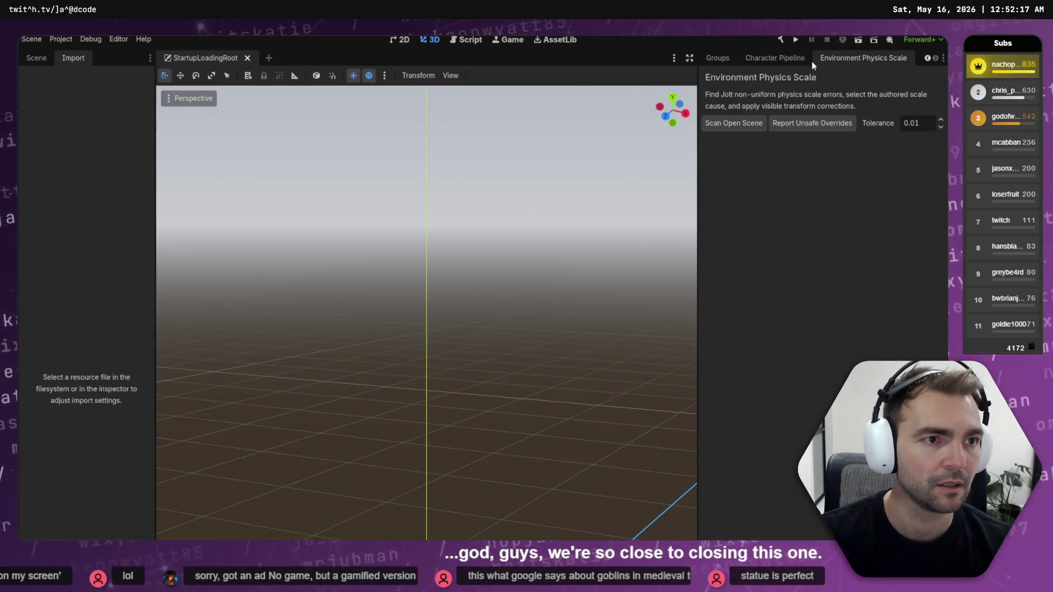
pyautogui.click(787, 59)
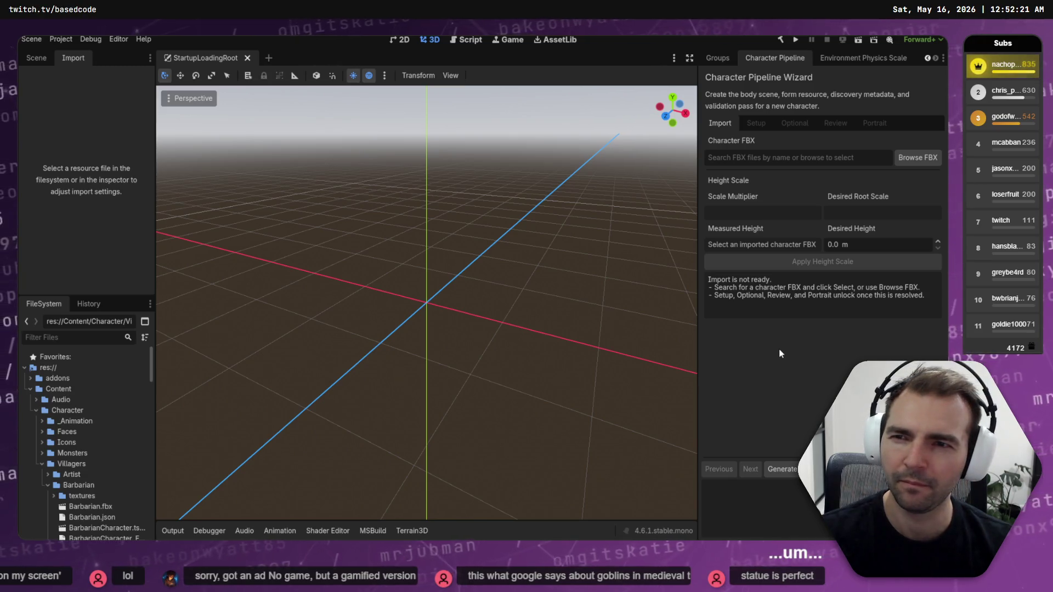
pyautogui.rightClick(82, 474)
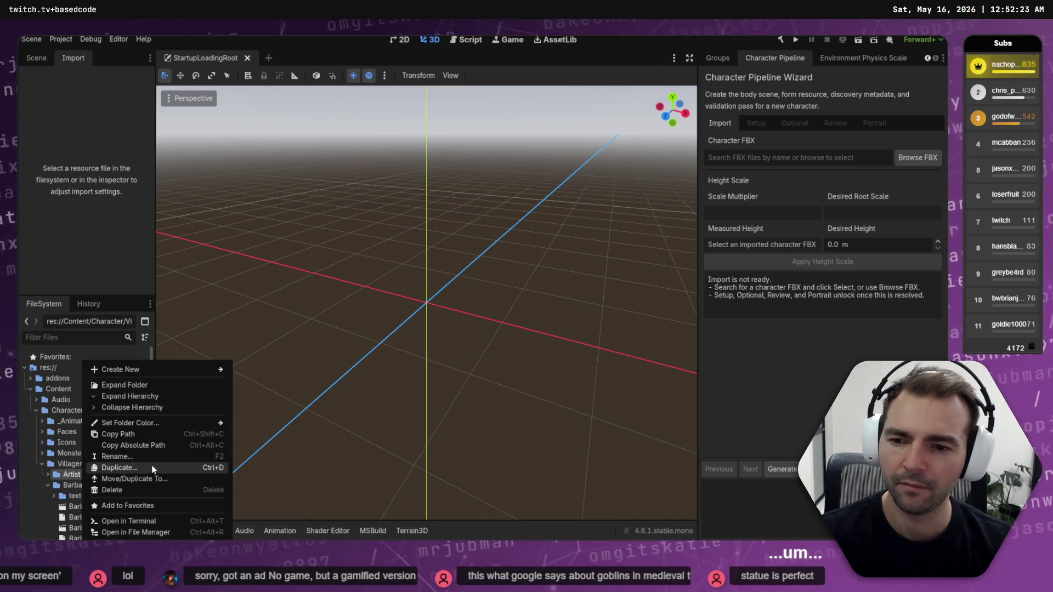
pyautogui.click(166, 531)
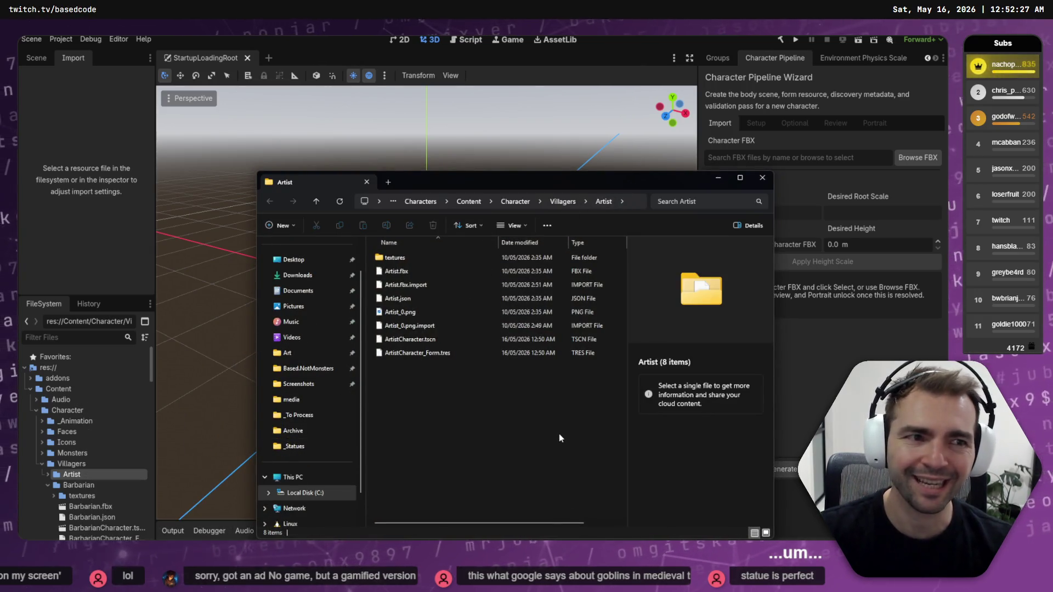
pyautogui.hotkey('alt', 'Tab')
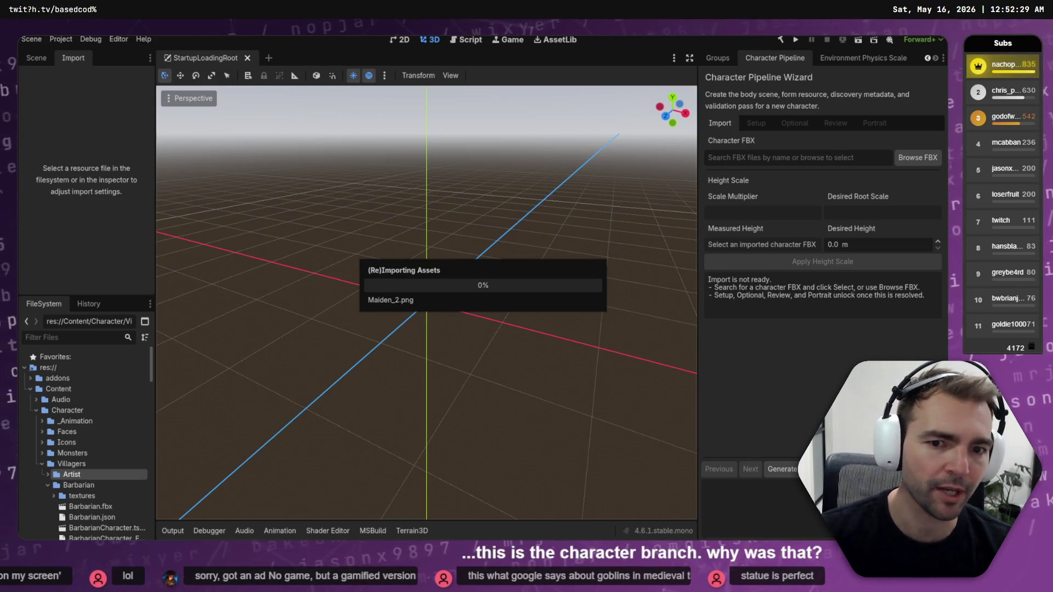
pyautogui.hotkey('alt', 'Tab')
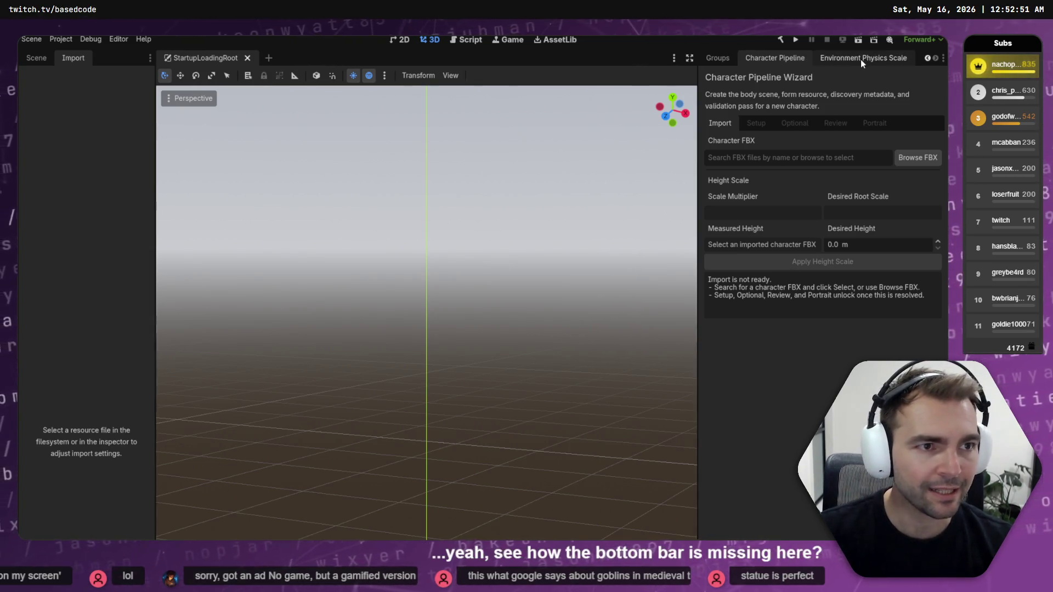
# Open the Environment Physics Scale tool, switch the left dock to Scene, and scan the open scene
pyautogui.click(860, 59)
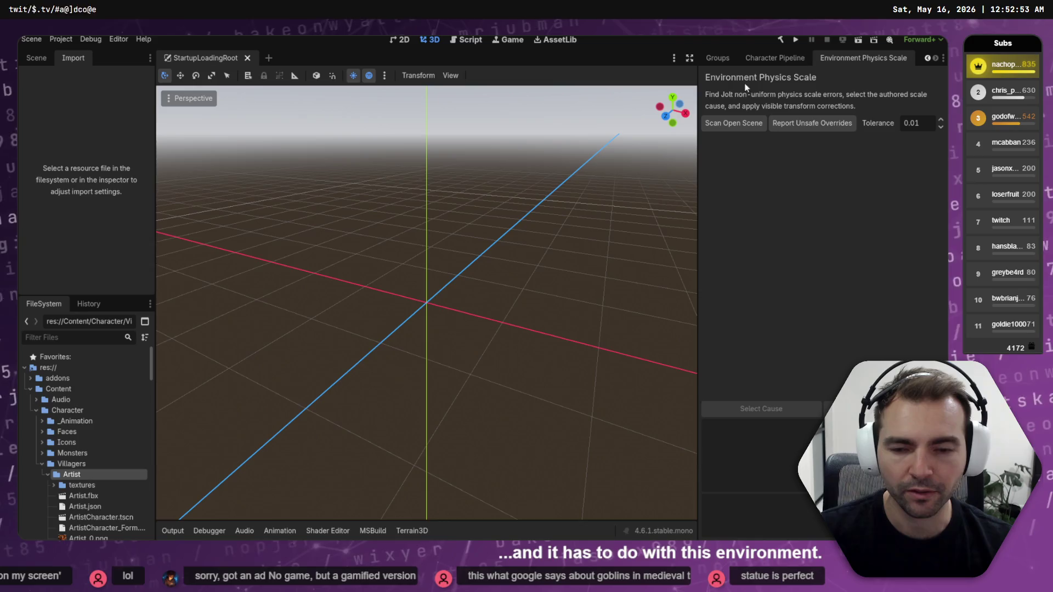
pyautogui.scroll(-5, 596, 246)
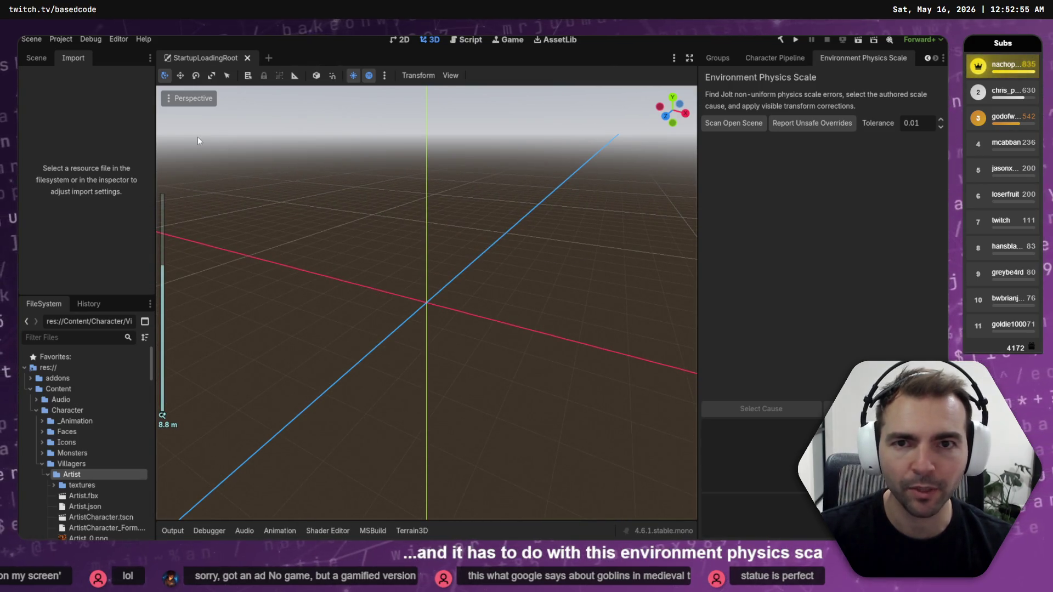
pyautogui.click(37, 58)
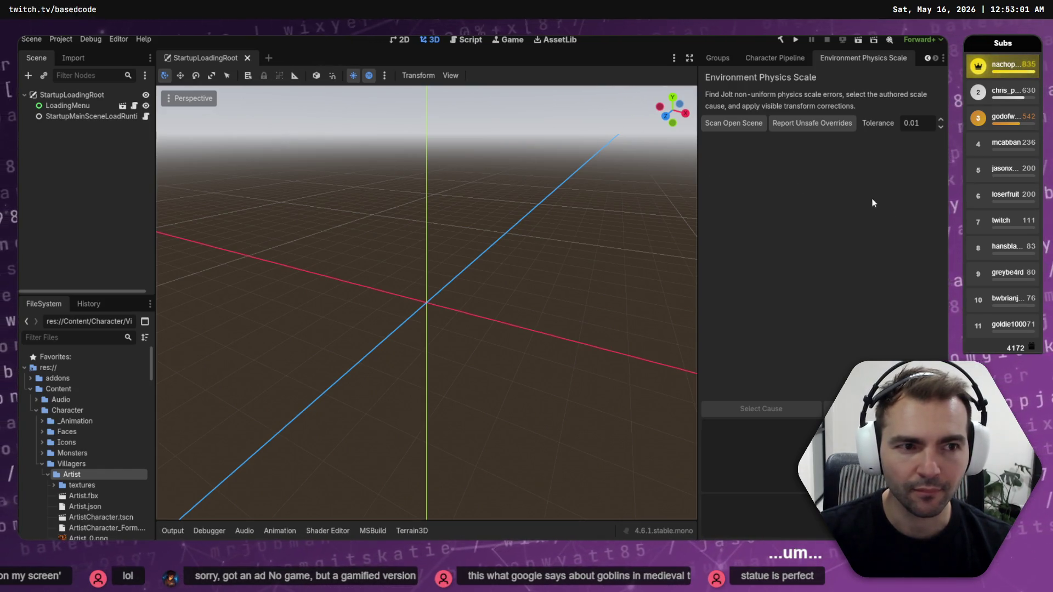
pyautogui.click(746, 125)
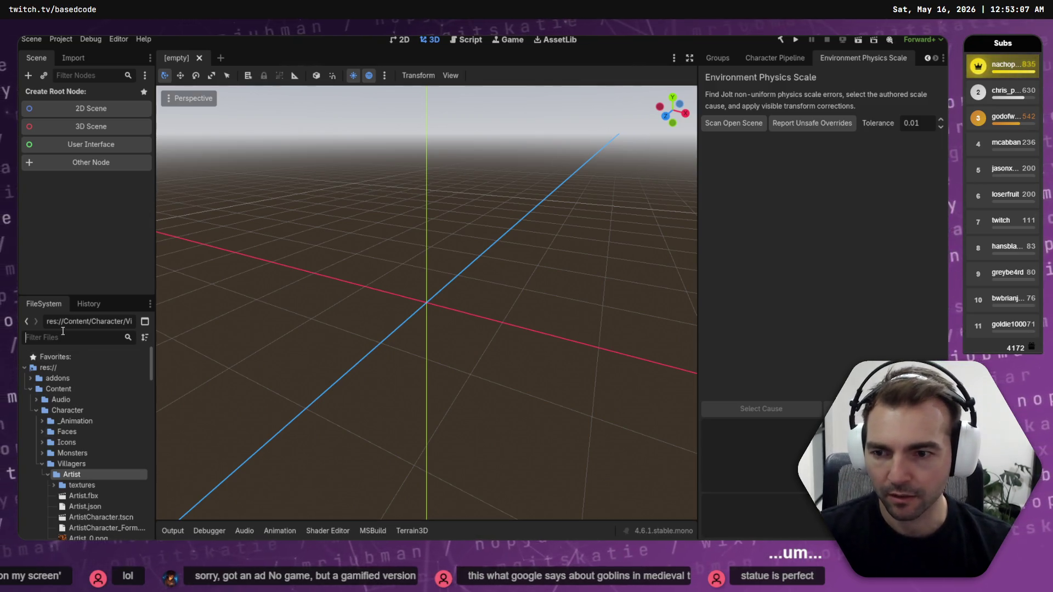
# Filter the FileSystem for 'Moveme', open CharacterMovementHarness.tscn, and run it
pyautogui.write('Character')
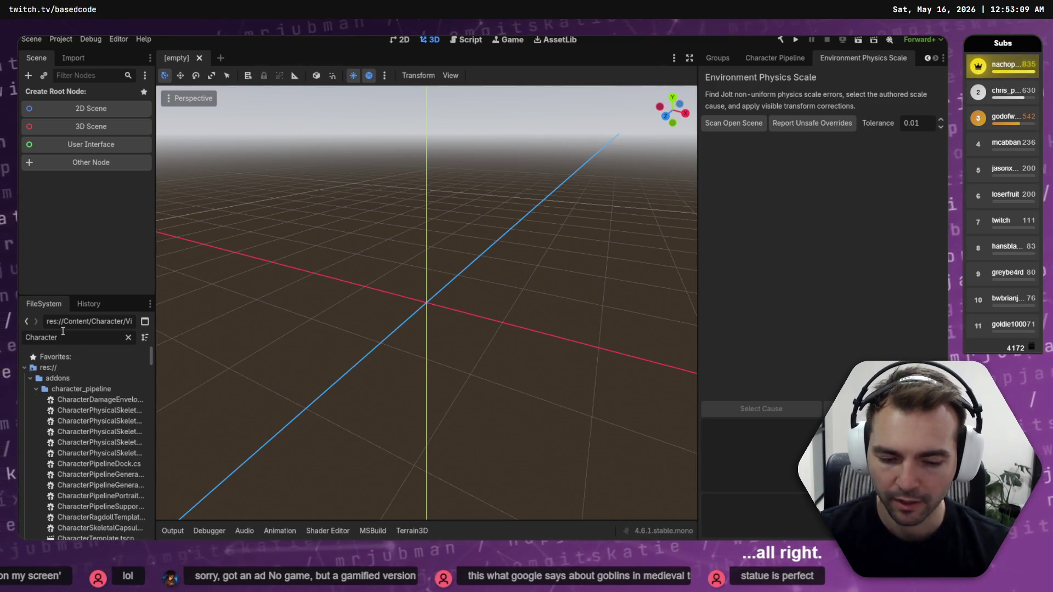
pyautogui.hotkey('ctrl', 'a')
pyautogui.write('Moveme')
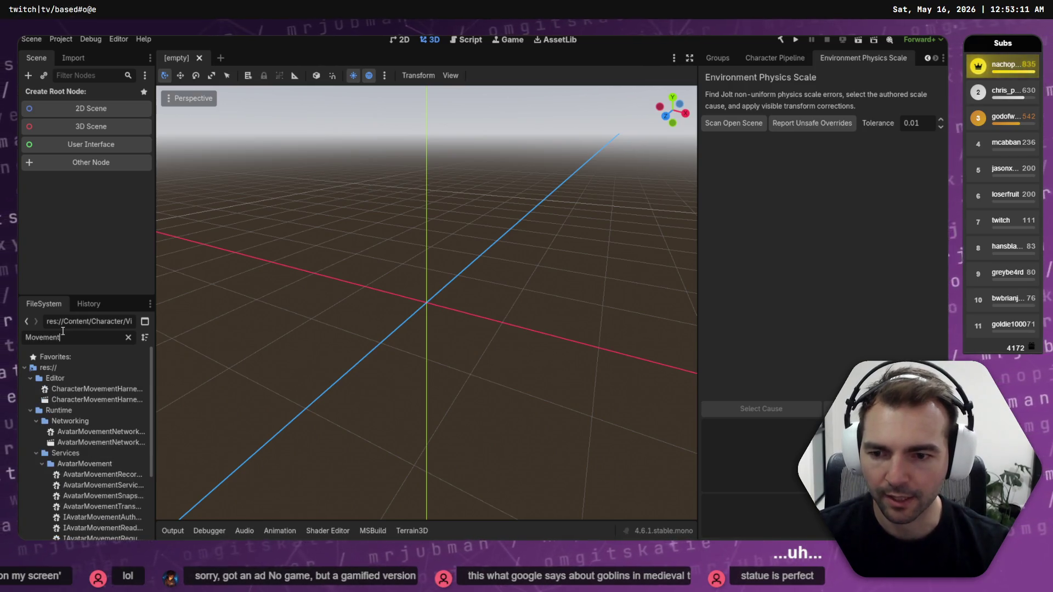
pyautogui.doubleClick(96, 399)
pyautogui.press('F6')
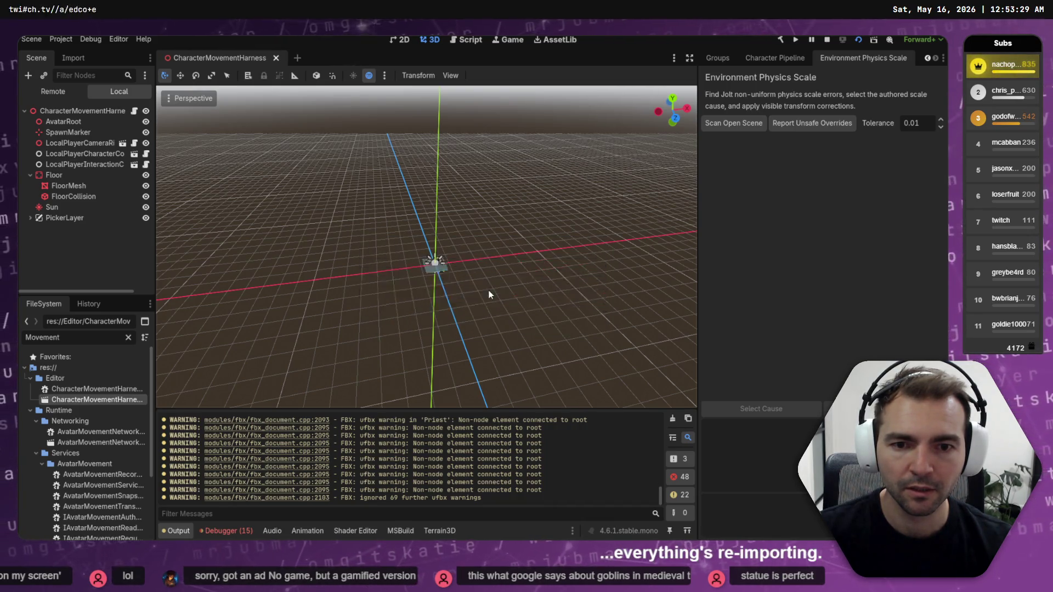
pyautogui.press('F5')
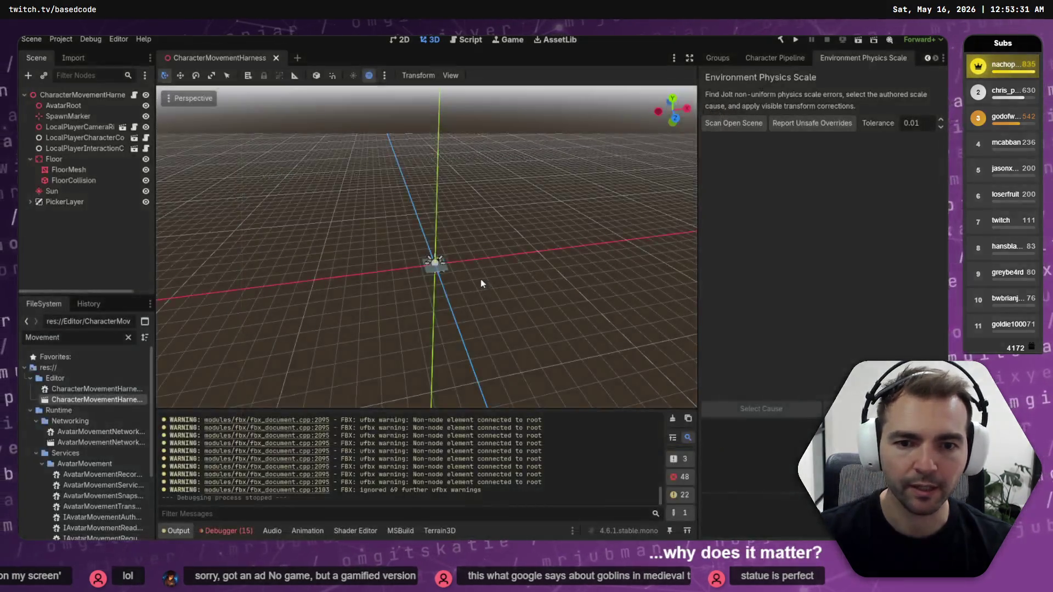
pyautogui.press('F5')
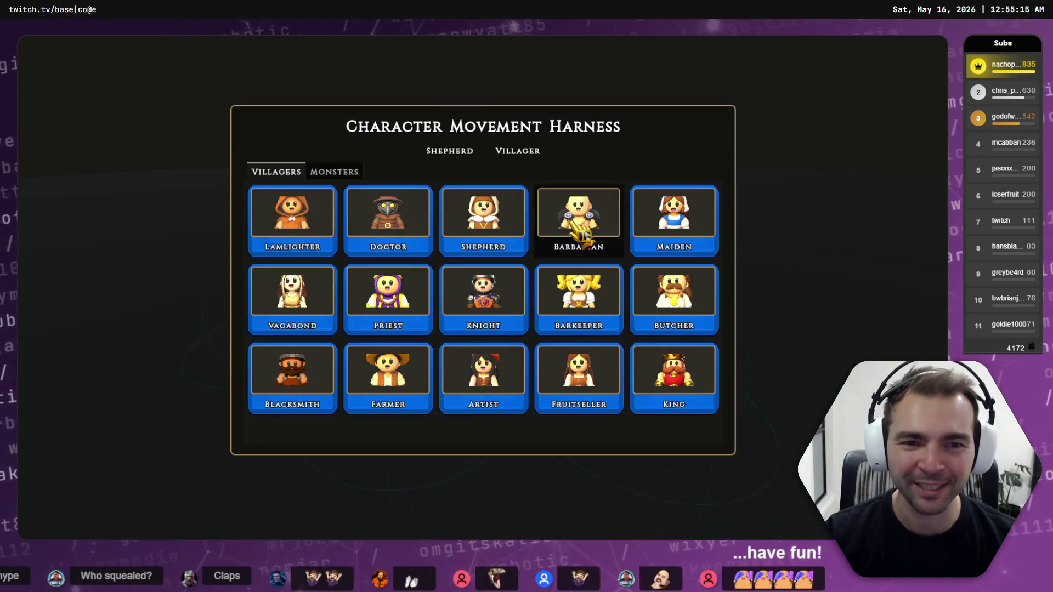
# Load the Barbarian into the movement harness, then swap it for the Maiden
pyautogui.click(580, 233)
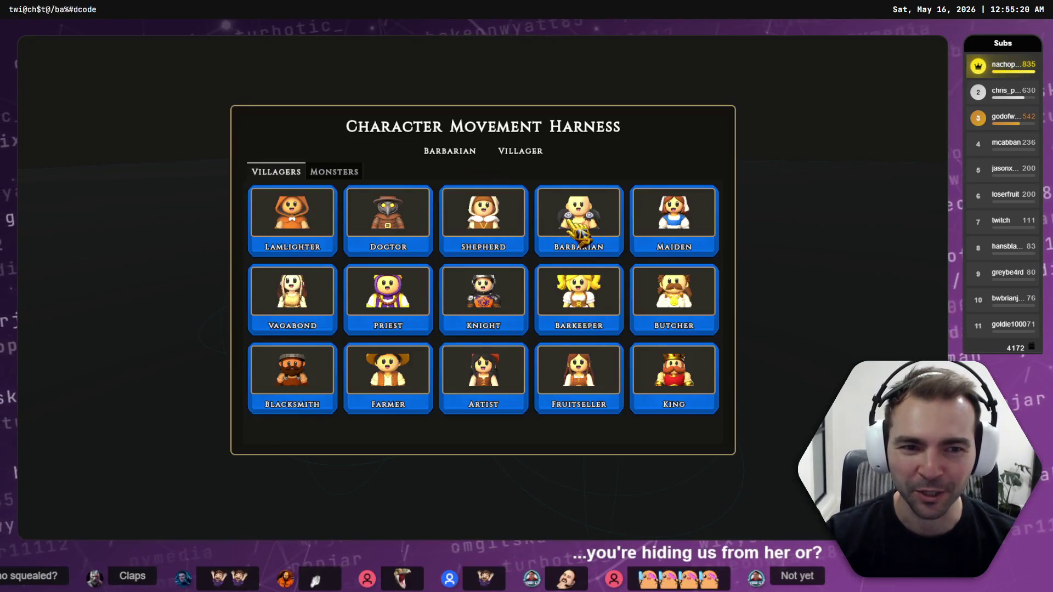
pyautogui.click(578, 230)
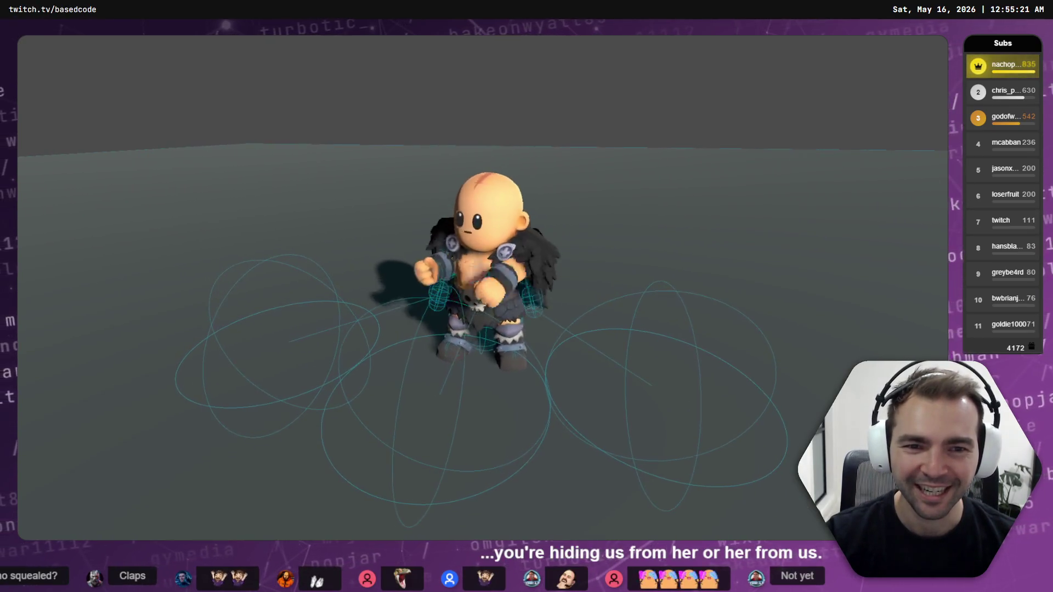
pyautogui.press('Tab')
pyautogui.click(679, 226)
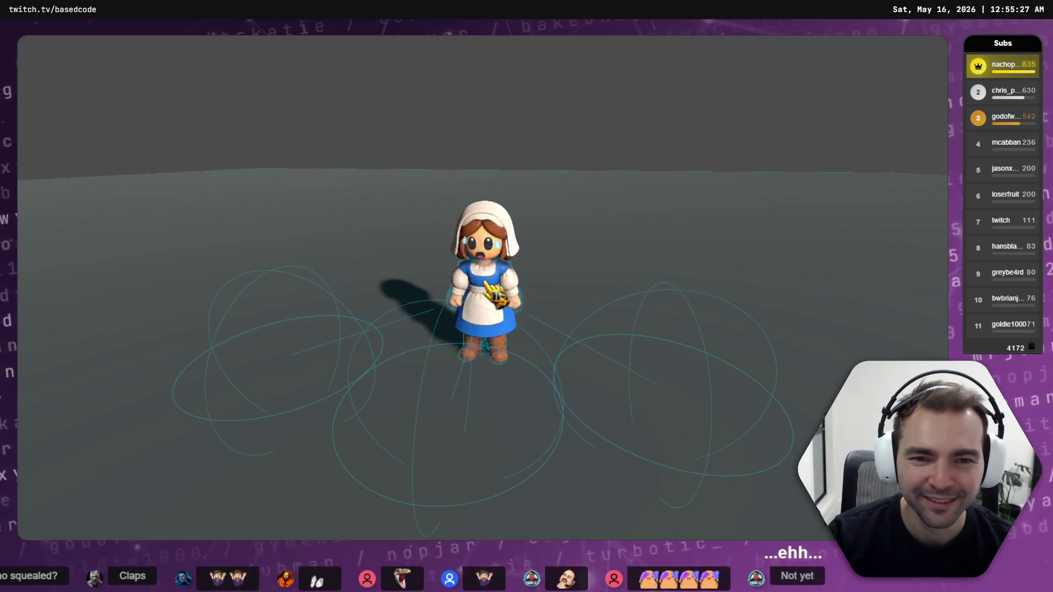
# Swap through another villager girl and the Priest, then load the Maiden again
pyautogui.press('Tab')
pyautogui.click(356, 309)
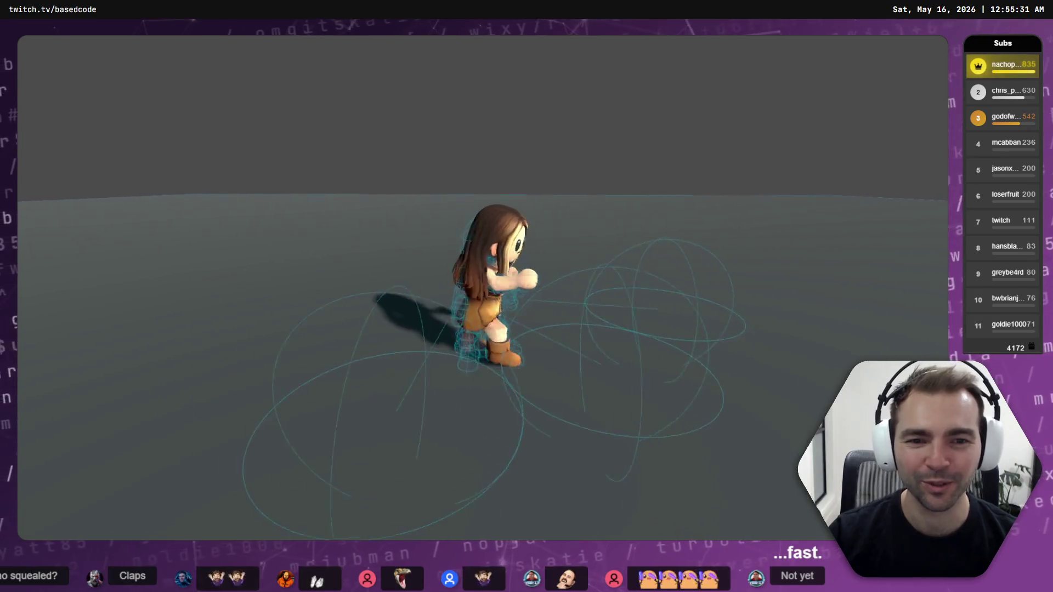
pyautogui.press('Tab')
pyautogui.click(406, 307)
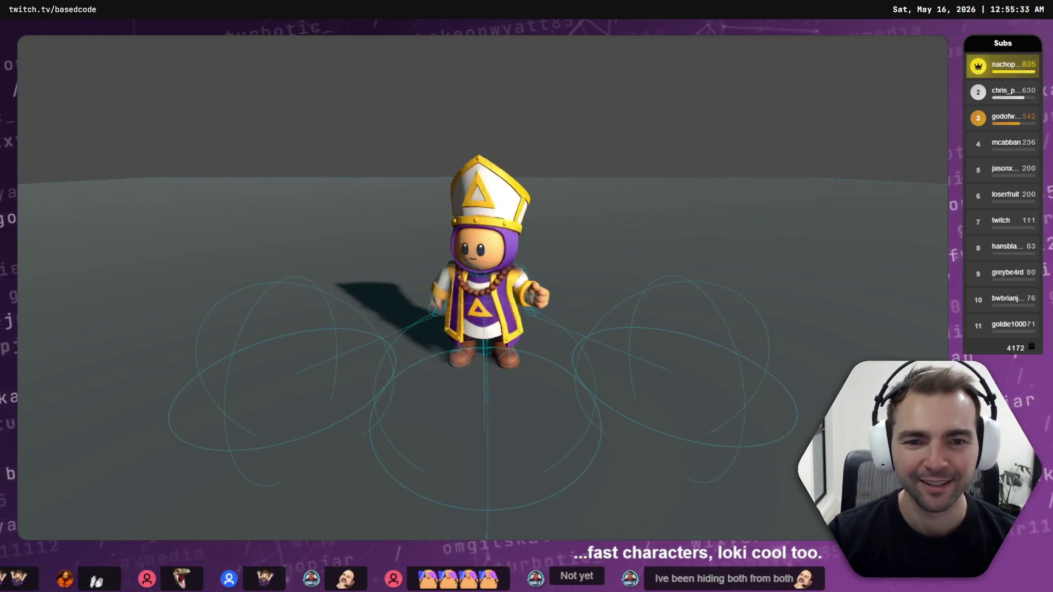
pyautogui.click(655, 235)
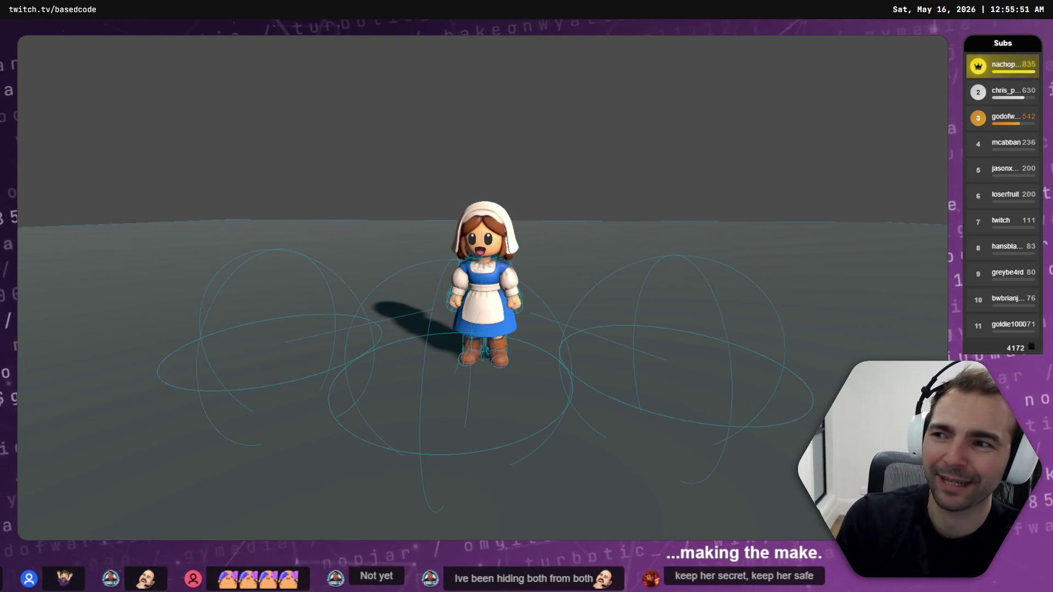
pyautogui.press('Tab')
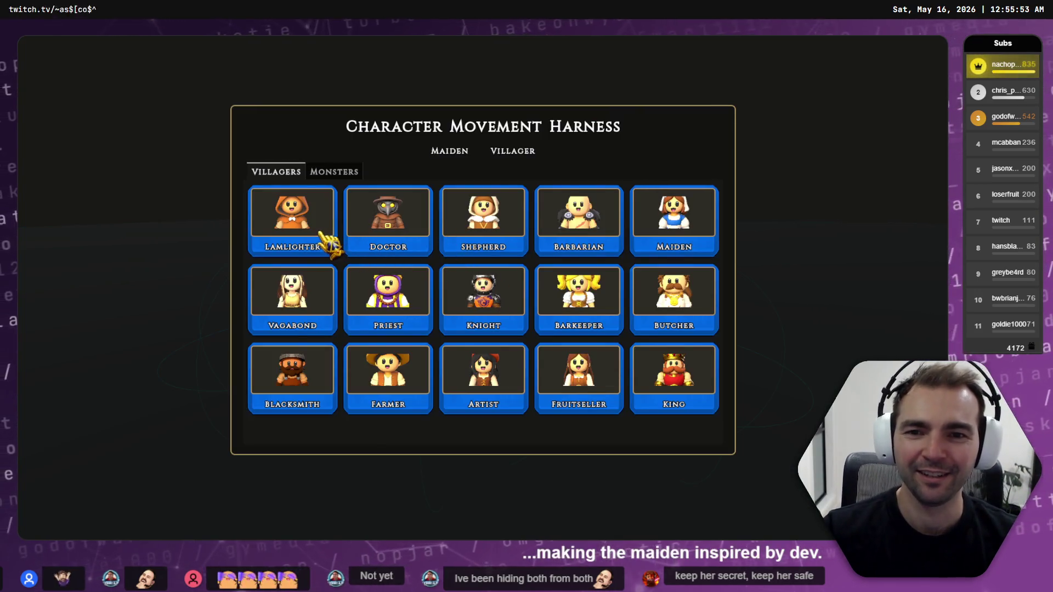
# Load the Vagabond, Maiden, Priest and finally the Knight into the harness, then leave the game
pyautogui.click(303, 317)
pyautogui.press('Tab')
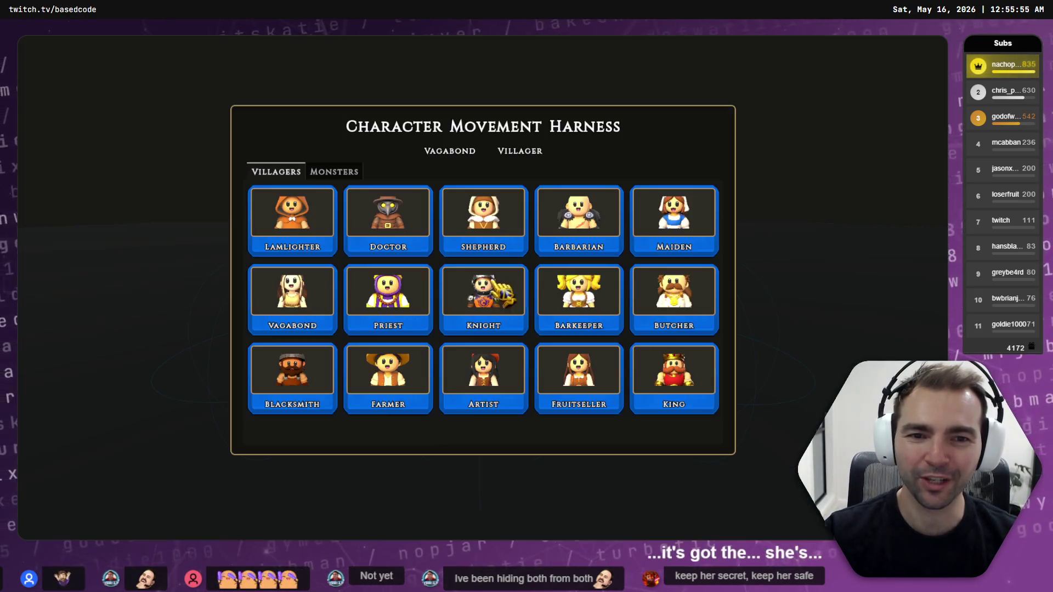
pyautogui.click(660, 235)
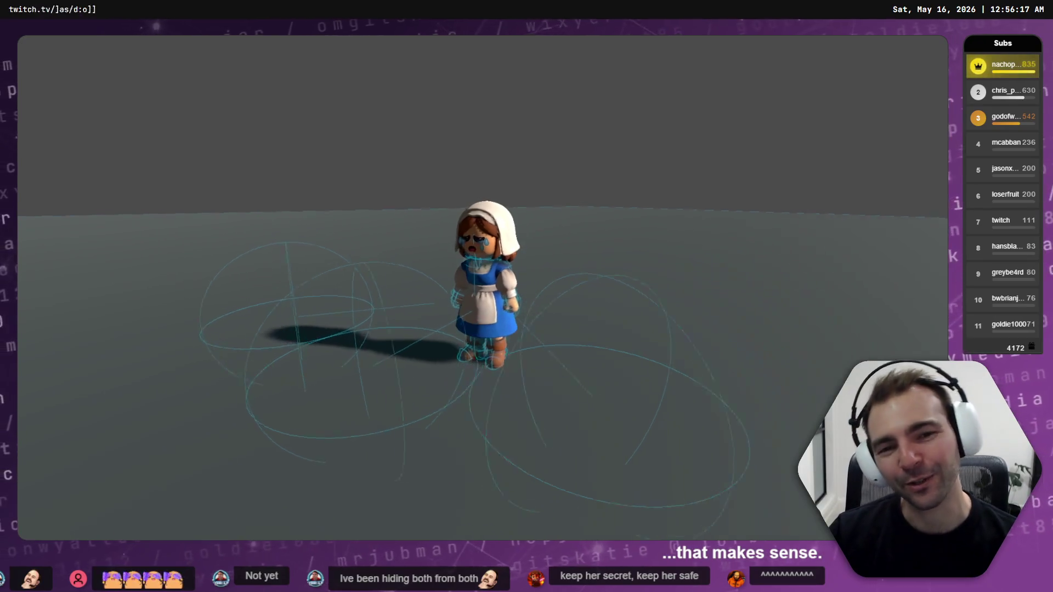
pyautogui.press('Escape')
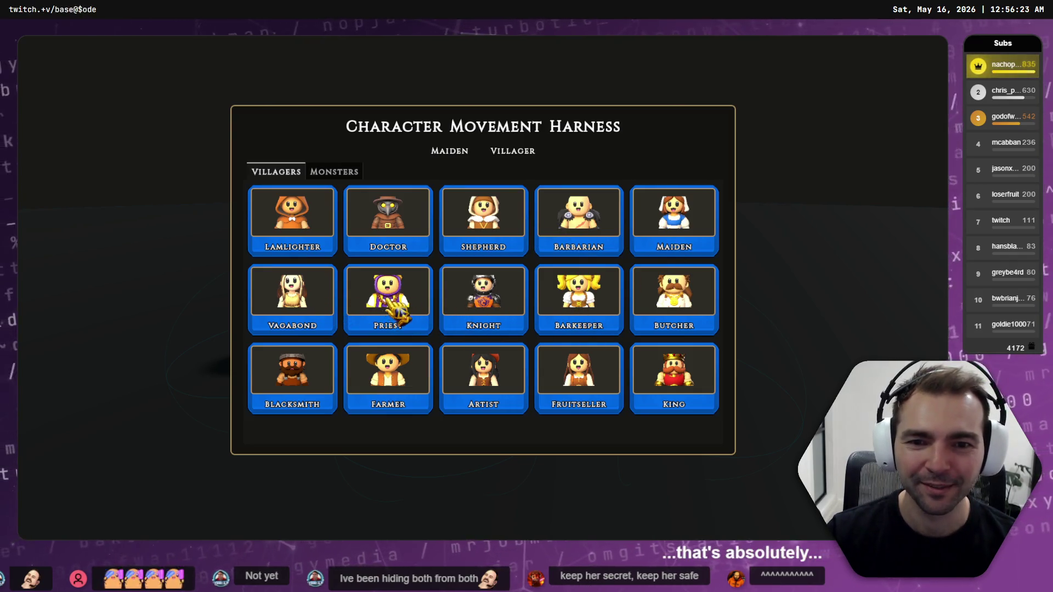
pyautogui.click(384, 304)
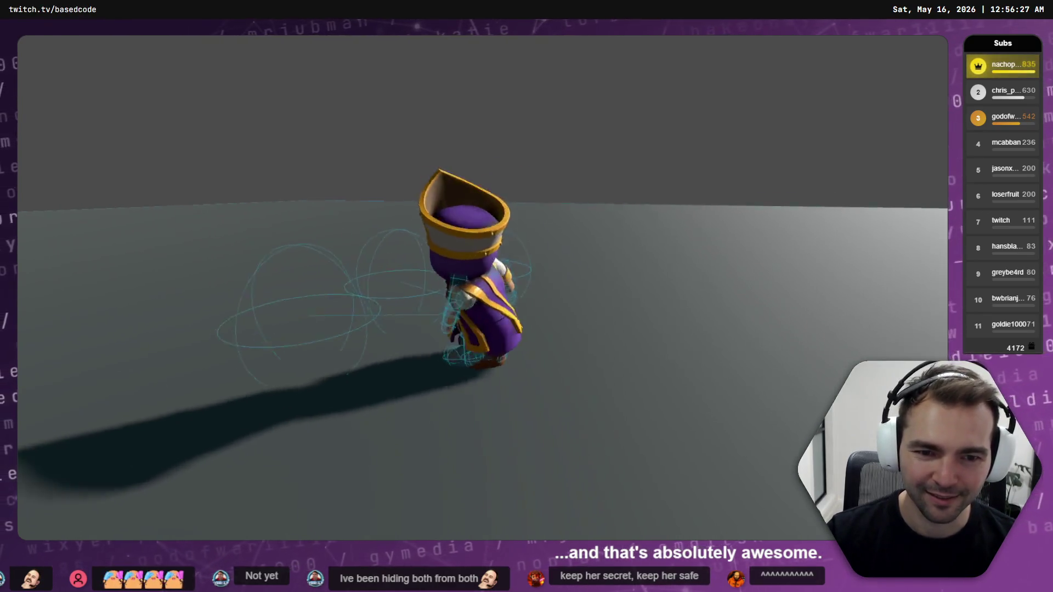
pyautogui.press('Escape')
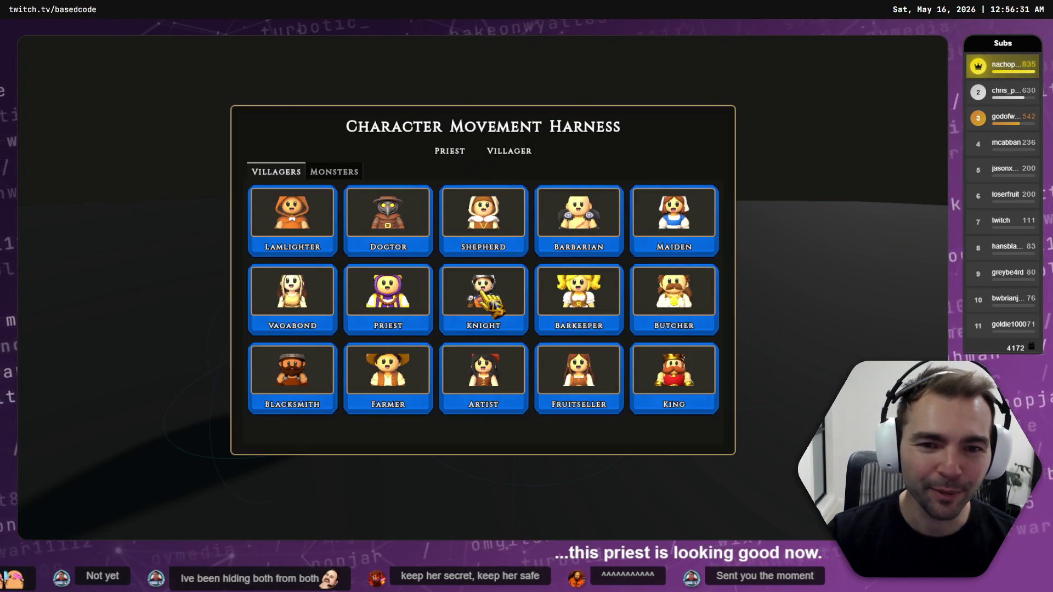
pyautogui.click(485, 304)
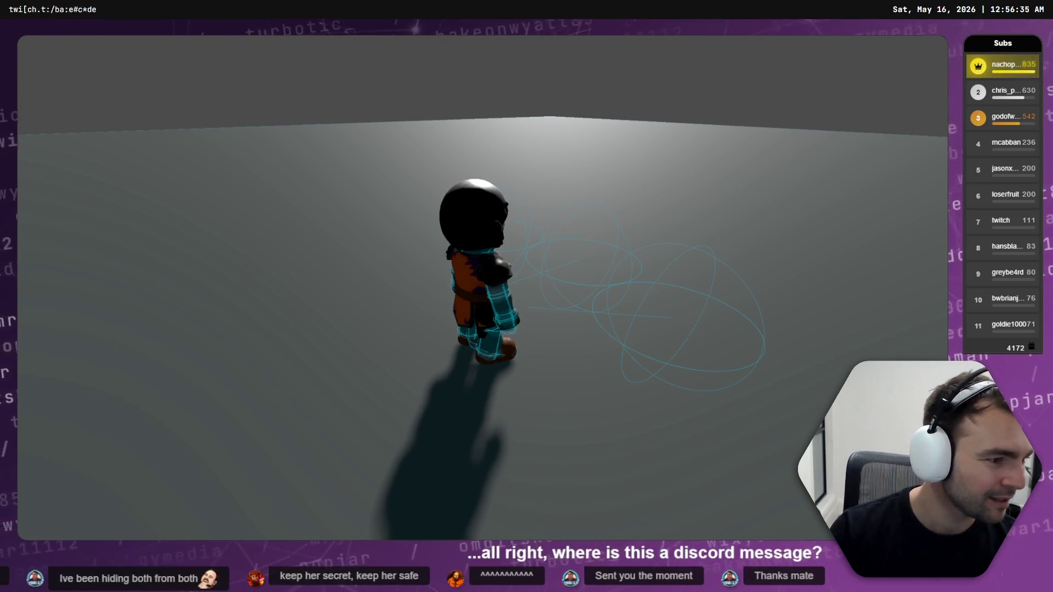
pyautogui.hotkey('alt', 'Tab')
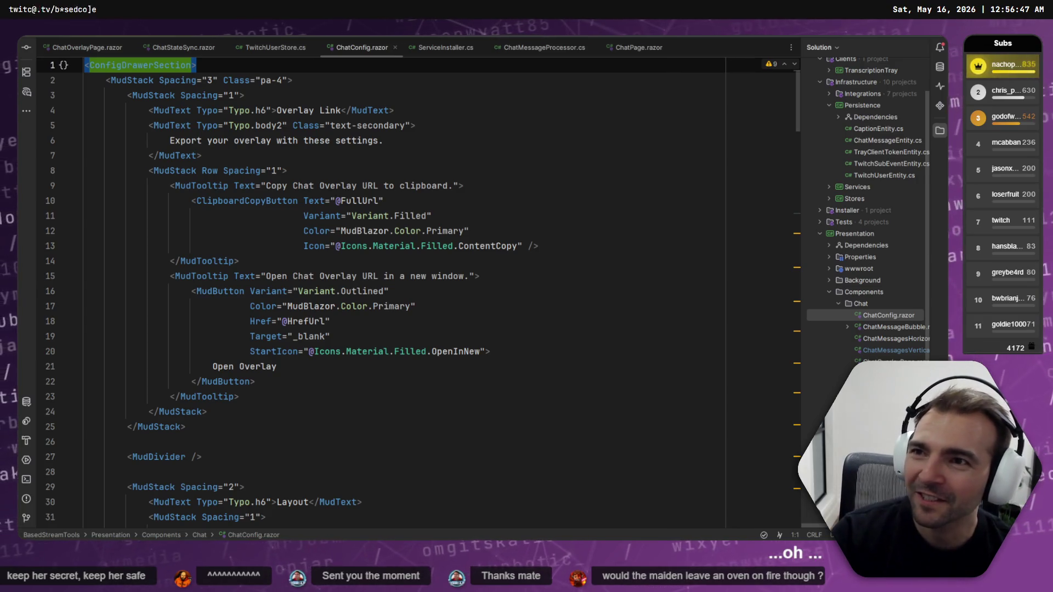
# Bring the Chrome window showing the GY_Engagement.jpg Discord photo to the front
pyautogui.hotkey('alt', 'Tab')
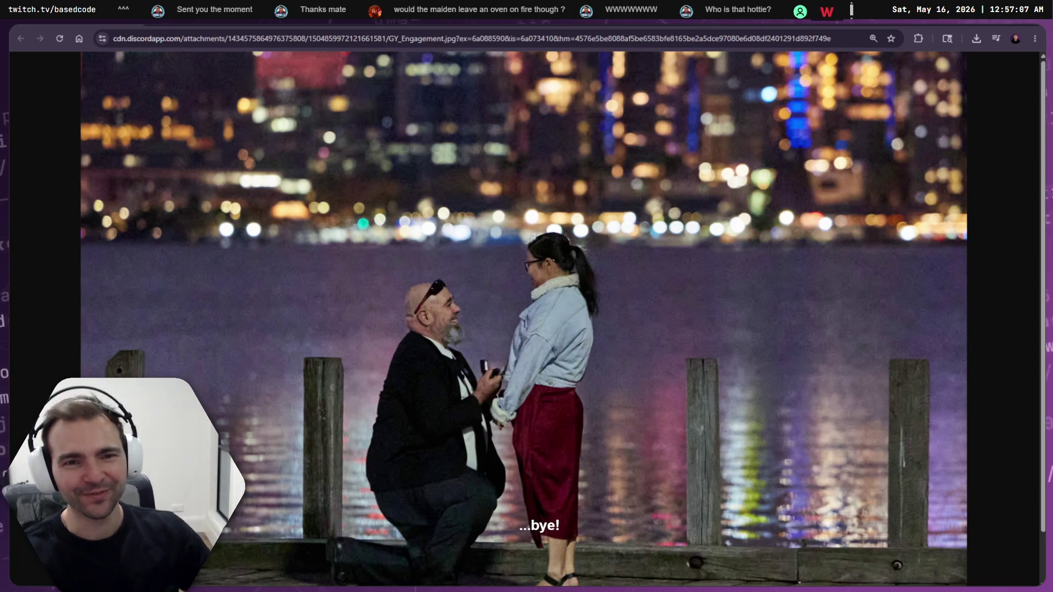
# View the engagement photo at full size in full screen, scroll through it, then return to Rider
pyautogui.click(254, 145)
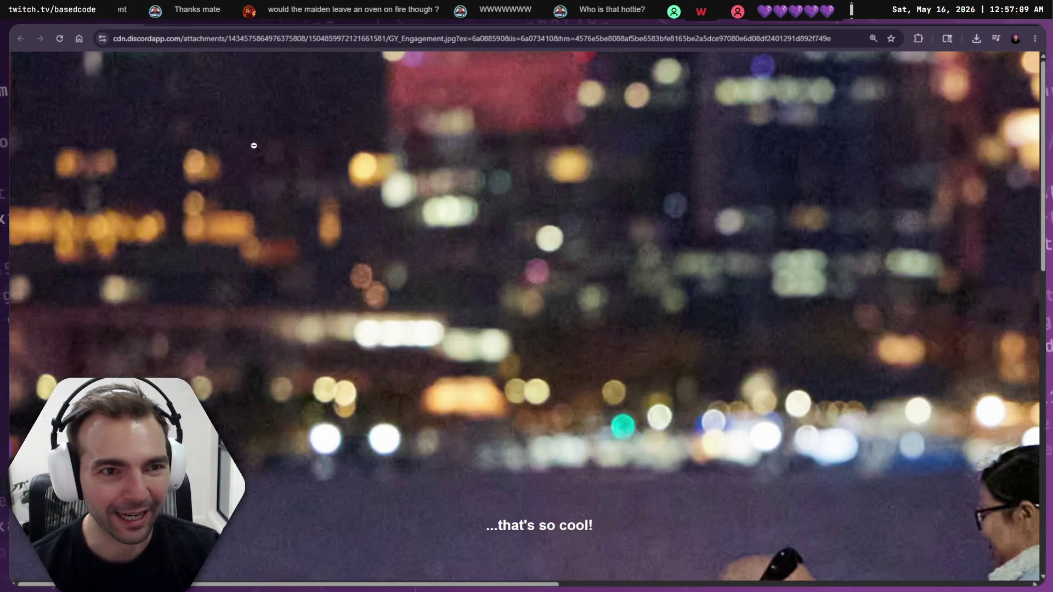
pyautogui.scroll(-1, 253, 146)
pyautogui.press('F11')
pyautogui.scroll(-2, 387, 170)
pyautogui.scroll(-3, 400, 170)
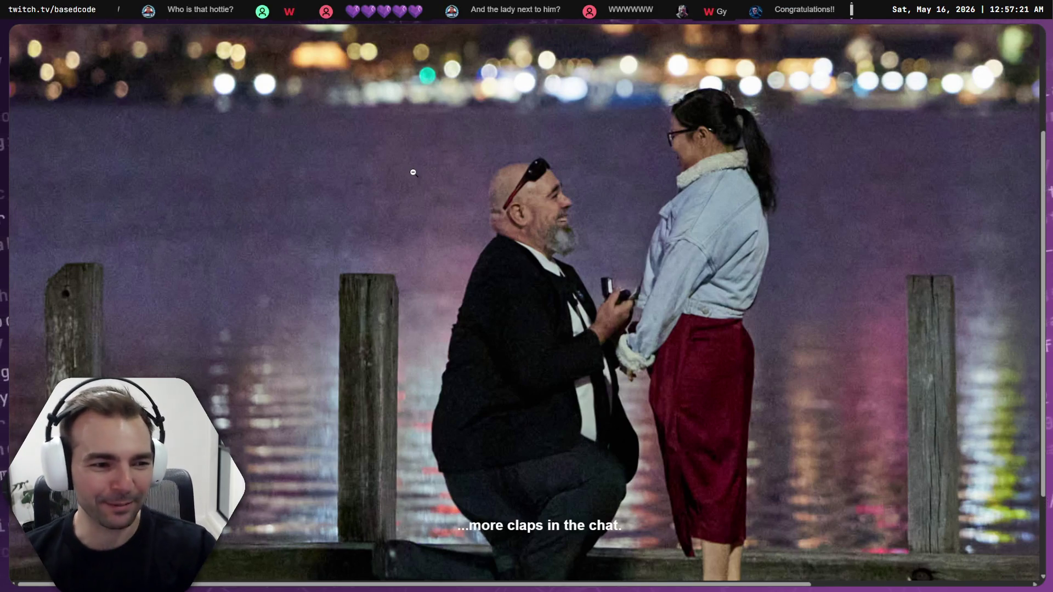
pyautogui.hotkey('alt', 'Tab')
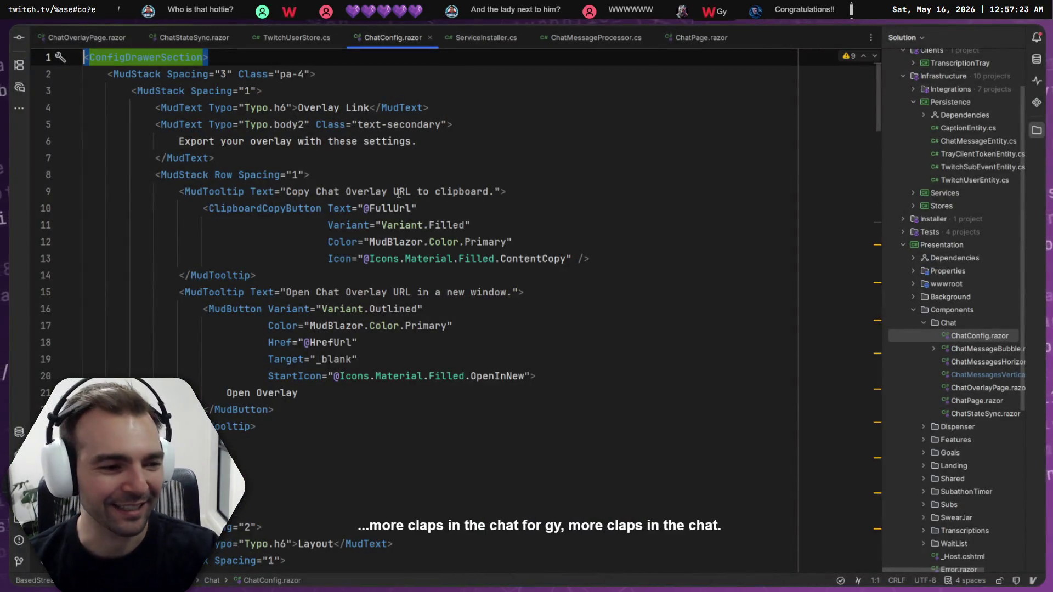
# Narrow the Bookmarks tool window so the code widens, putting focus back on line 9
pyautogui.press('Escape')
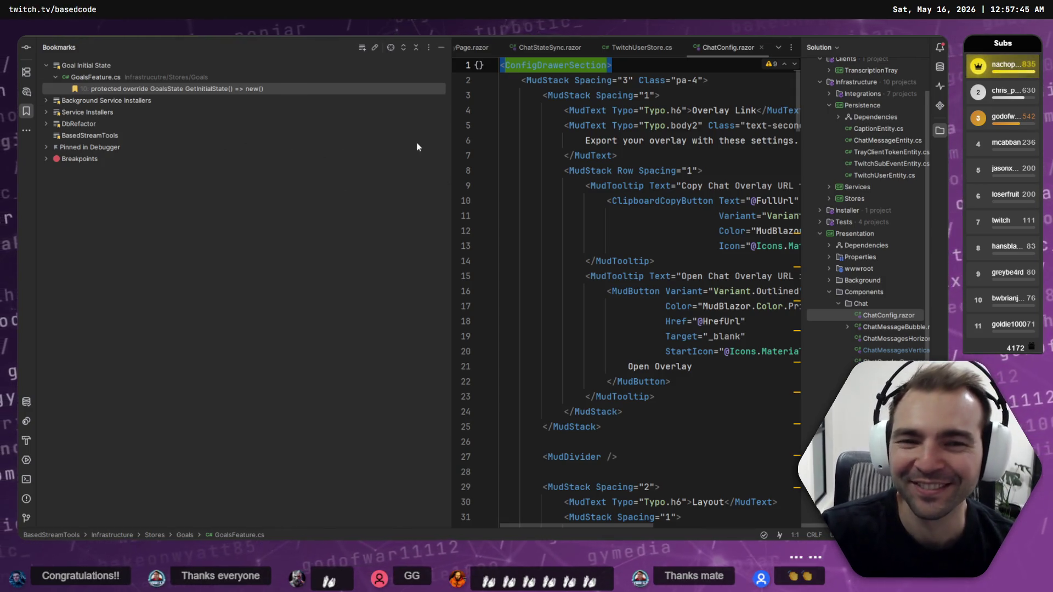
pyautogui.moveTo(451, 138); pyautogui.dragTo(147, 139)
pyautogui.click(481, 187)
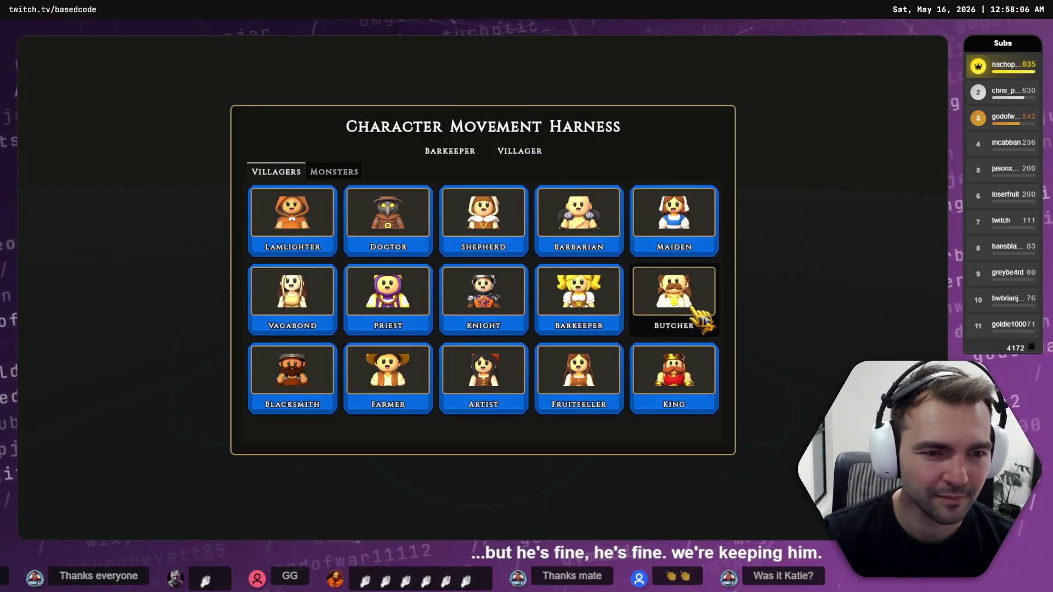
# Load the Butcher, then the Blacksmith, and walk the Blacksmith around with W, A, S
pyautogui.click(693, 310)
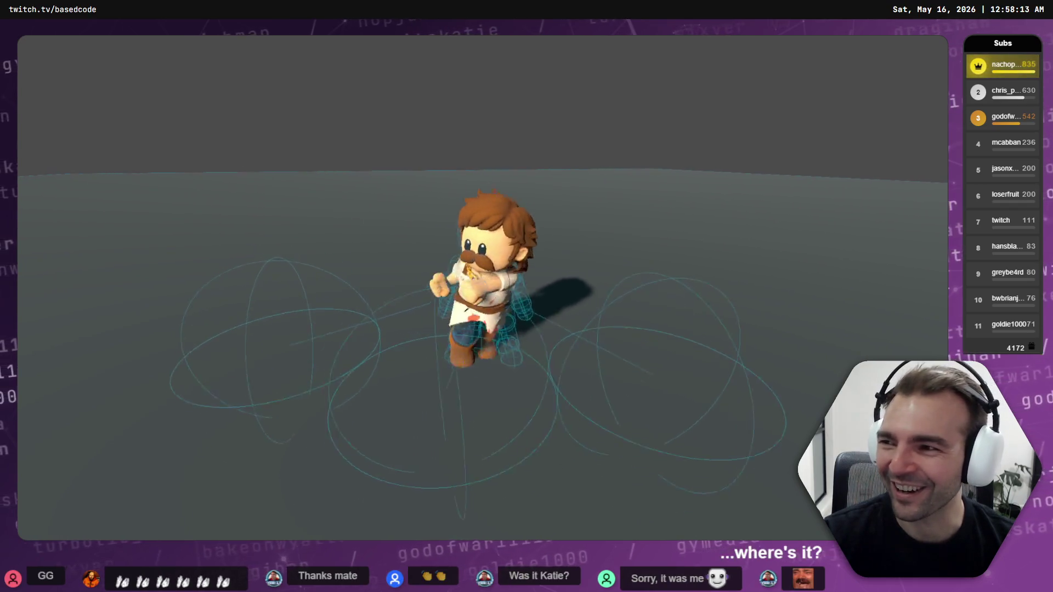
pyautogui.press('Escape')
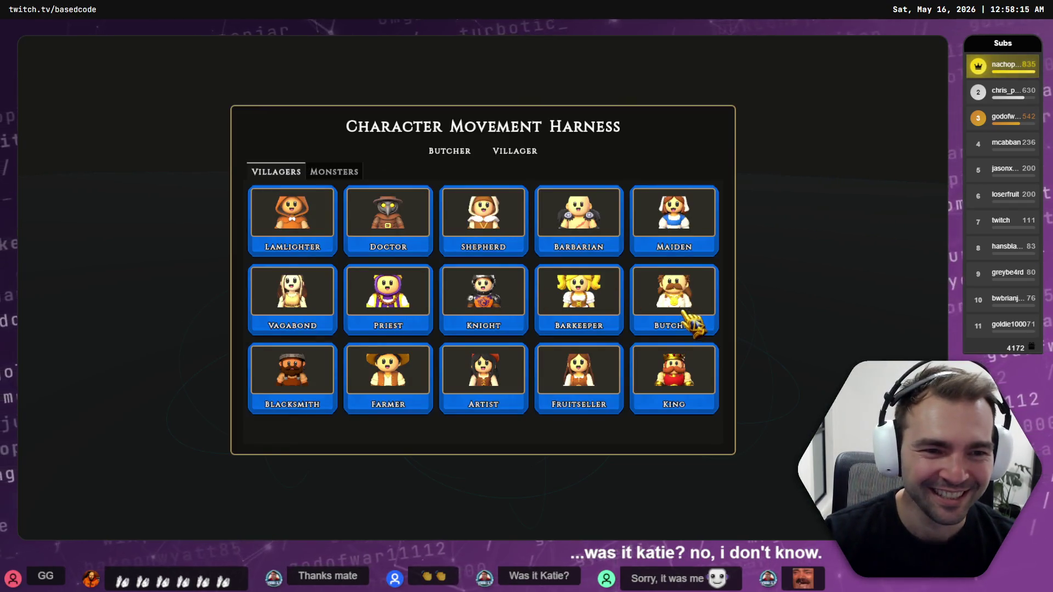
pyautogui.click(706, 294)
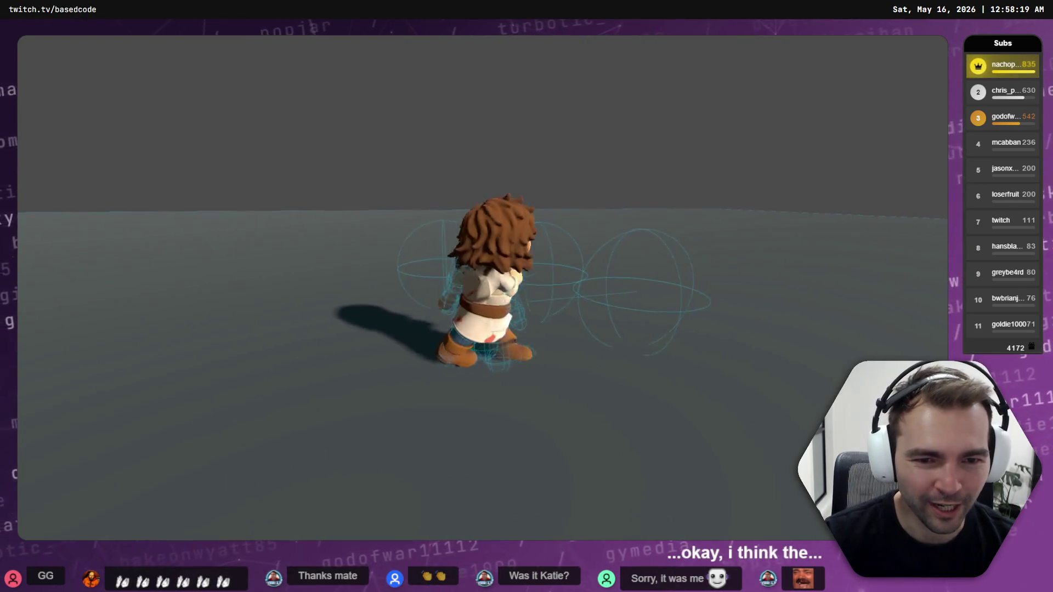
pyautogui.press('Escape')
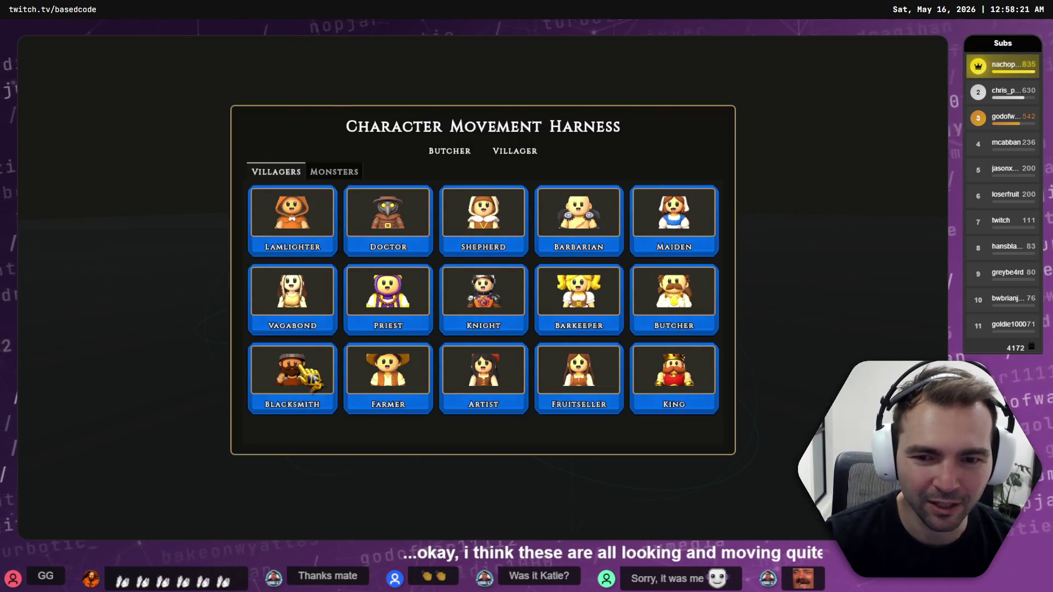
pyautogui.click(292, 378)
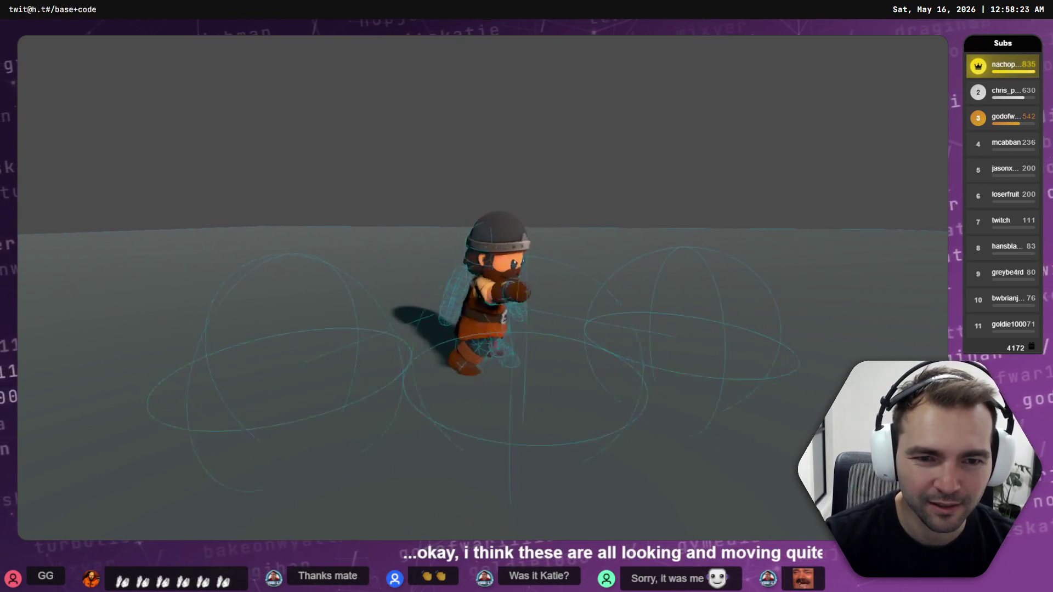
pyautogui.press('w')
pyautogui.press('a')
pyautogui.press('s')
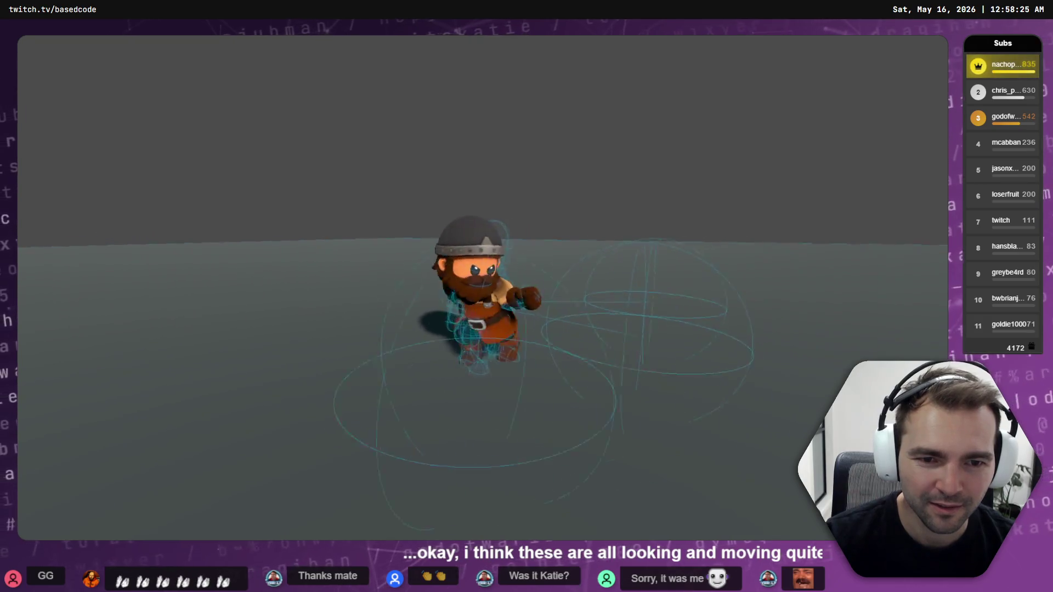
# Cycle through the Farmer, the red-beret Artist, the Fruitseller and the King in the harness
pyautogui.press('Tab')
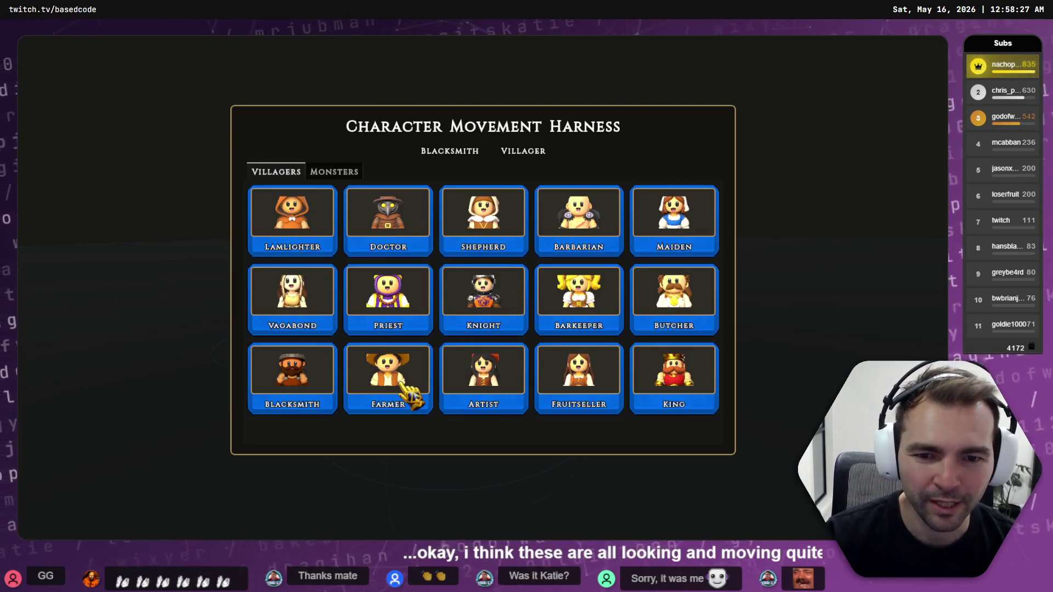
pyautogui.click(406, 397)
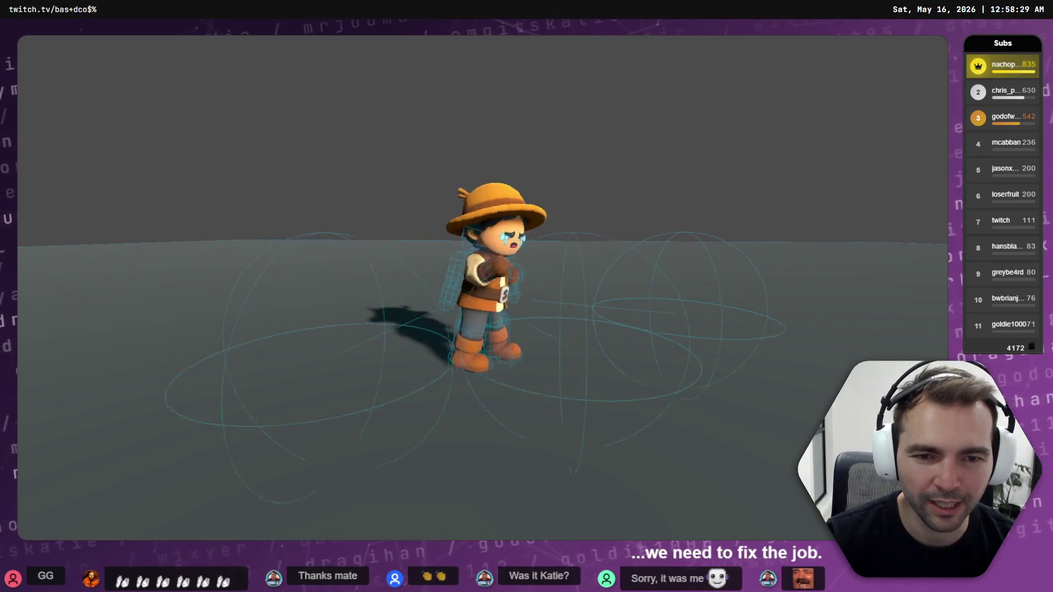
pyautogui.press('Tab')
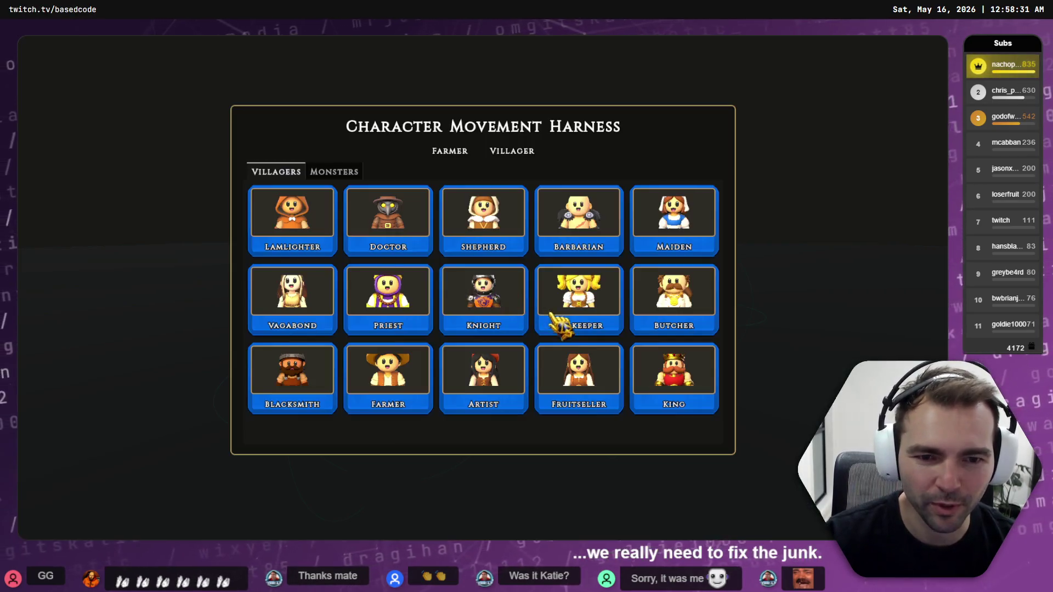
pyautogui.click(562, 313)
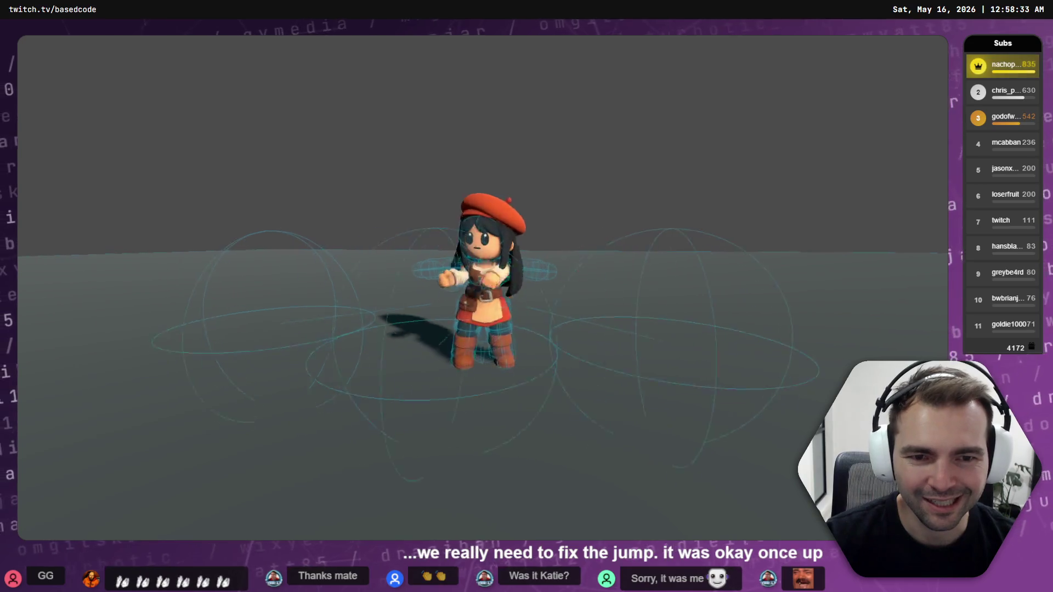
pyautogui.press('Tab')
pyautogui.click(578, 379)
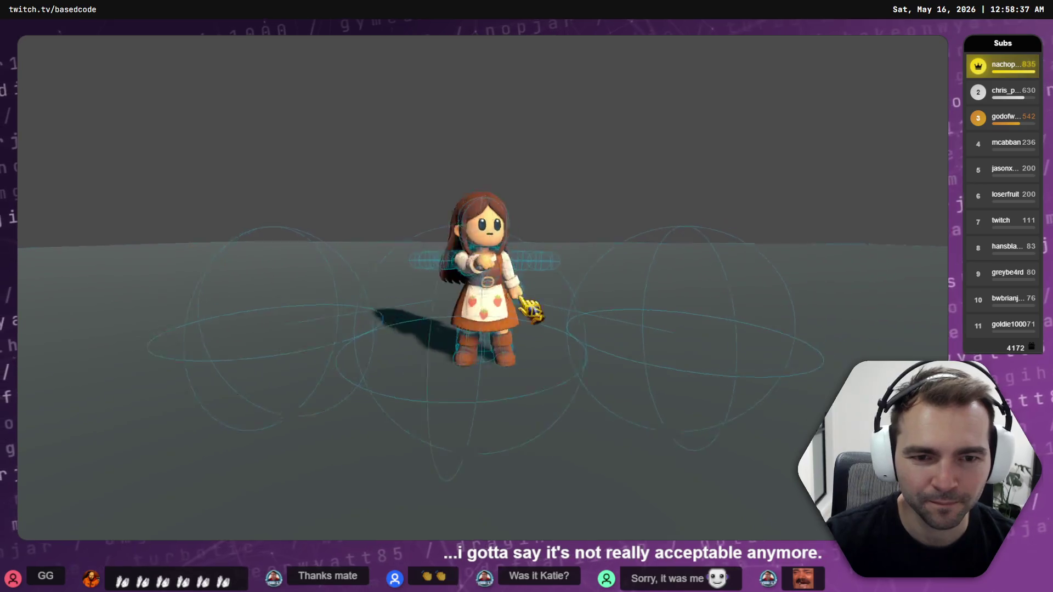
pyautogui.press('Tab')
pyautogui.click(672, 435)
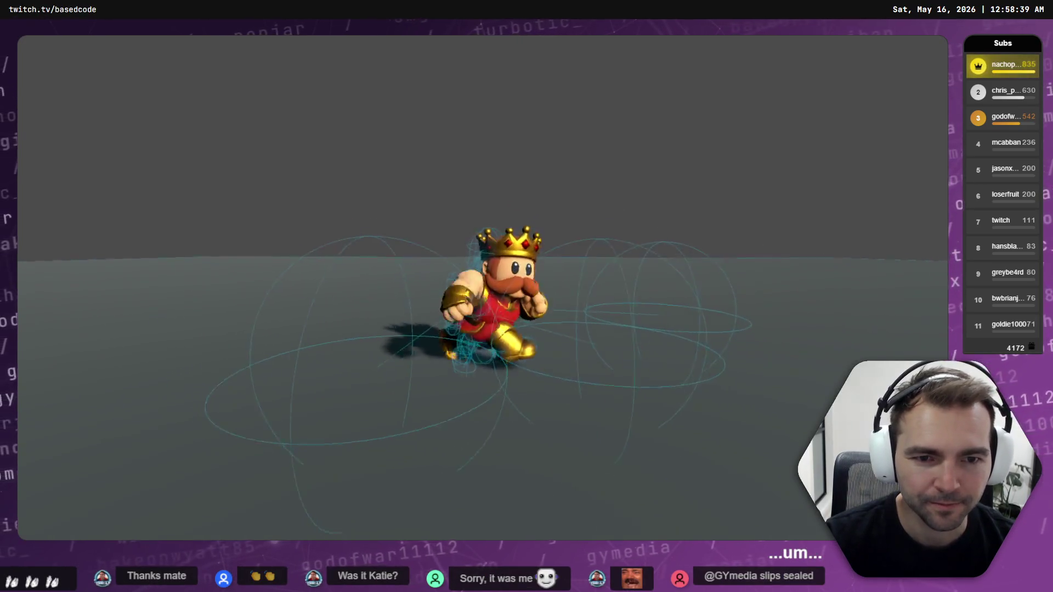
# Load the Newlyweds from the Monsters list, then move to the code editor and Codex terminal
pyautogui.press('Tab')
pyautogui.click(337, 174)
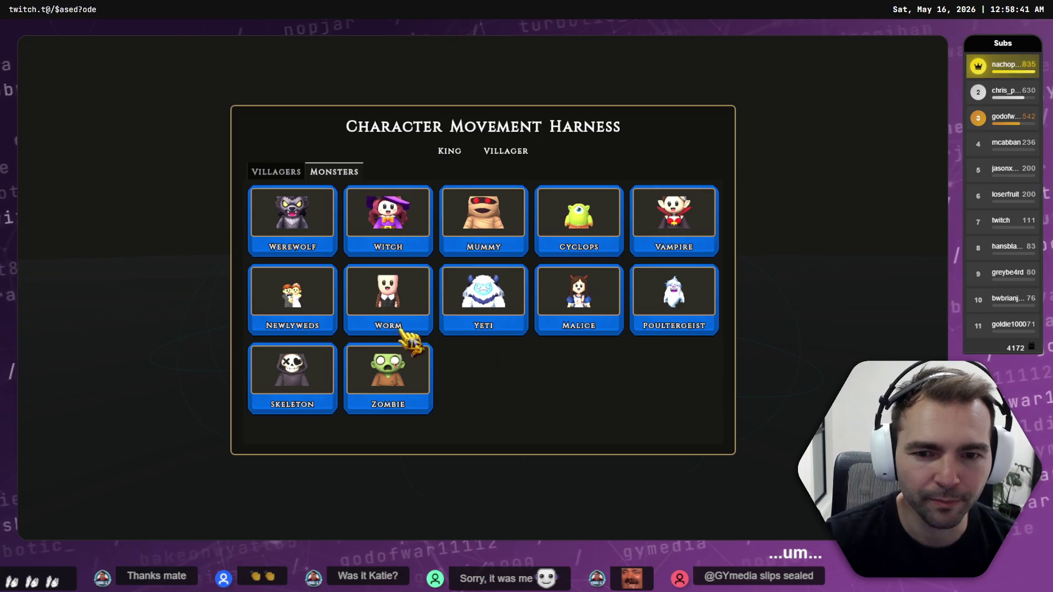
pyautogui.click(300, 290)
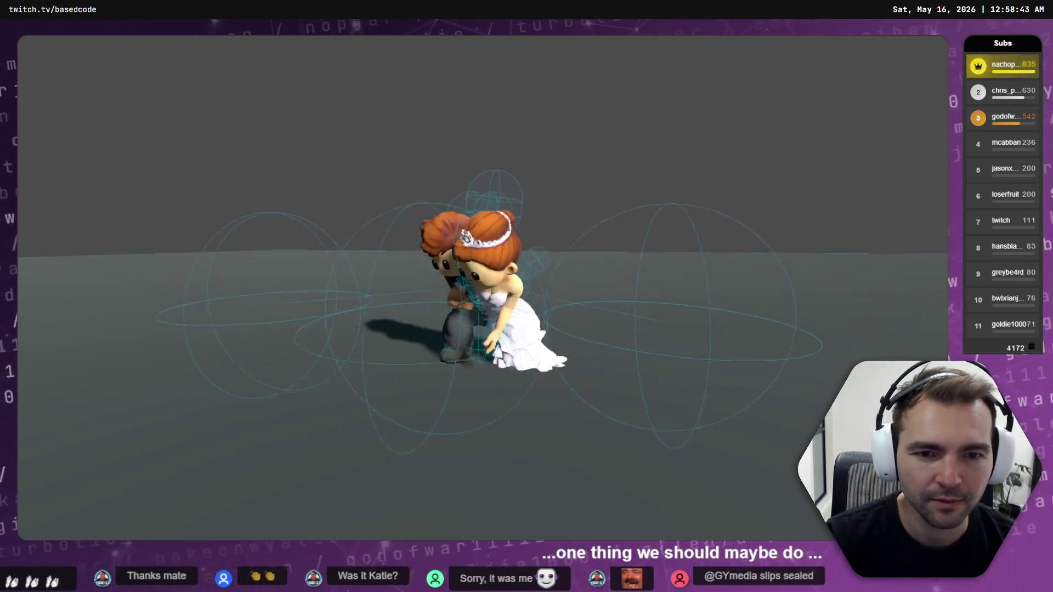
pyautogui.press('Tab')
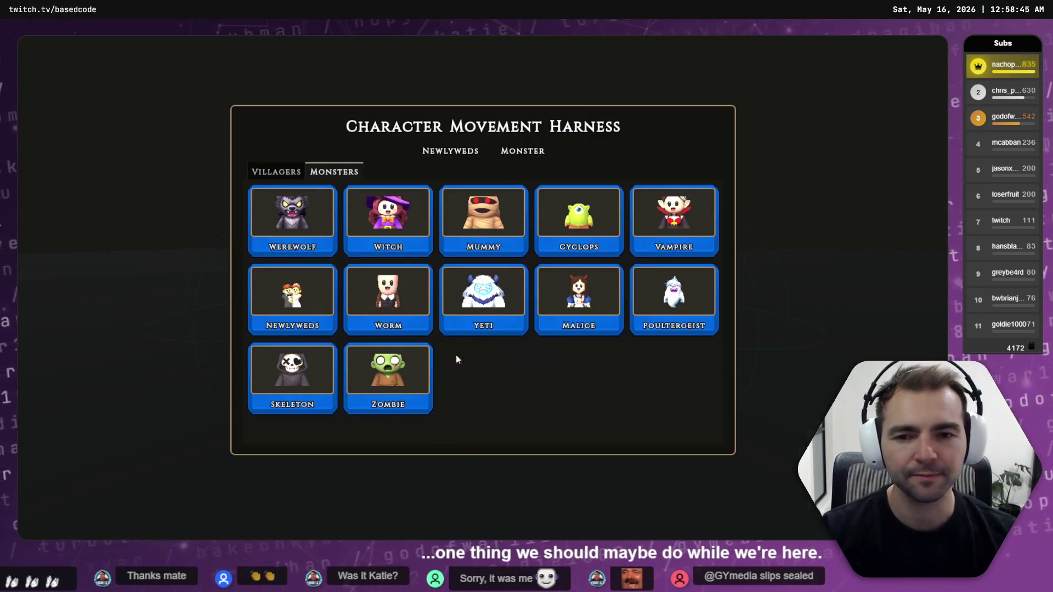
pyautogui.hotkey('alt', 'Tab')
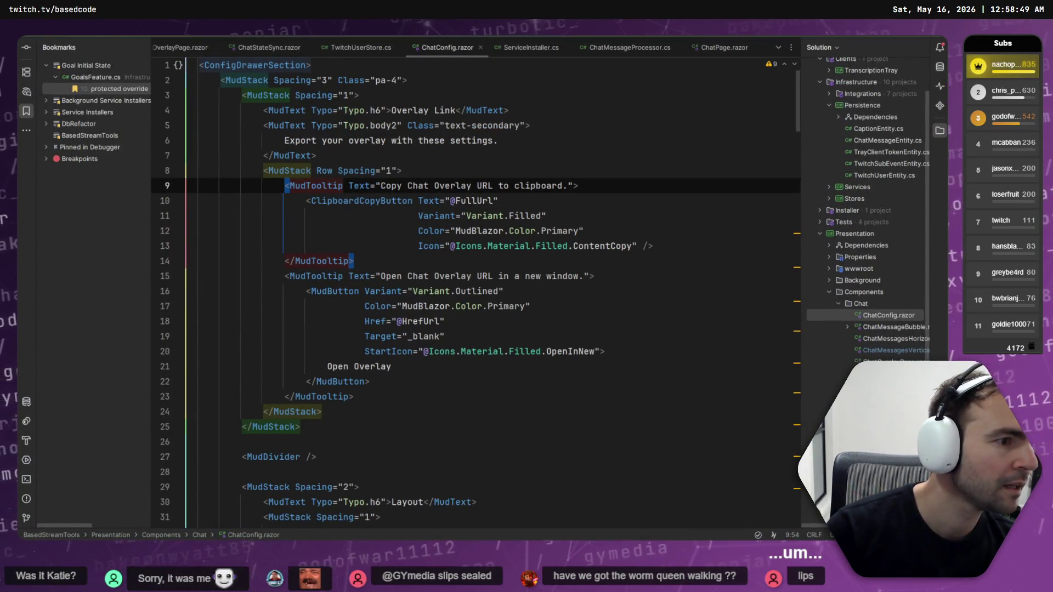
pyautogui.hotkey('alt', 'Tab')
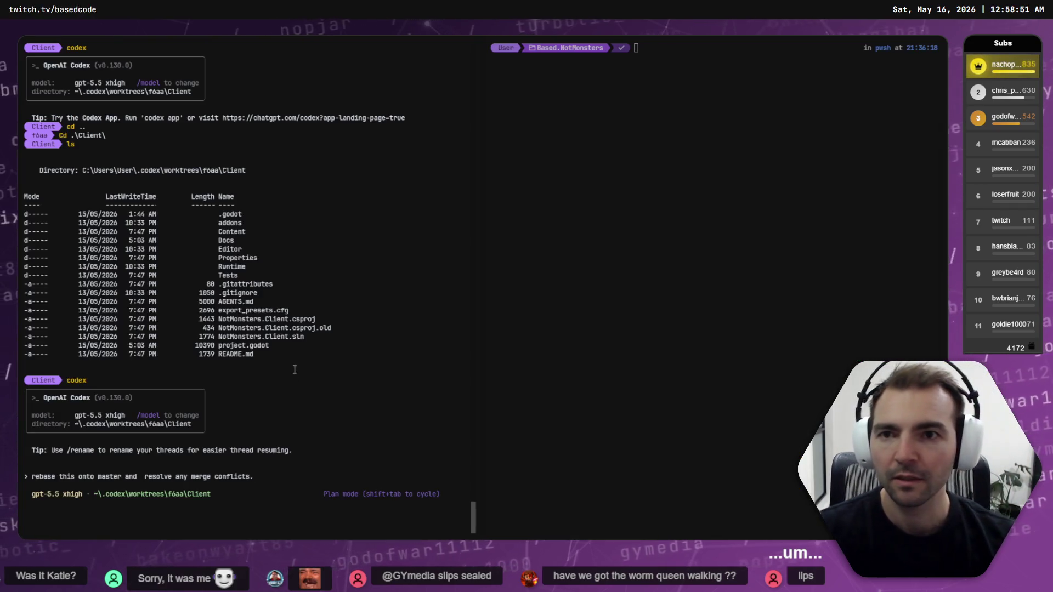
# Dictate a prompt citing the Newlyweds folder and the asset post-processor that adjusts character arms
pyautogui.hotkey('alt', 'Tab')
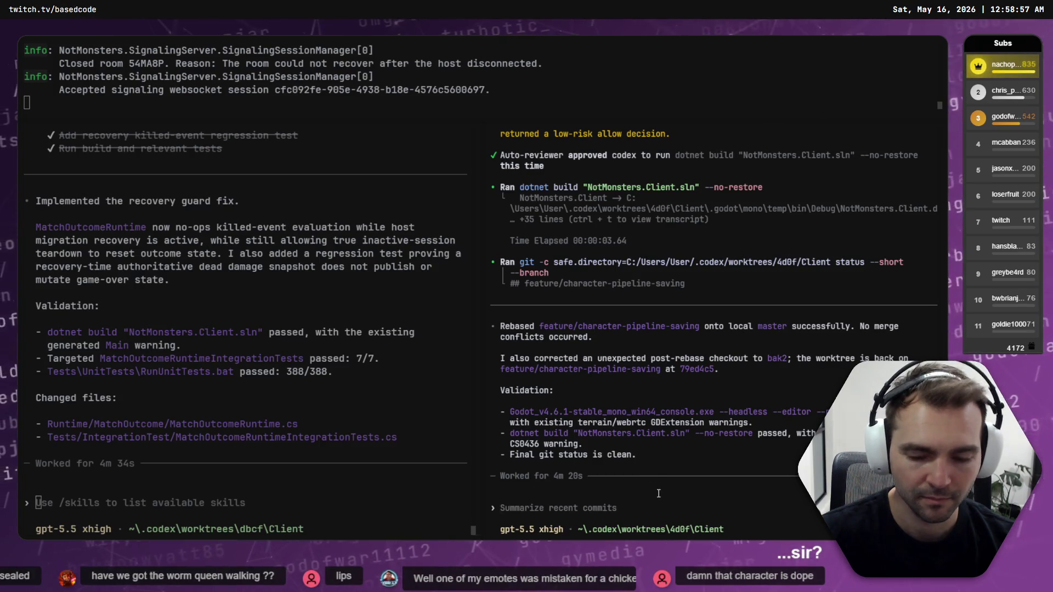
pyautogui.press('super+h')
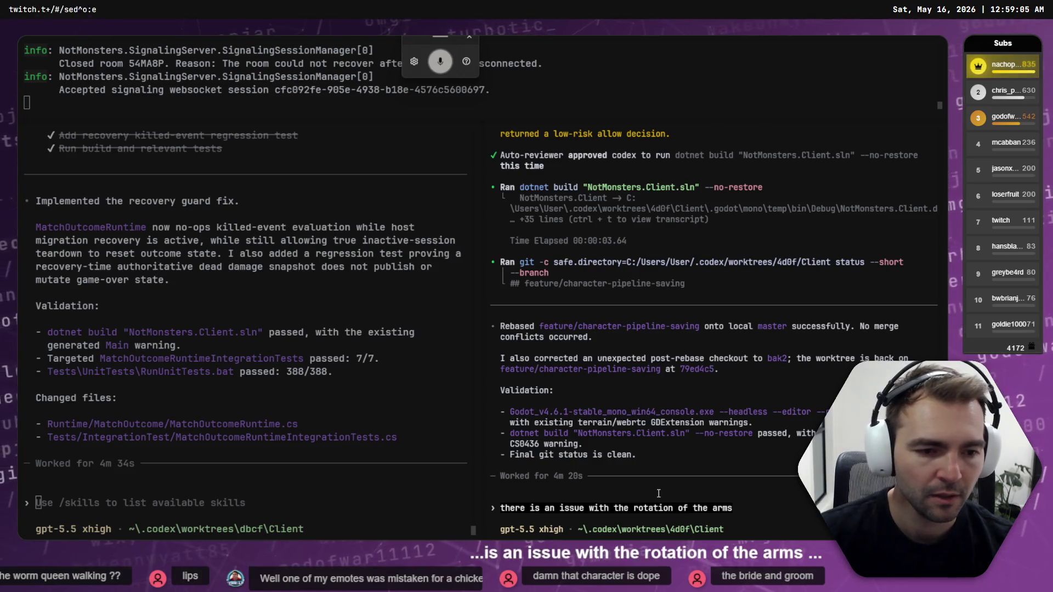
pyautogui.write('body')
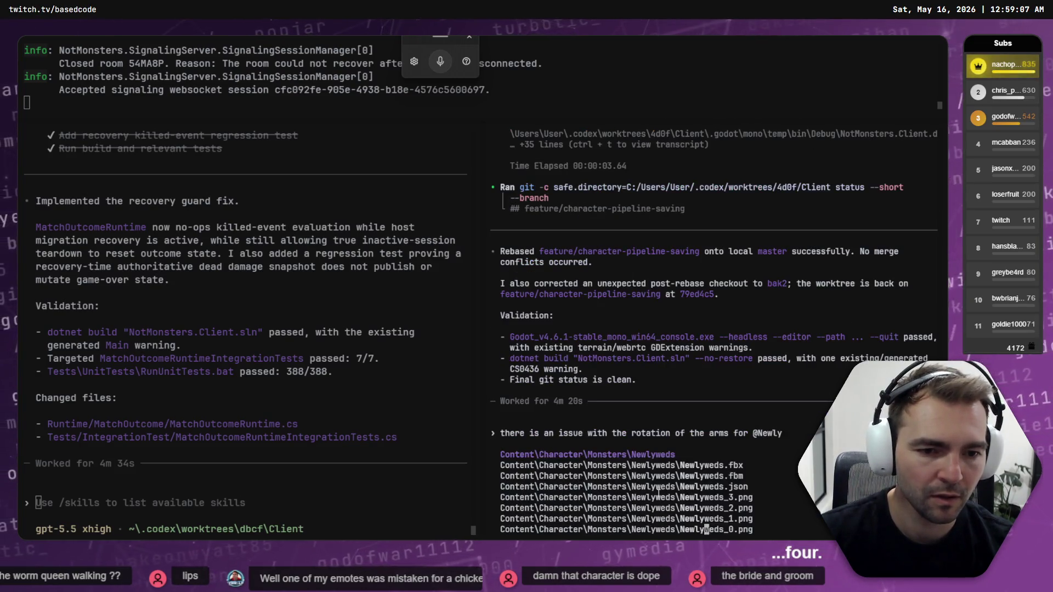
pyautogui.press('Tab')
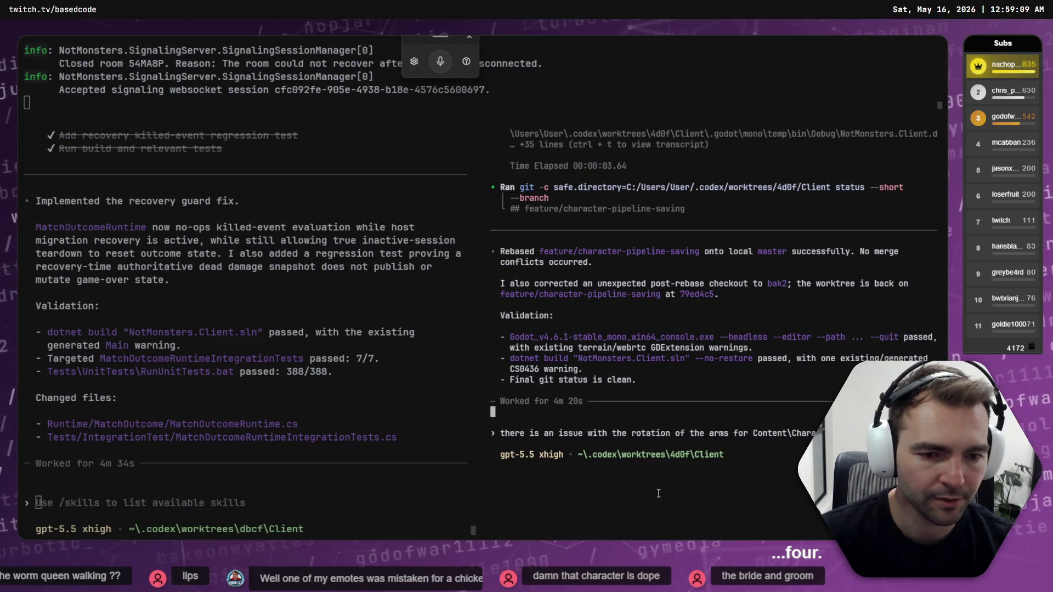
pyautogui.hotkey('shift', 'Return')
pyautogui.hotkey('shift', 'Return')
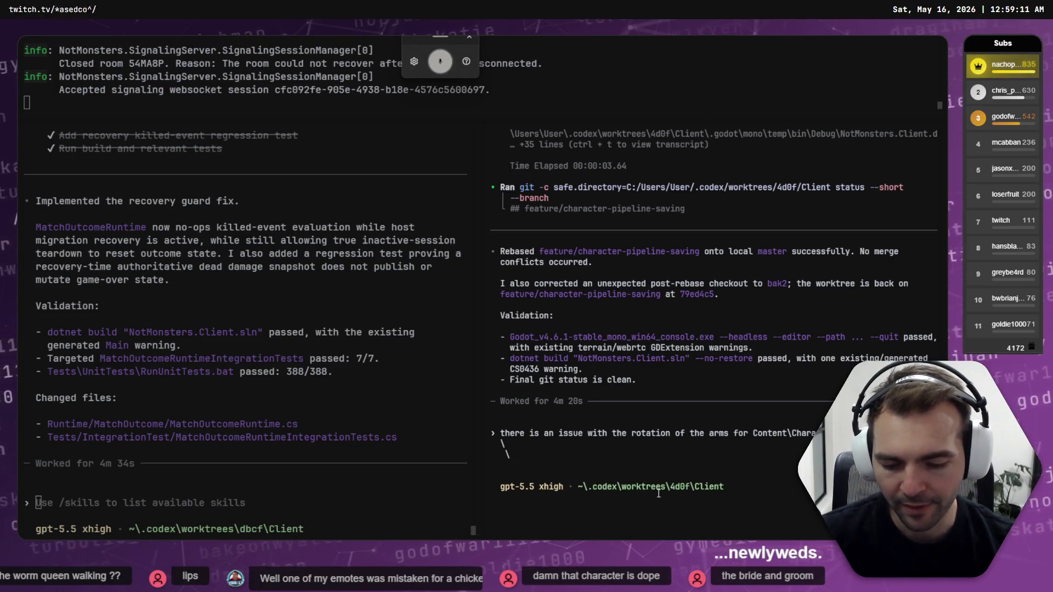
pyautogui.write("there's a")
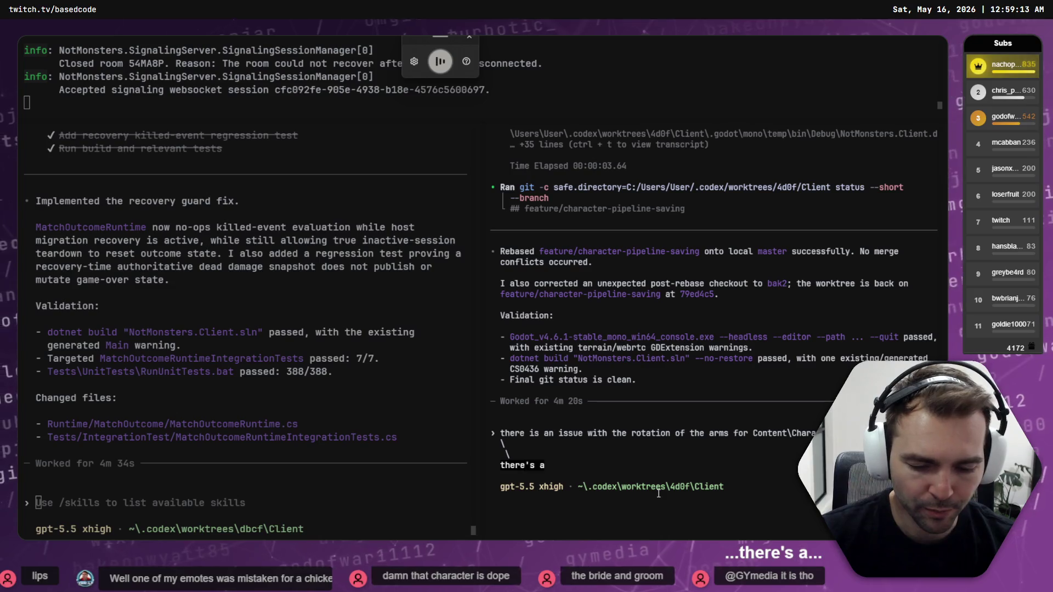
pyautogui.write(' asset post processor that adjusts the')
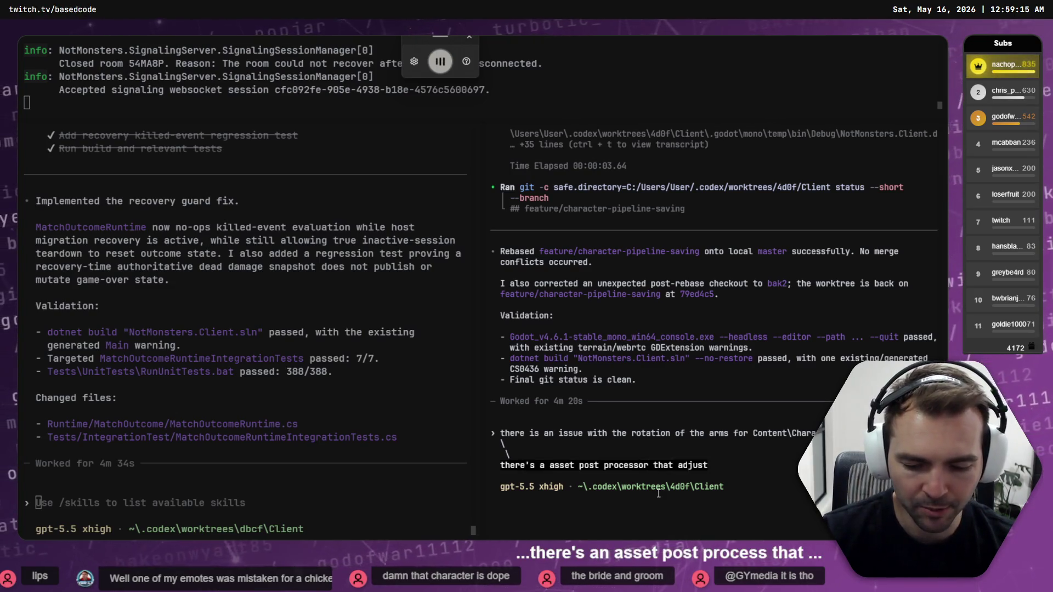
pyautogui.write(' arms of')
pyautogui.write('cter')
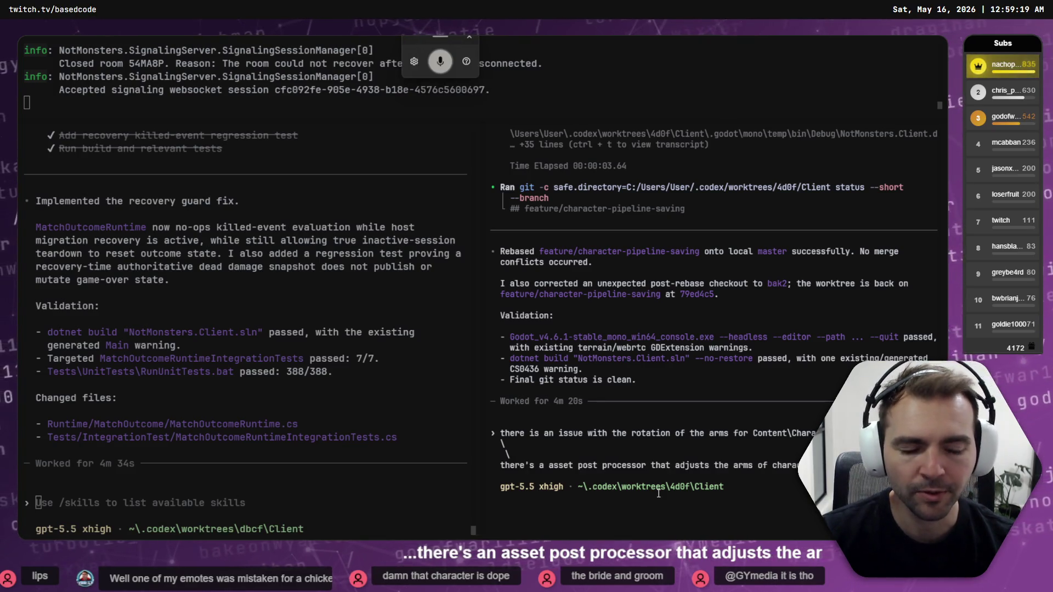
pyautogui.write('s. interestingly this is the only ch')
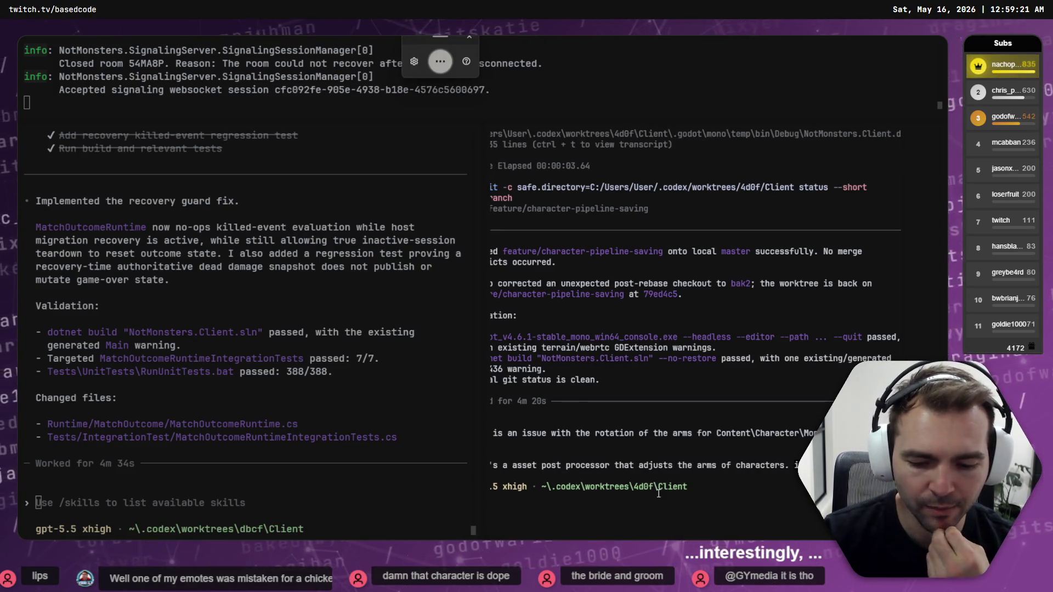
pyautogui.write('aracter where that adjustment is not needed')
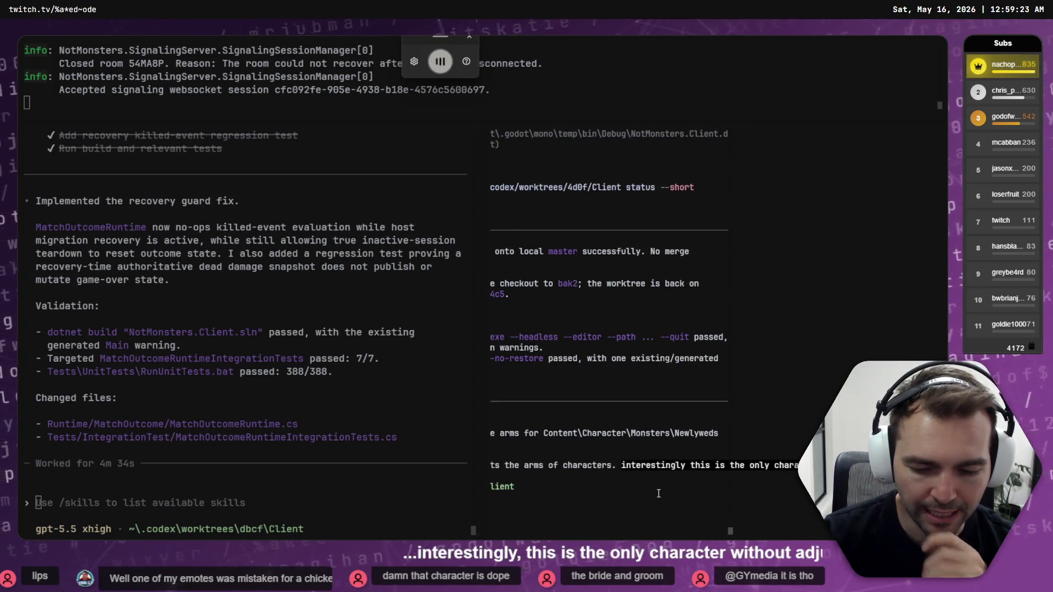
pyautogui.write('. I wou')
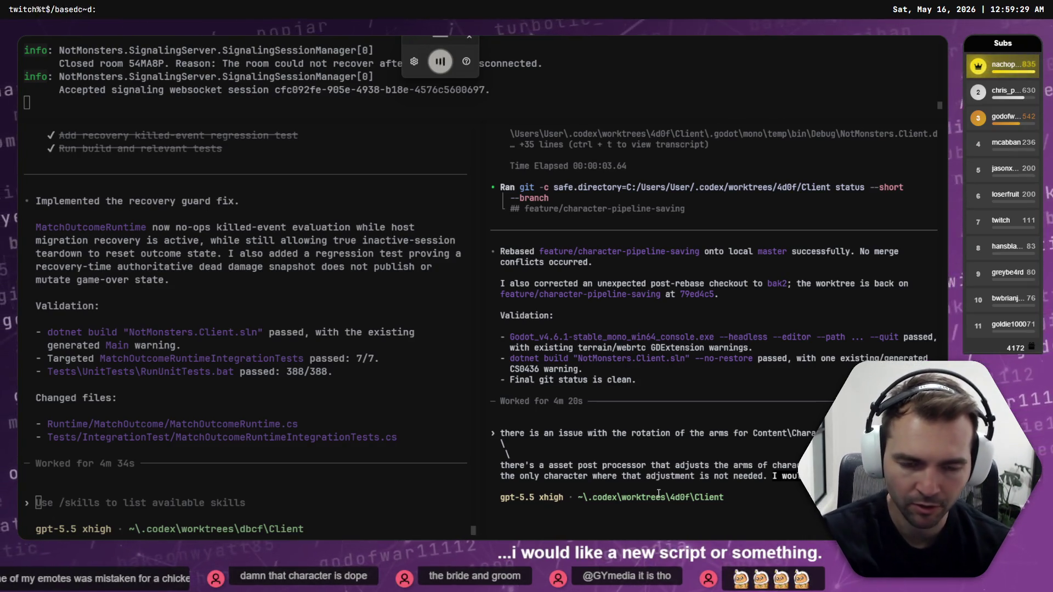
pyautogui.write('ld like a')
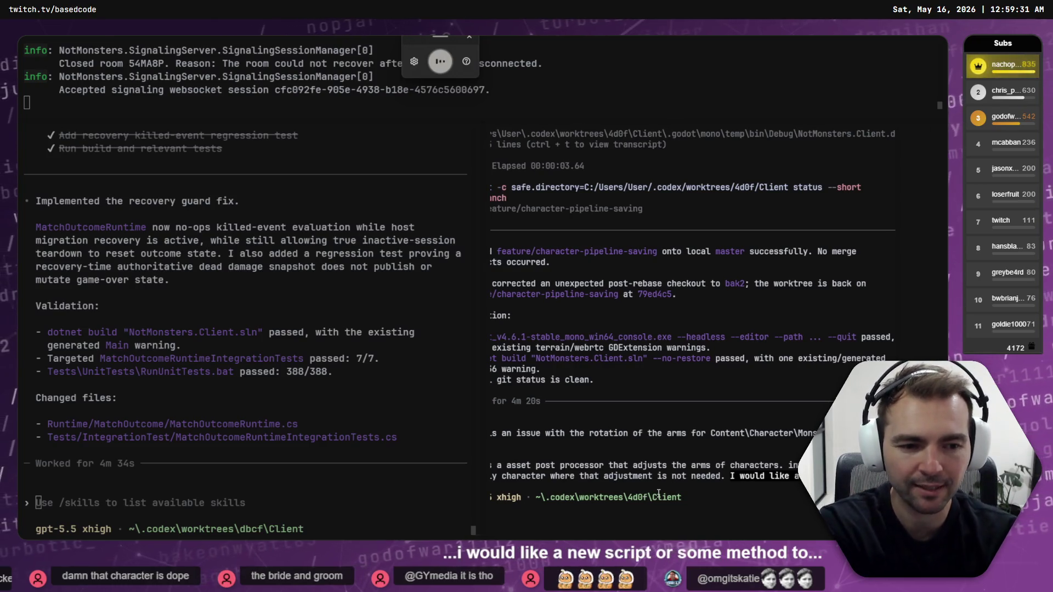
pyautogui.write(' new script or some method to count')
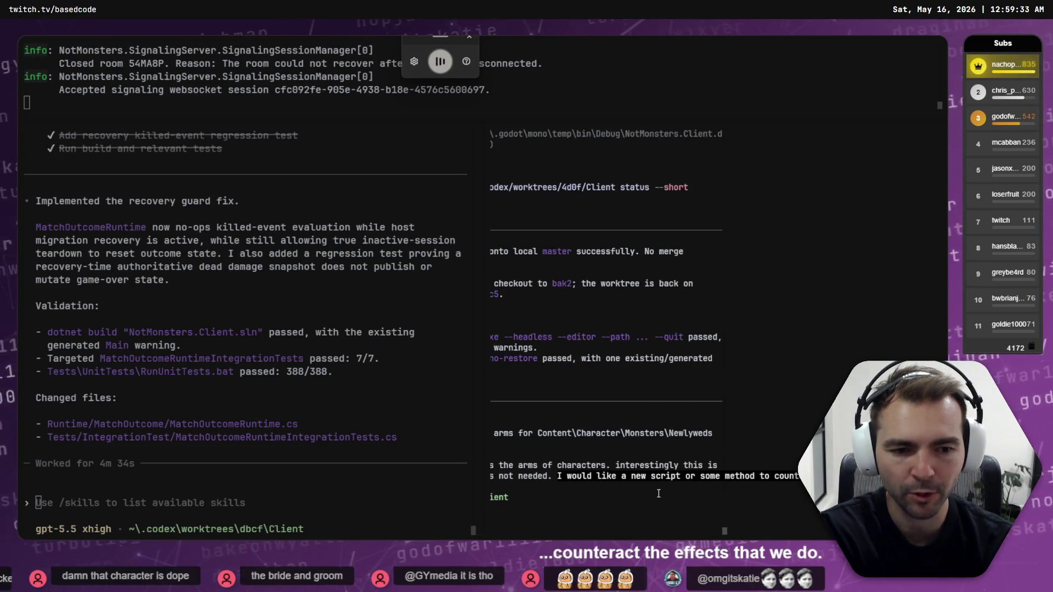
pyautogui.write('ts that we did to the arm rotation')
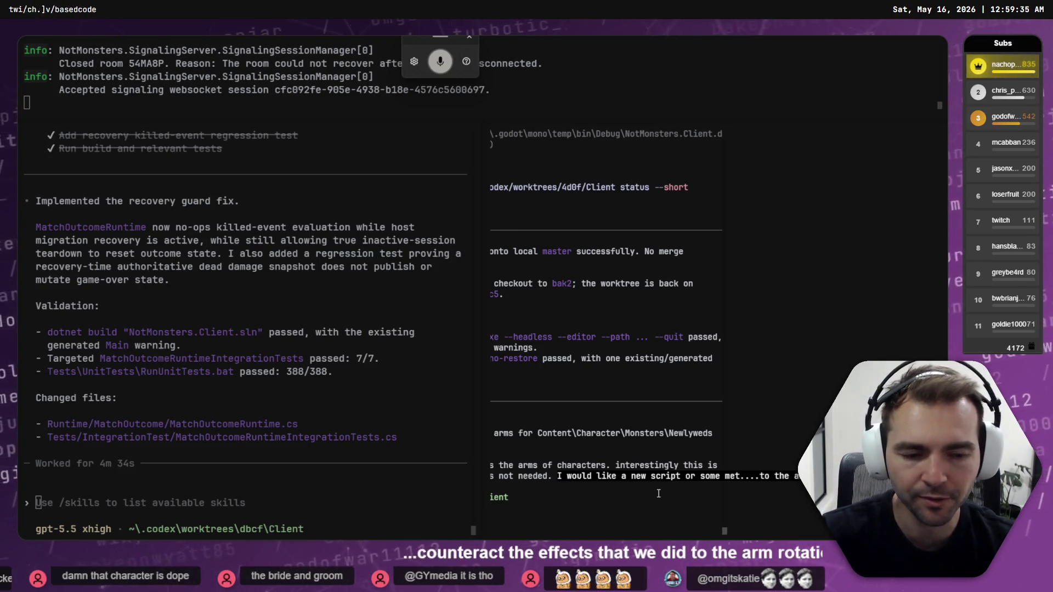
pyautogui.write(' them out')
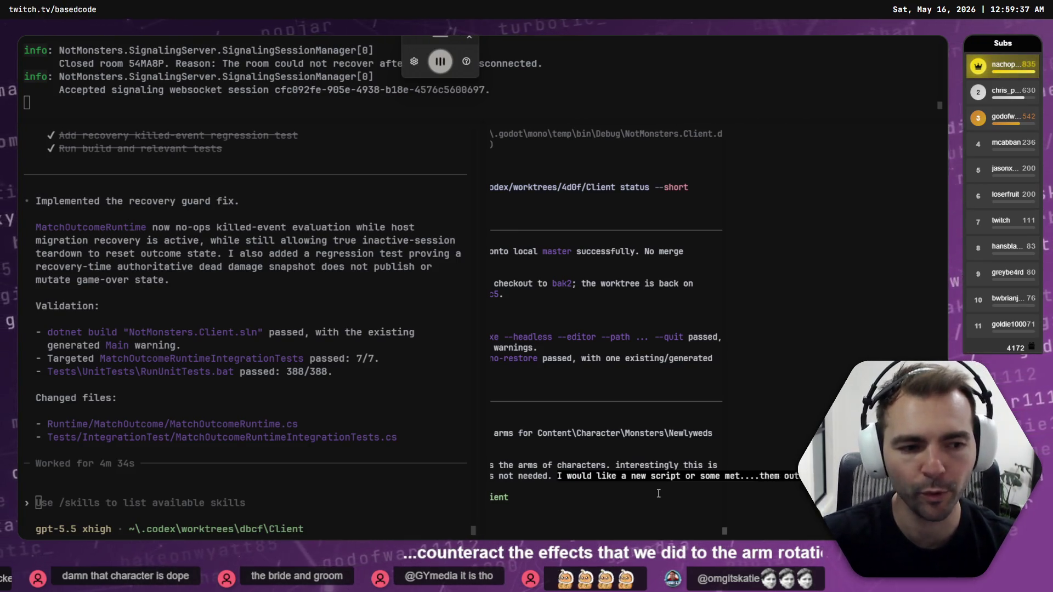
pyautogui.write(' so that this c')
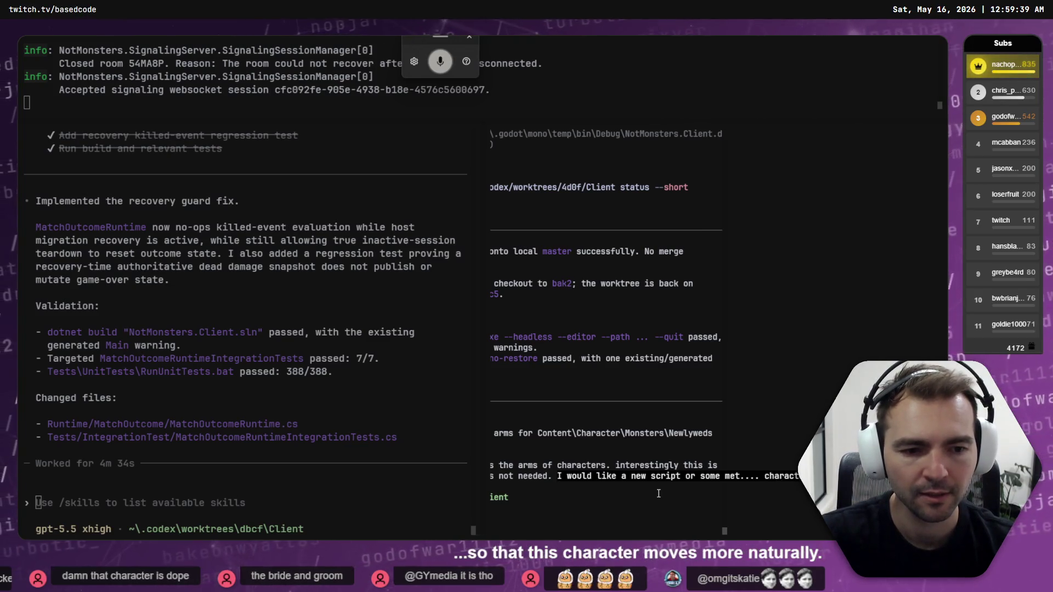
pyautogui.write('er moves more naturally again.')
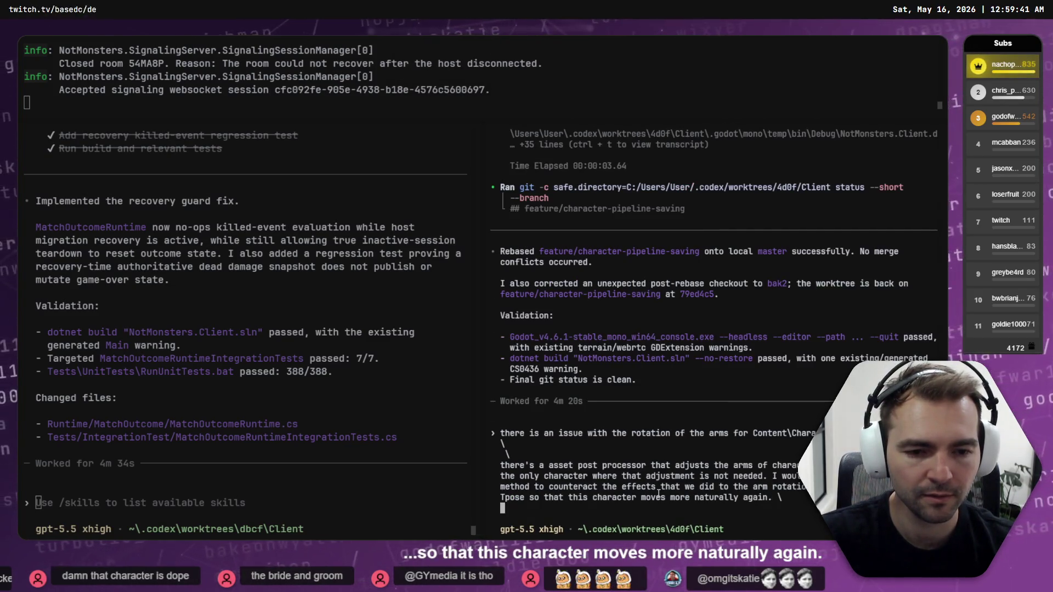
pyautogui.write(' \\')
pyautogui.press('Return')
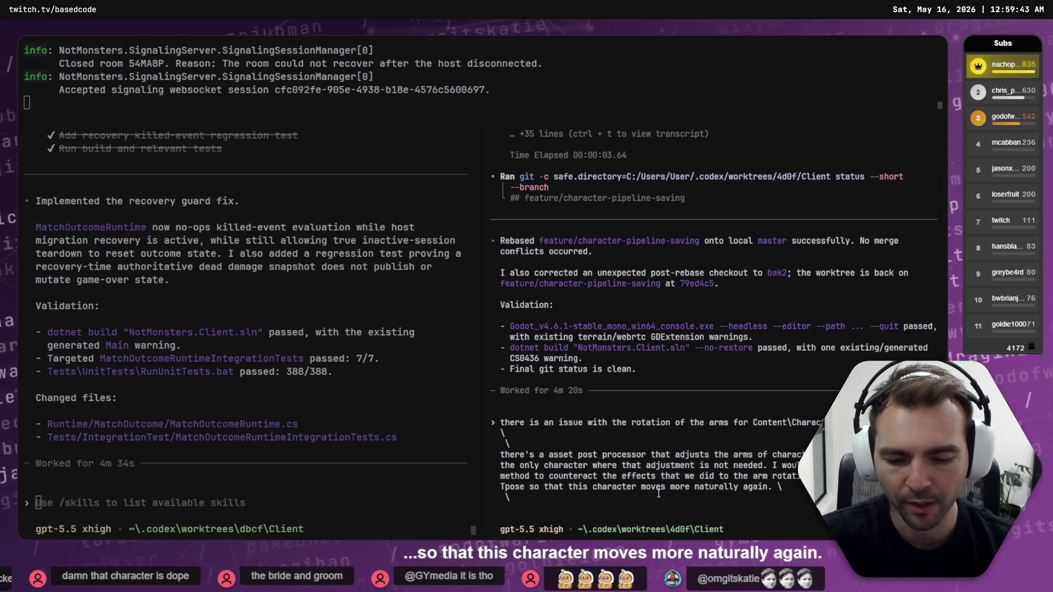
# Continue the prompt, asking Codex to come back with a task containing the solution
pyautogui.press('super+h')
pyautogui.write('ask')
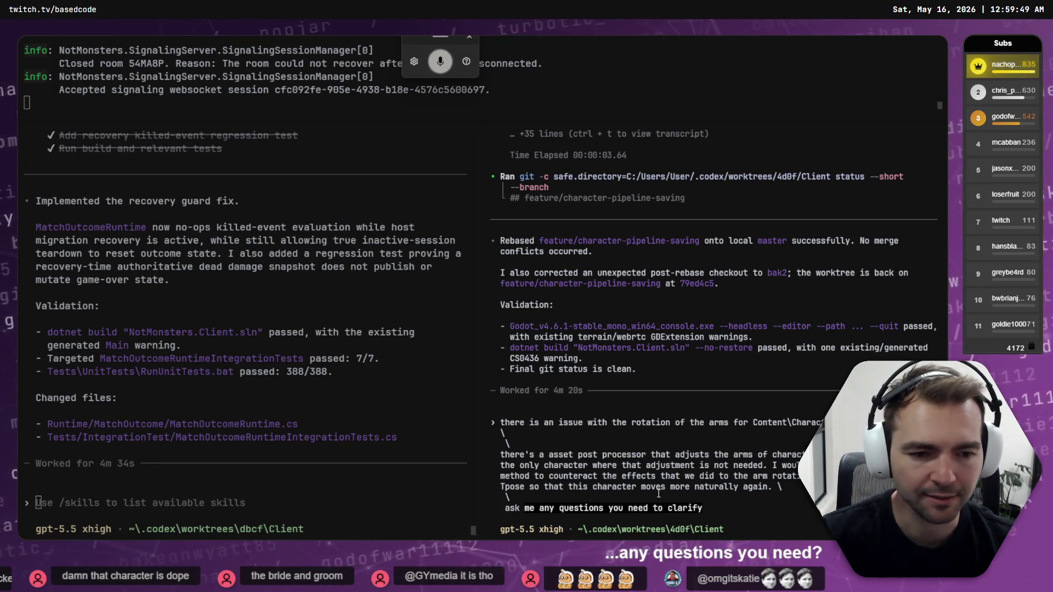
pyautogui.write('task')
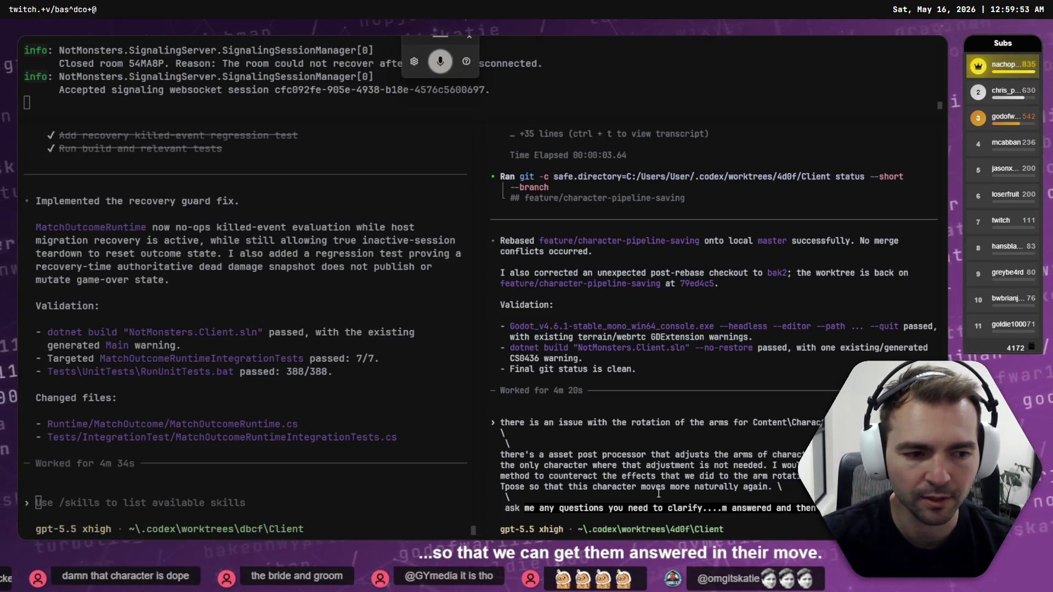
pyautogui.write(' with the solution.')
pyautogui.press('super+h')
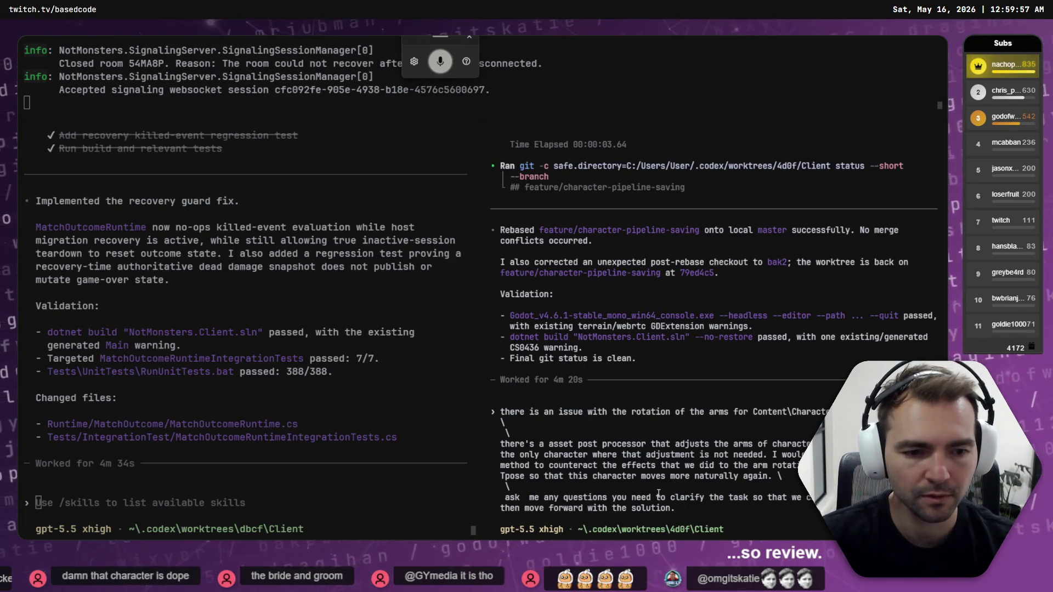
pyautogui.write('\\')
pyautogui.press('Return')
pyautogui.write('\\')
pyautogui.press('Return')
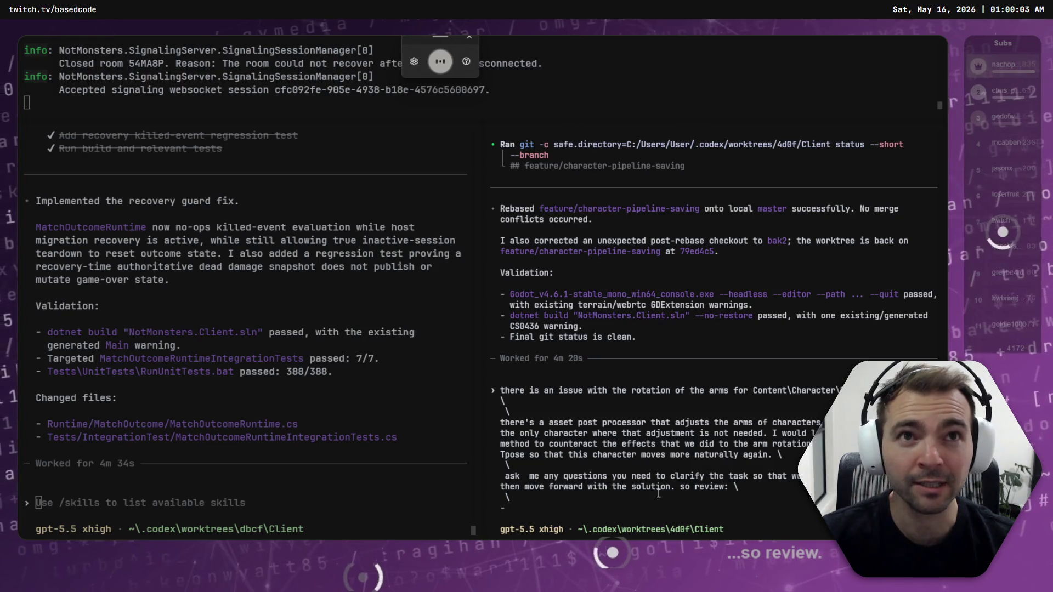
# Add bullets noting the arms import with an offset and requesting a new script, then submit
pyautogui.write('arms are being imported with an offset to make them r')
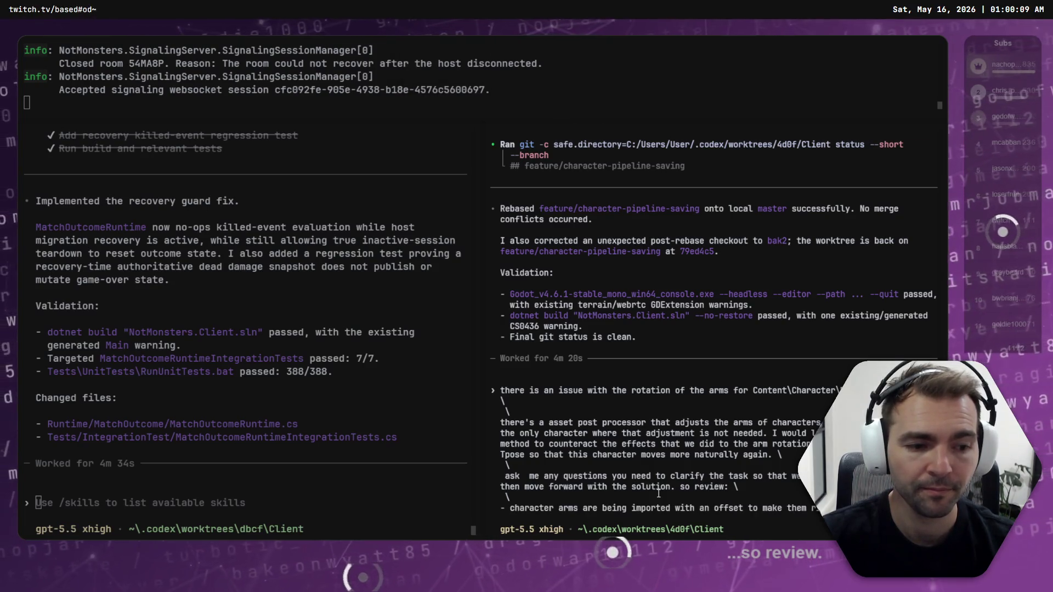
pyautogui.hotkey('shift', 'Return')
pyautogui.write('-')
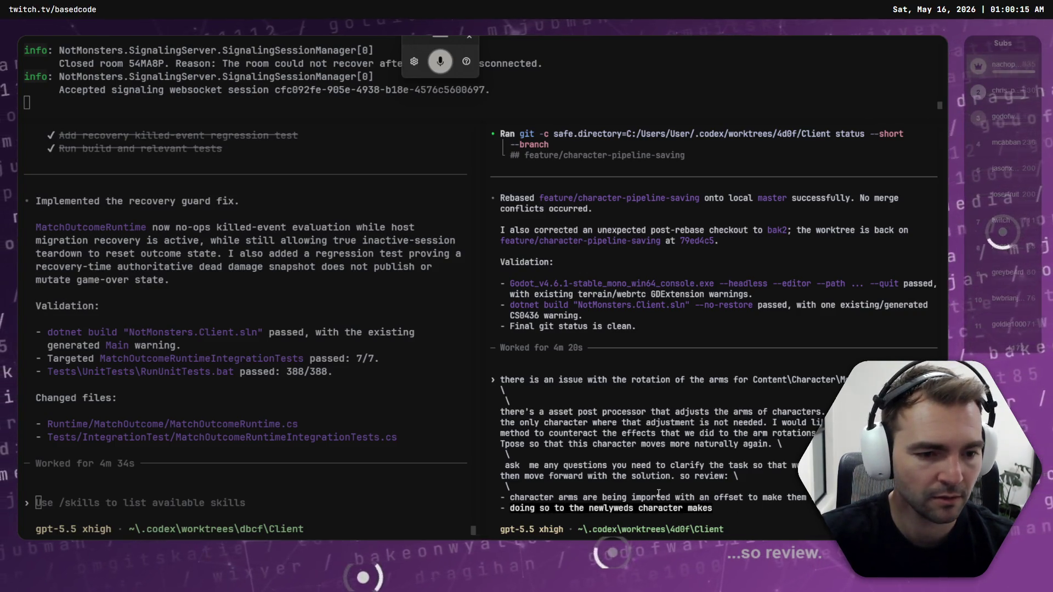
pyautogui.write('. \\')
pyautogui.press('Return')
pyautogui.write('-')
pyautogui.press('super+h')
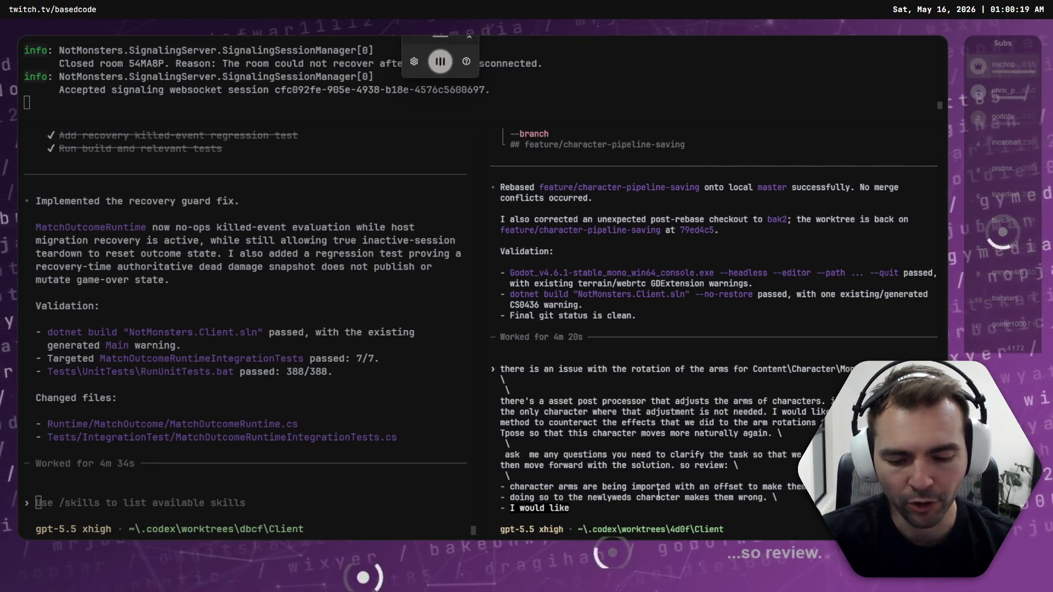
pyautogui.write('new script that is added just to the newlyweds')
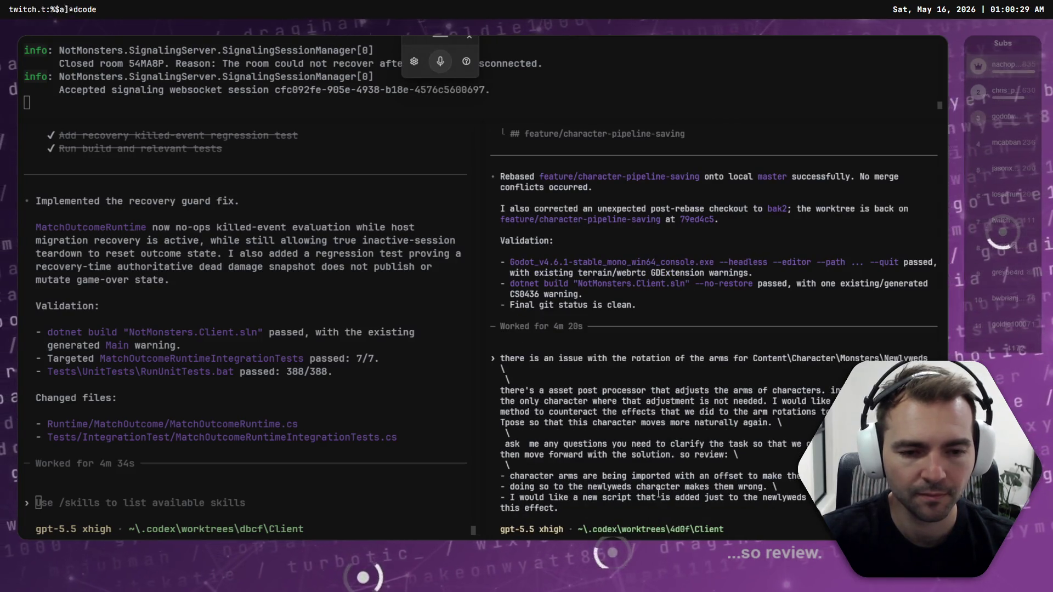
pyautogui.hotkey('shift', 'Return')
pyautogui.hotkey('shift', 'Return')
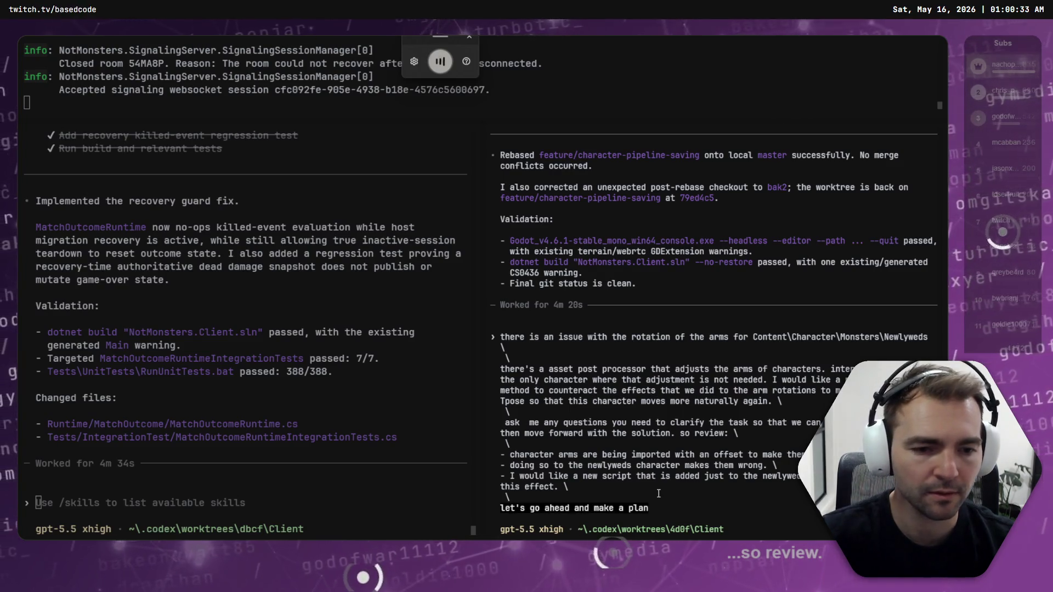
pyautogui.press('Return')
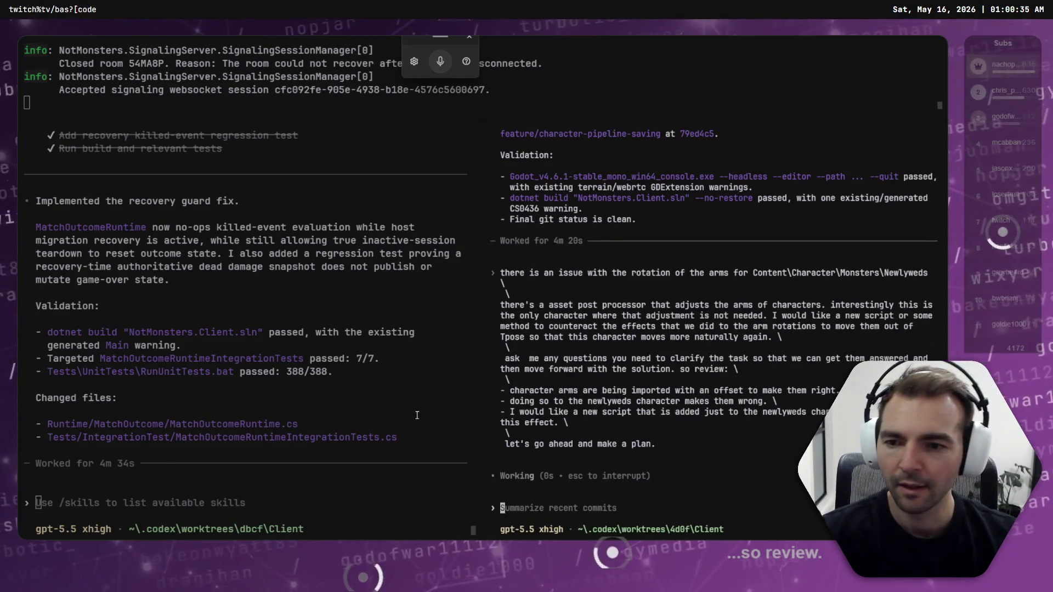
pyautogui.click(358, 417)
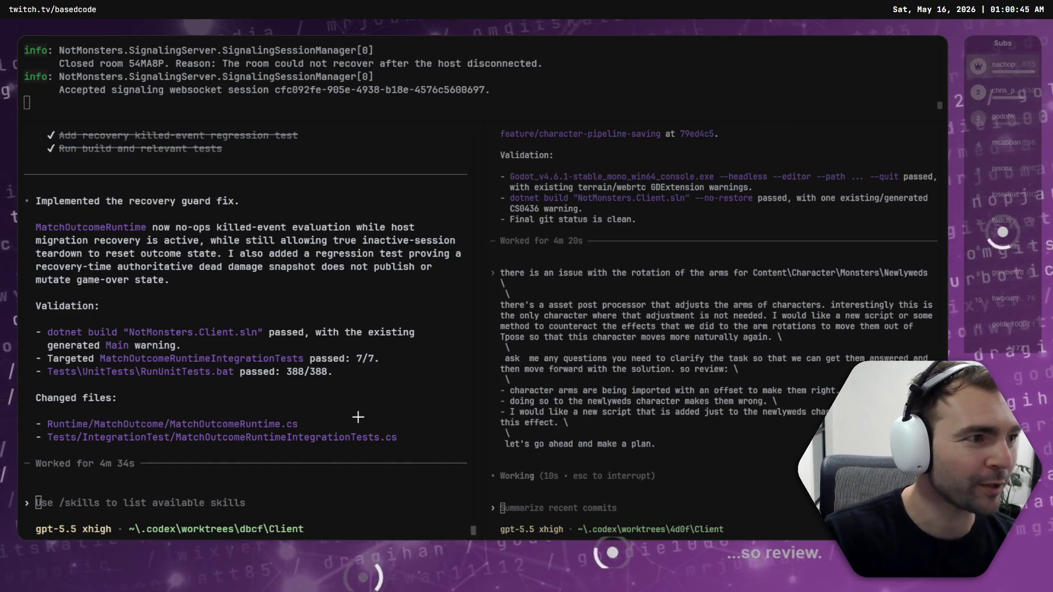
pyautogui.hotkey('alt', 'Tab')
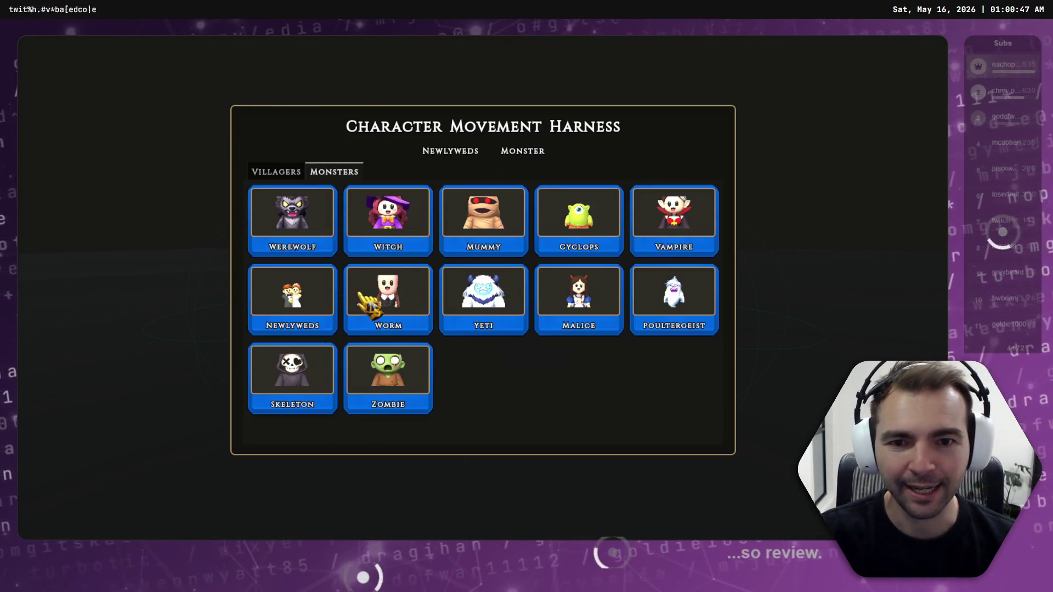
# Load the Newlyweds into the harness twice to inspect it, reopening the character picker each time
pyautogui.click(306, 324)
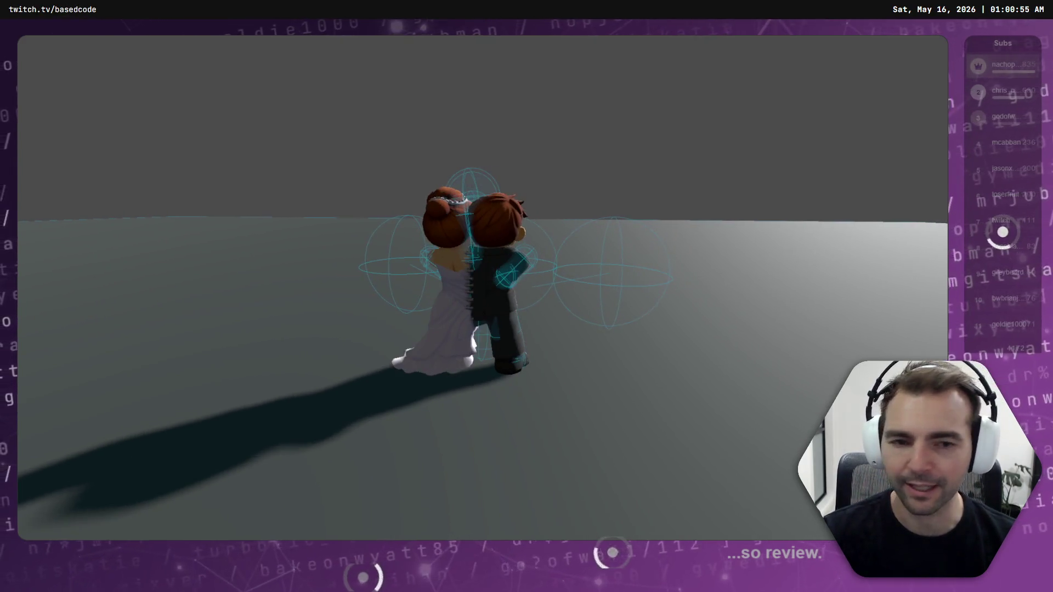
pyautogui.press('Escape')
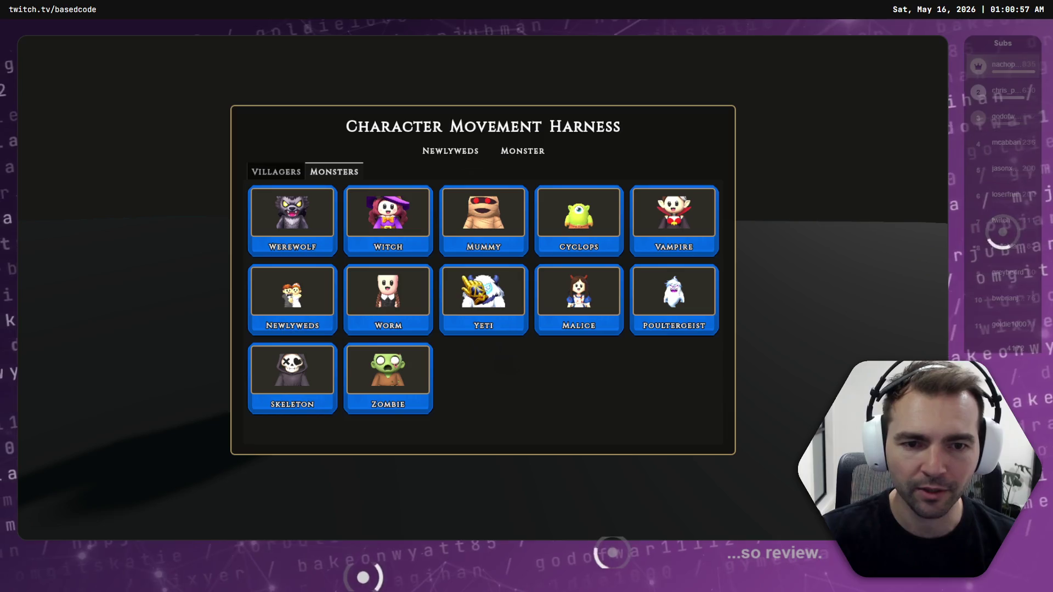
pyautogui.click(317, 311)
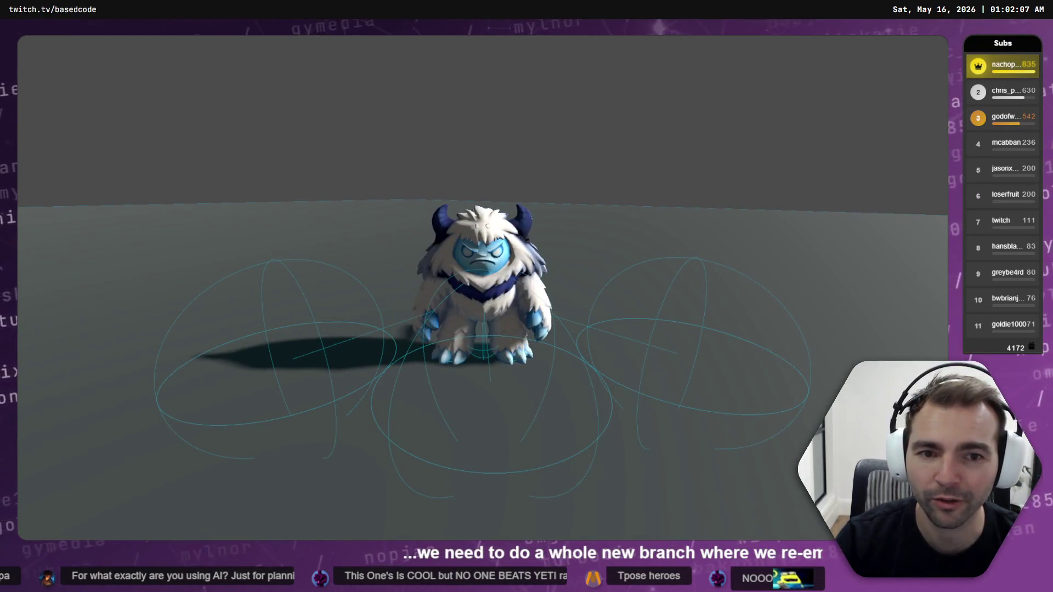
pyautogui.press('Escape')
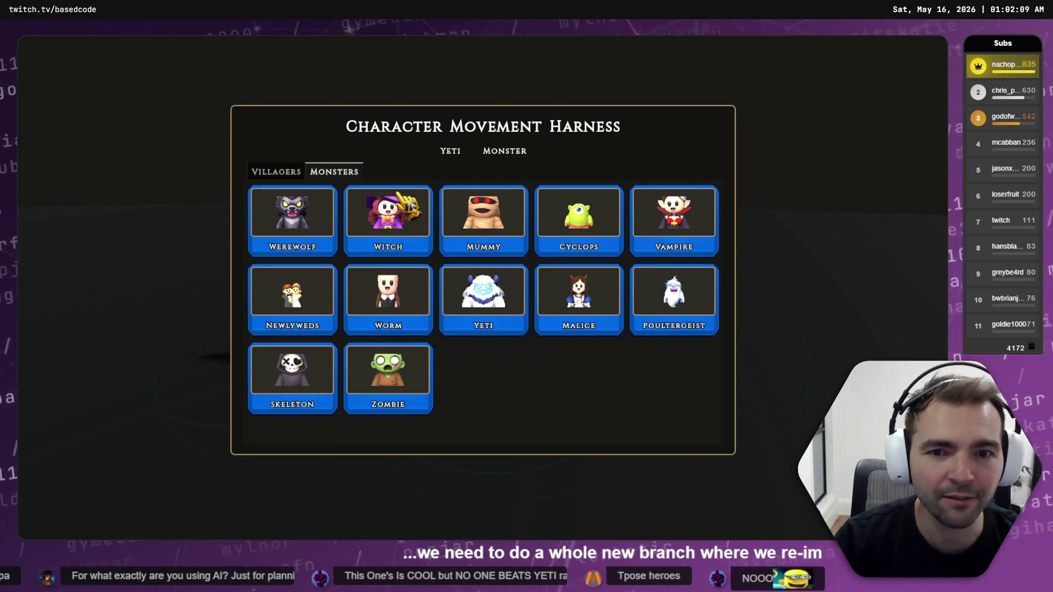
# Load the Witch, switch to the orange-hooded villager, then return to the Witch
pyautogui.click(402, 241)
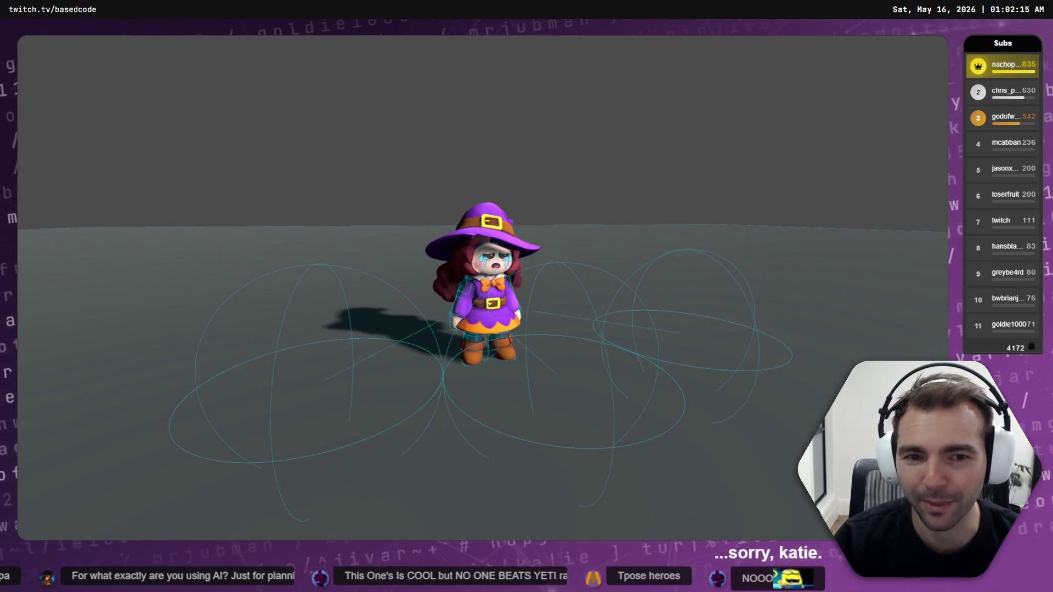
pyautogui.press('Escape')
pyautogui.click(277, 170)
pyautogui.click(316, 219)
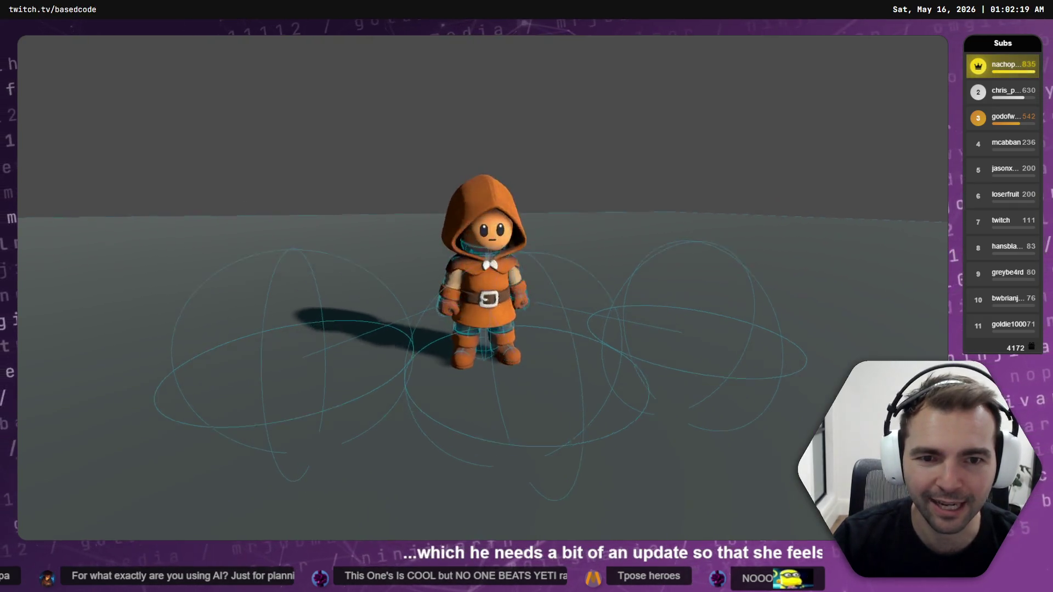
pyautogui.press('Escape')
pyautogui.click(329, 172)
pyautogui.click(408, 247)
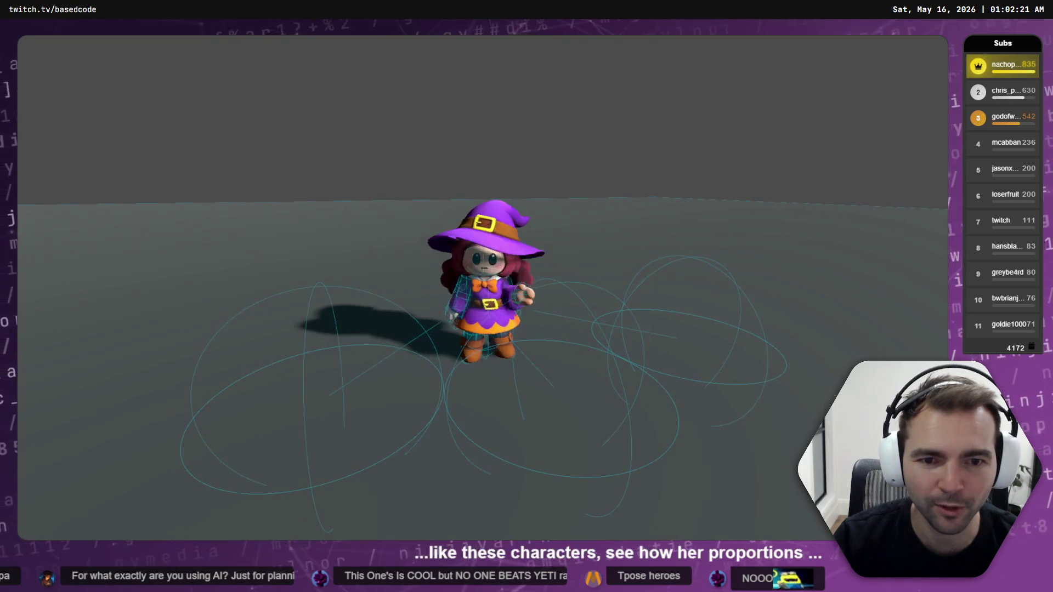
# Compare the Maiden and Barkeeper villagers against the Witch, then load Malice
pyautogui.press('Escape')
pyautogui.click(299, 175)
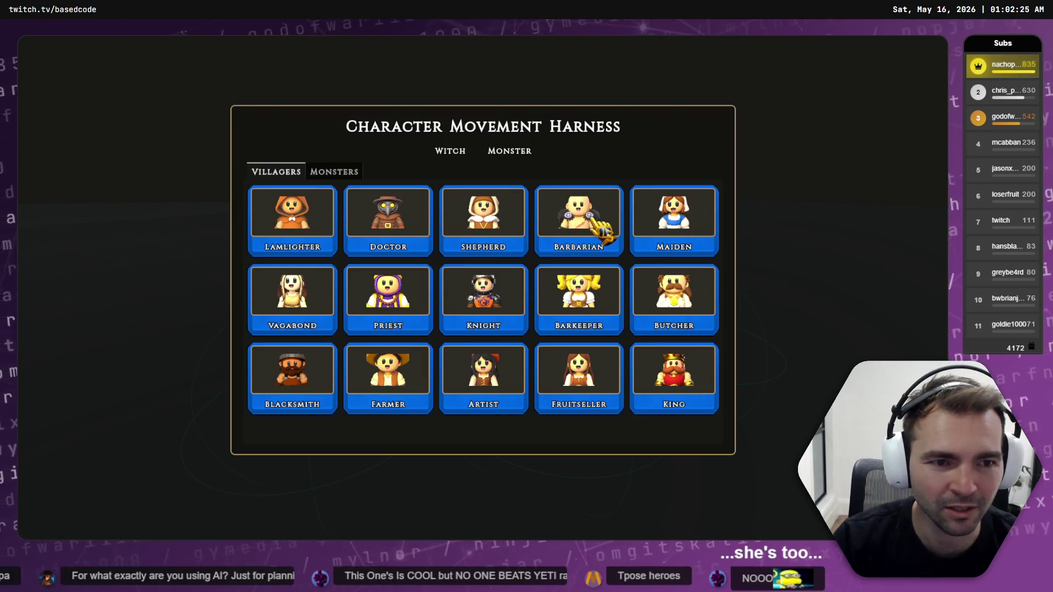
pyautogui.click(681, 223)
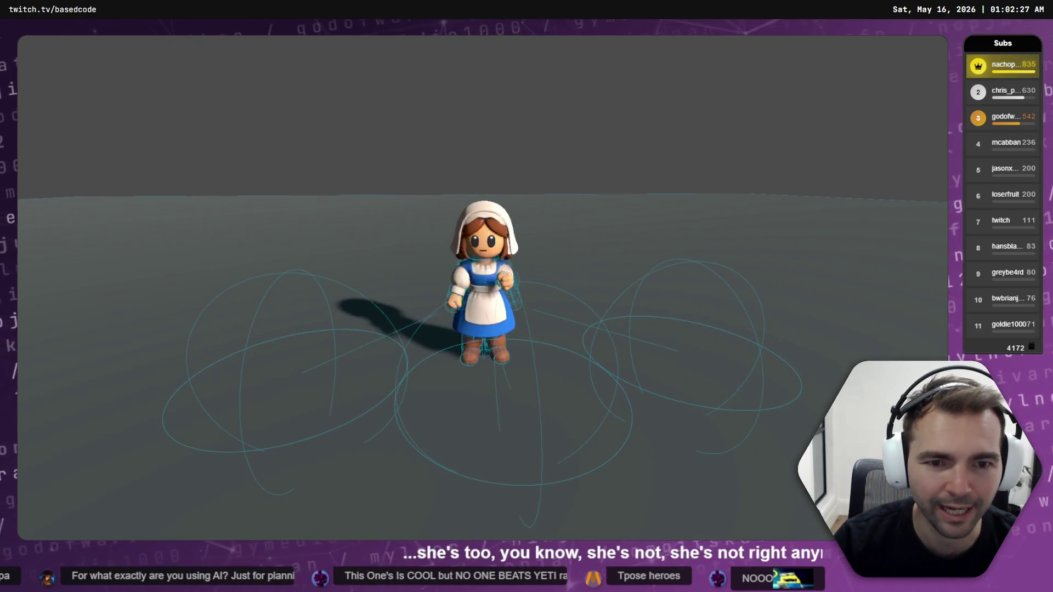
pyautogui.press('Escape')
pyautogui.click(562, 310)
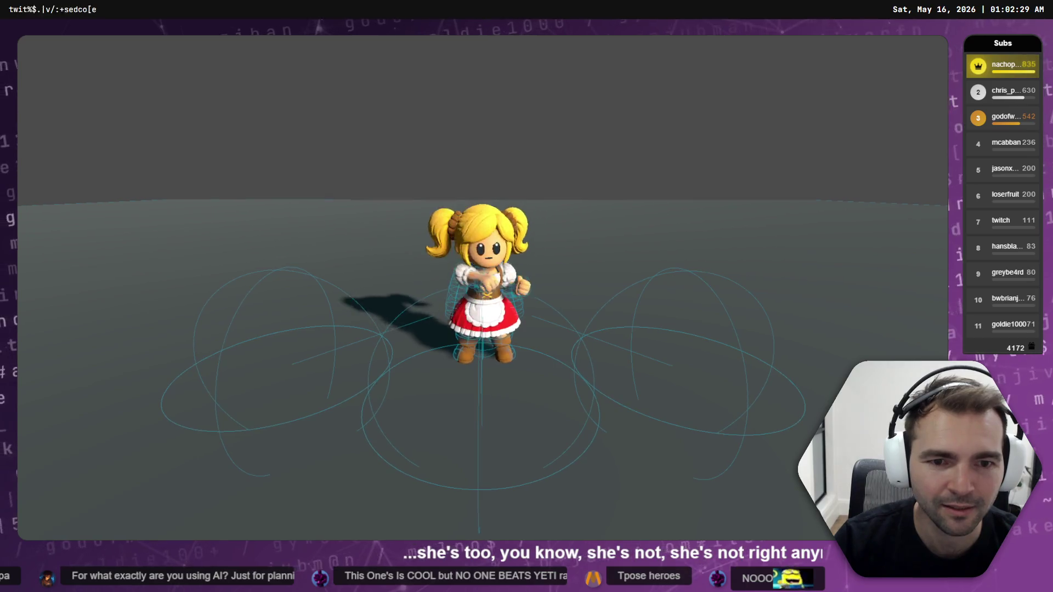
pyautogui.press('Escape')
pyautogui.click(329, 172)
pyautogui.click(387, 217)
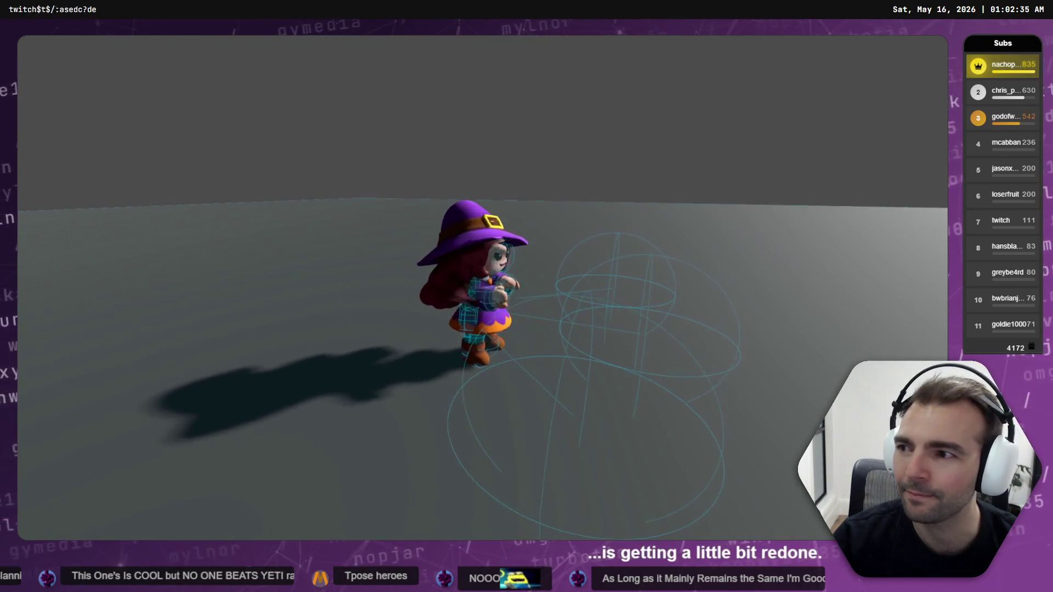
pyautogui.press('Escape')
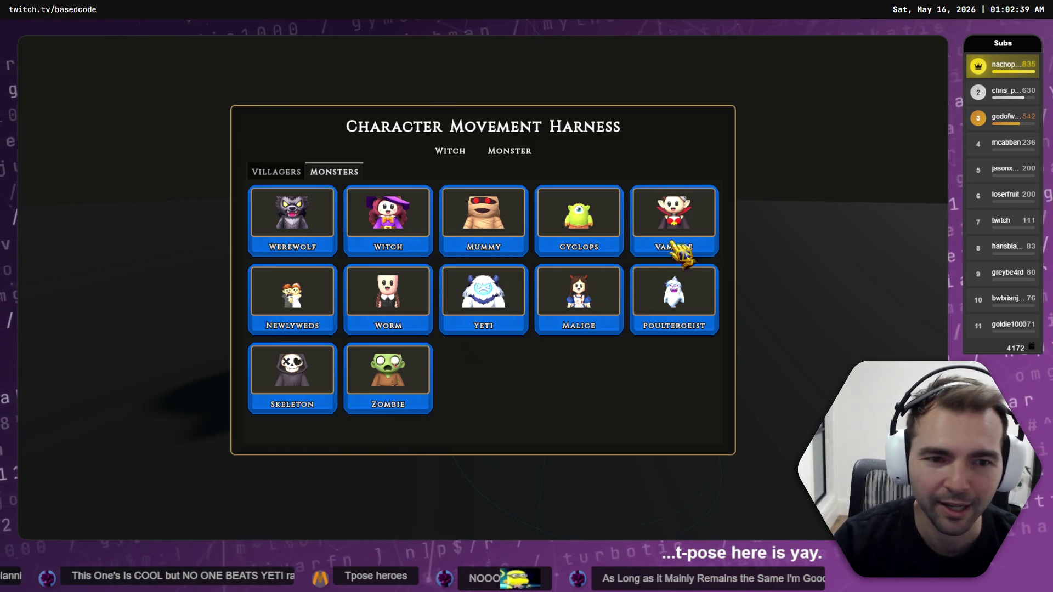
pyautogui.click(552, 303)
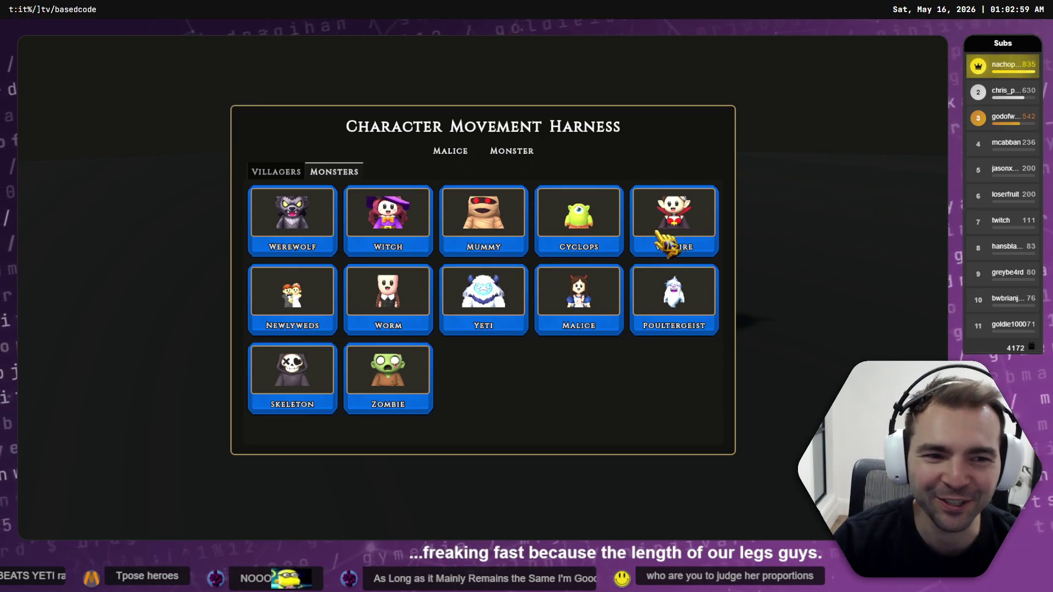
# Load the Vampire, then the King from the Villagers list, and walk the King left
pyautogui.click(663, 242)
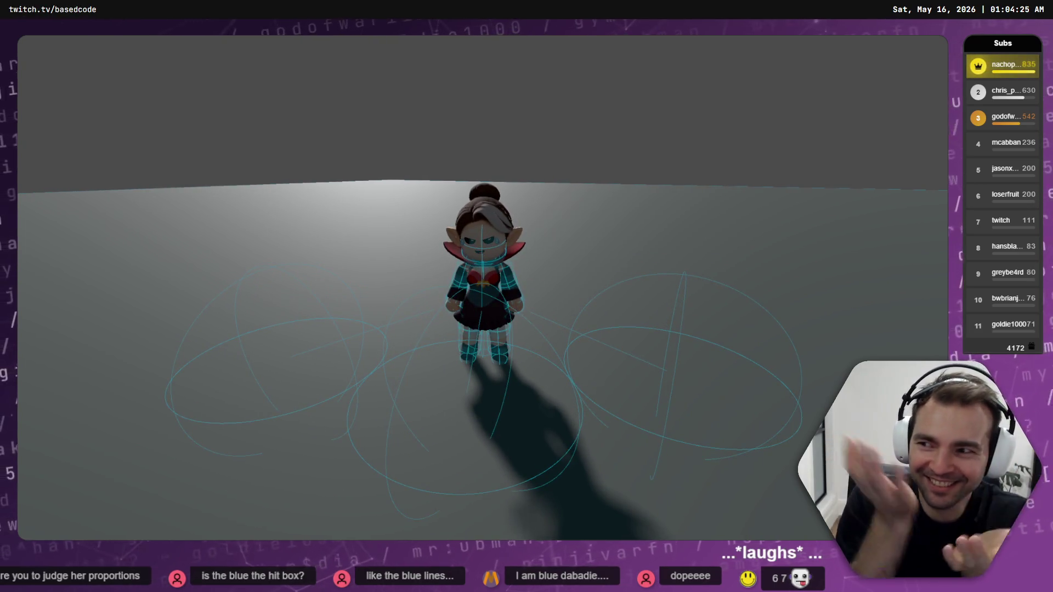
pyautogui.press('Escape')
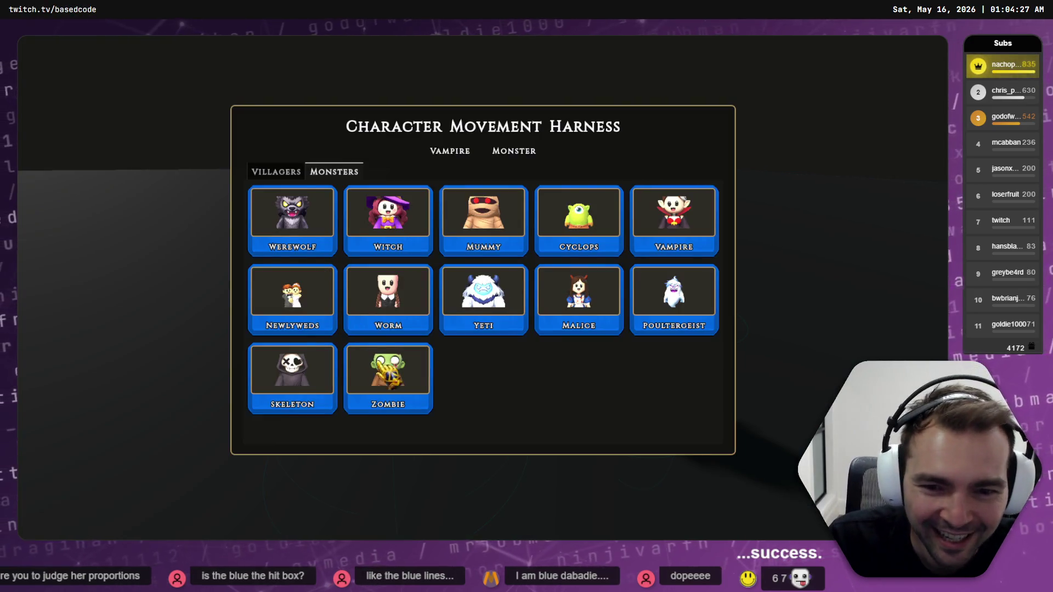
pyautogui.click(276, 171)
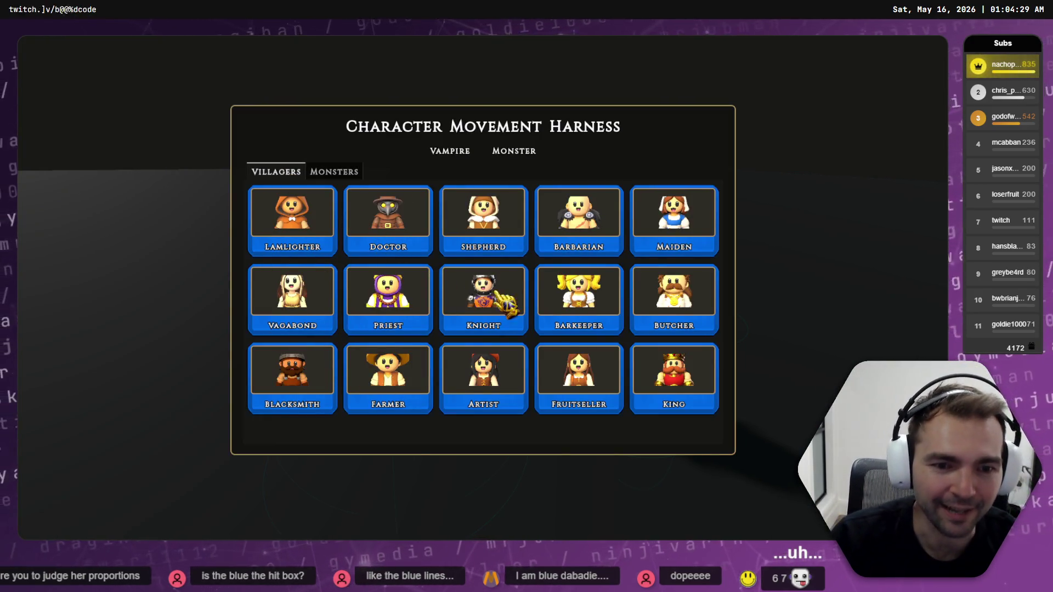
pyautogui.click(696, 398)
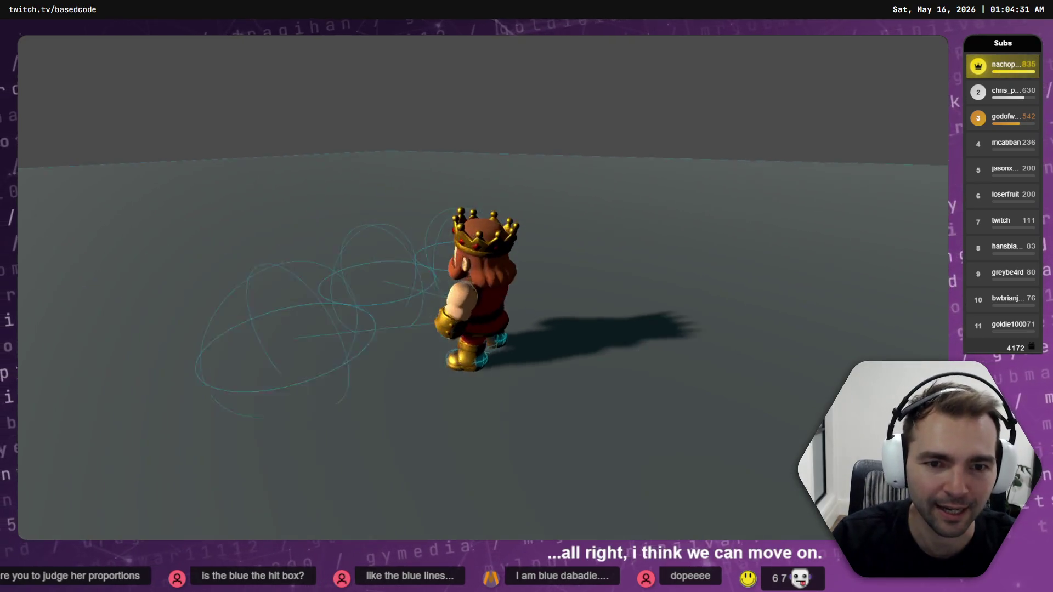
pyautogui.press('a')
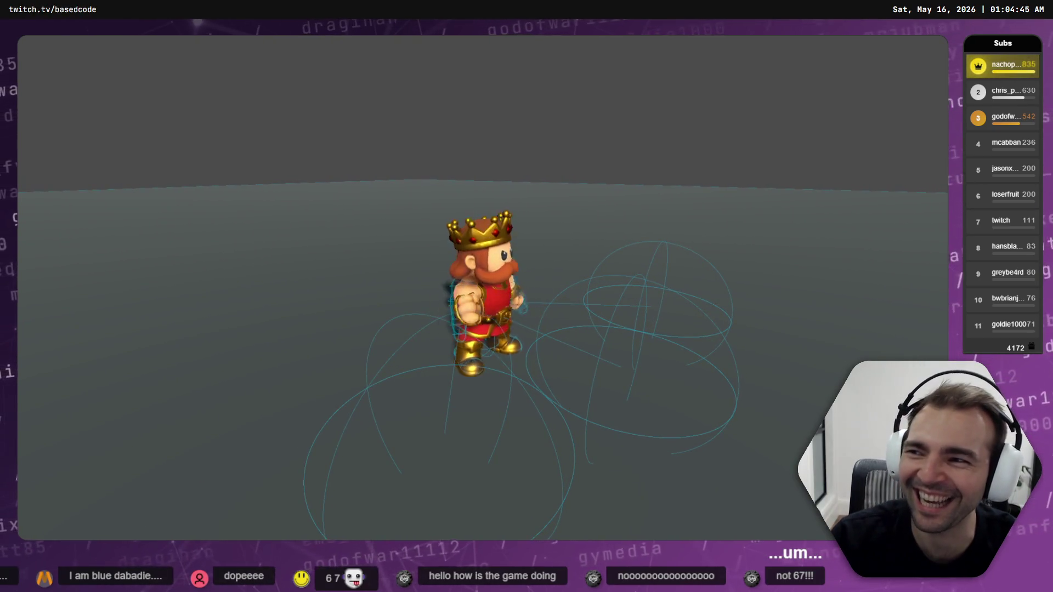
# Load the Blacksmith, Farmer, beret-wearing Artist and Fruitseller in turn
pyautogui.press('Escape')
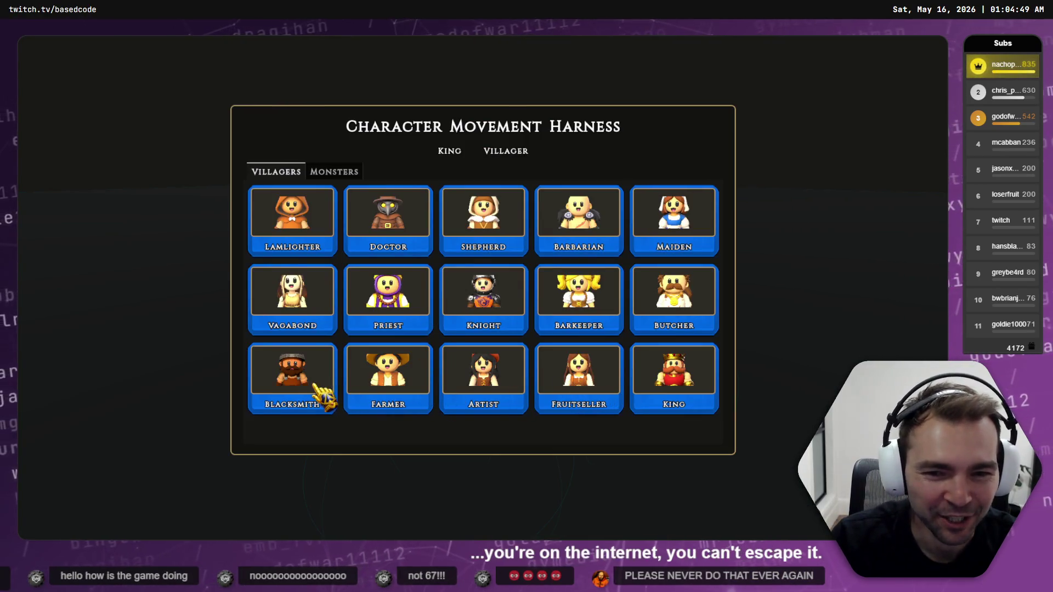
pyautogui.click(302, 390)
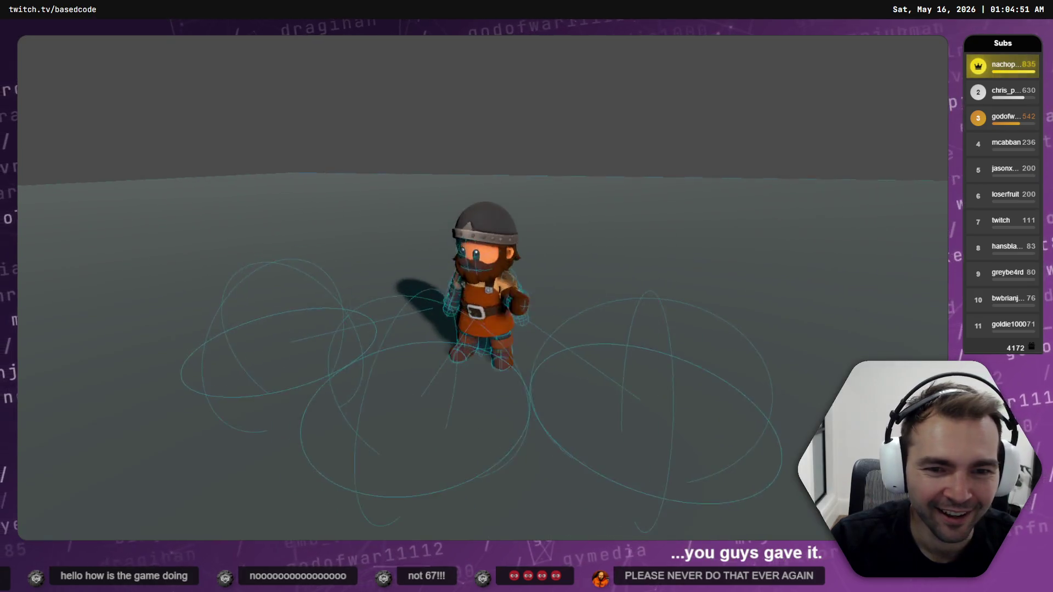
pyautogui.press('Escape')
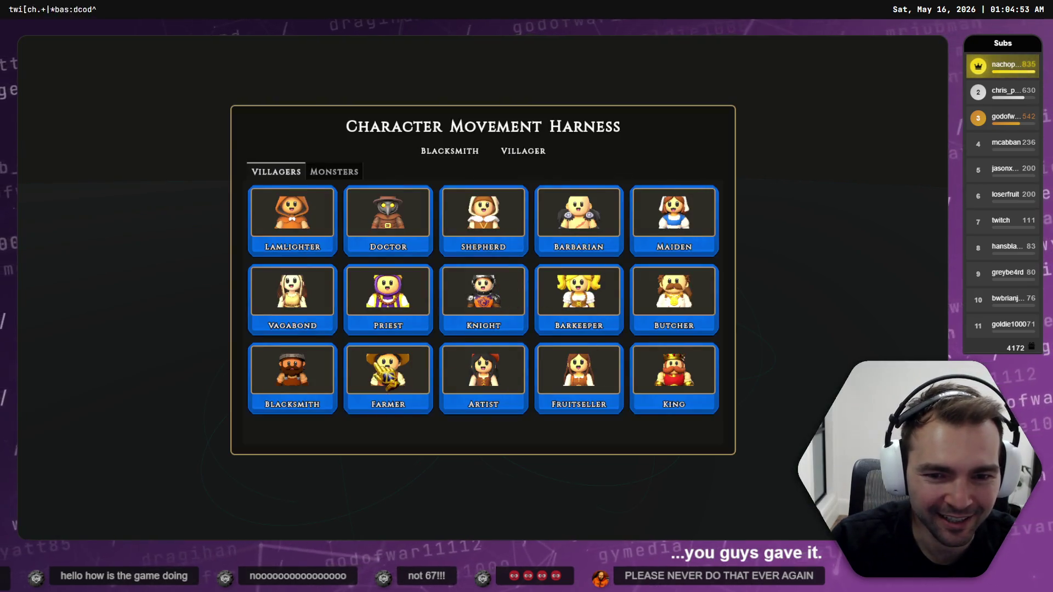
pyautogui.click(388, 379)
pyautogui.press('Escape')
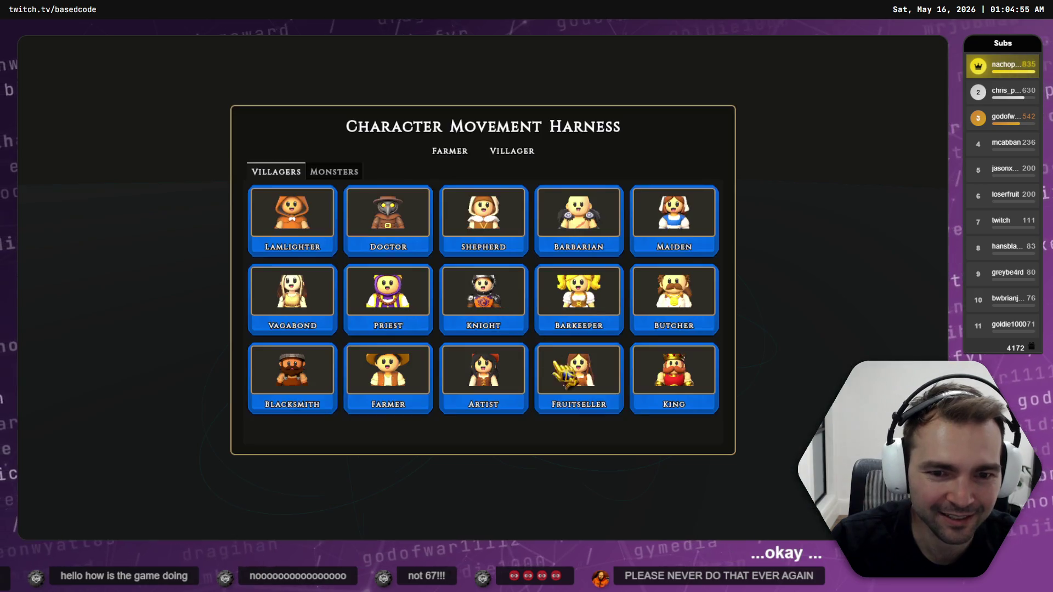
pyautogui.click(567, 381)
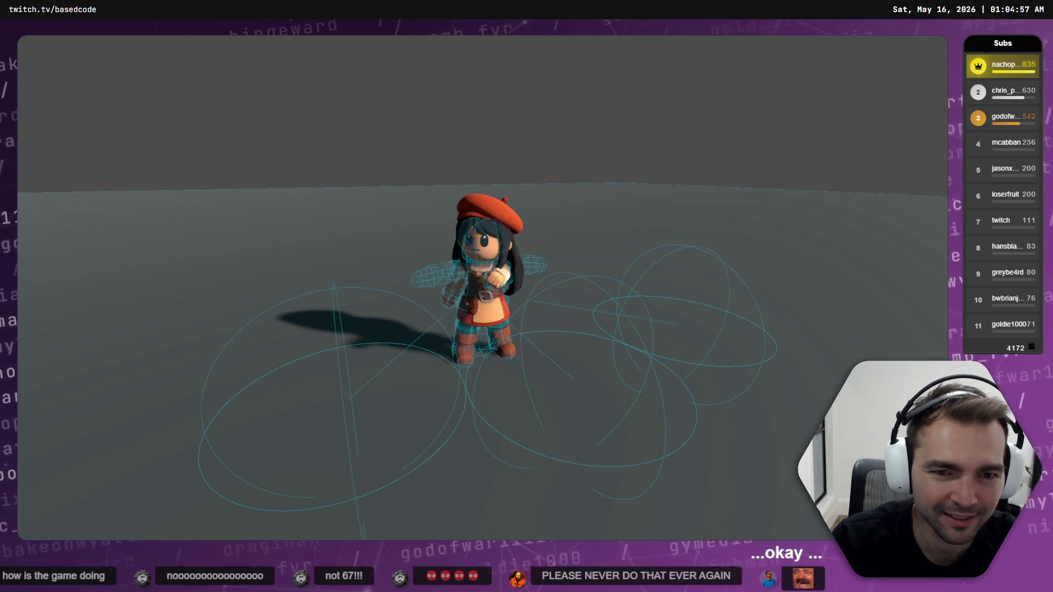
pyautogui.press('Escape')
pyautogui.click(674, 378)
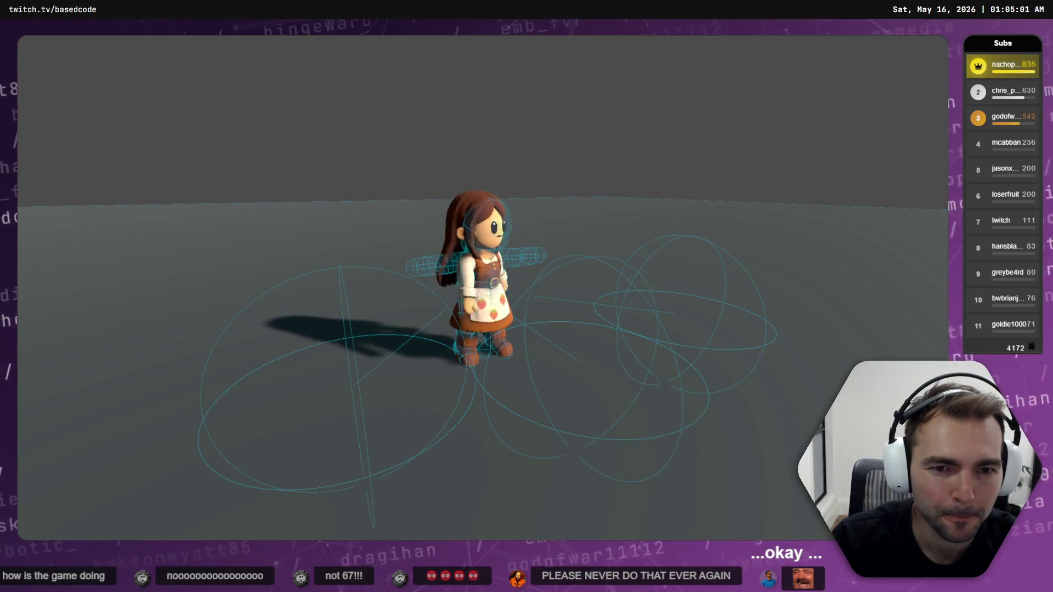
# Load the Vagabond, Barbarian and Maiden, then reopen the Monsters list
pyautogui.press('Escape')
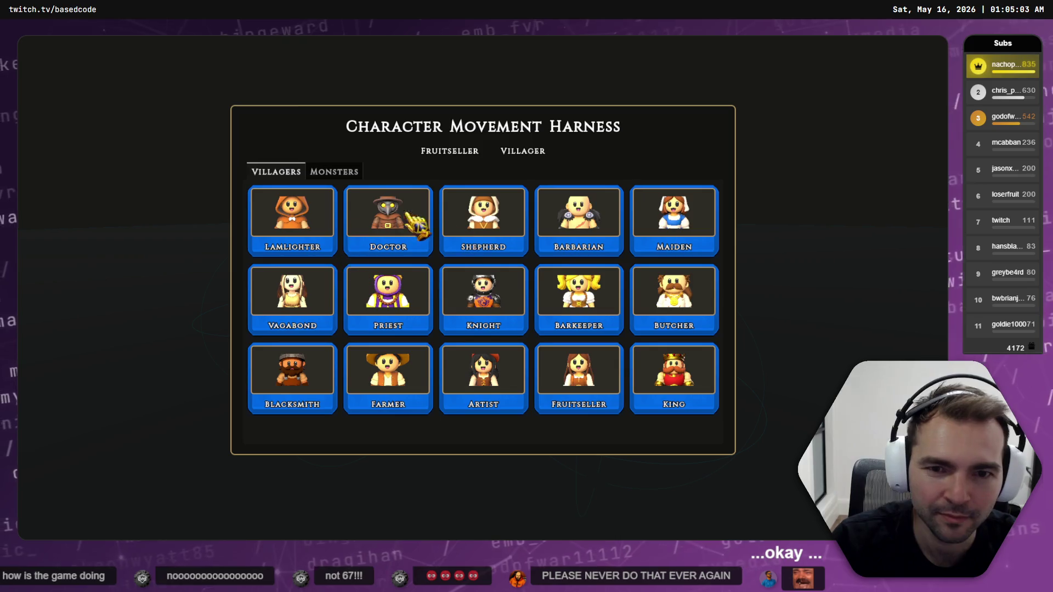
pyautogui.click(312, 298)
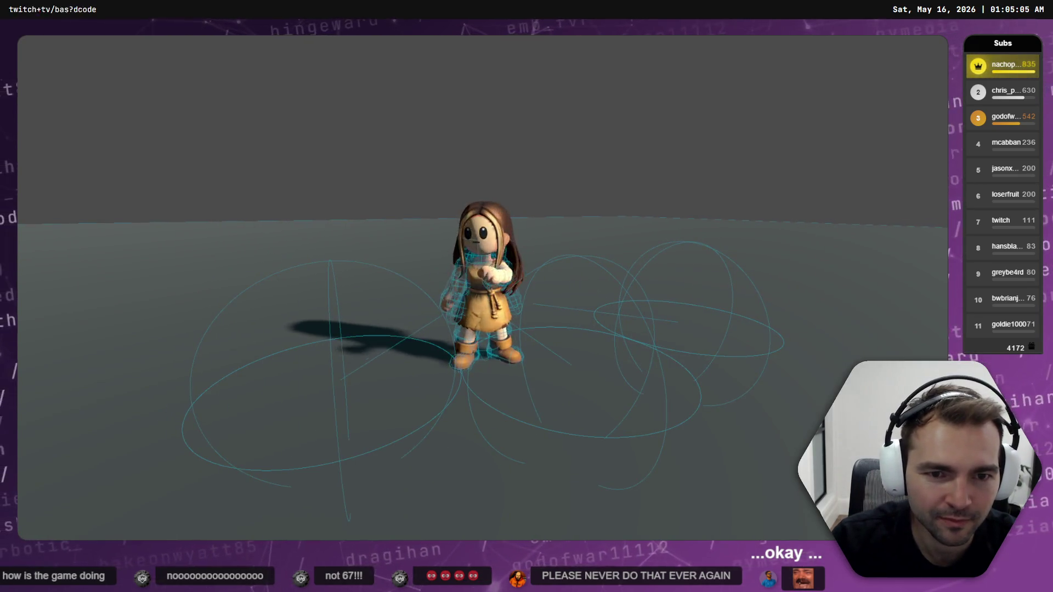
pyautogui.press('Escape')
pyautogui.click(578, 222)
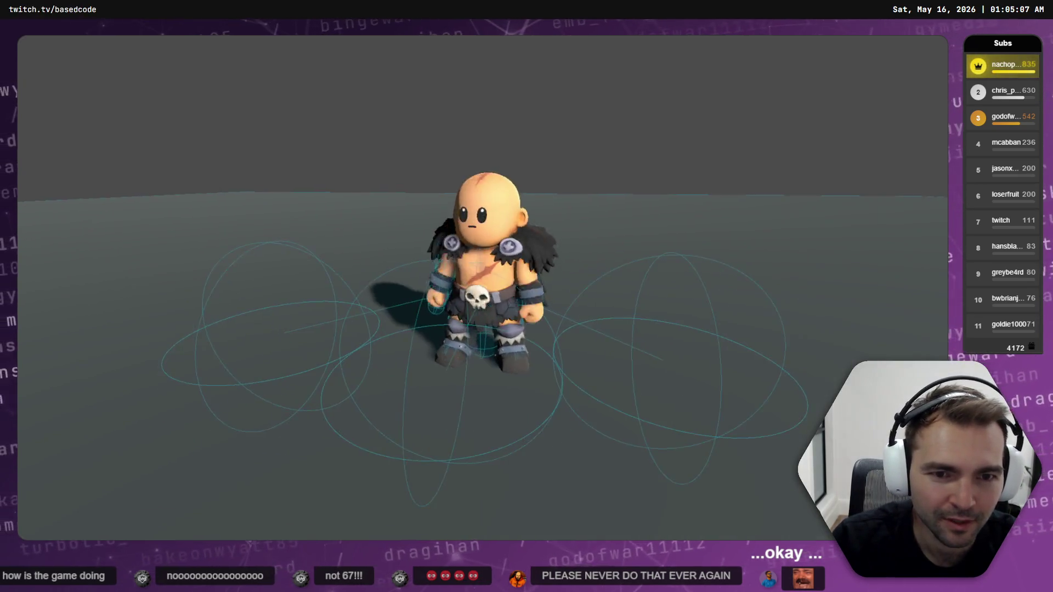
pyautogui.press('Escape')
pyautogui.click(573, 222)
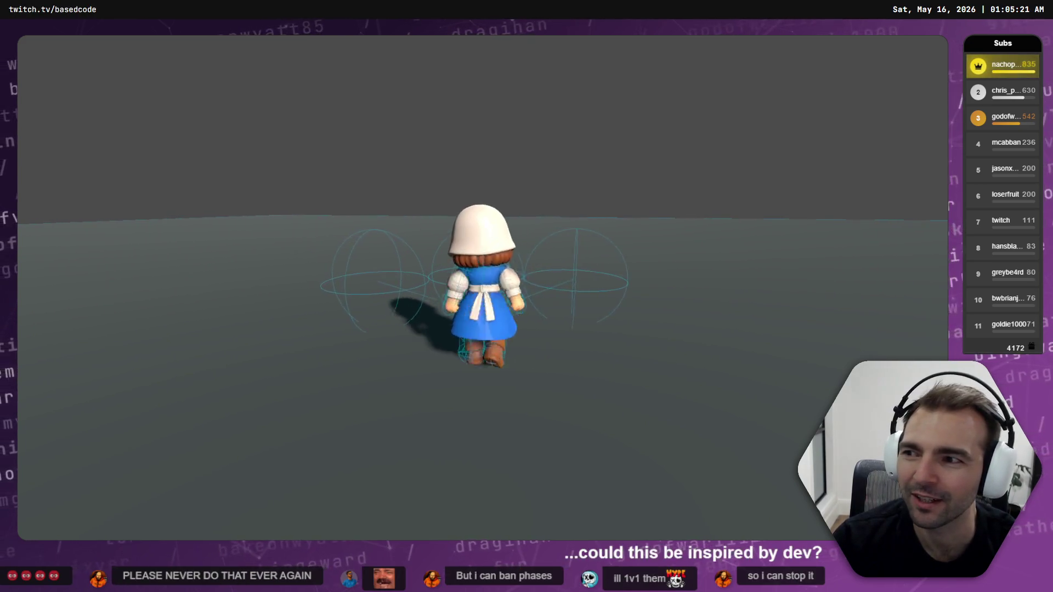
pyautogui.press('Escape')
pyautogui.click(330, 167)
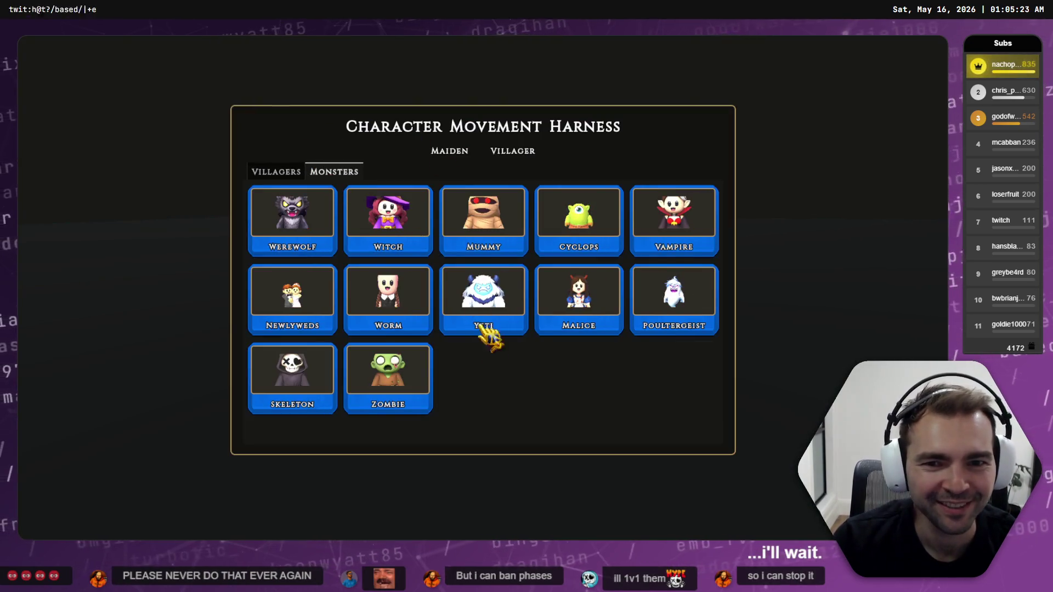
# Load the Skeleton into the harness, then switch to the Codex terminal
pyautogui.click(316, 381)
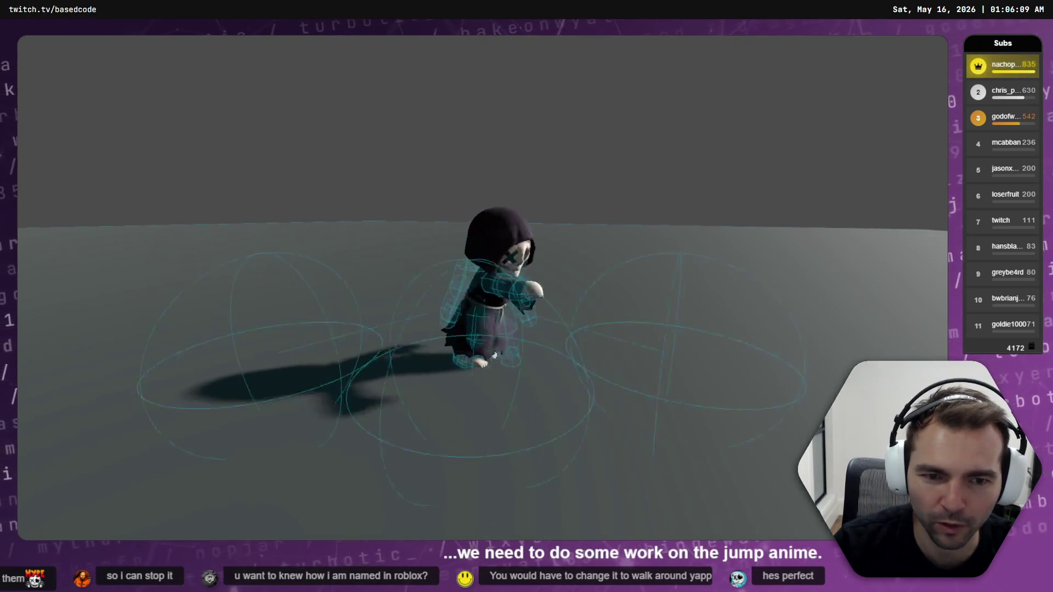
pyautogui.hotkey('alt', 'Tab')
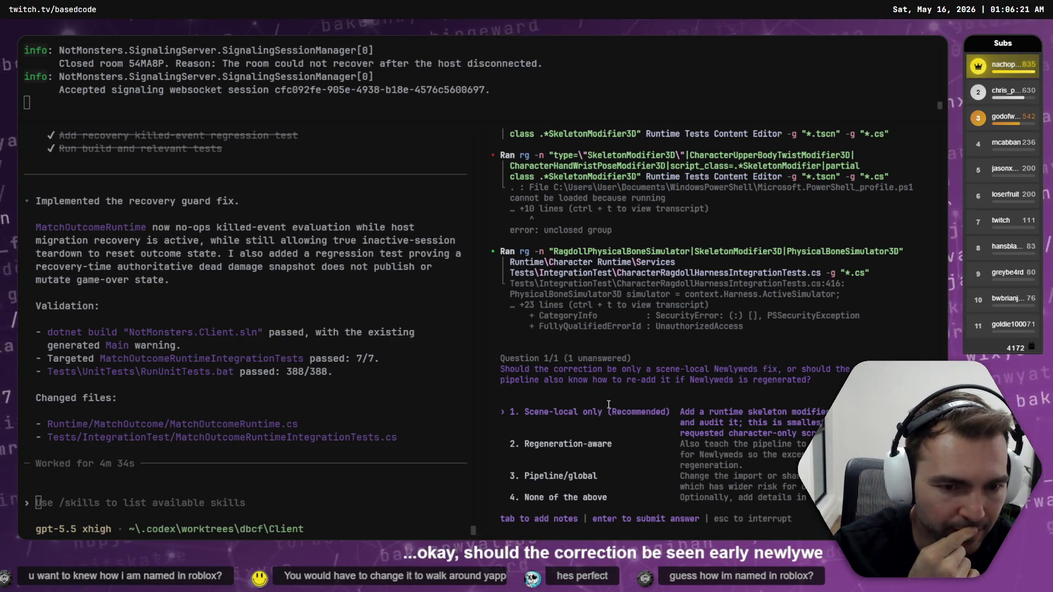
# Choose the scene-local-only Newlyweds fix (option 1) for Codex and move to the Based.StreamTools terminal tab
pyautogui.press('Return')
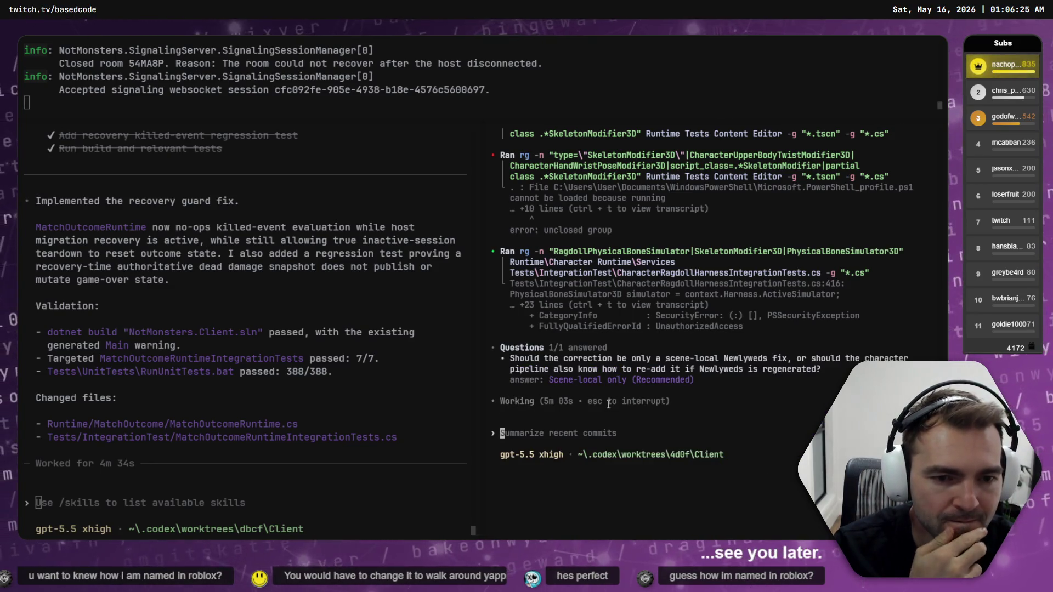
pyautogui.hotkey('ctrl', 'Tab')
pyautogui.hotkey('ctrl', 'Tab')
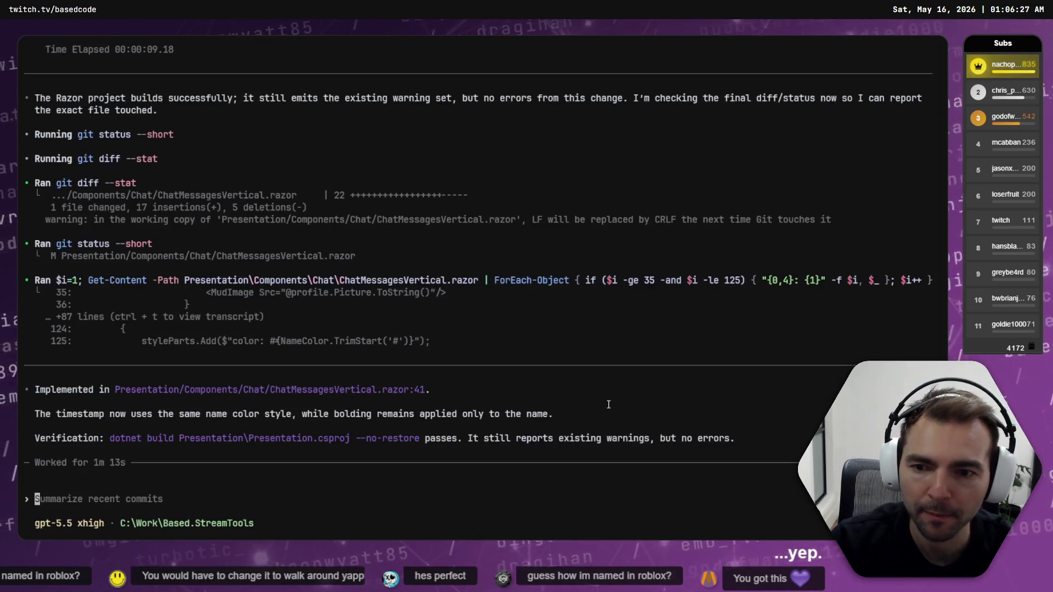
pyautogui.hotkey('ctrl', 'Tab')
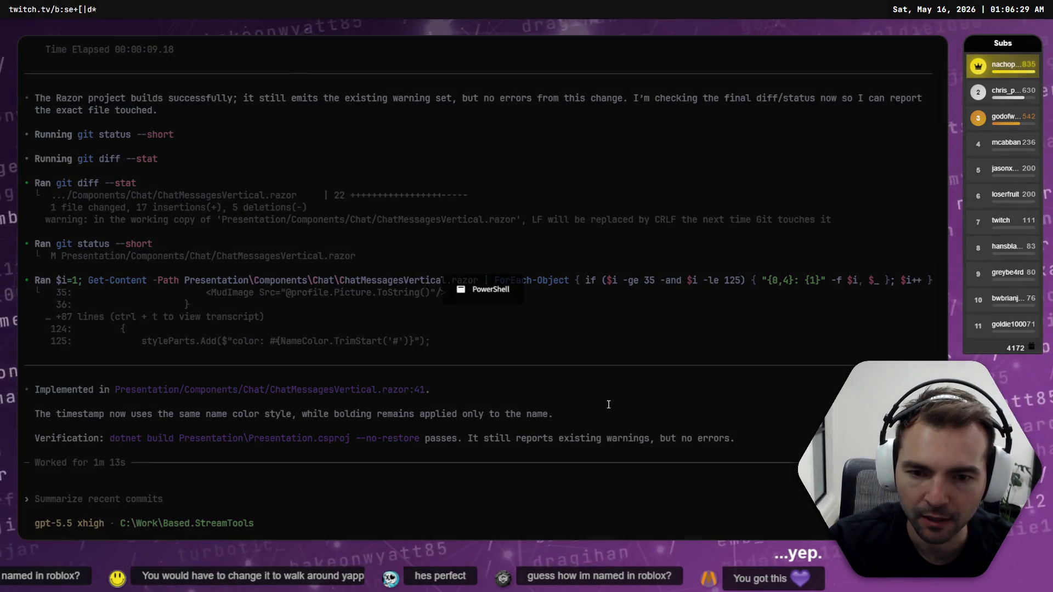
pyautogui.hotkey('ctrl', 'Tab')
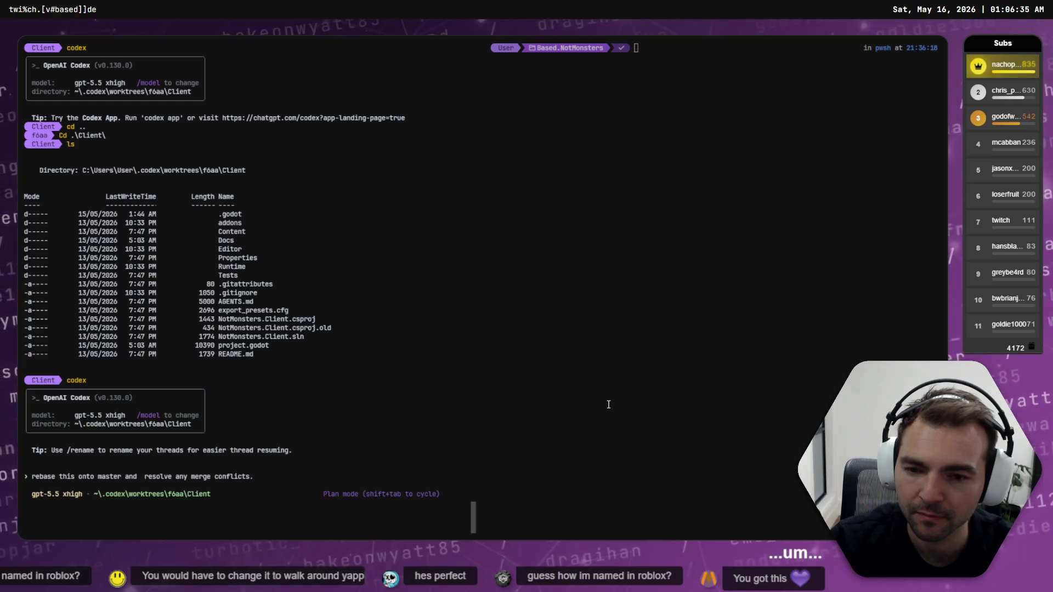
pyautogui.hotkey('ctrl', 'Tab')
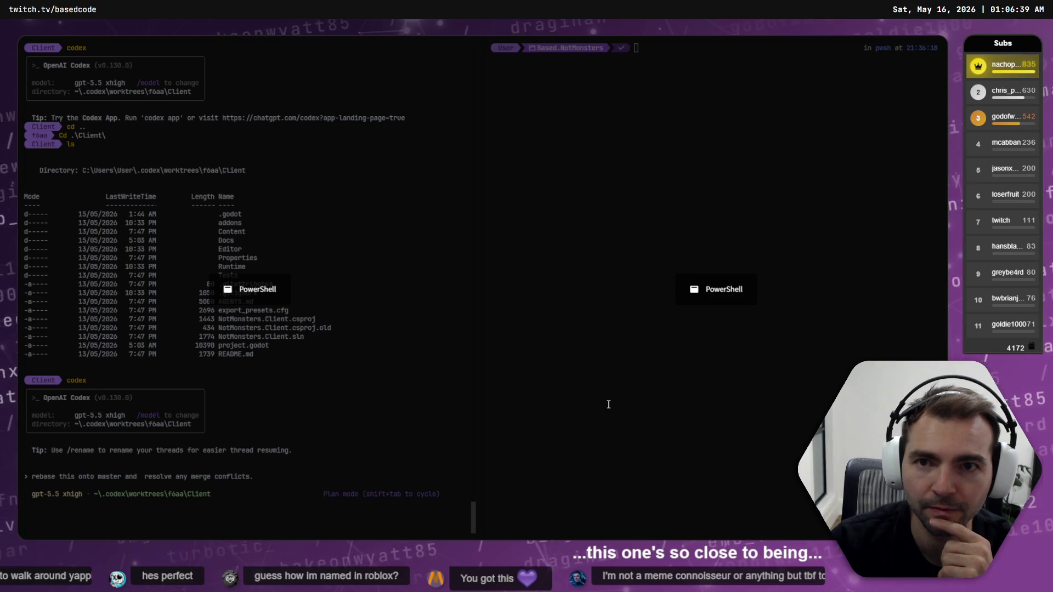
pyautogui.hotkey('ctrl', 'Tab')
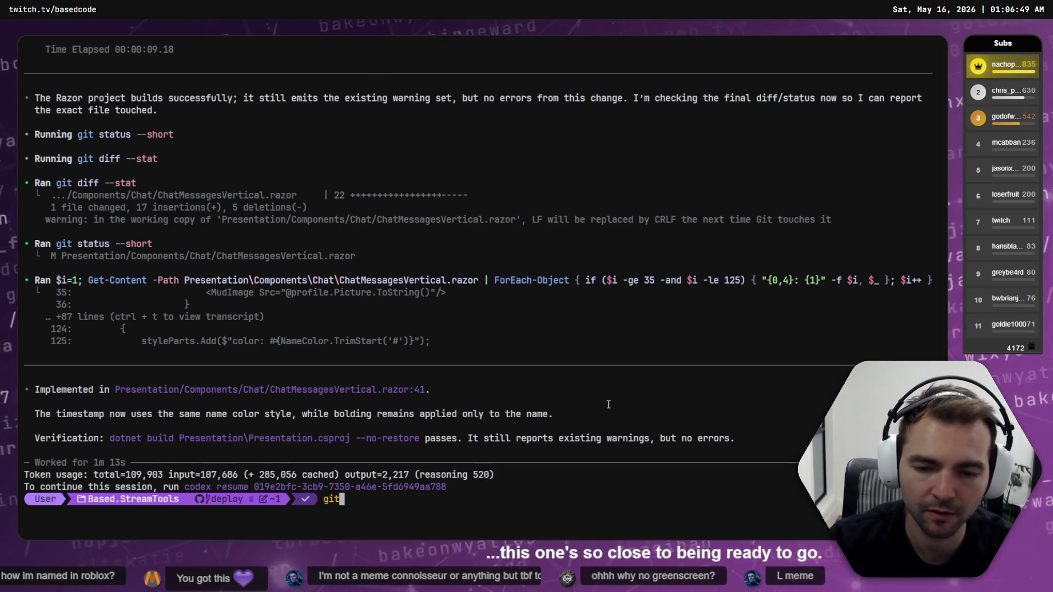
# Run git status and stage the changed ChatMessagesVertical.razor with git add
pyautogui.press('Return')
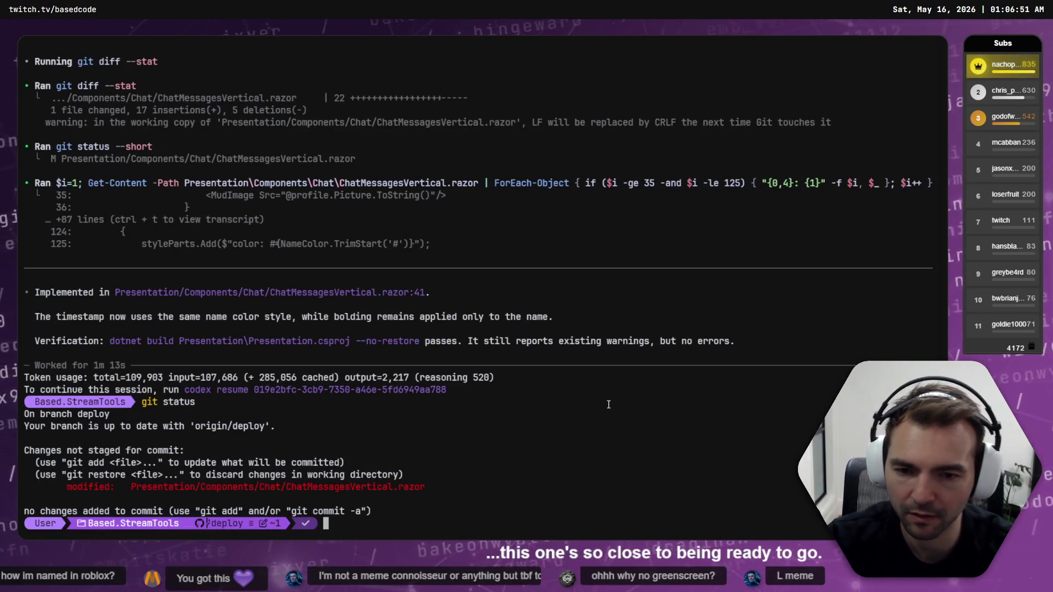
pyautogui.write('add ')
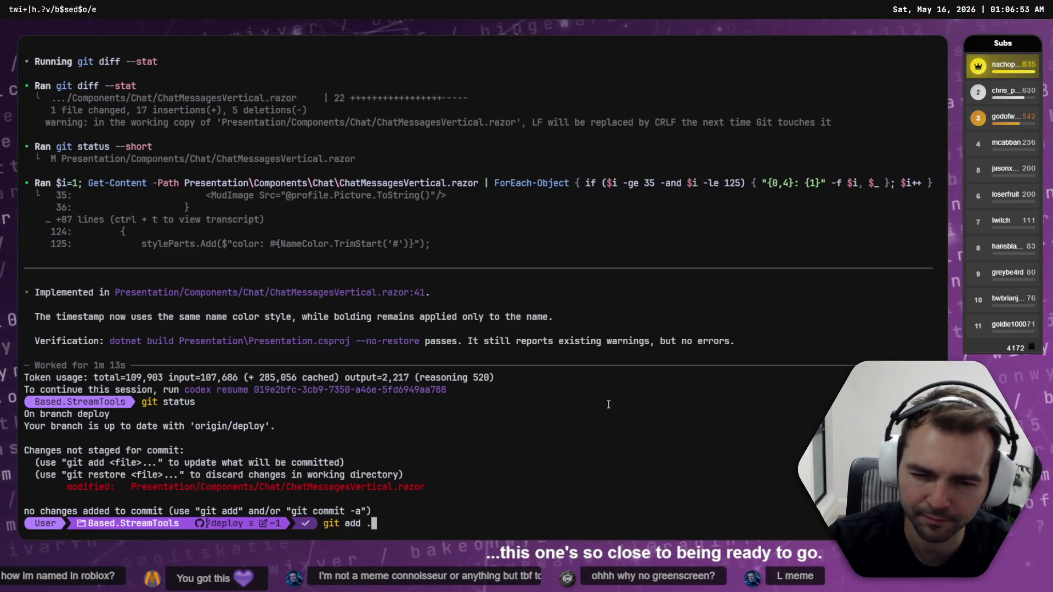
pyautogui.write('.')
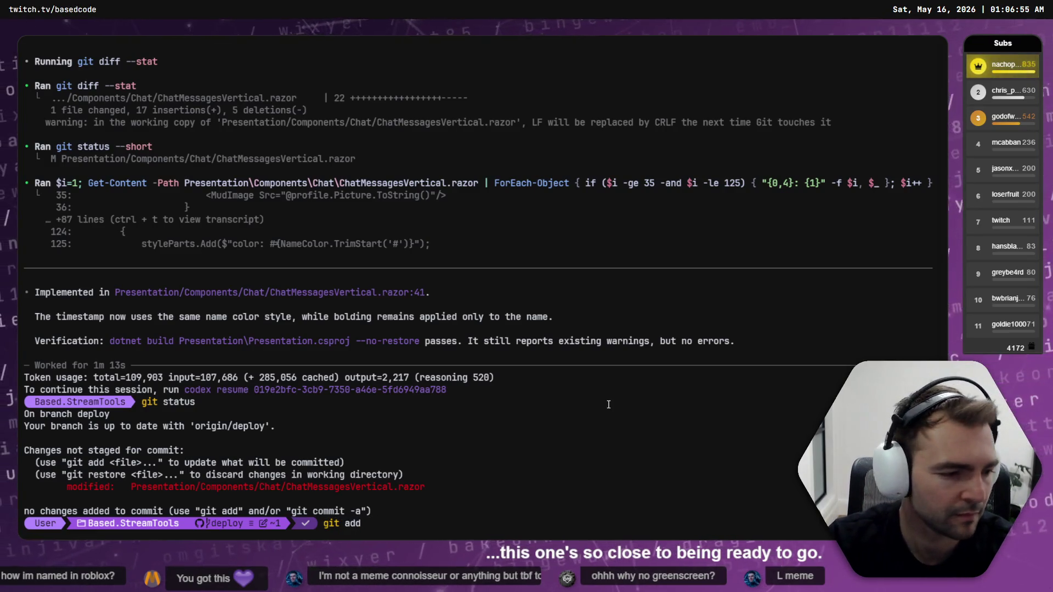
pyautogui.press('Return')
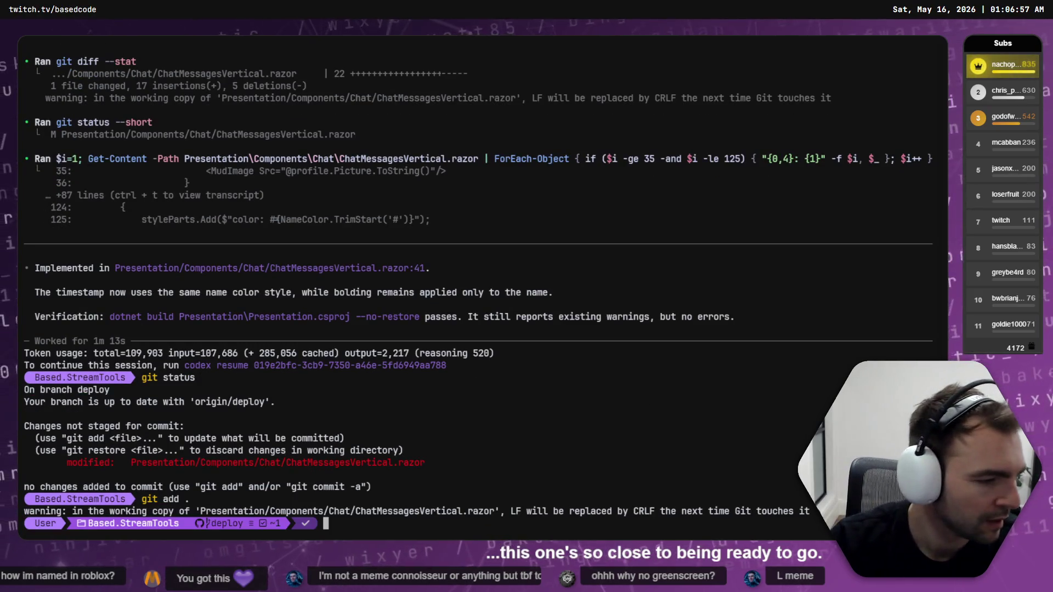
pyautogui.hotkey('alt', 'Tab')
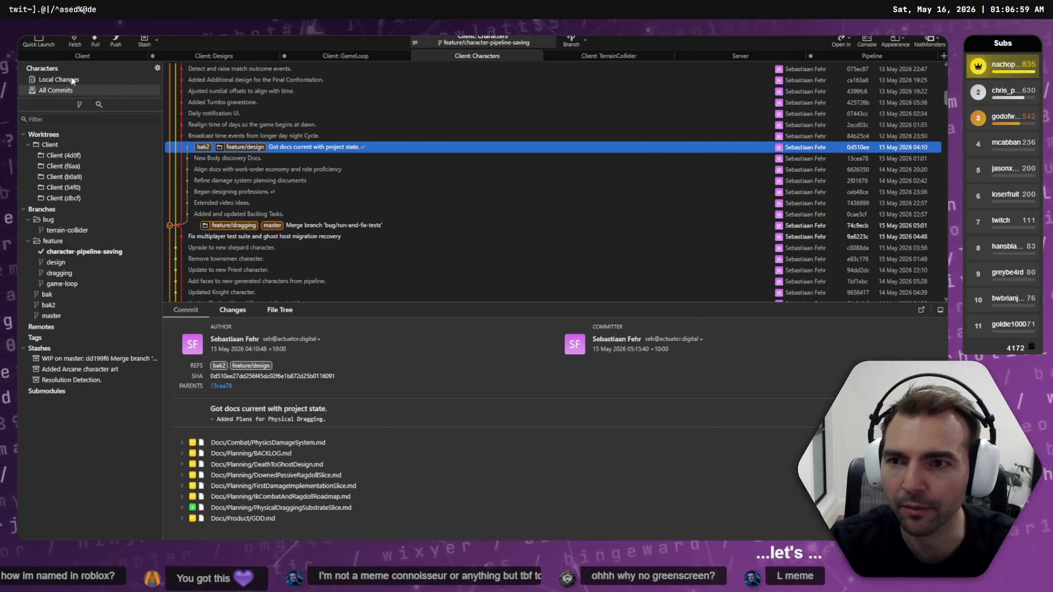
# Switch Fork to the Based workspace and show the Based.StreamTools local changes
pyautogui.click(58, 80)
pyautogui.click(64, 91)
pyautogui.hotkey('ctrl', 'Tab')
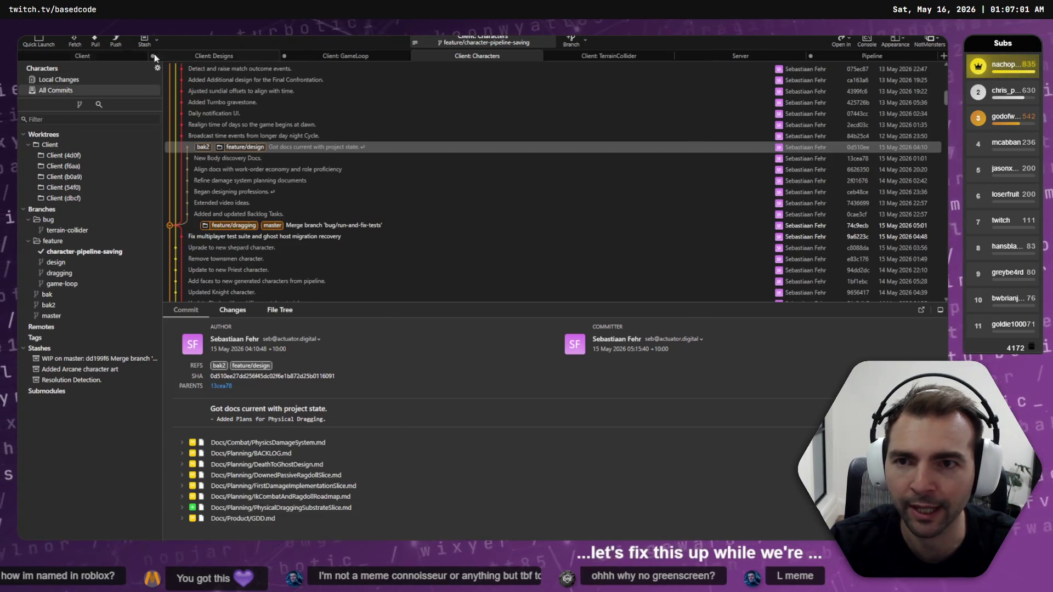
pyautogui.click(66, 80)
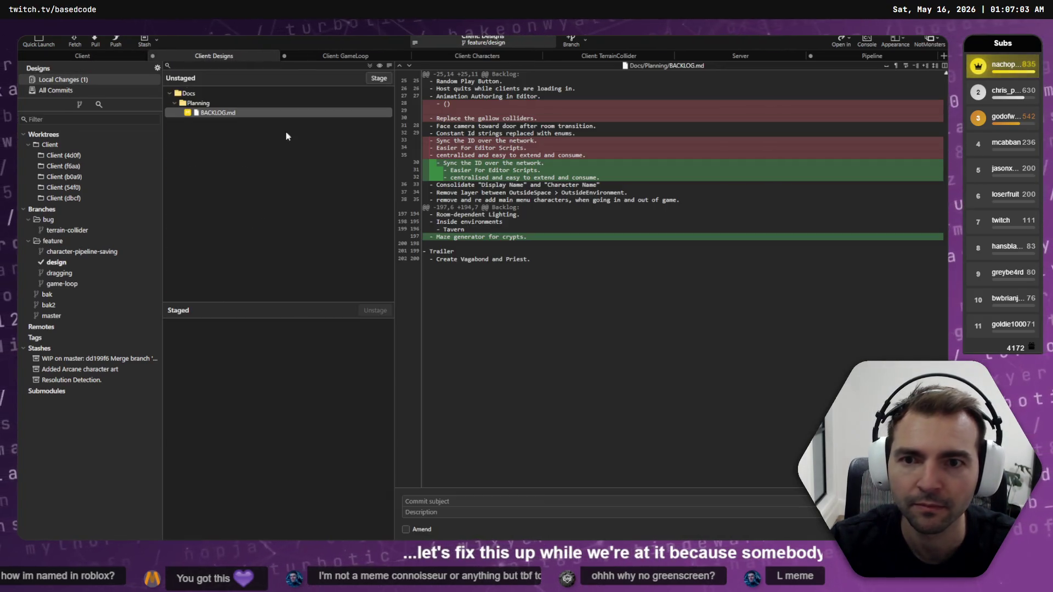
pyautogui.click(929, 40)
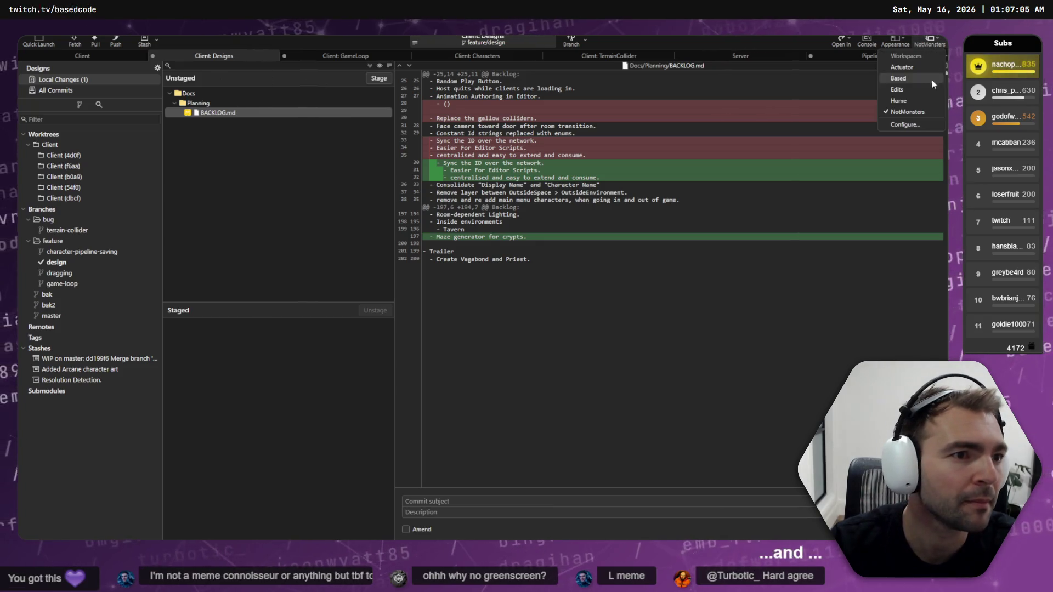
pyautogui.click(898, 77)
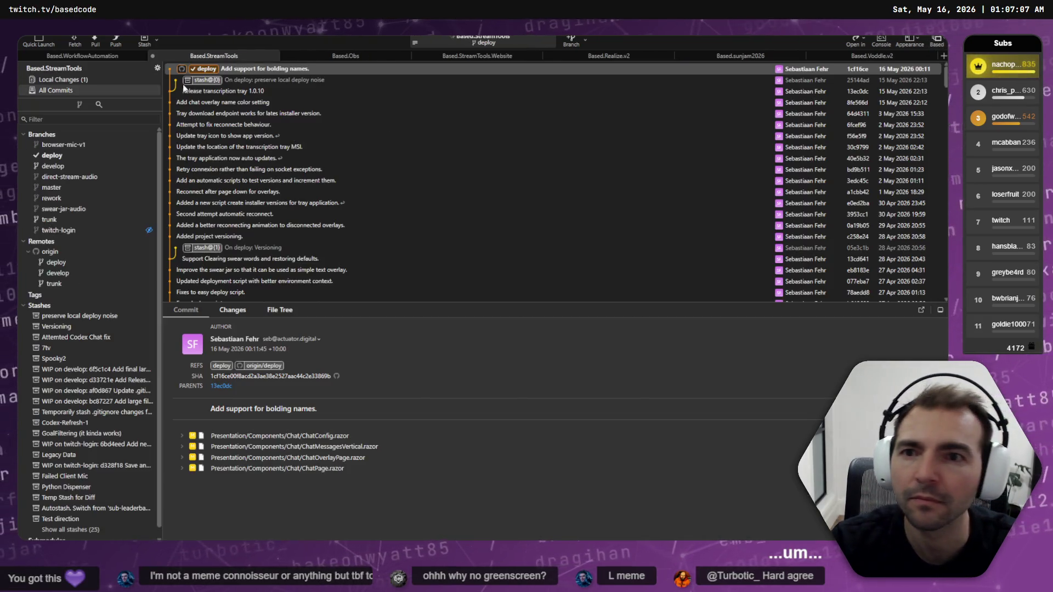
pyautogui.click(66, 80)
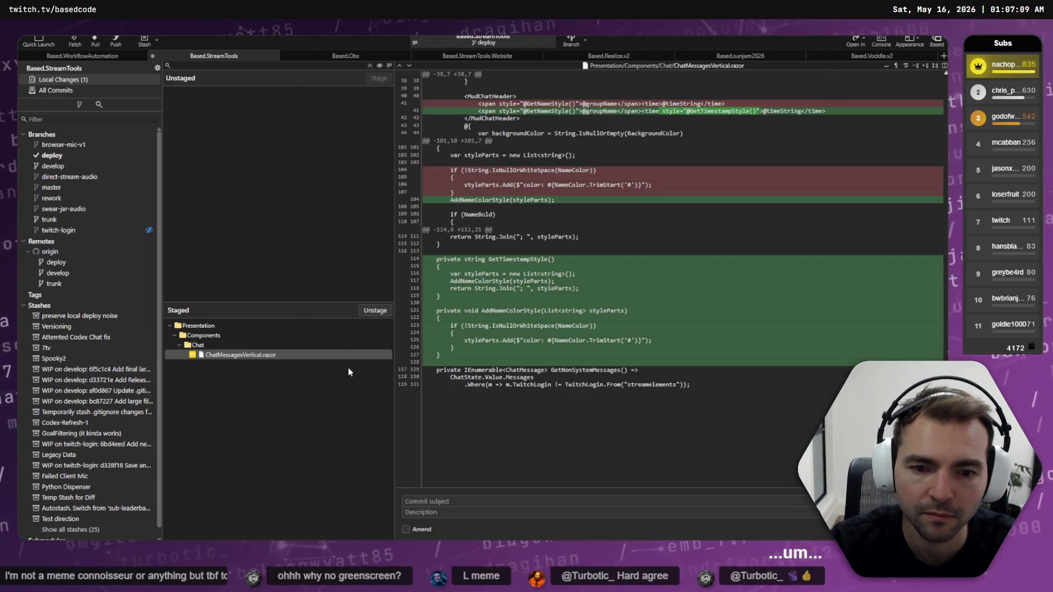
# Commit the staged change as a new commit titled 'Use new color for times on chat'
pyautogui.click(423, 529)
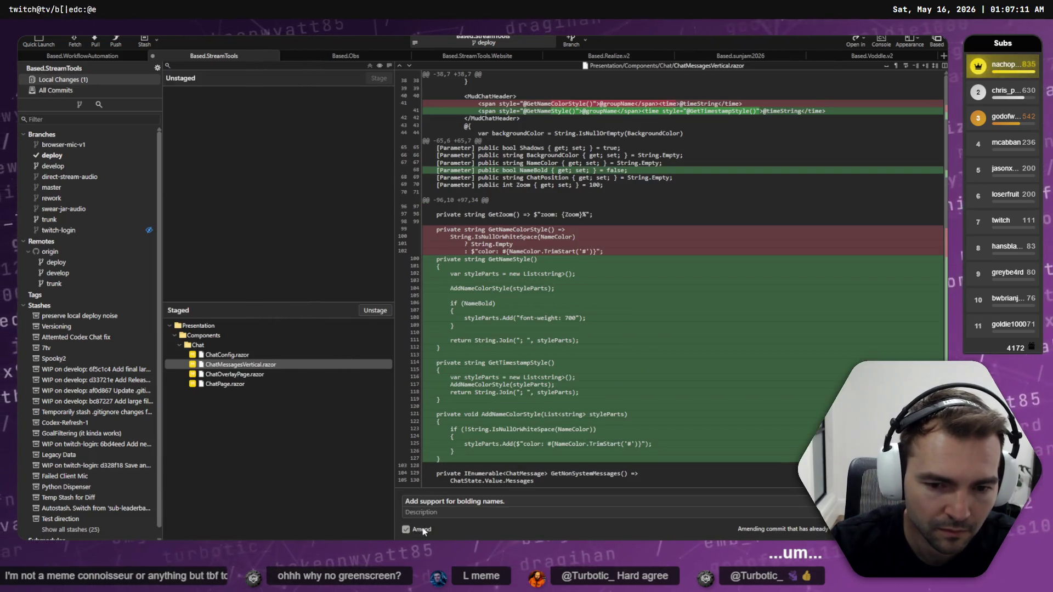
pyautogui.click(422, 527)
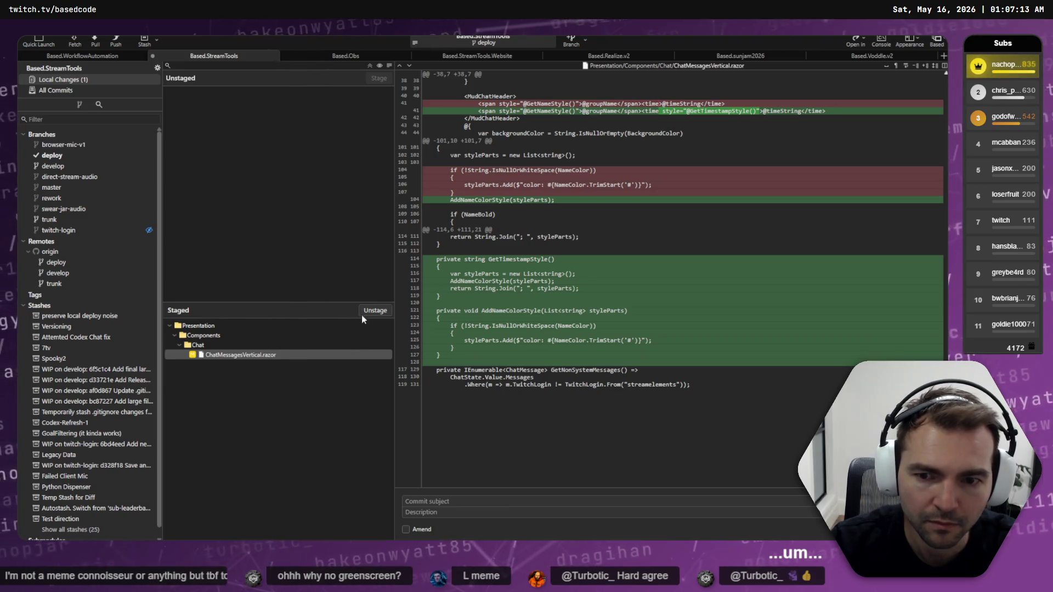
pyautogui.click(465, 502)
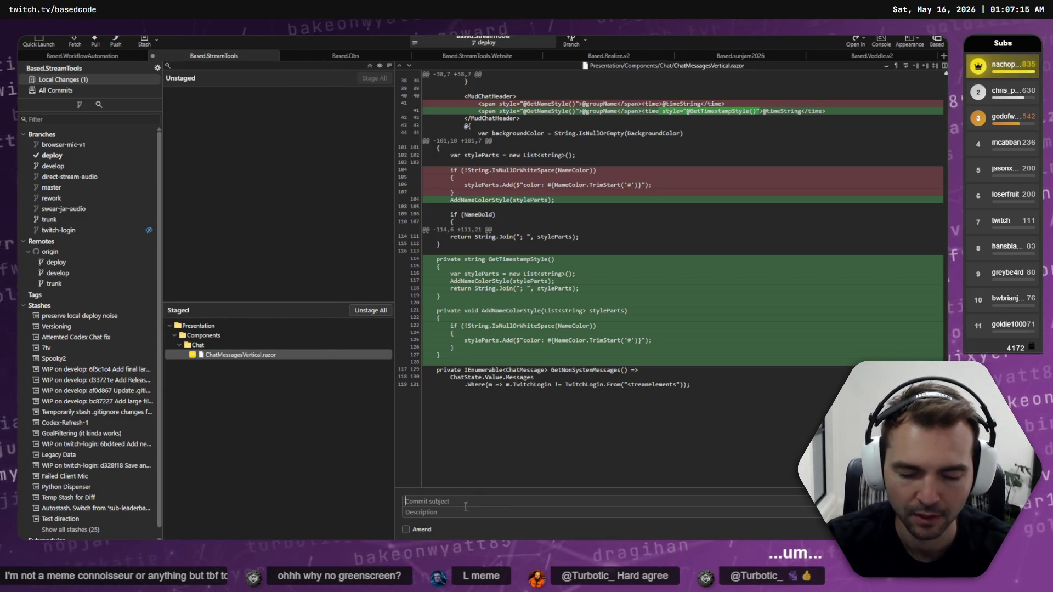
pyautogui.write('Use new color for t')
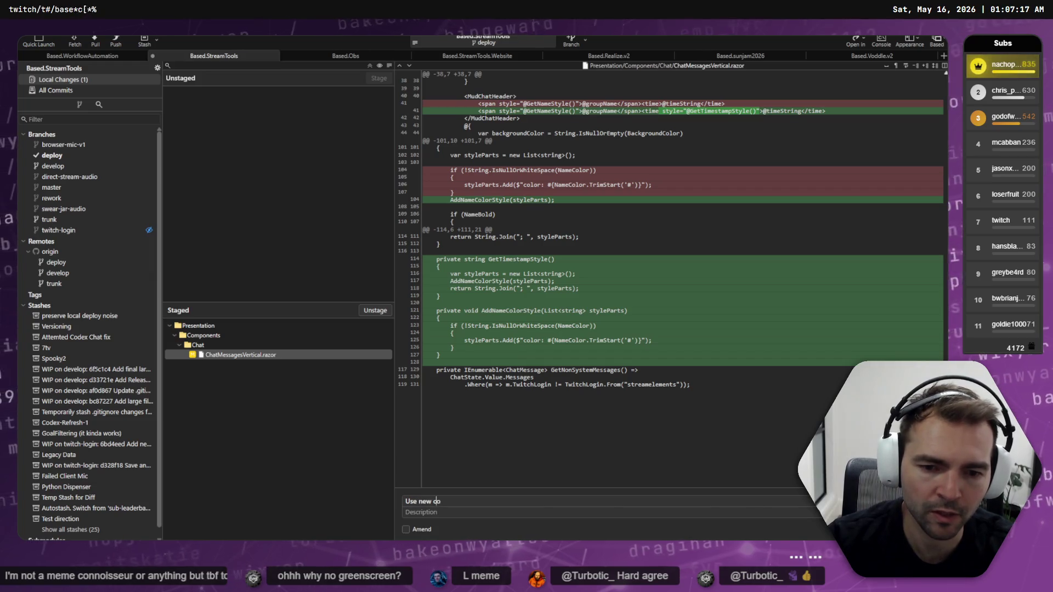
pyautogui.write('imes on chat.')
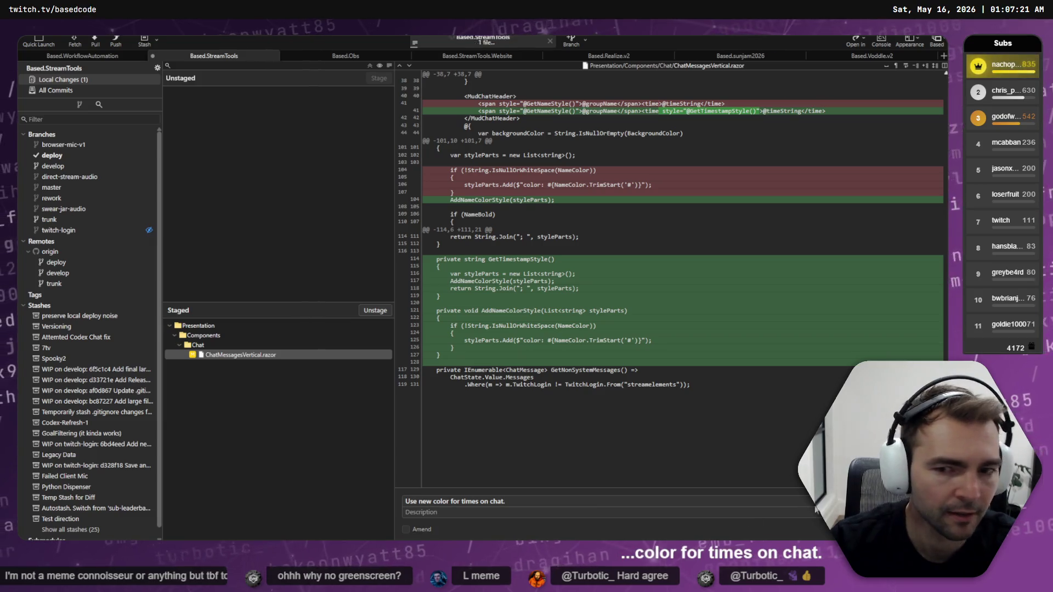
pyautogui.hotkey('ctrl', 'Return')
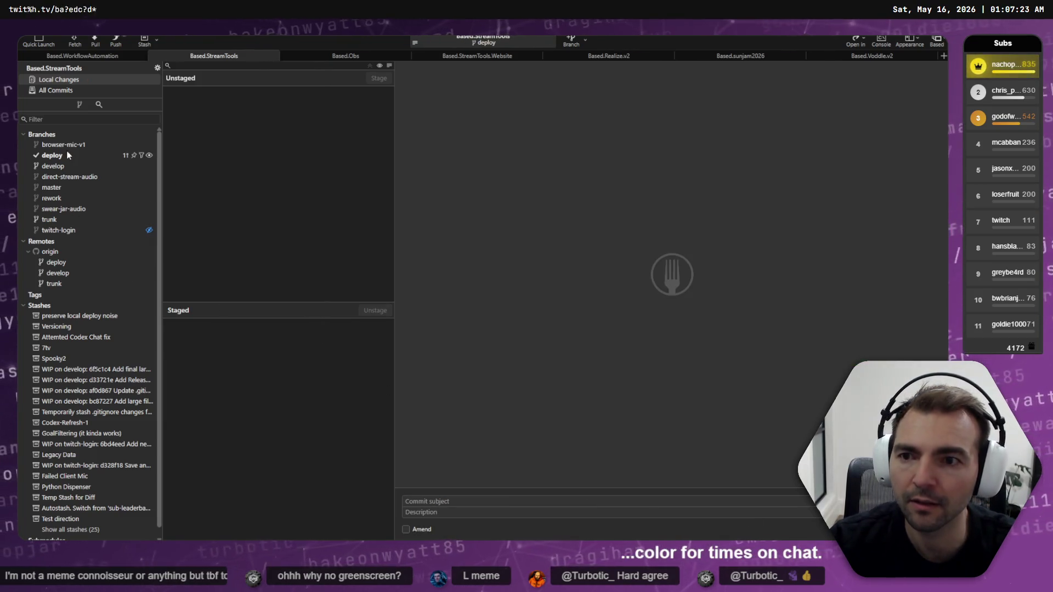
# Push the deploy branch to origin
pyautogui.click(66, 155)
pyautogui.rightClick(194, 73)
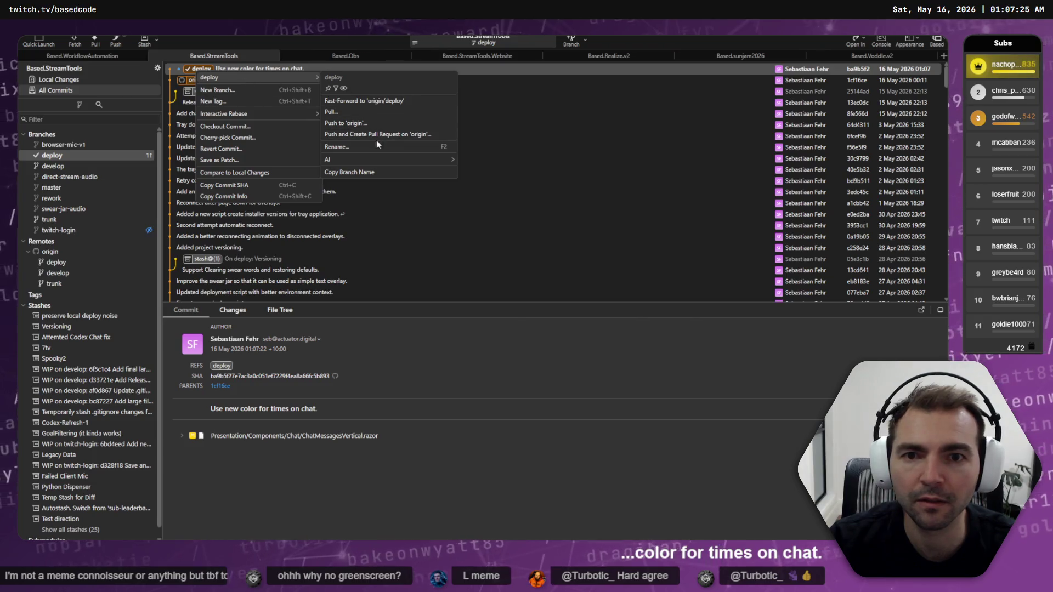
pyautogui.click(373, 113)
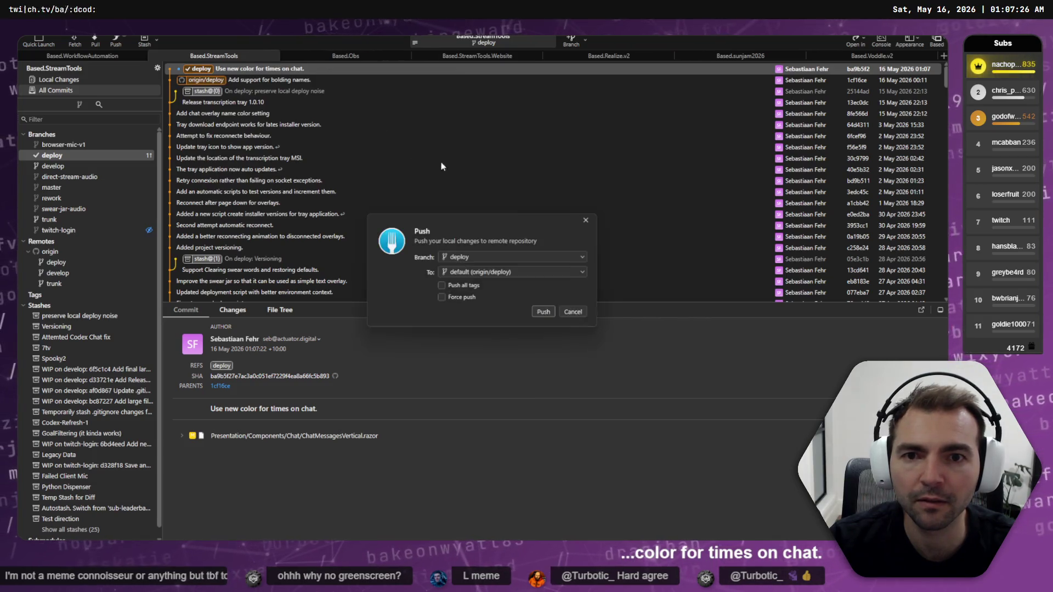
pyautogui.click(543, 312)
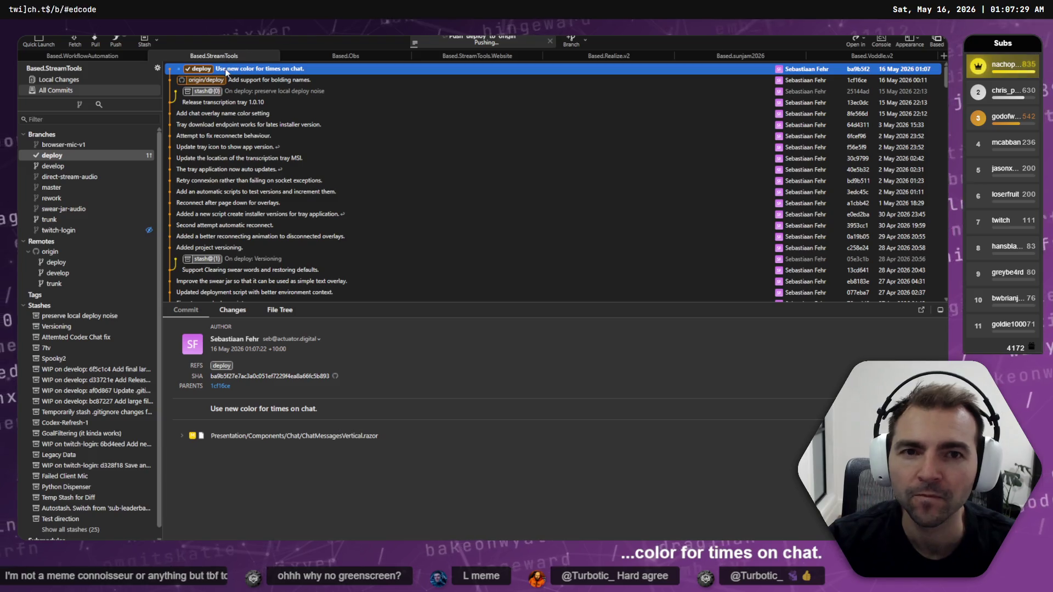
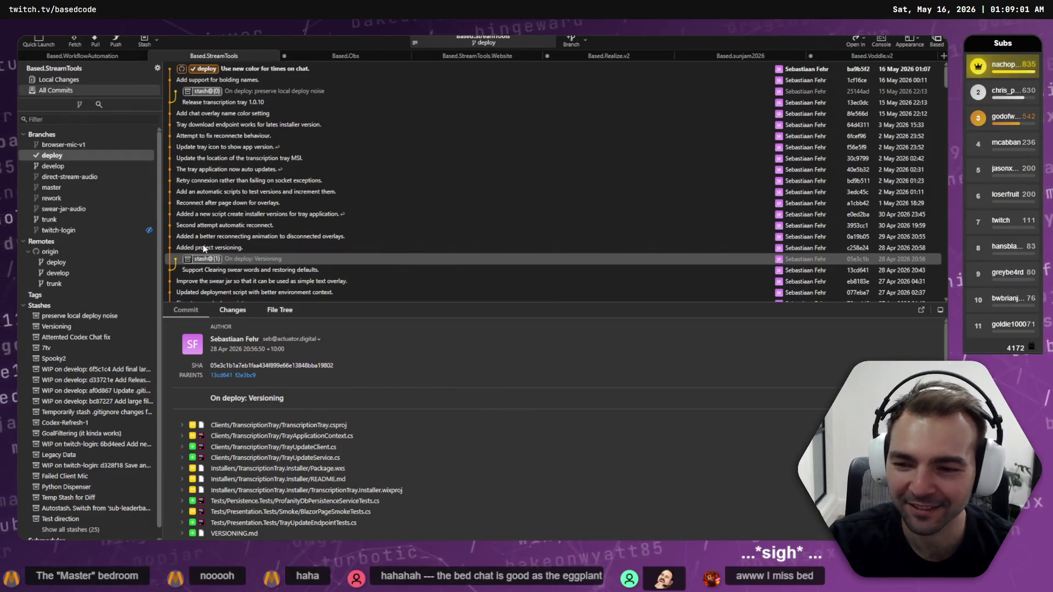
# Glance at Based.Obs history, then select the 'Add support for bolding names' commit in Based.StreamTools
pyautogui.click(346, 55)
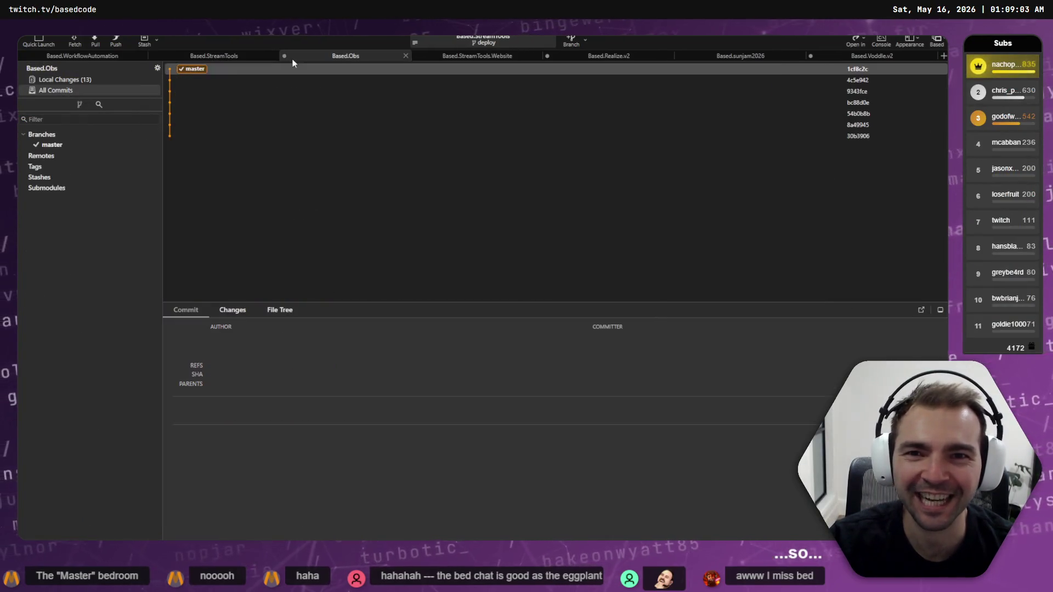
pyautogui.click(186, 56)
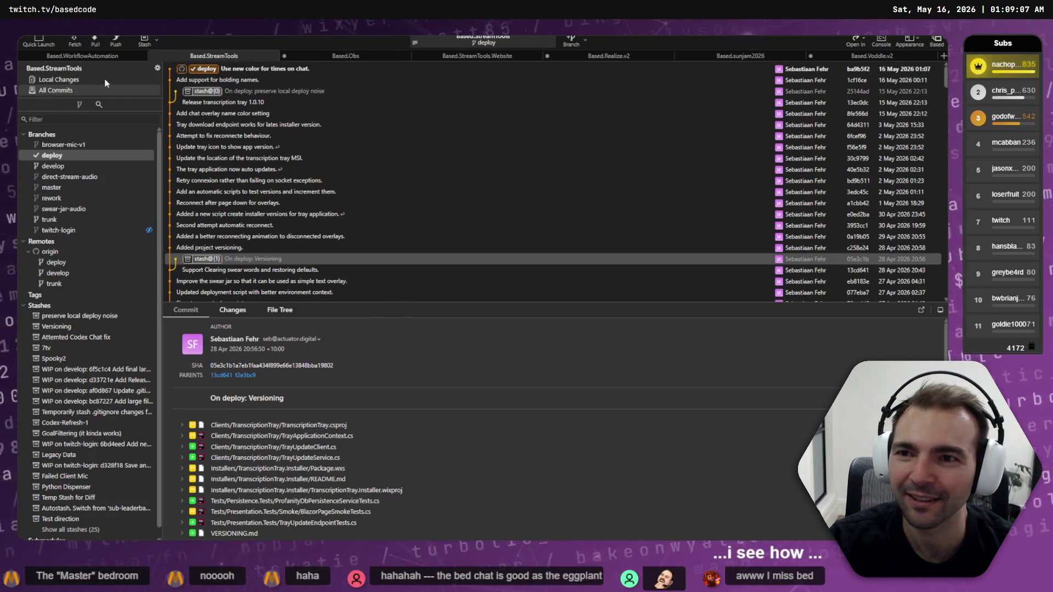
pyautogui.click(351, 80)
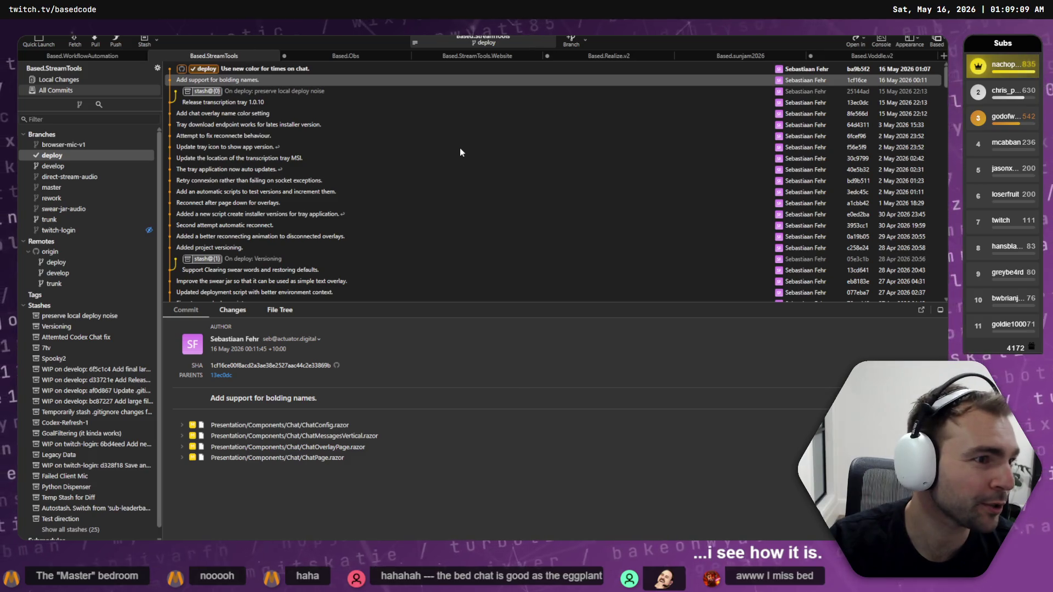
pyautogui.hotkey('alt', 'Tab')
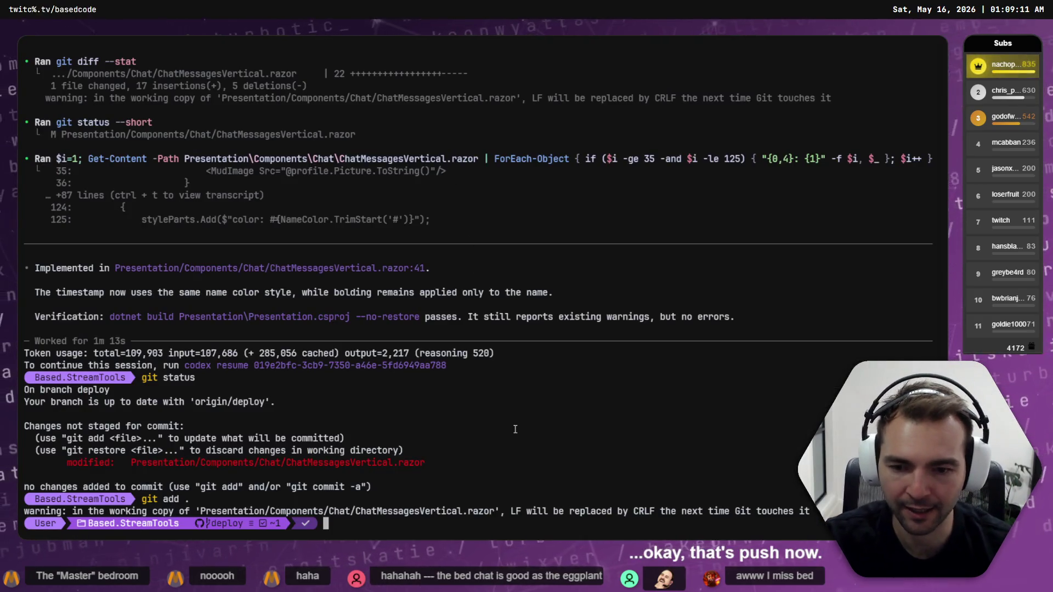
# Run git status and .\deploy.ps1 for StreamTools, then move to the NotMonsters Codex session
pyautogui.write('git status')
pyautogui.press('Return')
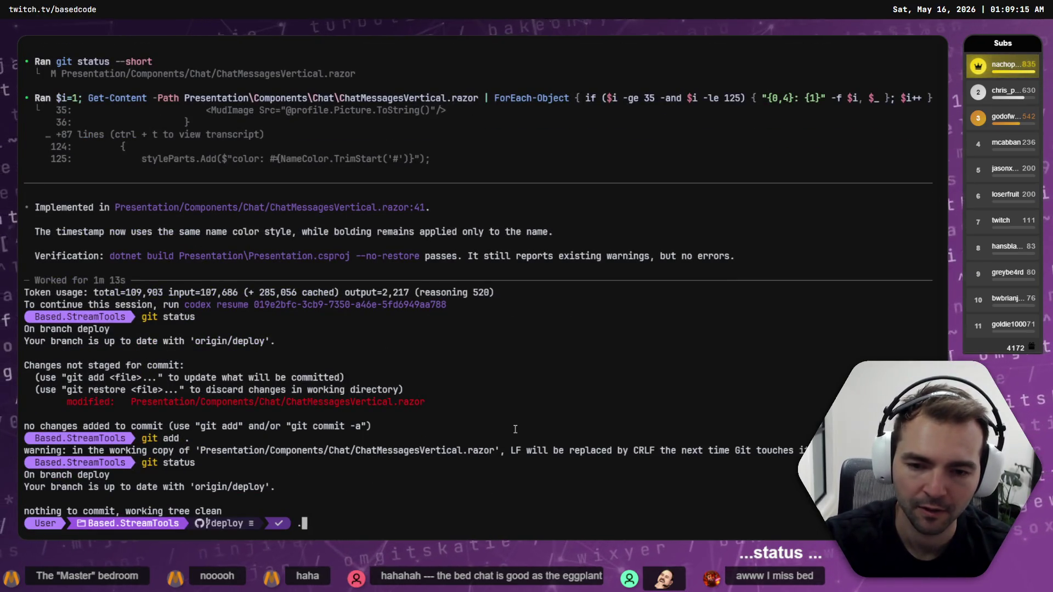
pyautogui.write('\\deploy.ps1')
pyautogui.press('Return')
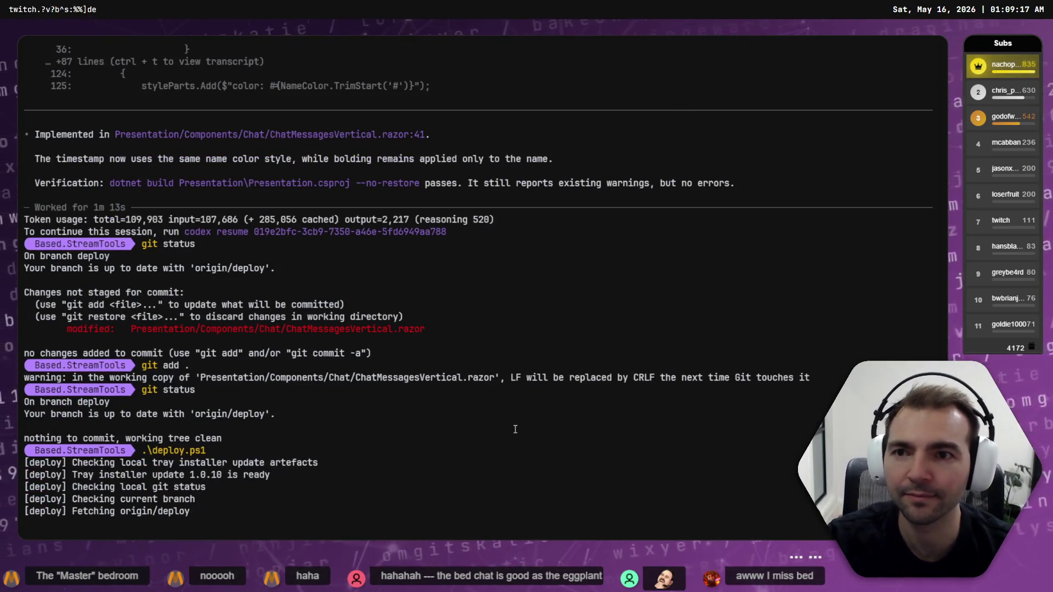
pyautogui.hotkey('alt', 'Tab')
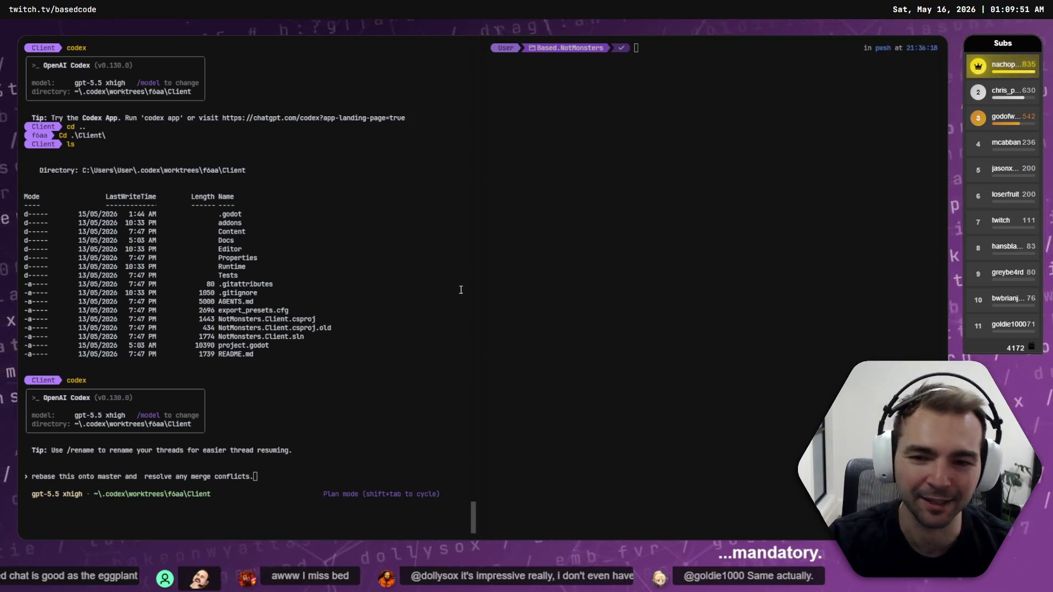
# Read the Arm Offset Counter-Correction plan's summary and choose 'Yes, implement this plan'
pyautogui.click(410, 245)
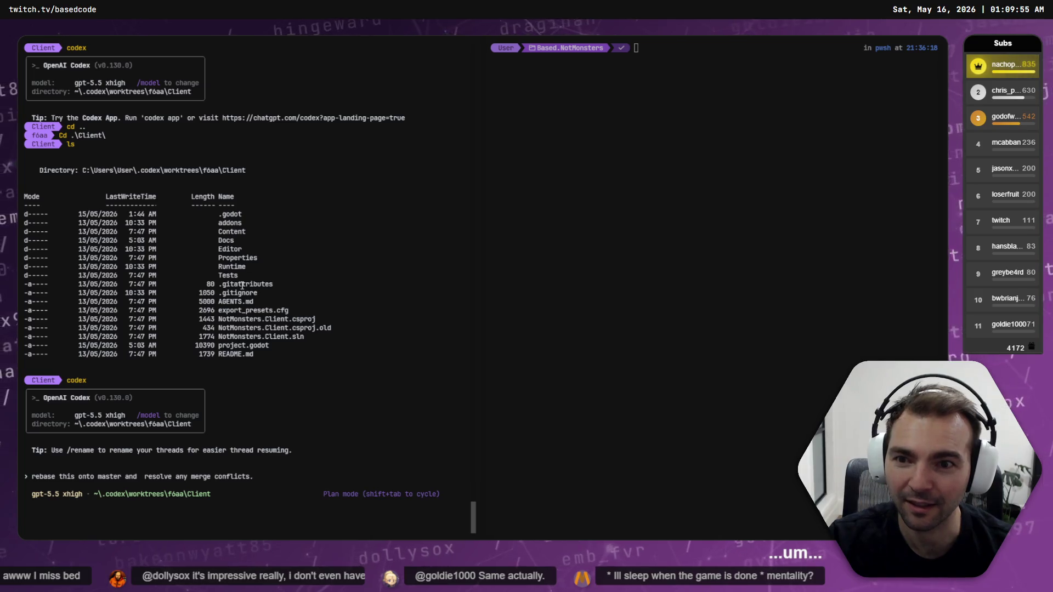
pyautogui.hotkey('alt', 'Tab')
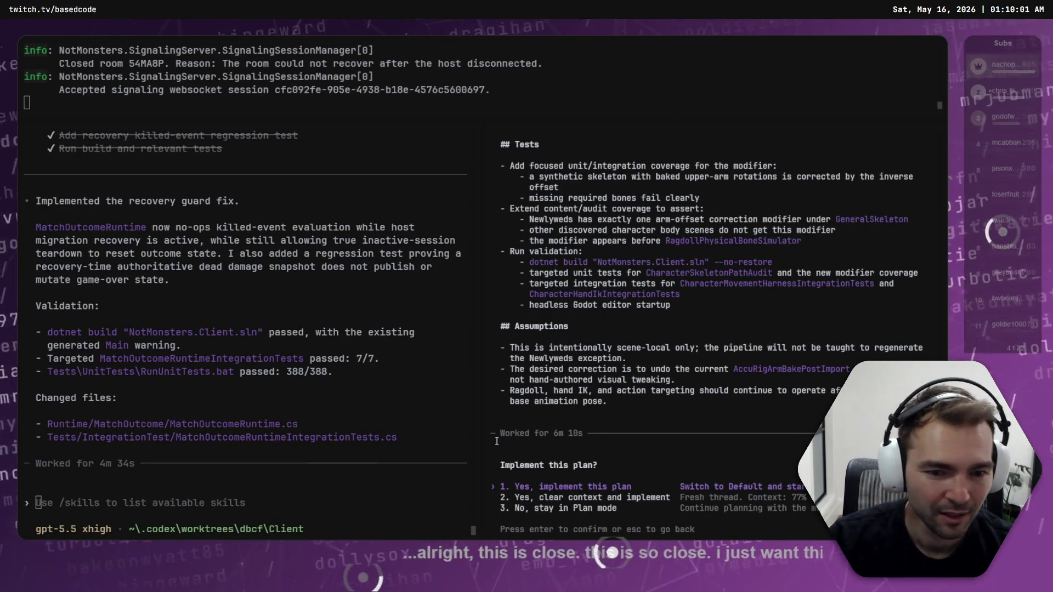
pyautogui.scroll(9, 516, 438)
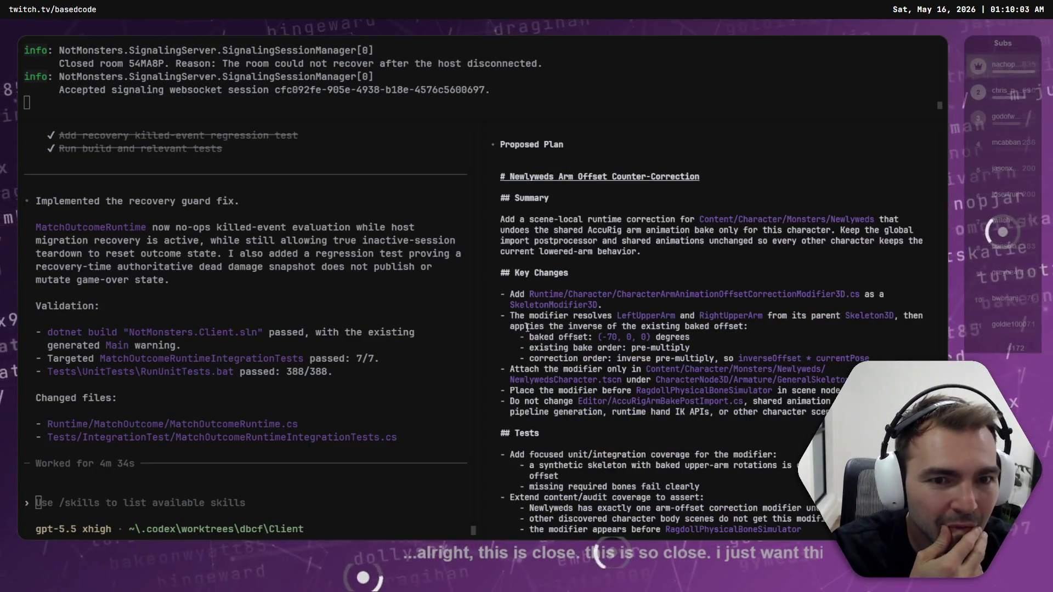
pyautogui.moveTo(502, 215); pyautogui.dragTo(642, 250)
pyautogui.click(653, 258)
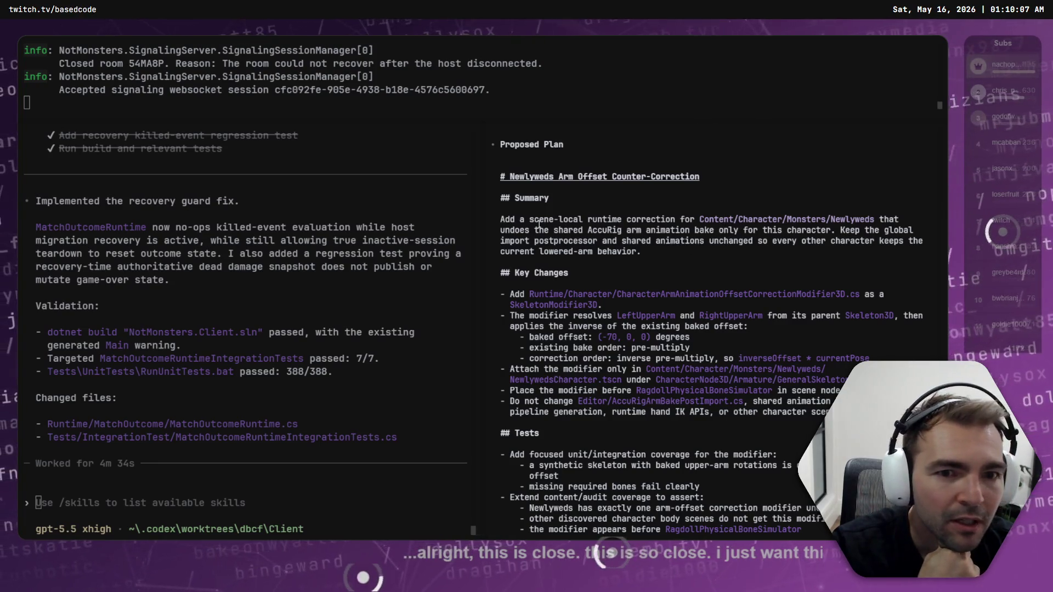
pyautogui.moveTo(530, 229); pyautogui.dragTo(668, 241)
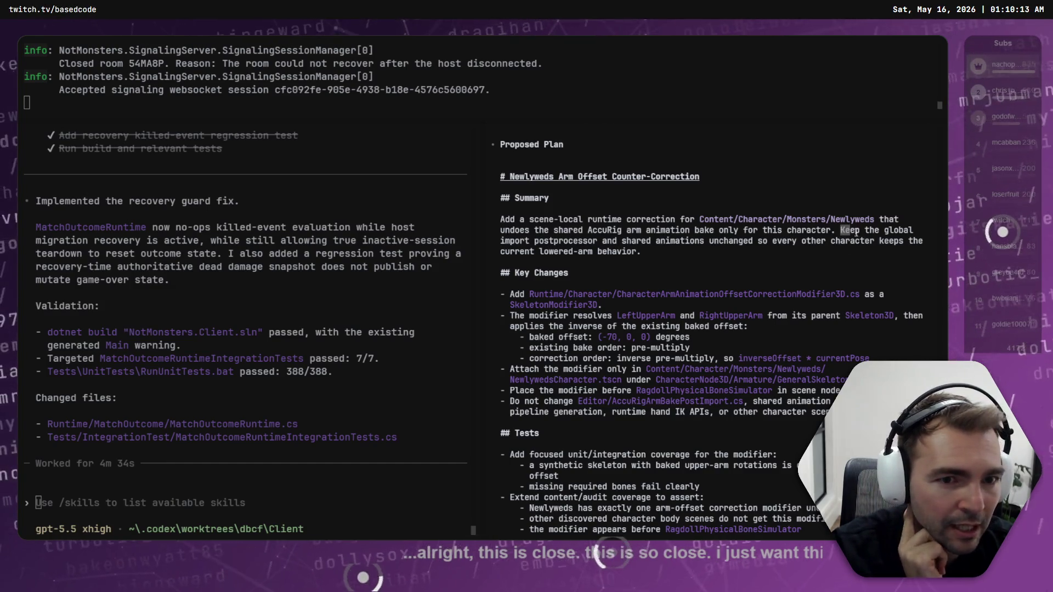
pyautogui.moveTo(669, 250)
pyautogui.mouseDown()
pyautogui.moveTo(674, 233)
pyautogui.moveTo(627, 246)
pyautogui.moveTo(657, 252)
pyautogui.mouseUp()
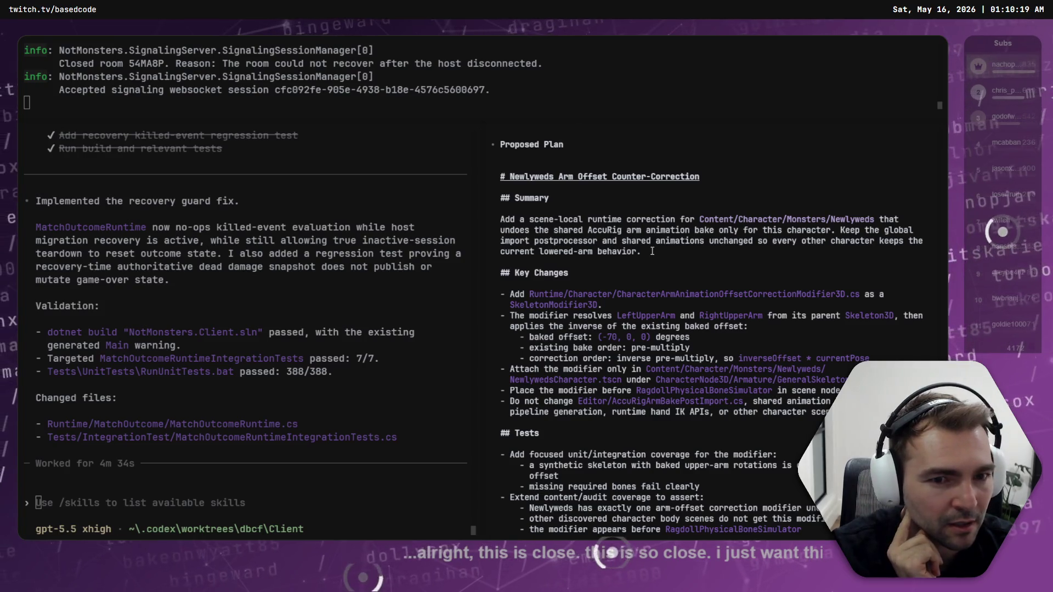
pyautogui.press('Return')
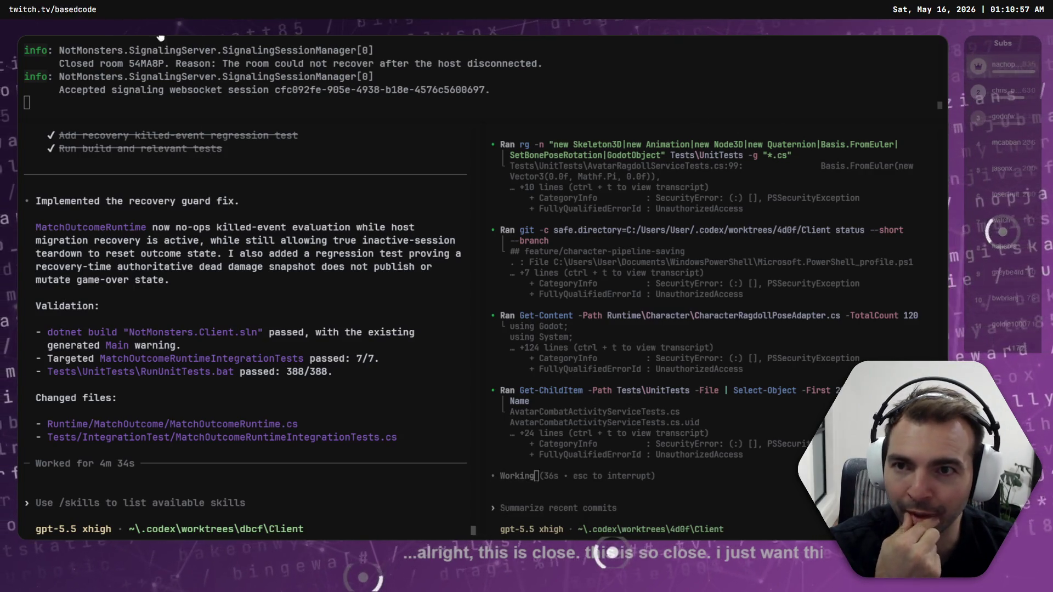
pyautogui.hotkey('ctrl', 'Tab')
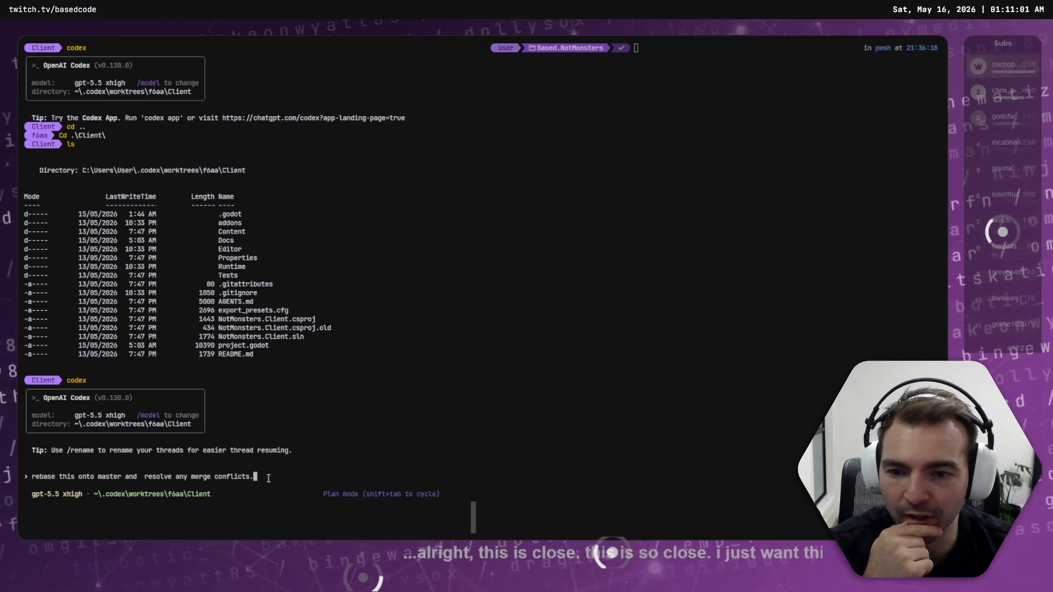
pyautogui.click(255, 37)
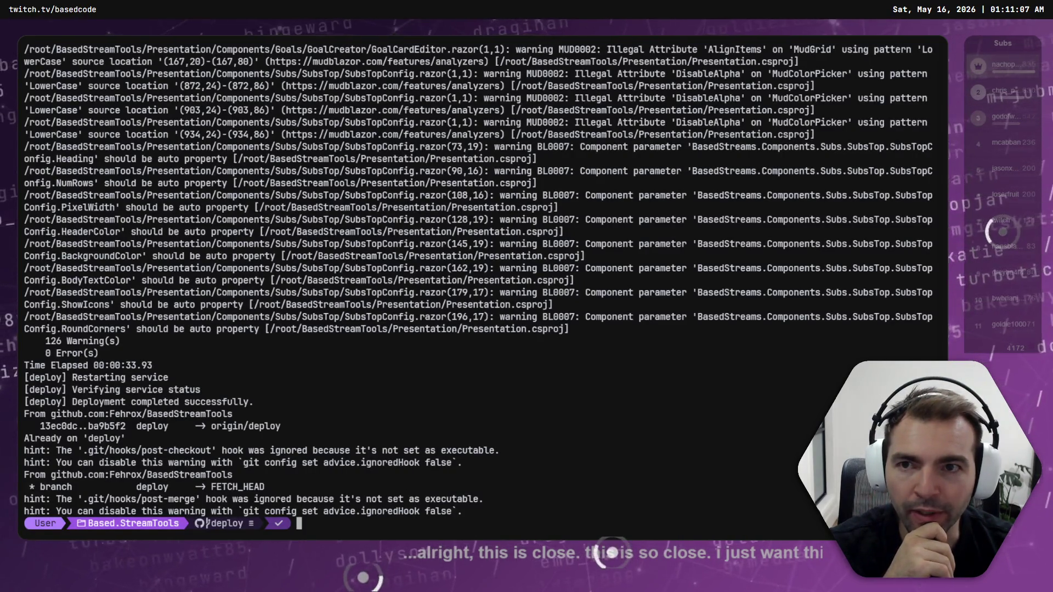
pyautogui.click(159, 36)
pyautogui.click(257, 36)
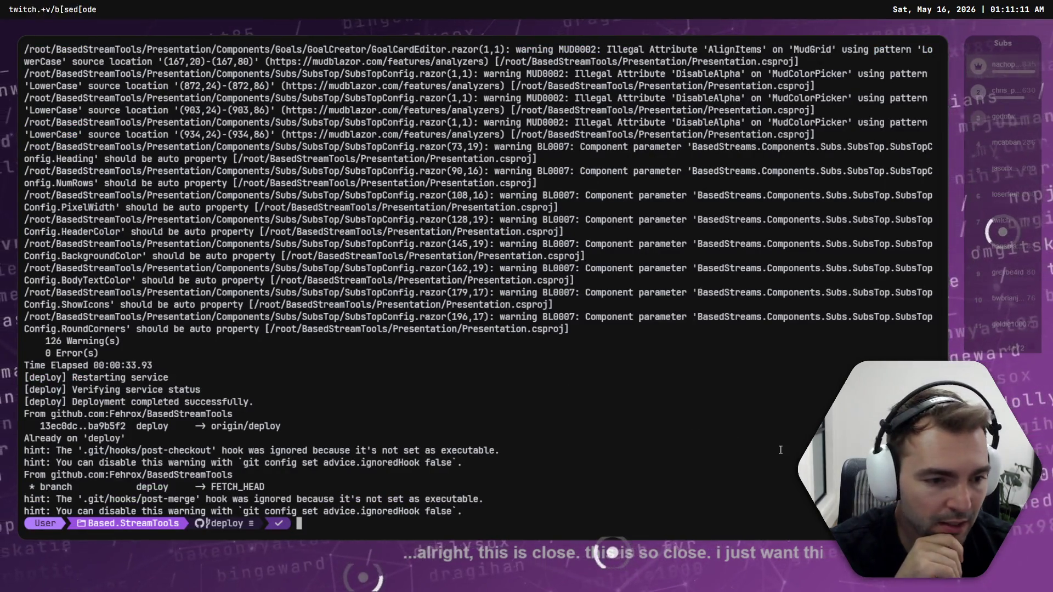
pyautogui.hotkey('ctrl', 'Tab')
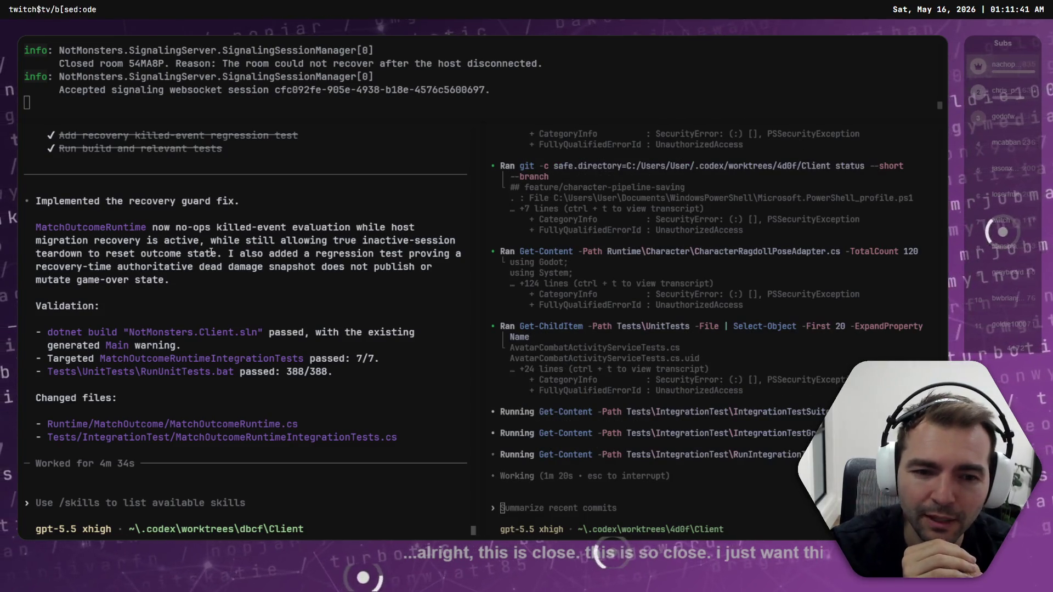
pyautogui.click(211, 251)
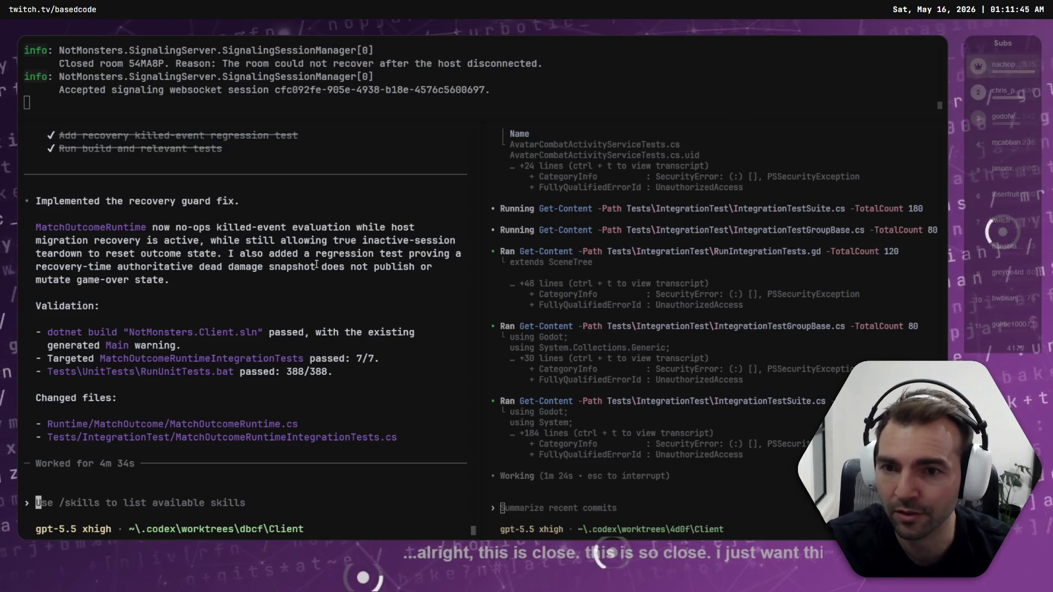
pyautogui.scroll(15, 316, 265)
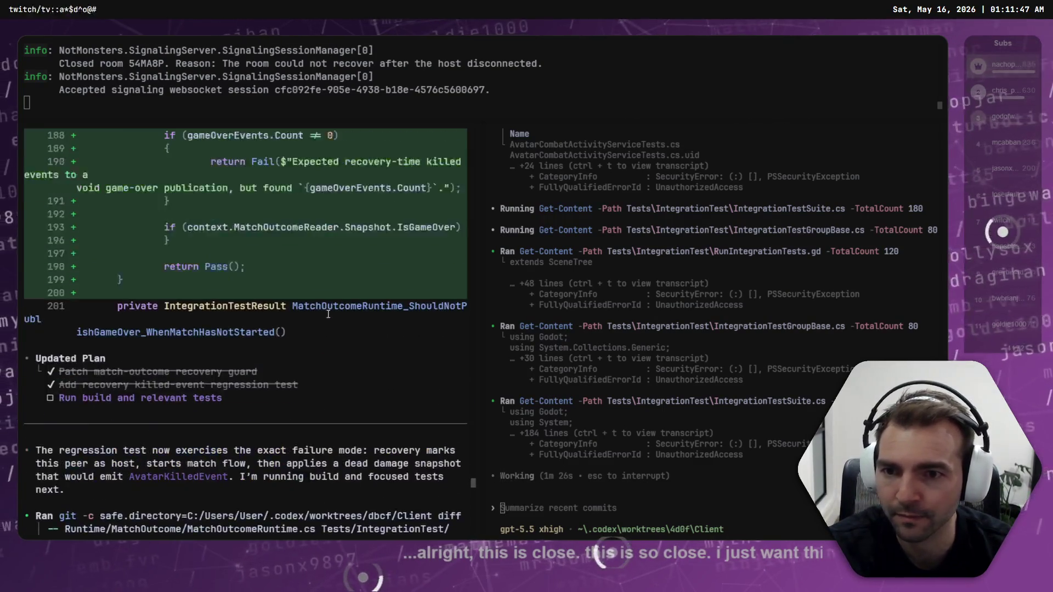
pyautogui.scroll(5, 328, 314)
pyautogui.scroll(-10, 307, 329)
pyautogui.scroll(5, 270, 361)
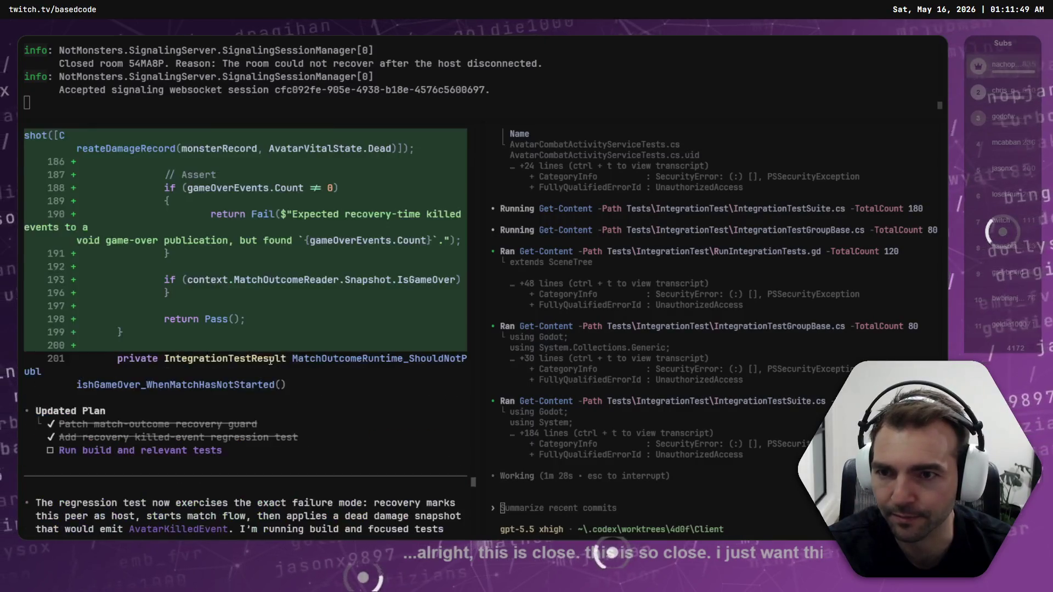
pyautogui.scroll(20, 271, 361)
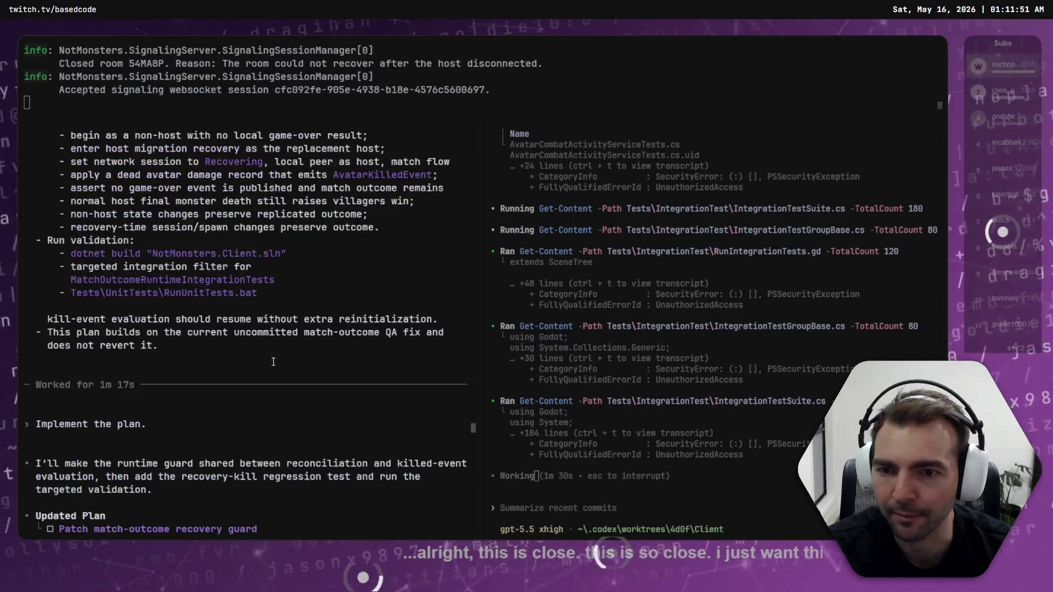
pyautogui.scroll(10, 273, 361)
pyautogui.scroll(20, 271, 364)
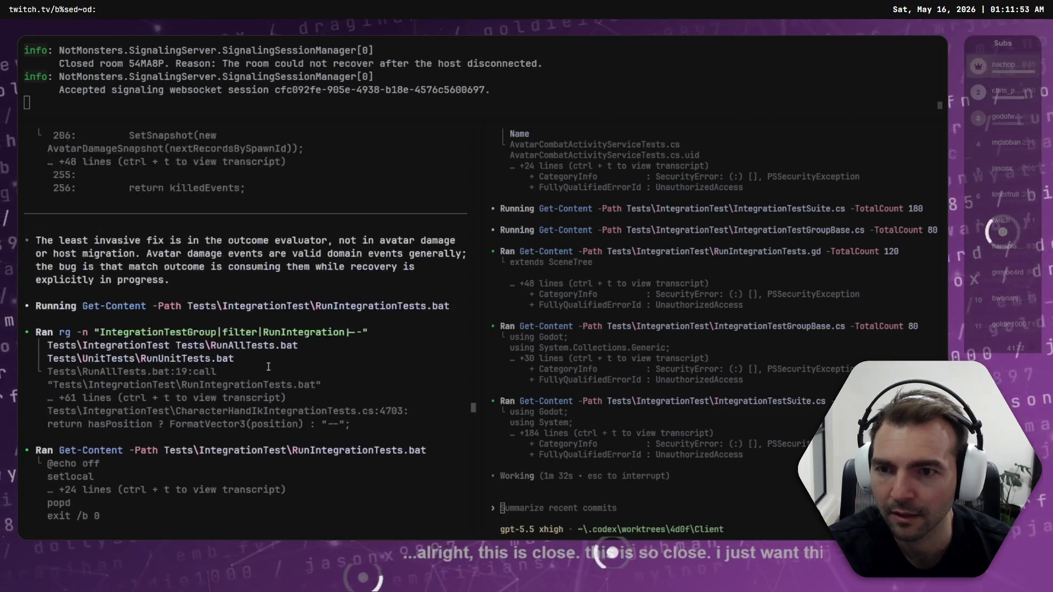
pyautogui.scroll(10, 283, 362)
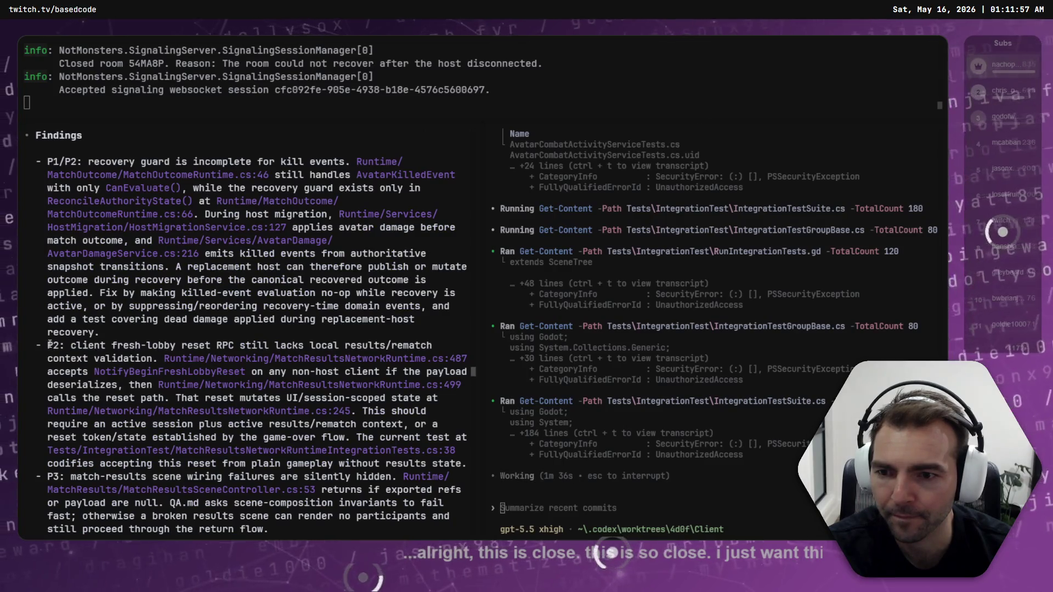
pyautogui.moveTo(48, 345); pyautogui.dragTo(436, 460)
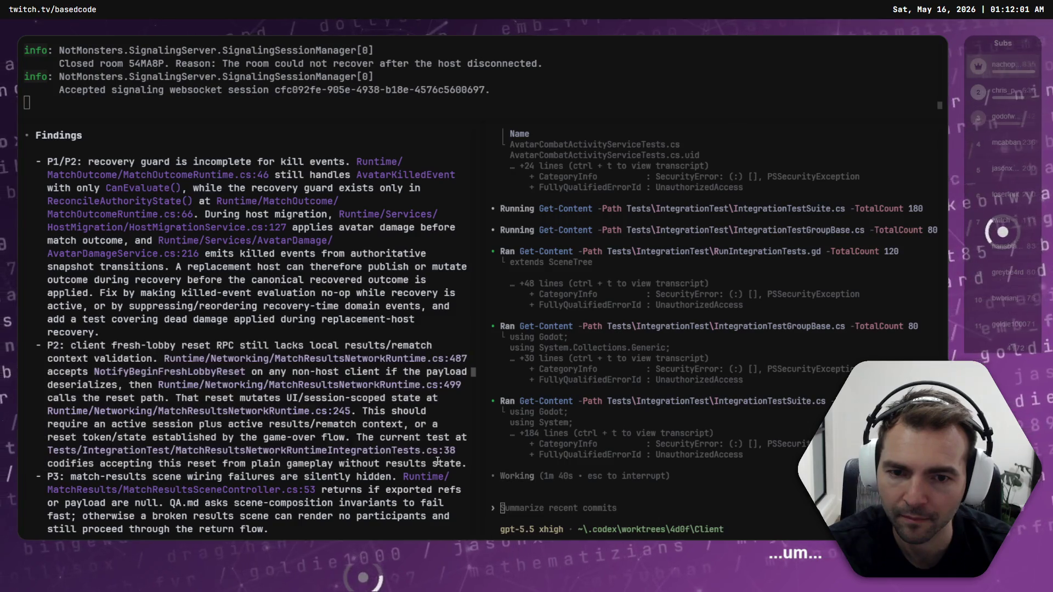
pyautogui.scroll(-20, 467, 417)
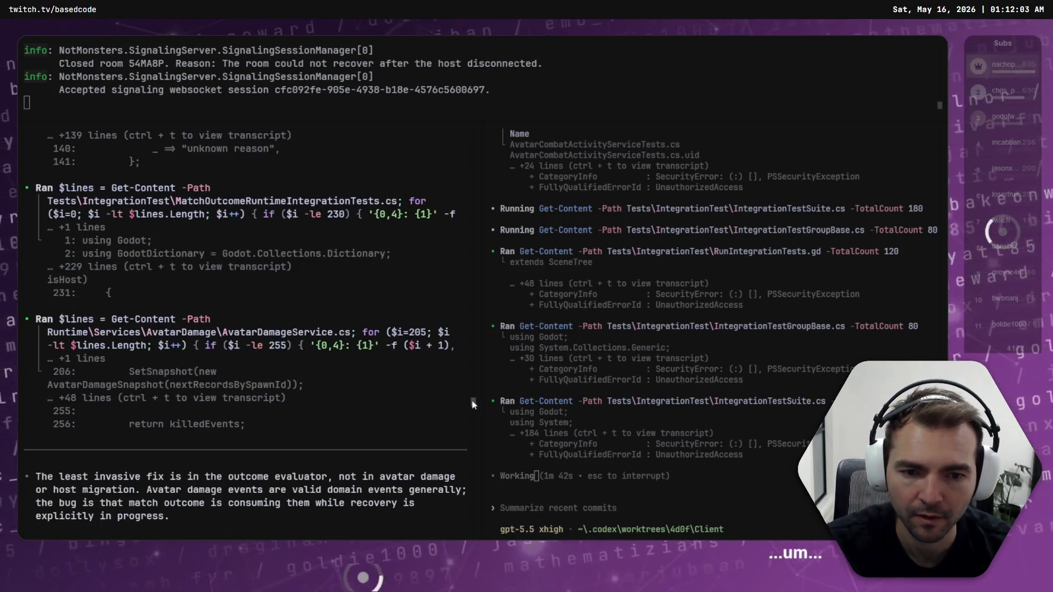
pyautogui.moveTo(473, 405); pyautogui.dragTo(473, 539)
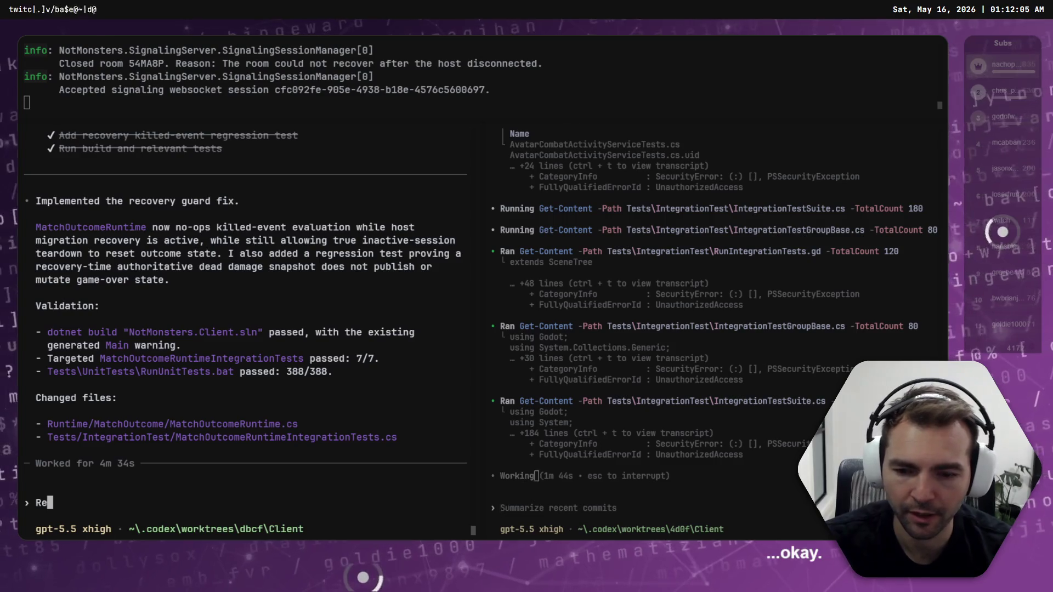
pyautogui.press('super+h')
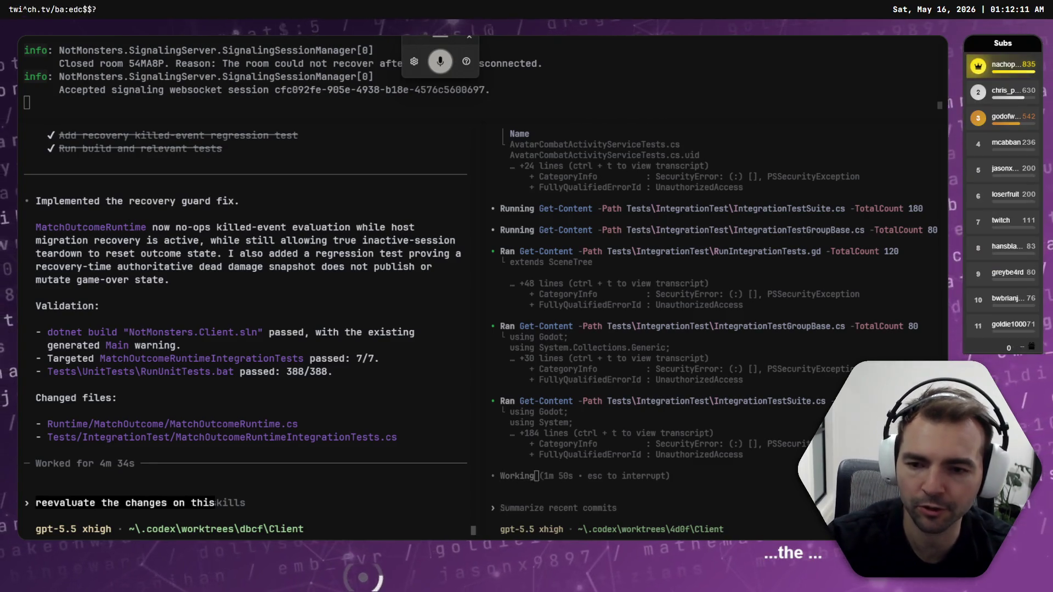
pyautogui.write('@QA')
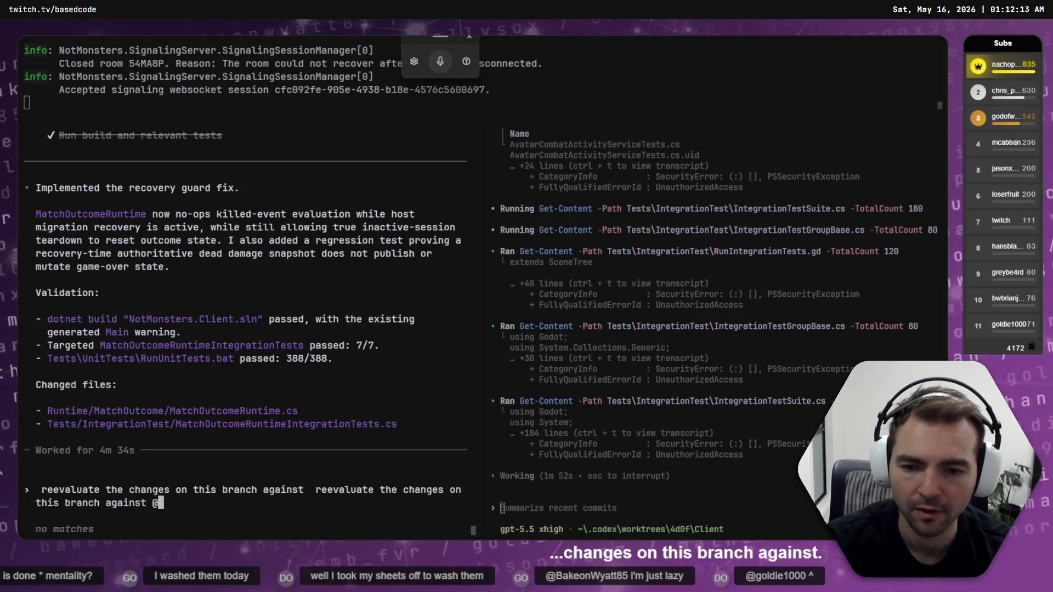
pyautogui.press('Tab')
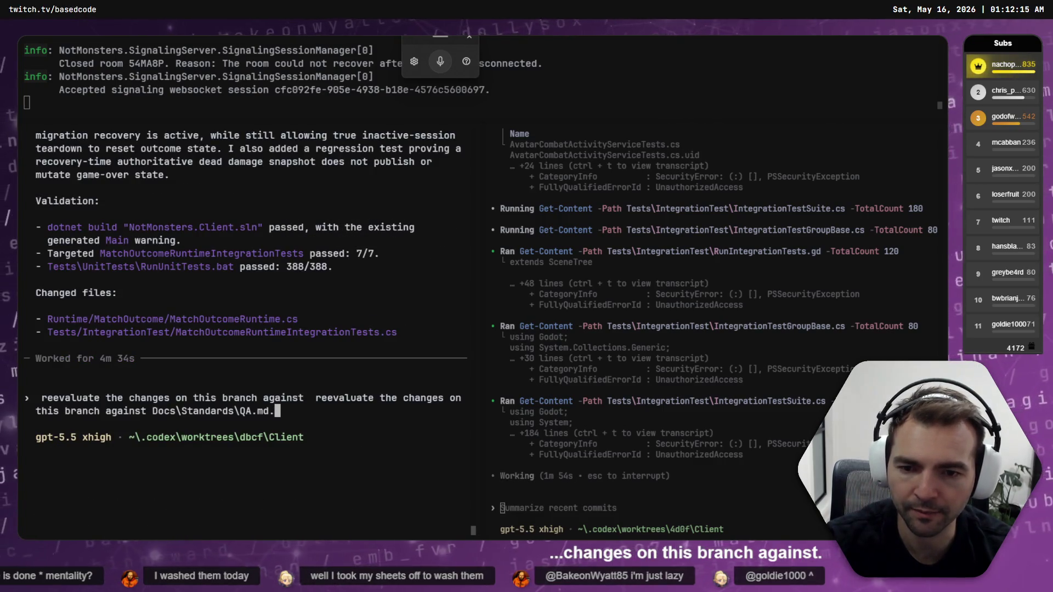
pyautogui.press('Home')
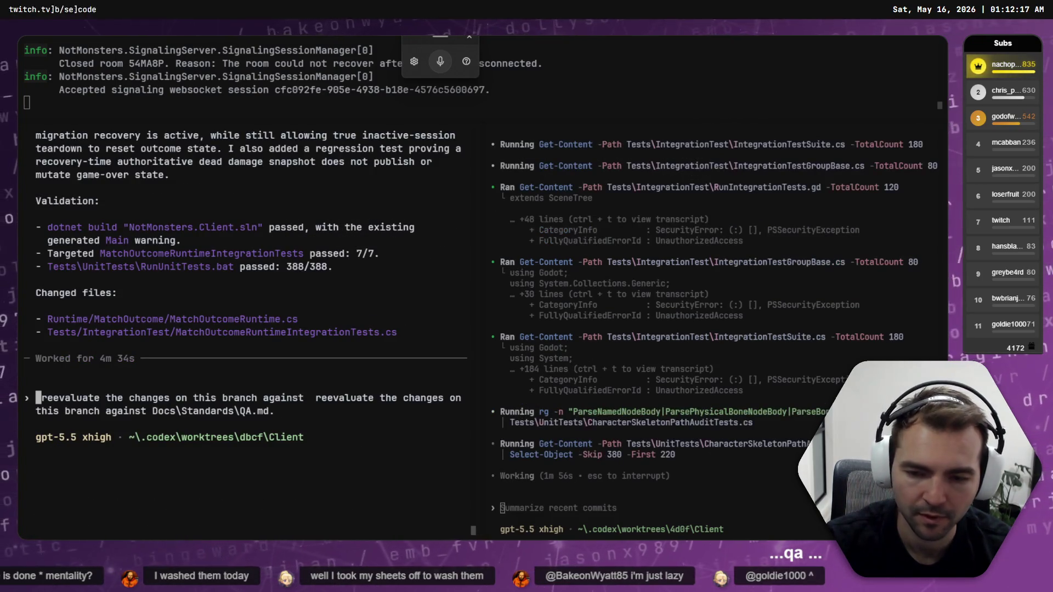
pyautogui.press('Delete')
pyautogui.press('Right')
pyautogui.write('-')
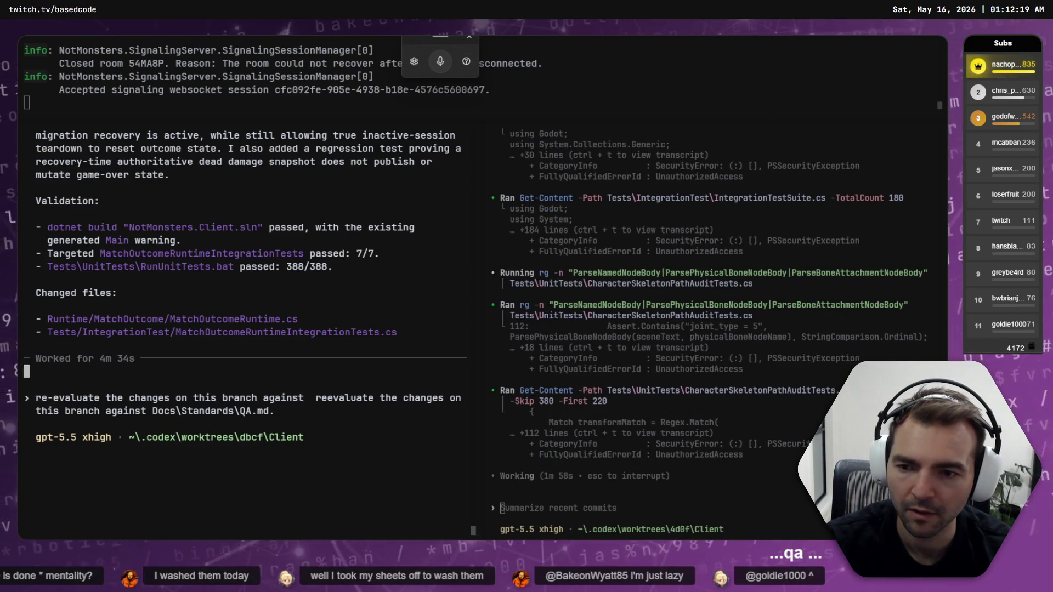
pyautogui.press('Return')
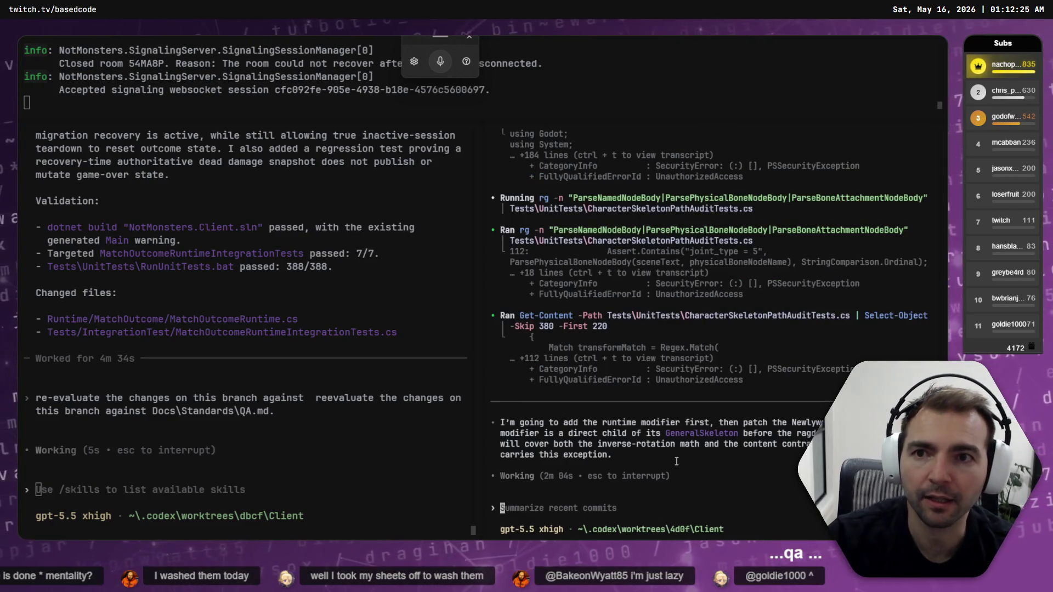
pyautogui.hotkey('alt', 'Tab')
pyautogui.hotkey('alt', 'Tab')
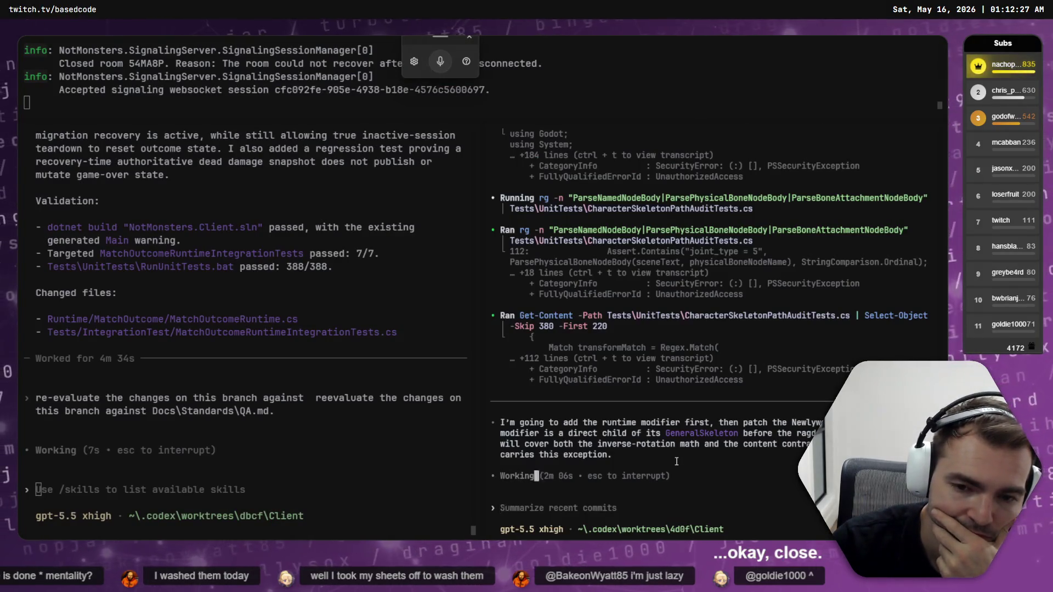
pyautogui.hotkey('alt', 'Tab')
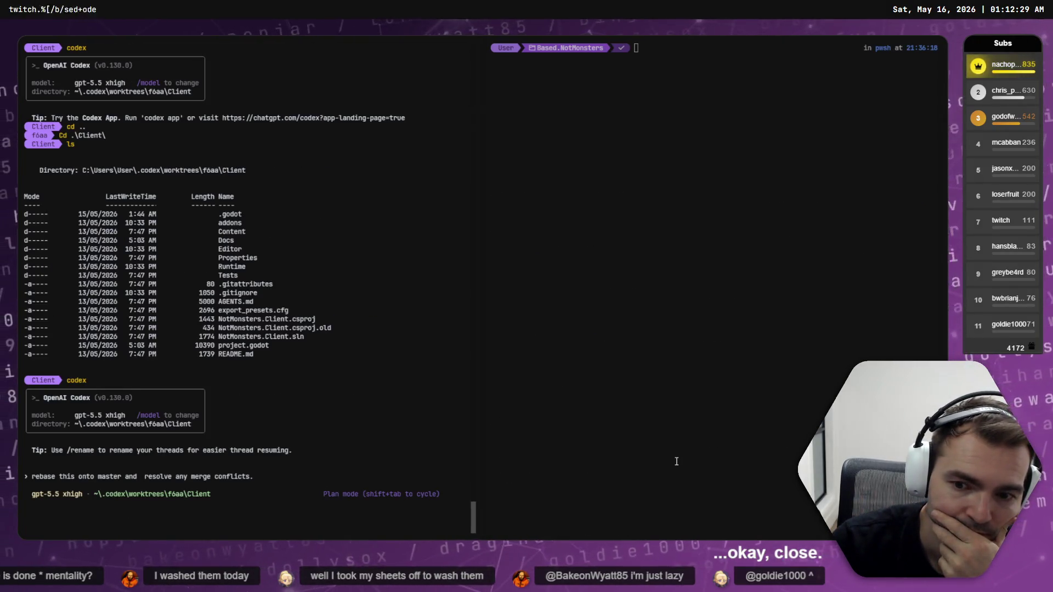
# Leave the f6aa rebase prompt unsent and switch past the deploy terminal to Fork
pyautogui.hotkey('alt', 'Tab')
pyautogui.hotkey('alt', 'Tab')
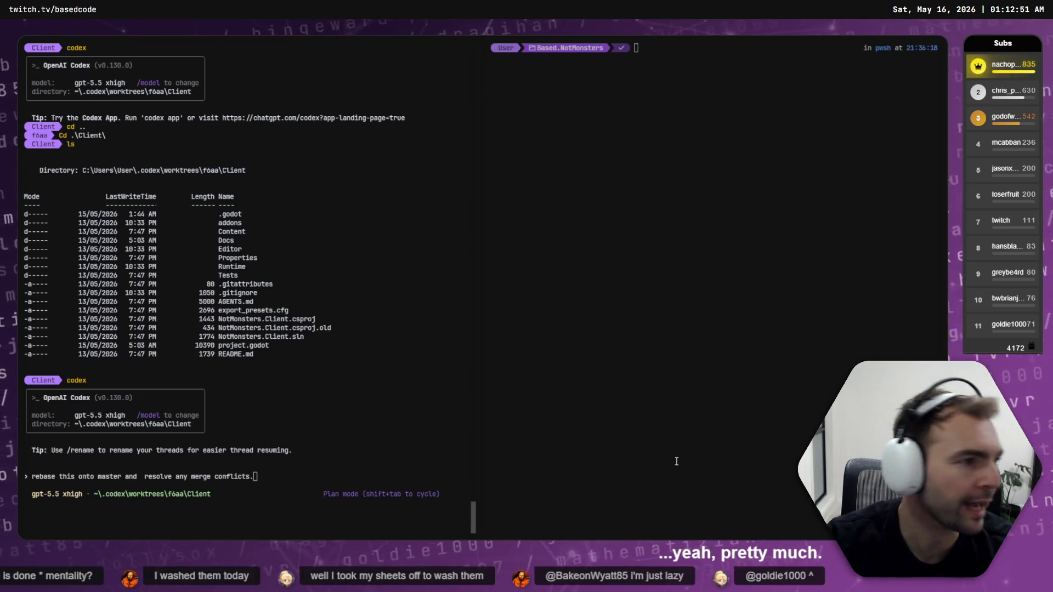
pyautogui.hotkey('alt', 'Tab')
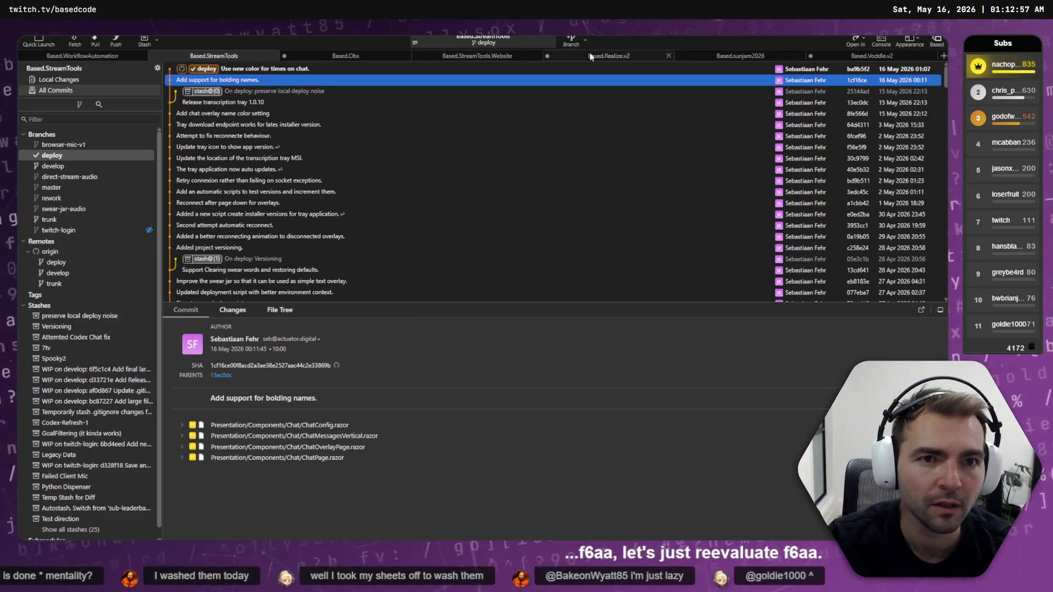
# Show the design branch's commits in the Client repository and briefly open its f6aa worktree
pyautogui.hotkey('alt', 'Tab')
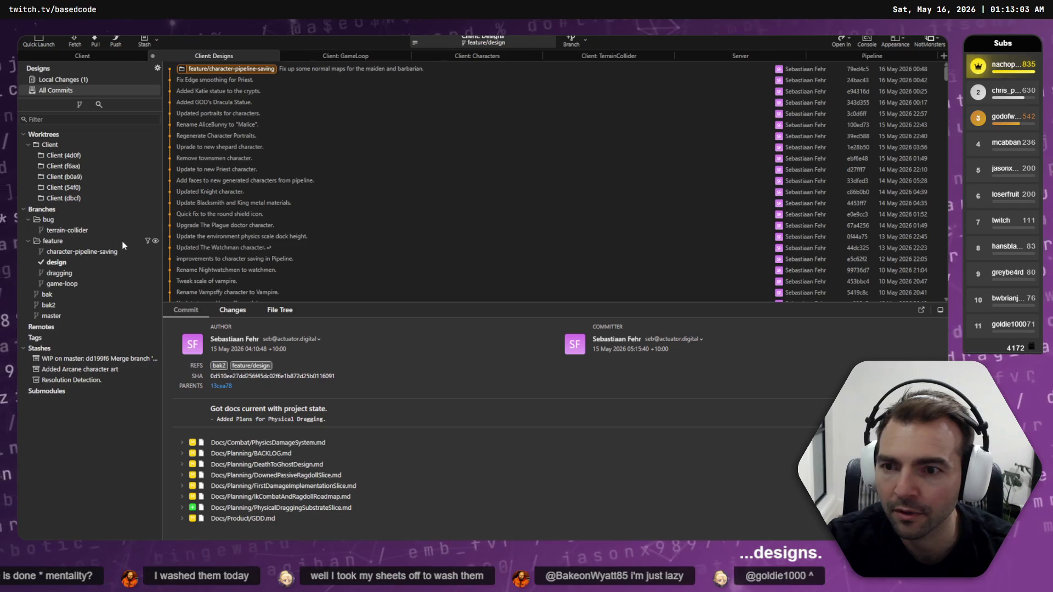
pyautogui.click(89, 262)
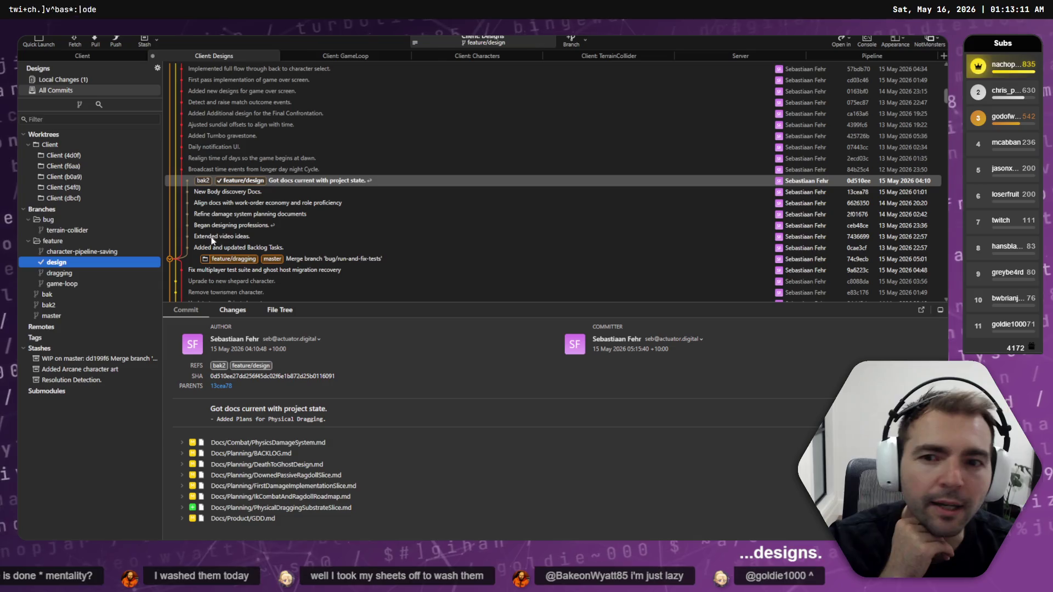
pyautogui.click(71, 57)
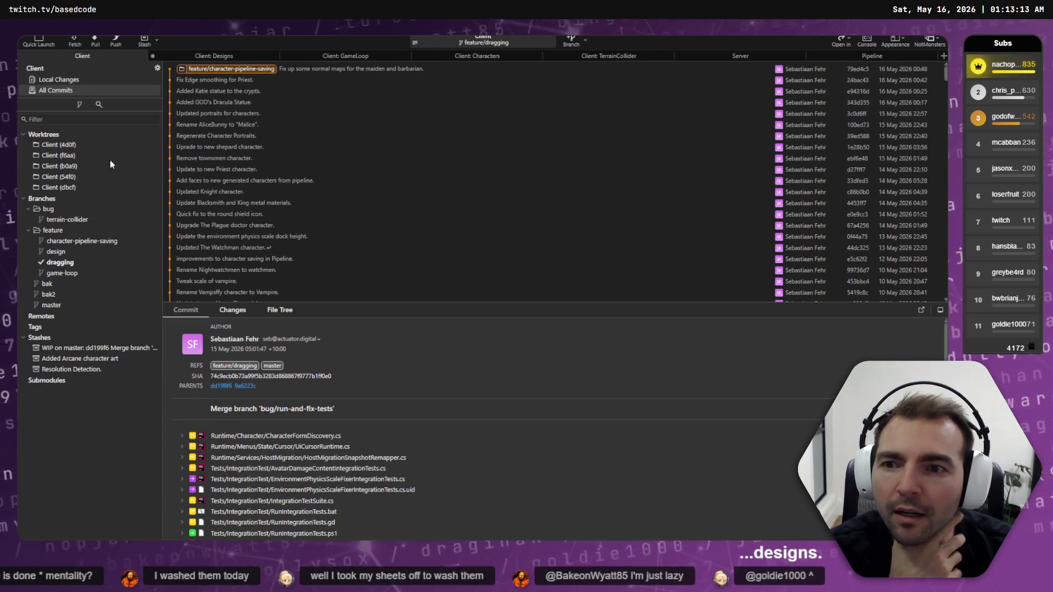
pyautogui.click(63, 252)
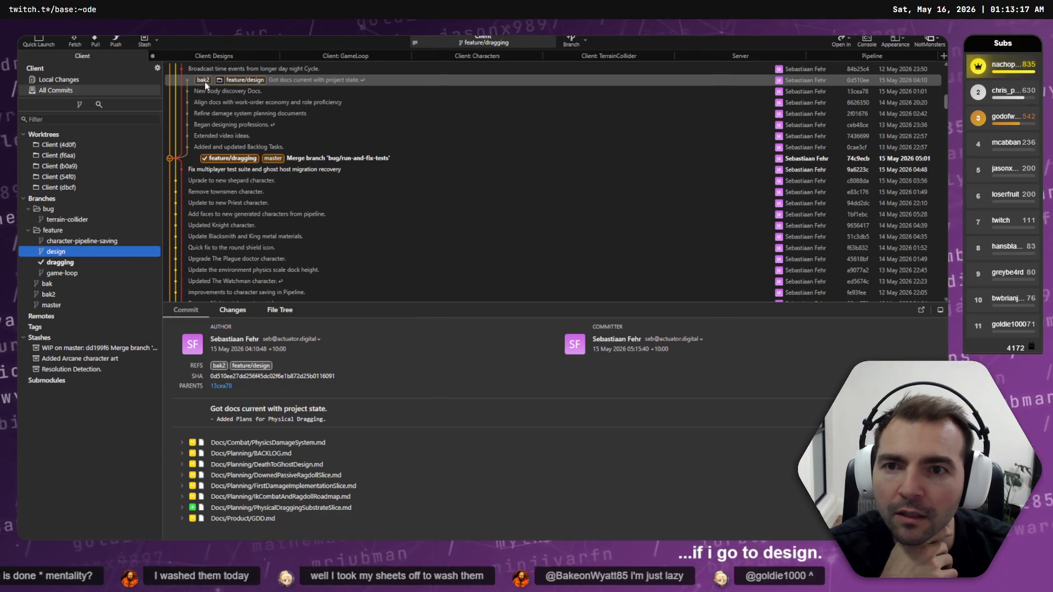
pyautogui.doubleClick(243, 80)
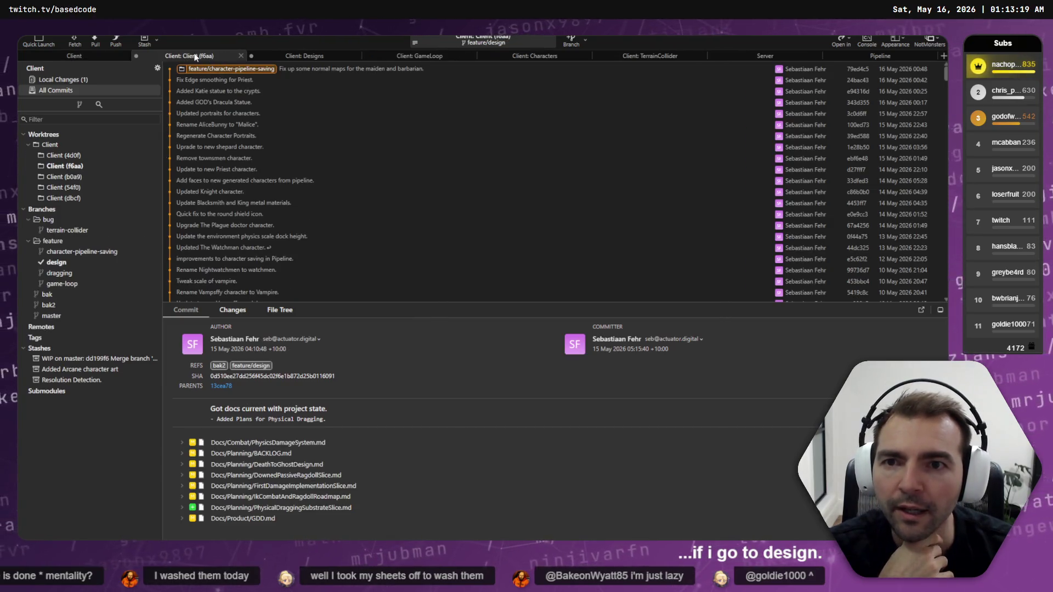
pyautogui.click(250, 56)
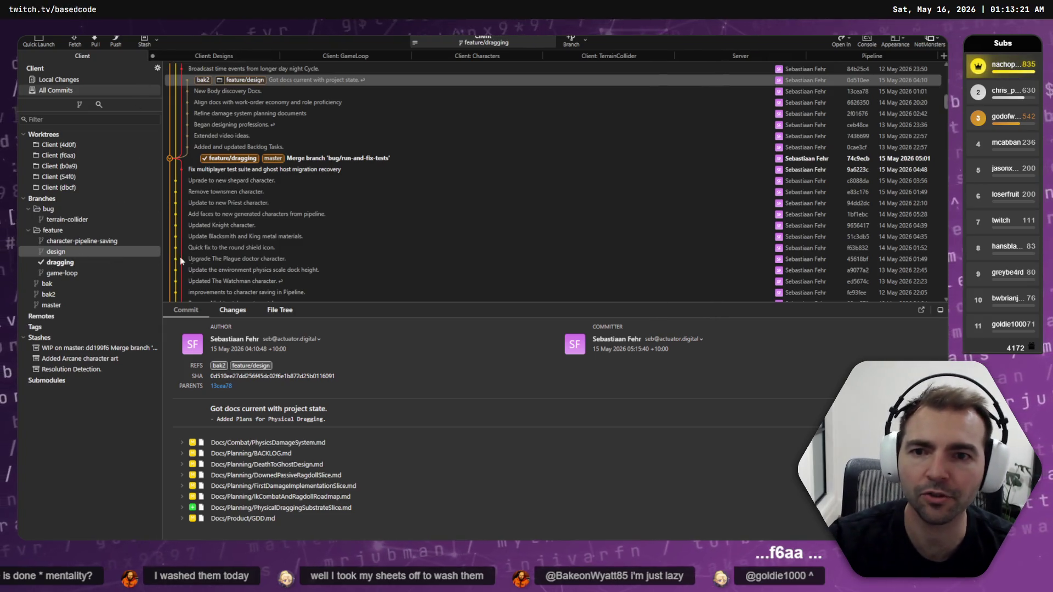
# Send the rebase-onto-master request, then inspect master's 'Merge branch bug/run-and-fix-tests' commit
pyautogui.hotkey('alt', 'Tab')
pyautogui.press('Return')
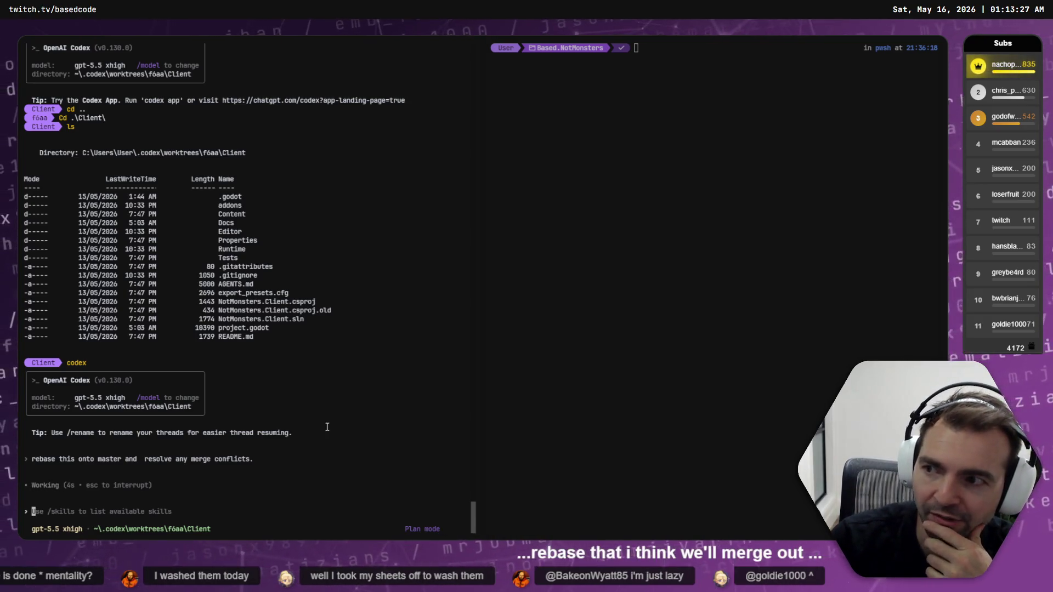
pyautogui.hotkey('alt', 'Tab')
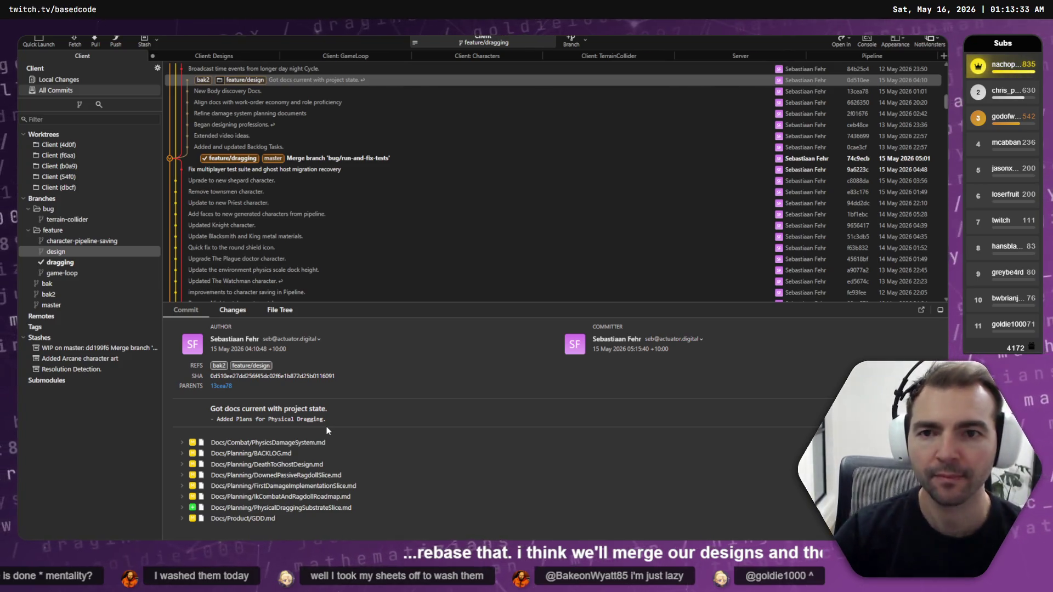
pyautogui.scroll(-5, 345, 180)
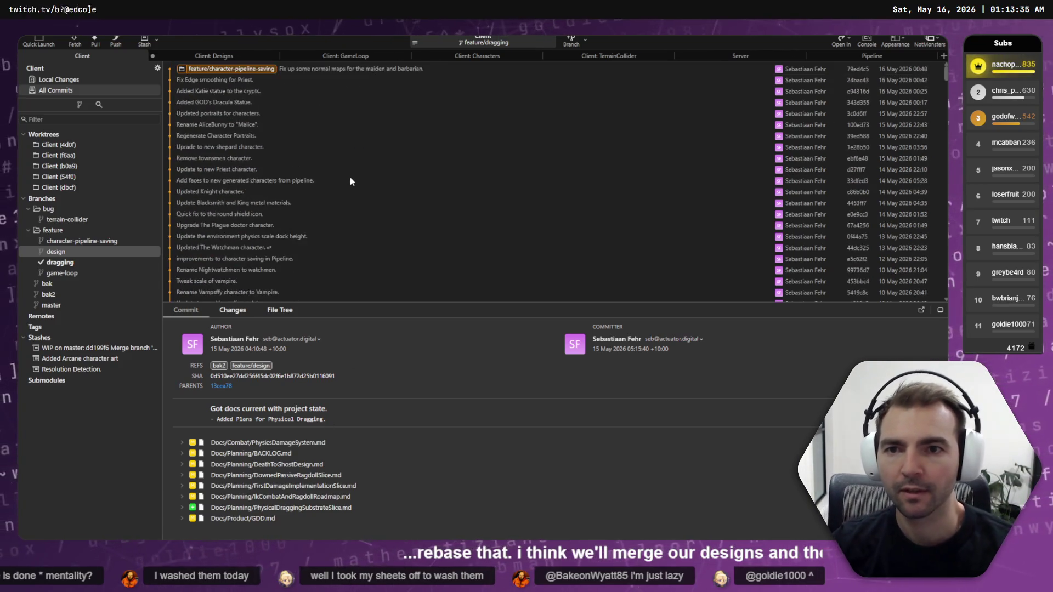
pyautogui.scroll(-3, 352, 180)
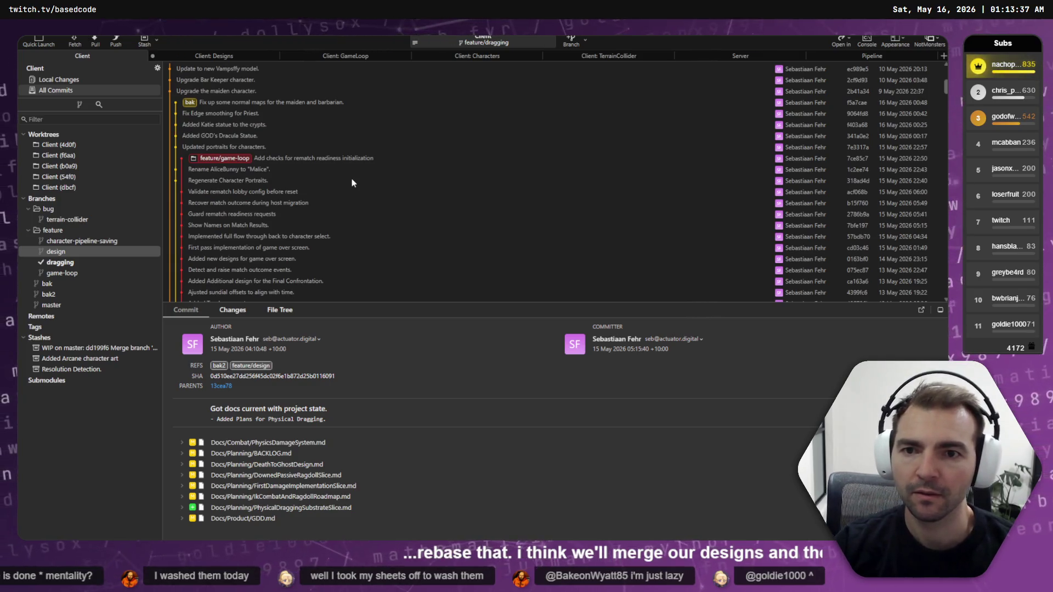
pyautogui.scroll(-4, 349, 180)
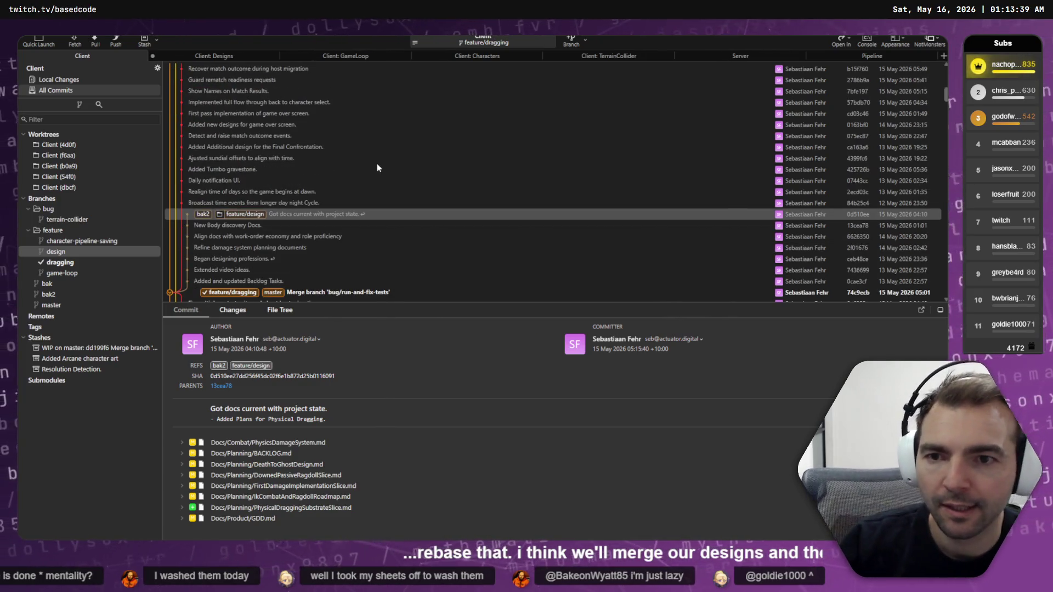
pyautogui.scroll(-2, 370, 176)
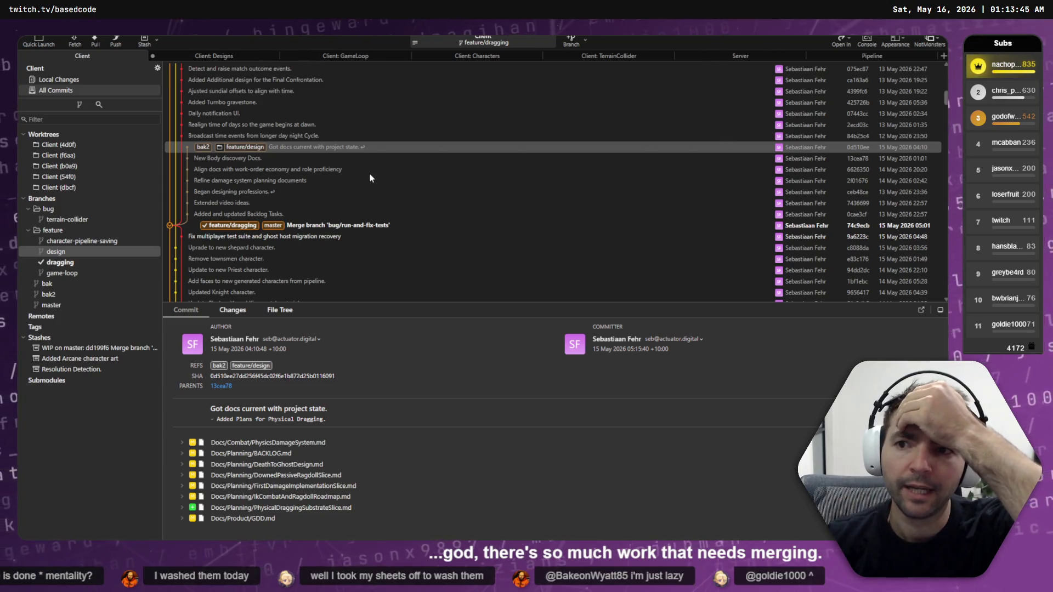
pyautogui.click(227, 227)
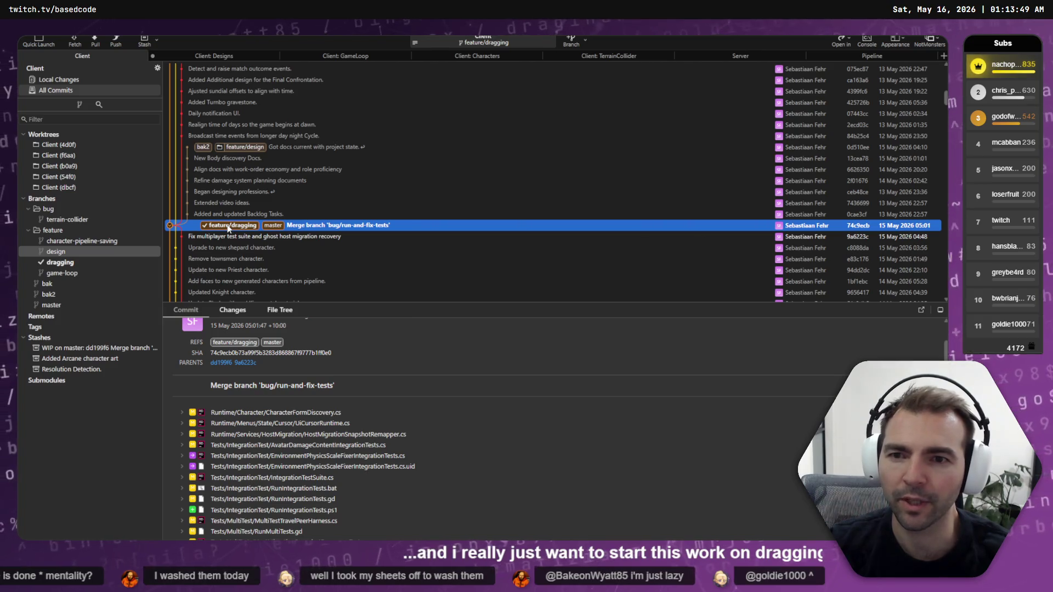
pyautogui.hotkey('alt', 'Tab')
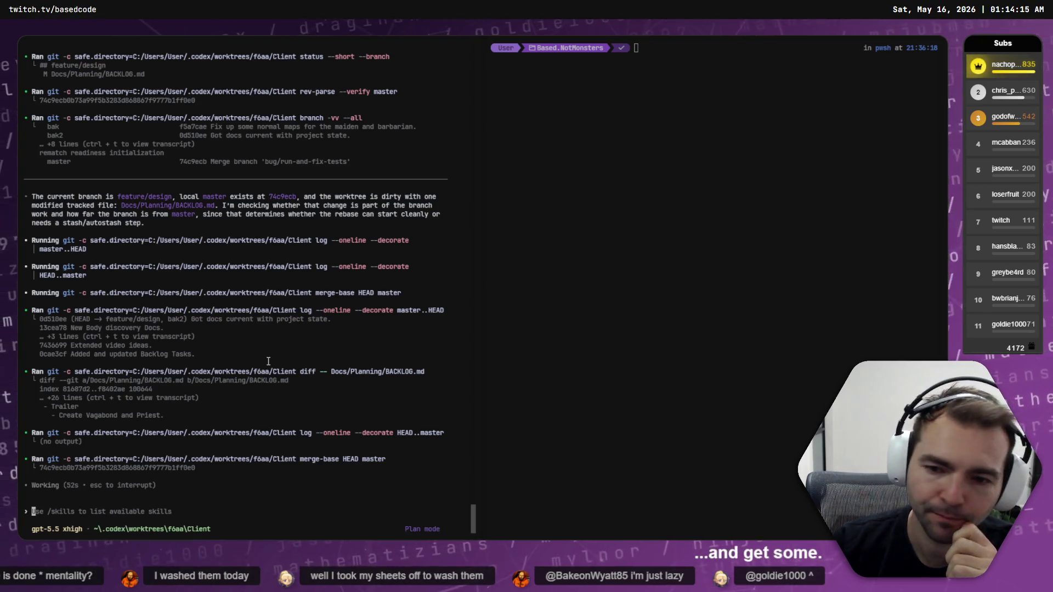
# Copy the P2 finding's explanation from the review results in the split terminal
pyautogui.hotkey('alt', 'Tab')
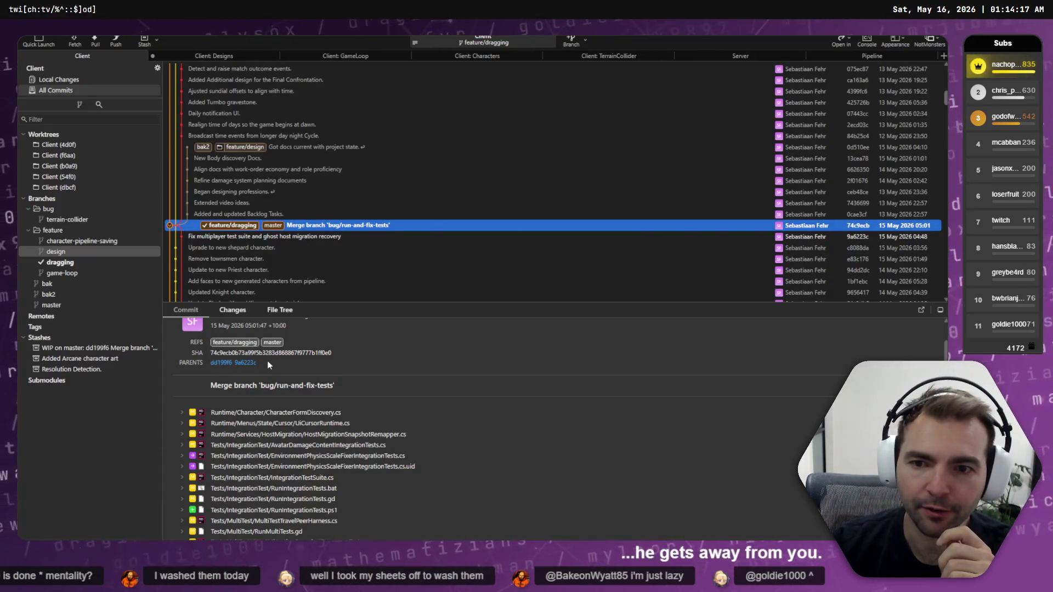
pyautogui.hotkey('alt', 'Tab')
pyautogui.hotkey('alt', 'Tab')
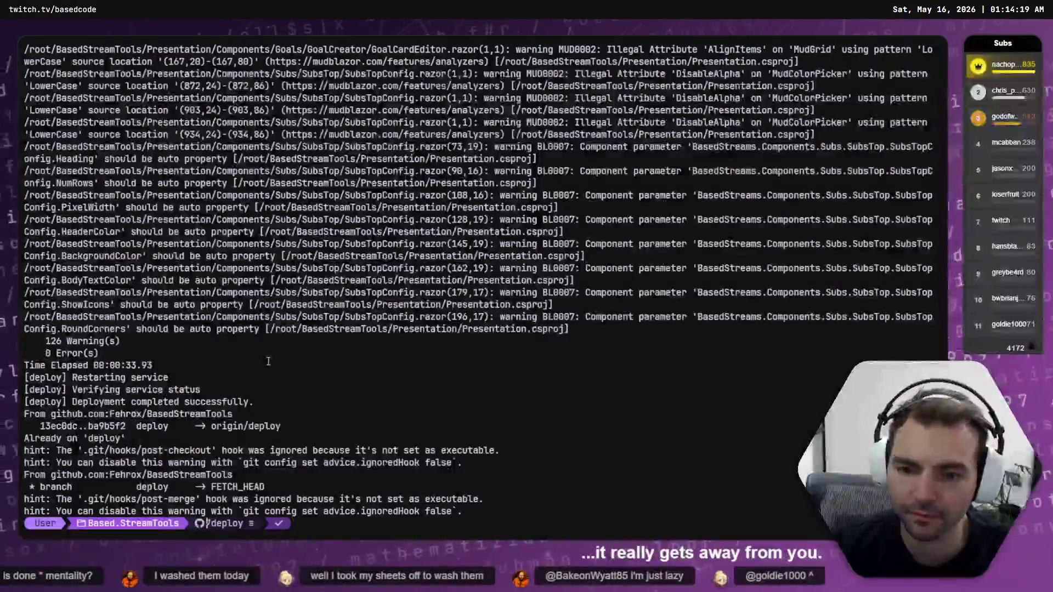
pyautogui.hotkey('alt', 'Tab')
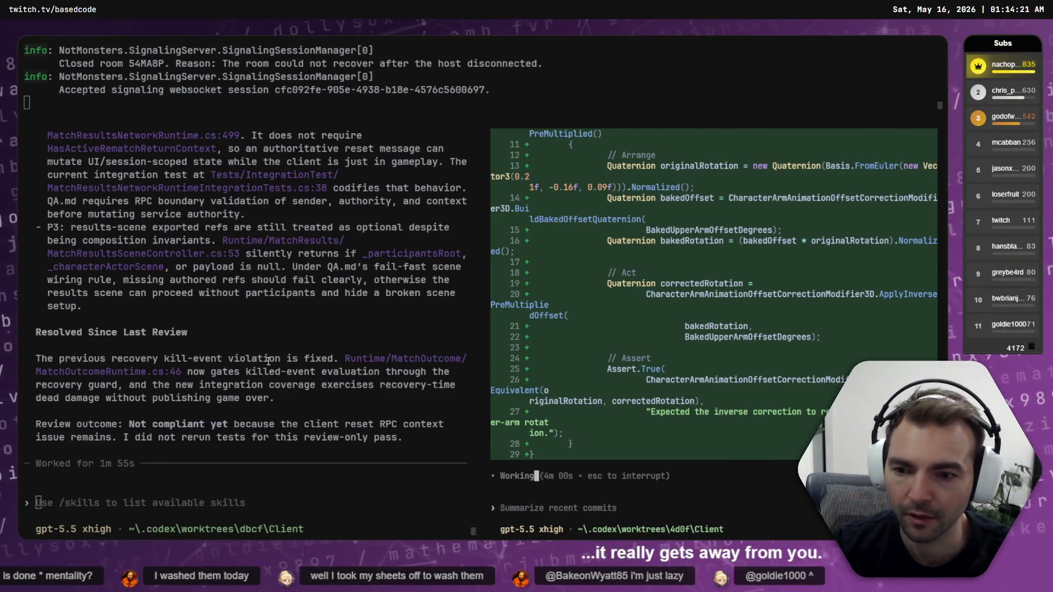
pyautogui.scroll(5, 270, 369)
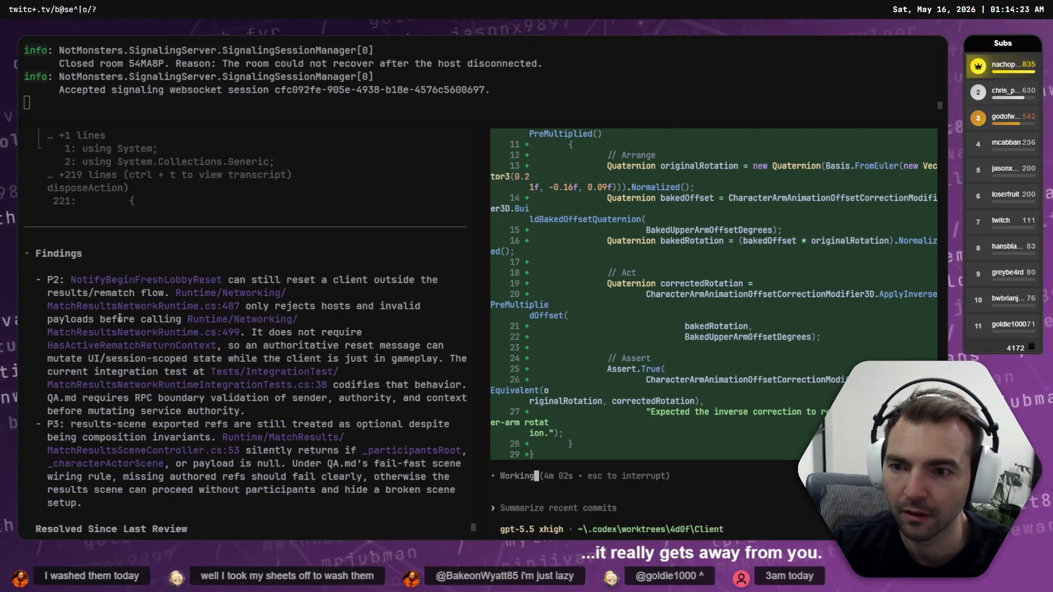
pyautogui.scroll(-3, 119, 318)
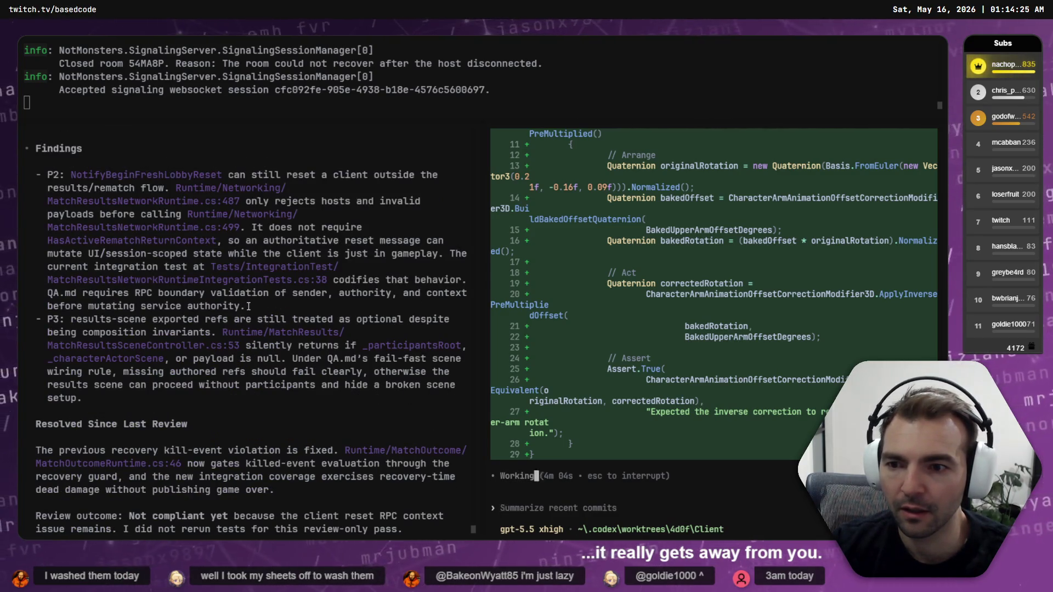
pyautogui.moveTo(249, 307)
pyautogui.mouseDown()
pyautogui.moveTo(55, 188)
pyautogui.moveTo(66, 173)
pyautogui.mouseUp()
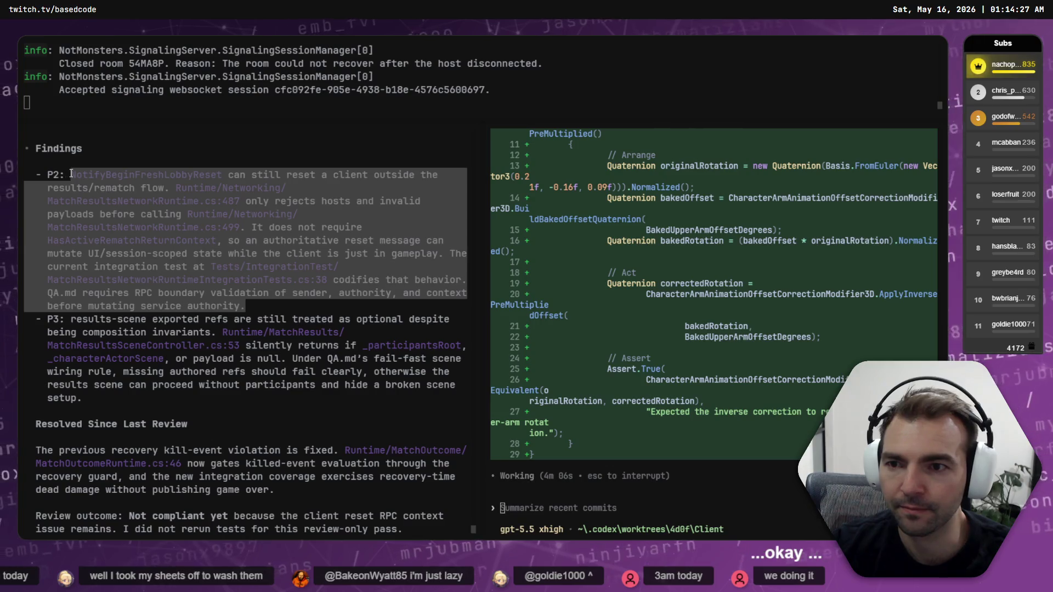
pyautogui.hotkey('ctrl', 'c')
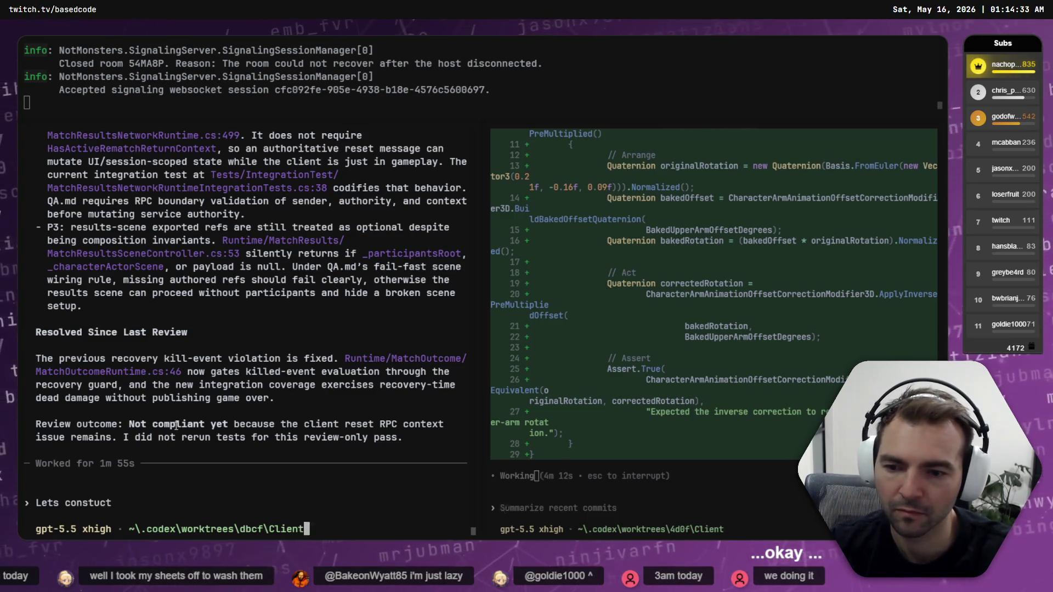
# Submit a plan-mode prompt 'fixng:' with the P2 finding pasted in a code block
pyautogui.write('fix the followi')
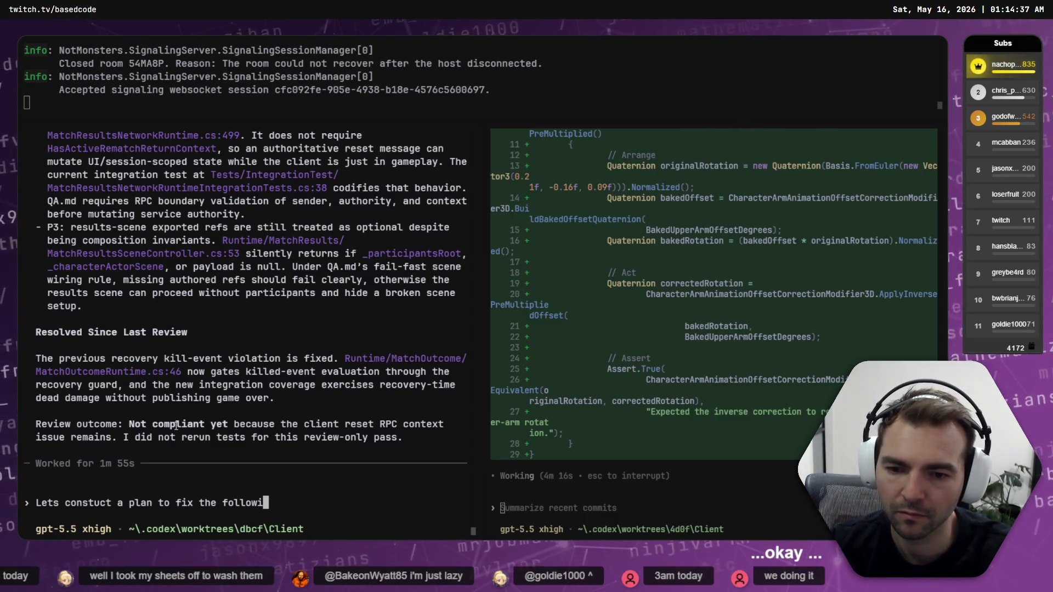
pyautogui.write('ng: \\')
pyautogui.press('Return')
pyautogui.write('\\')
pyautogui.press('Return')
pyautogui.write('``` \\')
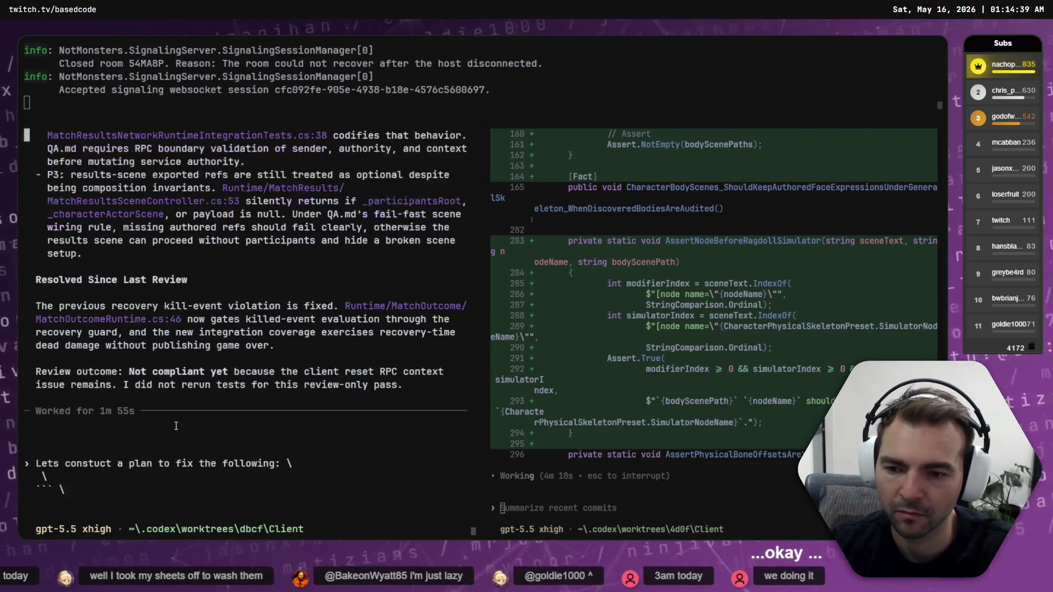
pyautogui.press('Return')
pyautogui.hotkey('ctrl', 'v')
pyautogui.press('Return')
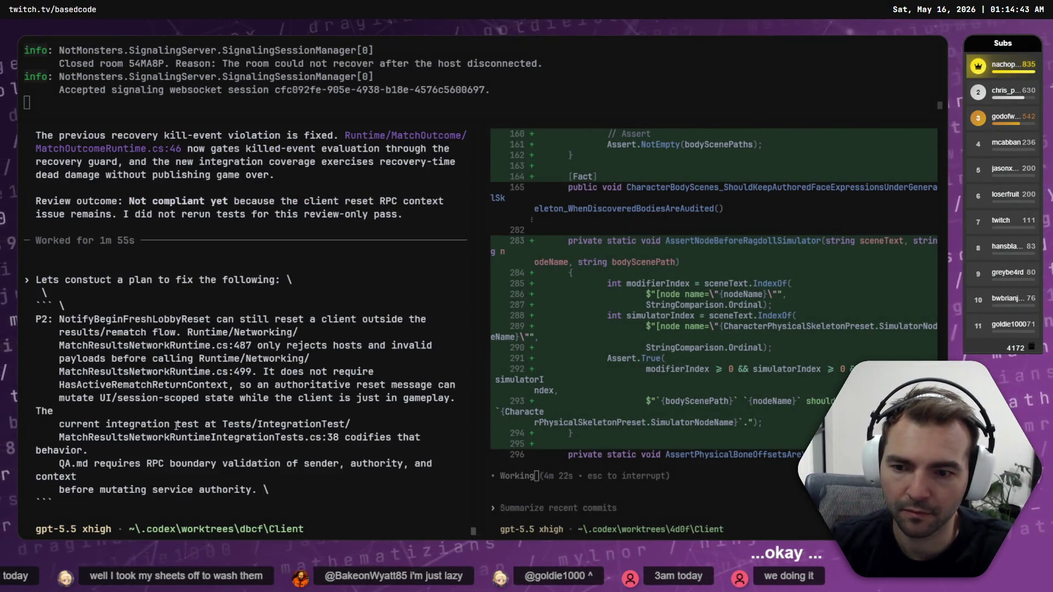
pyautogui.hotkey('shift', 'Tab')
pyautogui.press('Return')
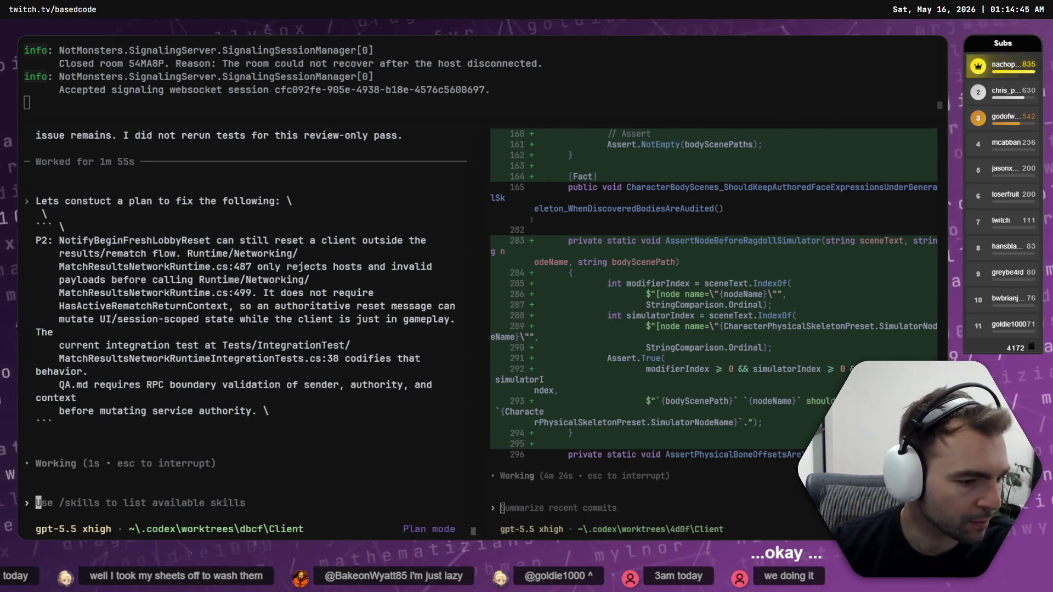
pyautogui.hotkey('alt', 'Tab')
pyautogui.scroll(5, 276, 133)
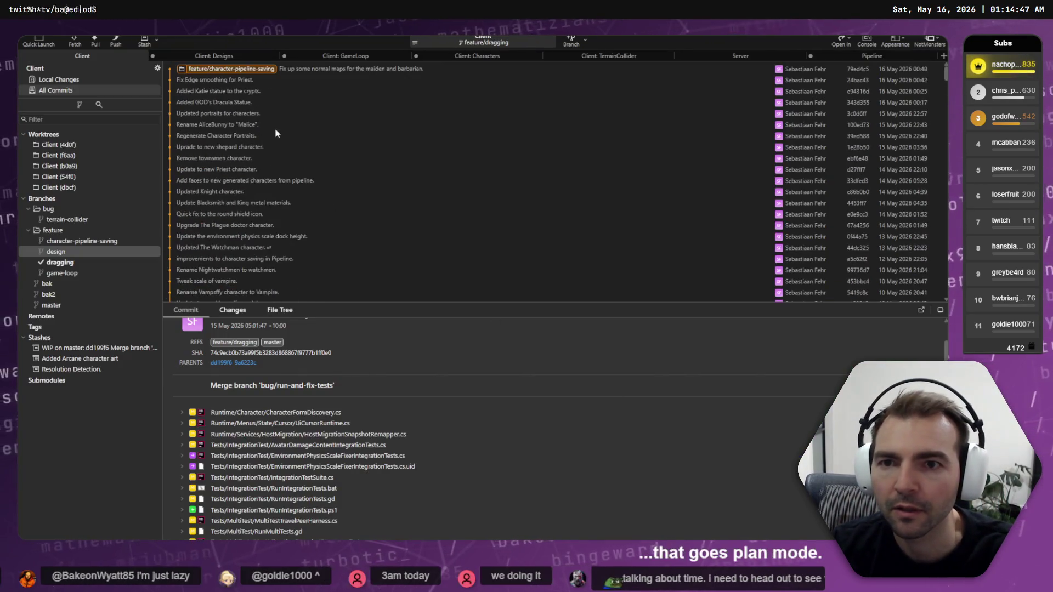
# Stage both changed files in the Client: GameLoop worktree
pyautogui.click(344, 56)
pyautogui.click(82, 79)
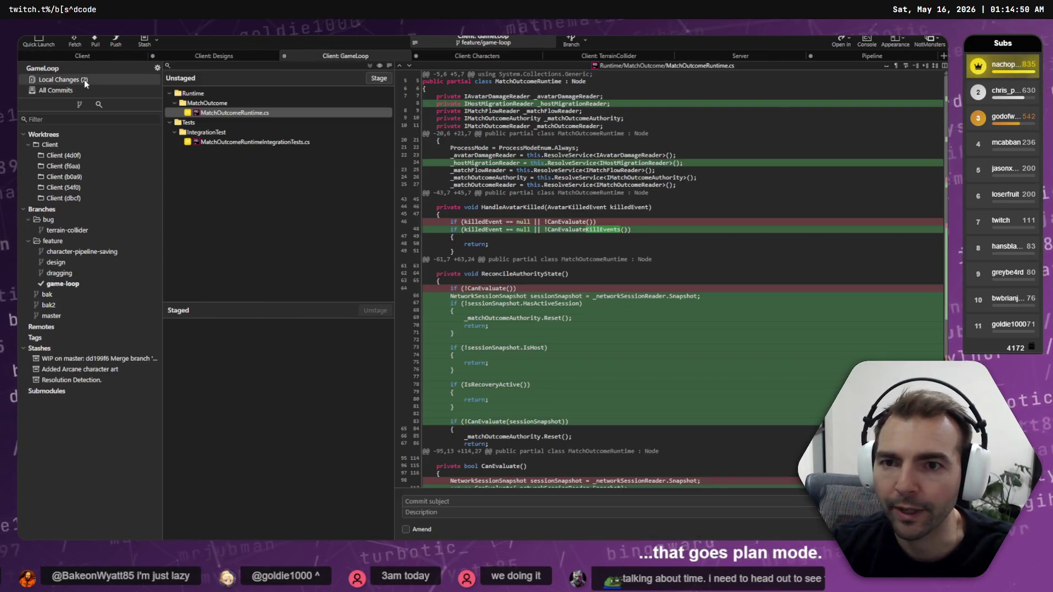
pyautogui.keyDown('shift'); pyautogui.click(248, 144); pyautogui.keyUp('shift')
pyautogui.click(384, 79)
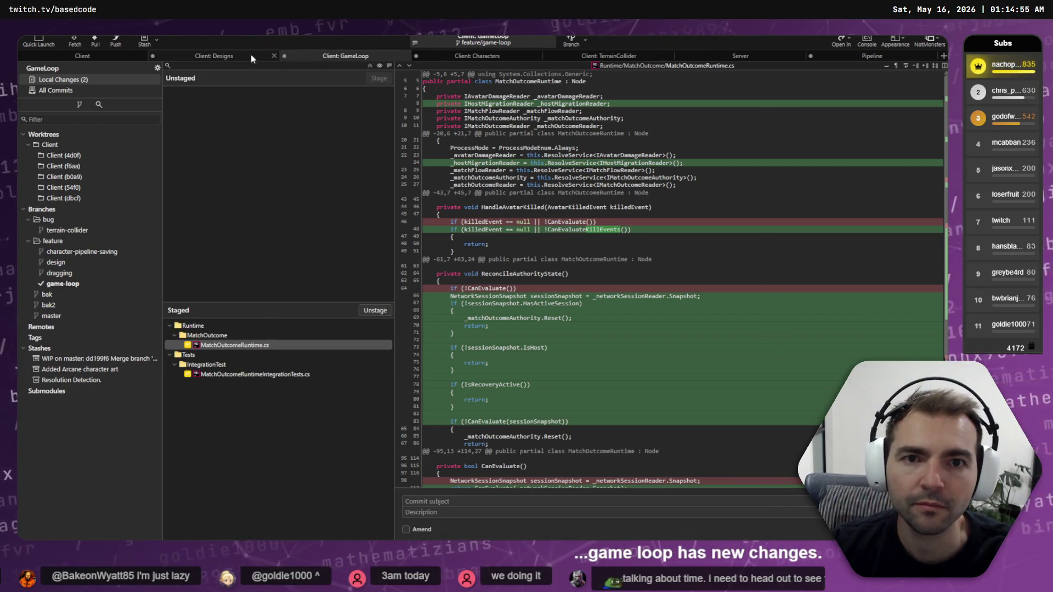
# Review the Characters worktree's new arm offset modifier and its integration test file
pyautogui.click(449, 52)
pyautogui.click(98, 80)
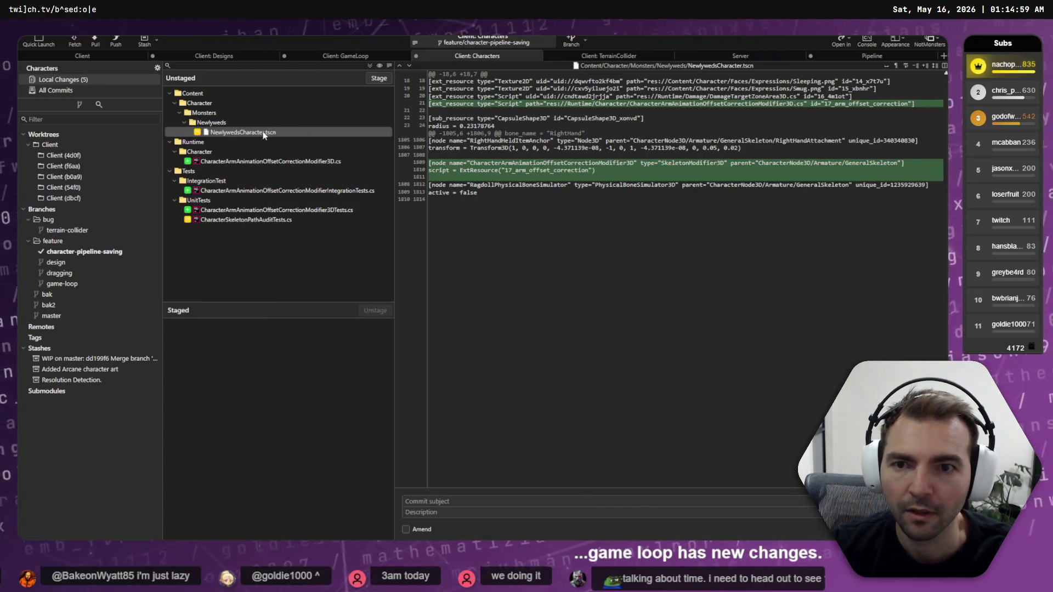
pyautogui.click(266, 161)
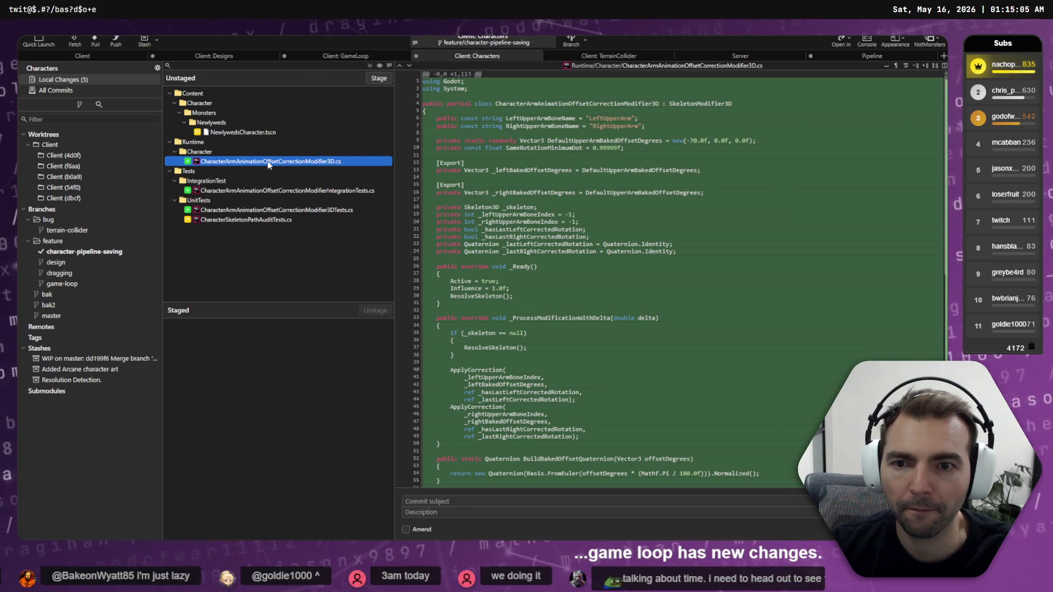
pyautogui.press('Down')
pyautogui.press('Down')
pyautogui.press('Down')
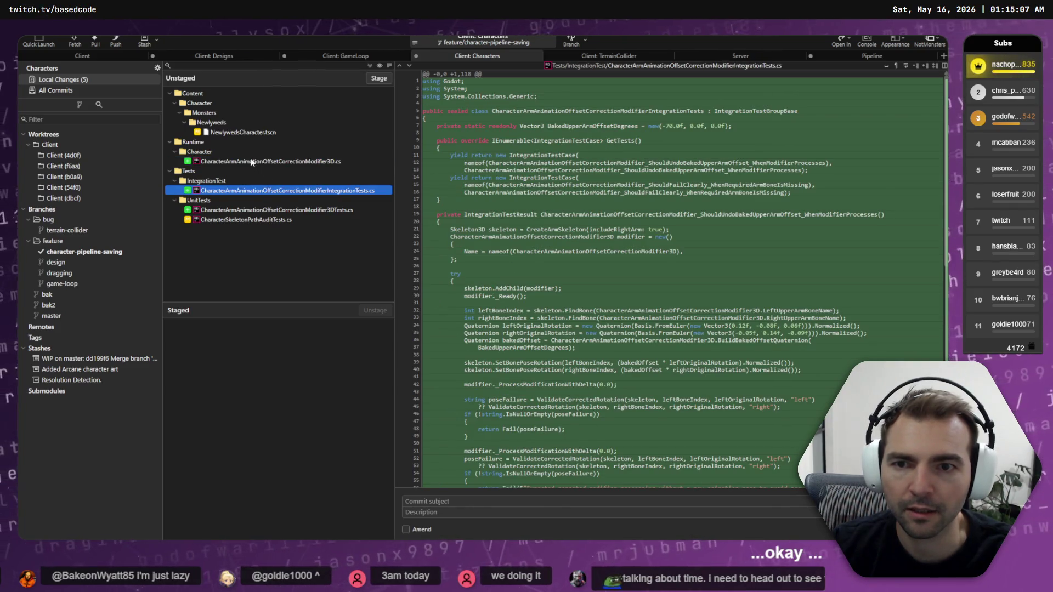
pyautogui.hotkey('alt', 'Tab')
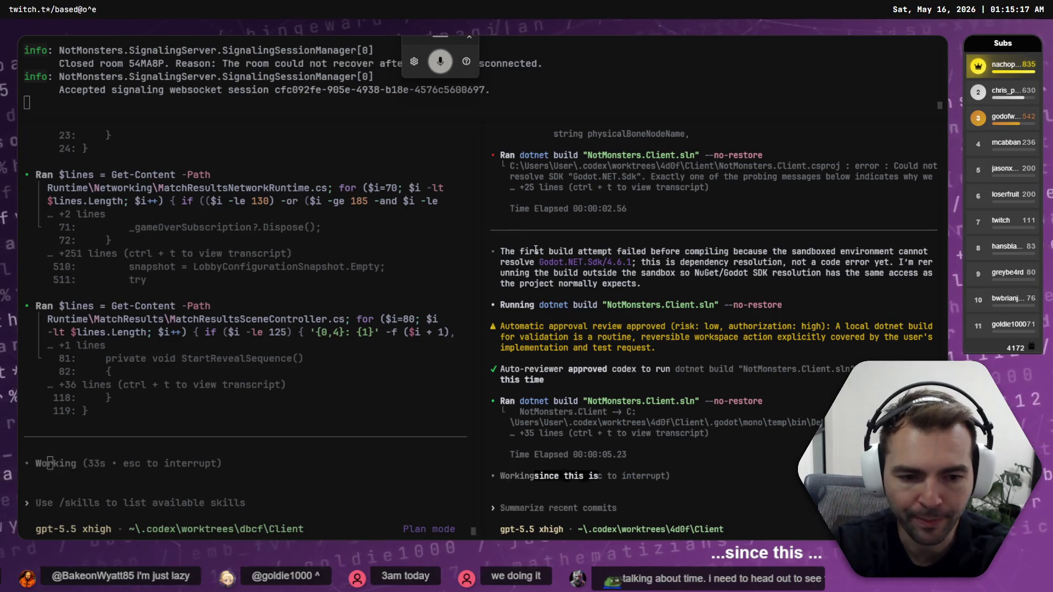
# Queue a follow-up for the right session: the fix is just for Newlyweds, visual only
pyautogui.write('since this is a patch')
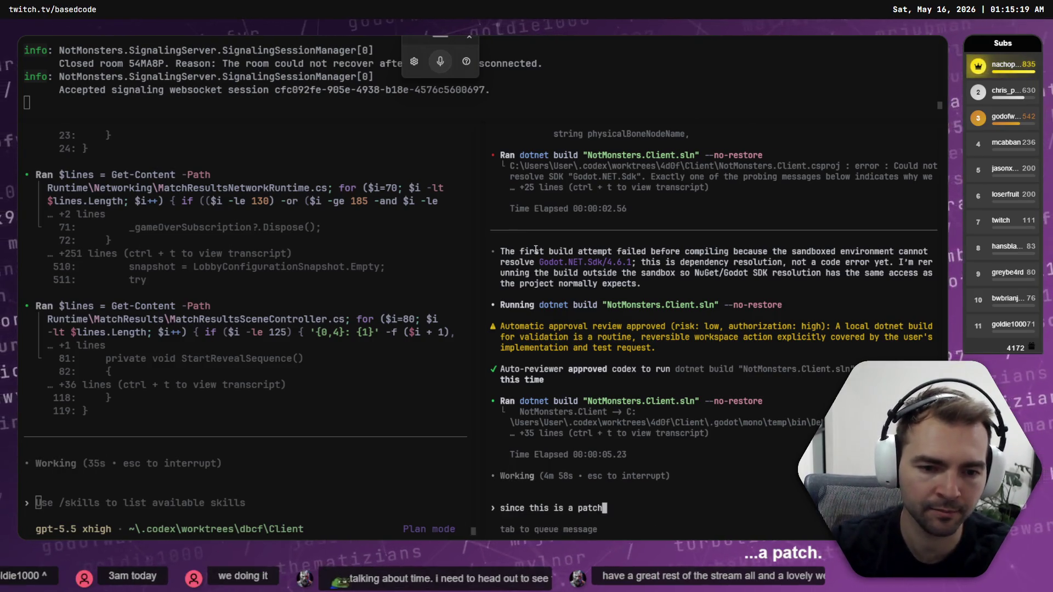
pyautogui.press('BackSpace')
pyautogui.press('BackSpace')
pyautogui.press('BackSpace')
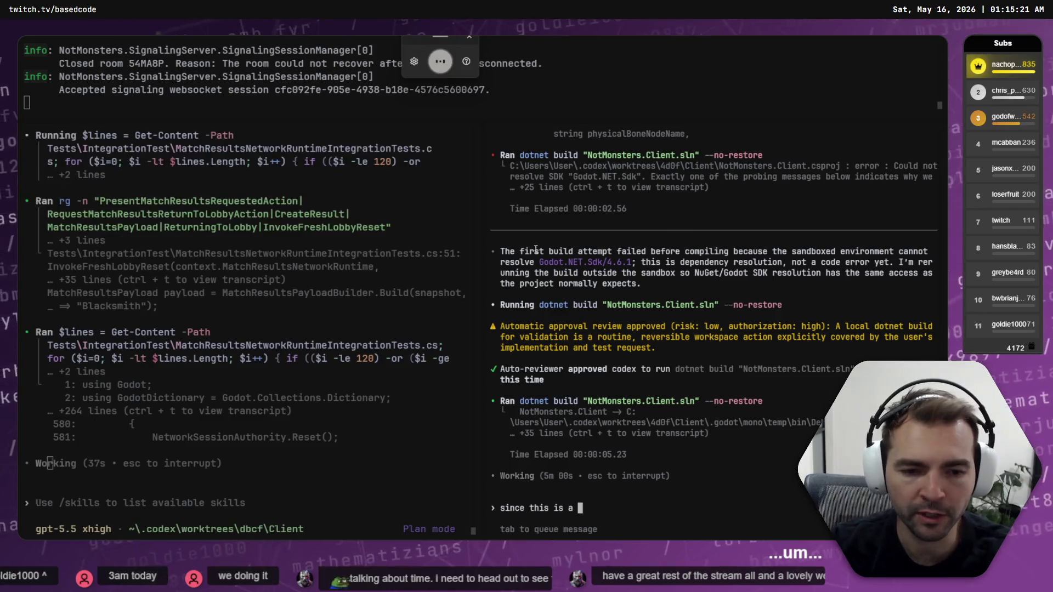
pyautogui.write('just')
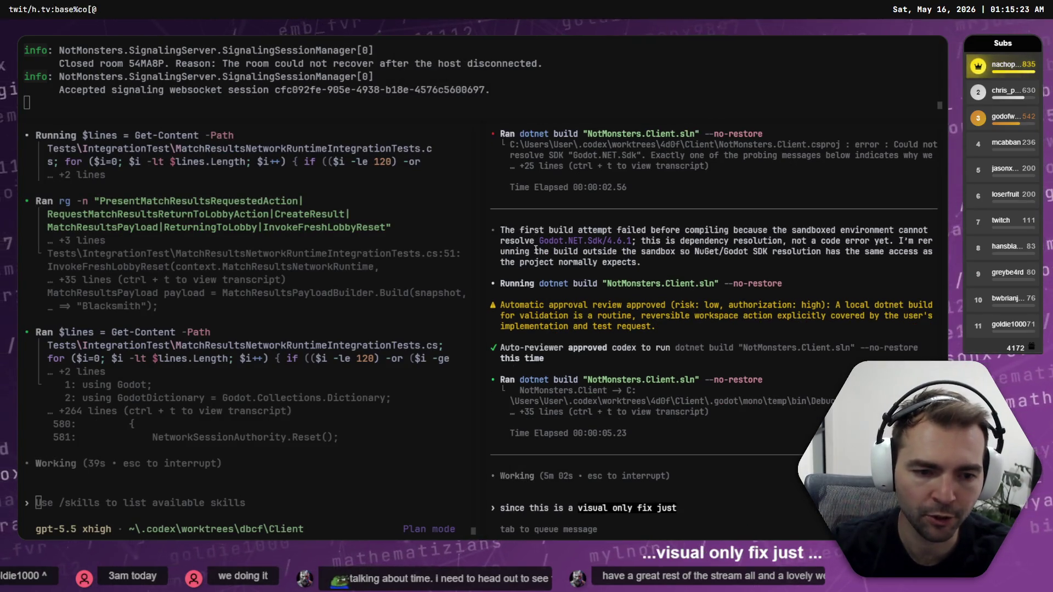
pyautogui.write(' for newlyweds, visual only')
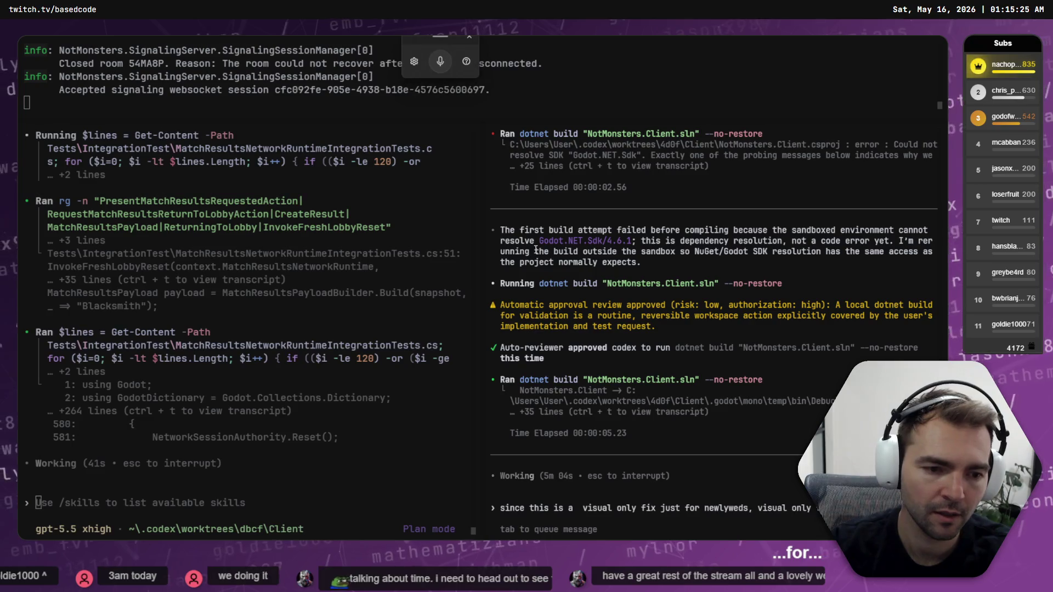
pyautogui.press('BackSpace')
pyautogui.press('BackSpace')
pyautogui.press('BackSpace')
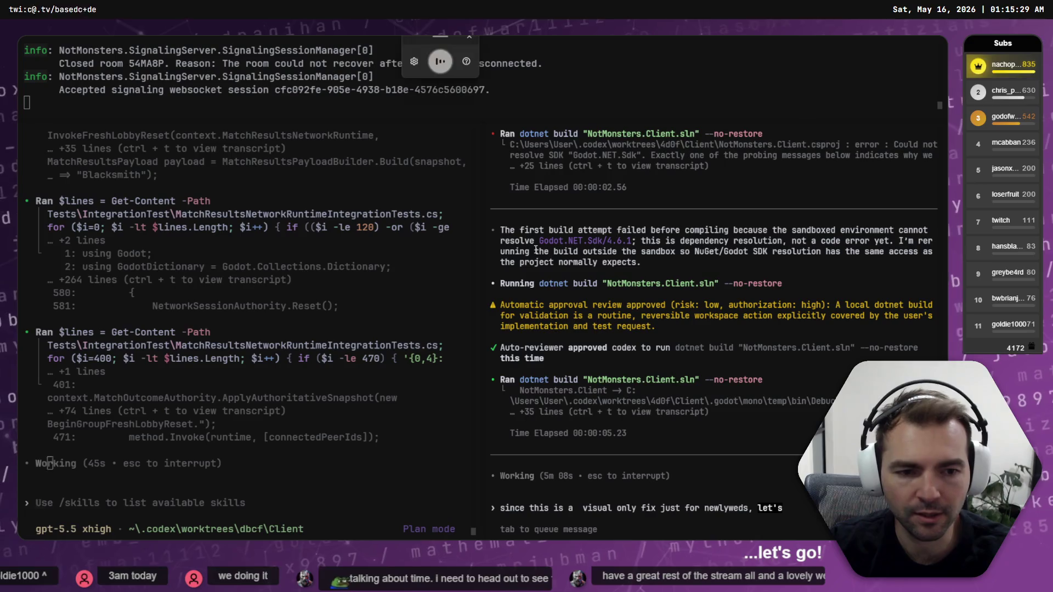
pyautogui.write('please')
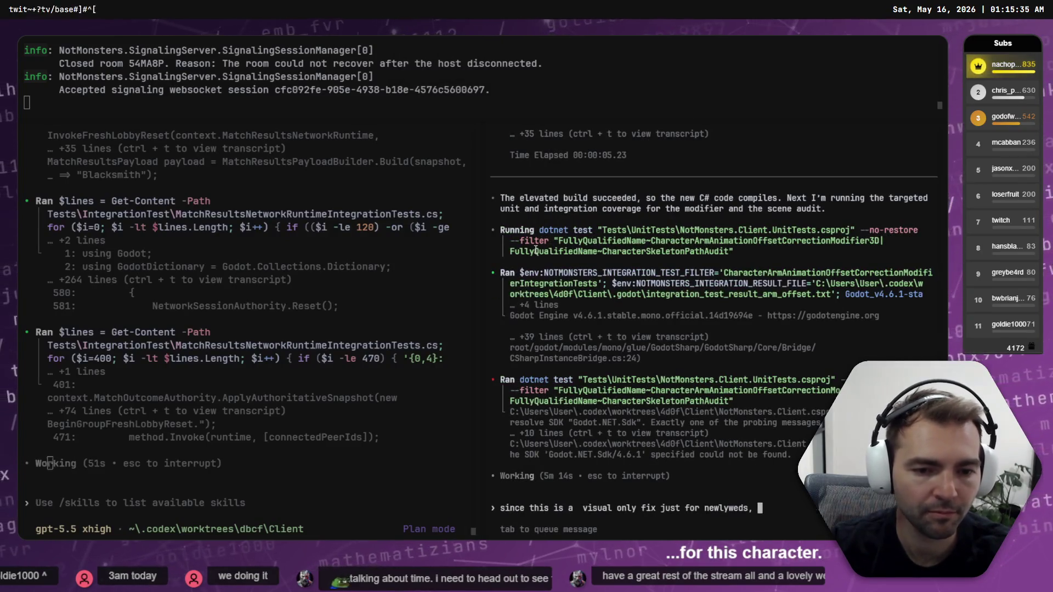
pyautogui.press('Tab')
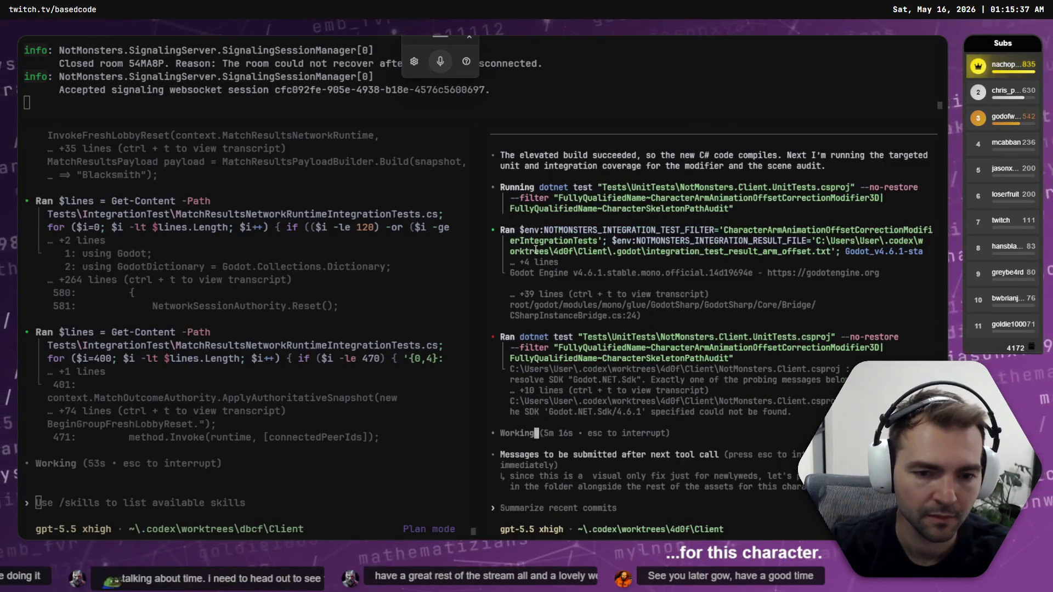
pyautogui.click(358, 291)
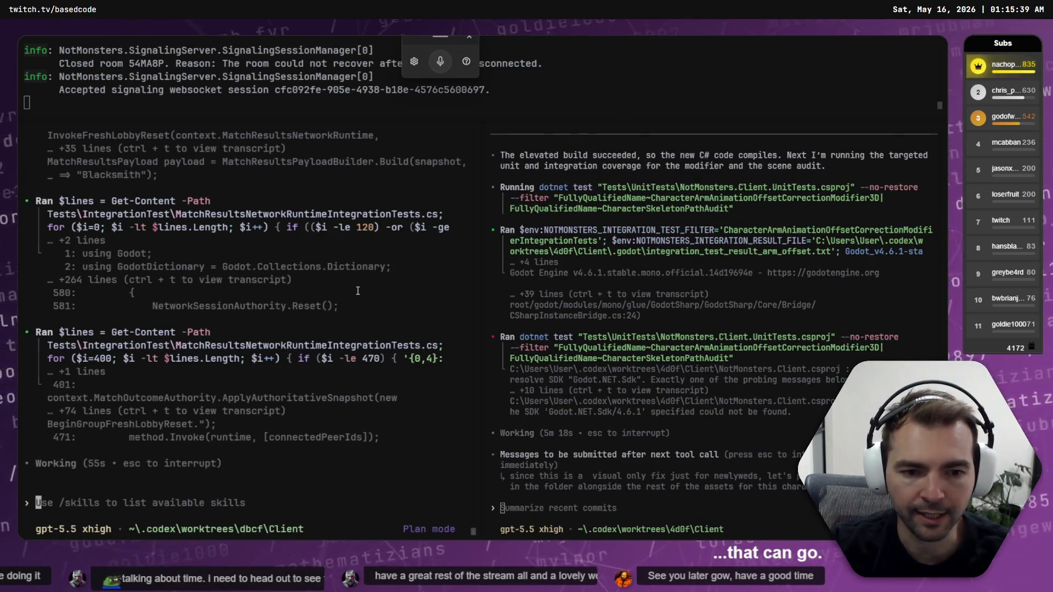
pyautogui.hotkey('alt', 'Tab')
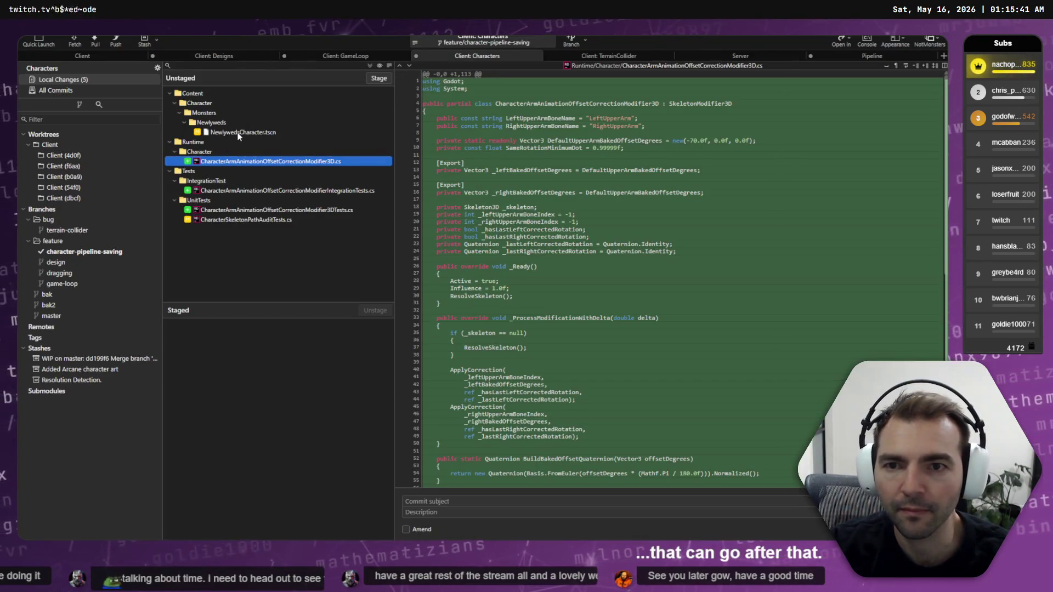
# Inspect the NewlywedsCharacter.tscn and CharacterArmAnimationOffsetCorrectionModifier3D.cs diffs before switching to BACKLOG.md
pyautogui.click(239, 133)
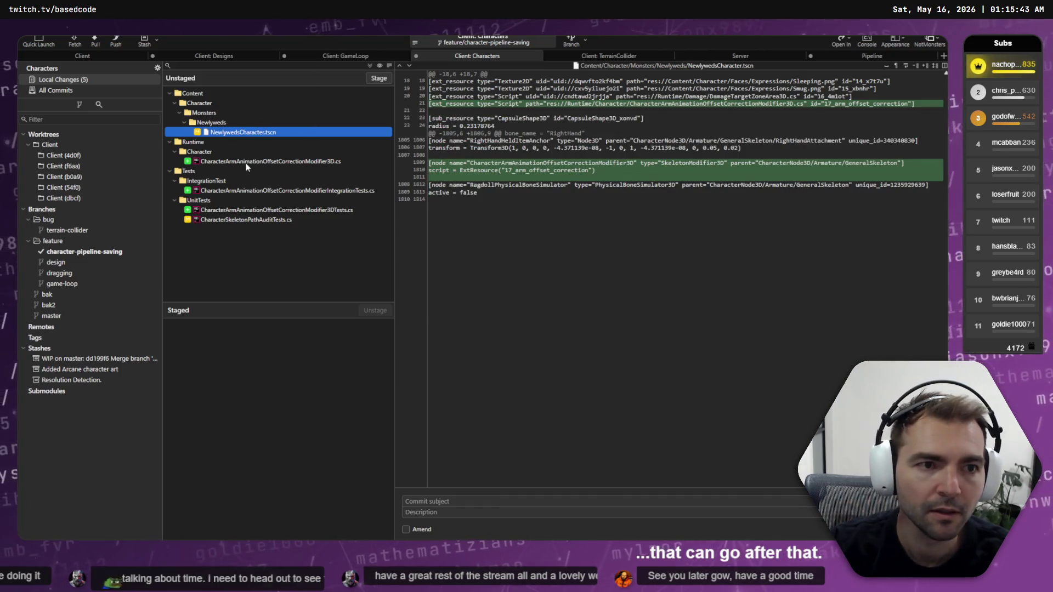
pyautogui.click(246, 162)
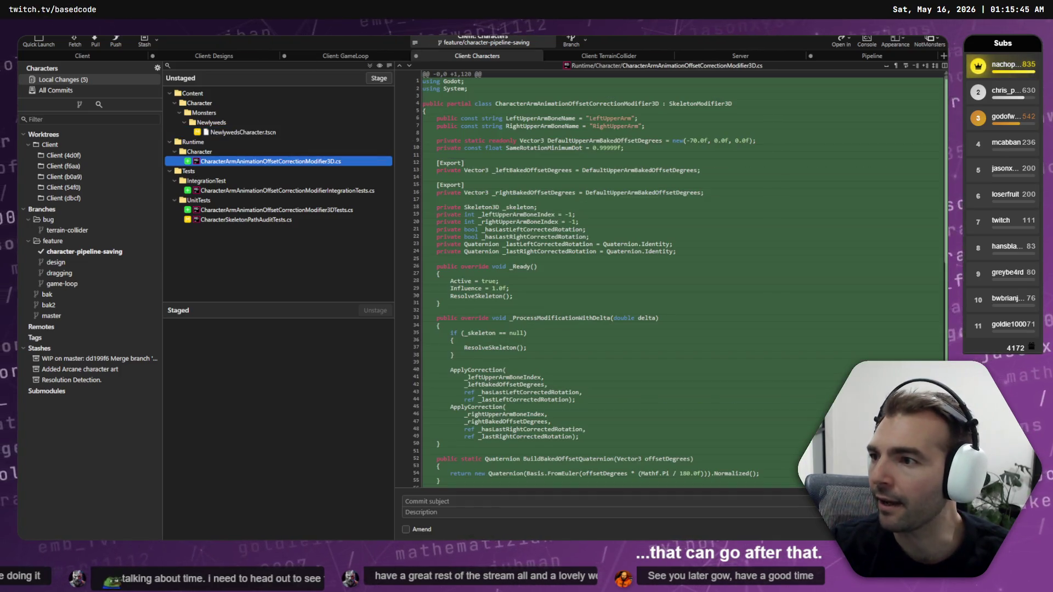
pyautogui.hotkey('alt', 'Tab')
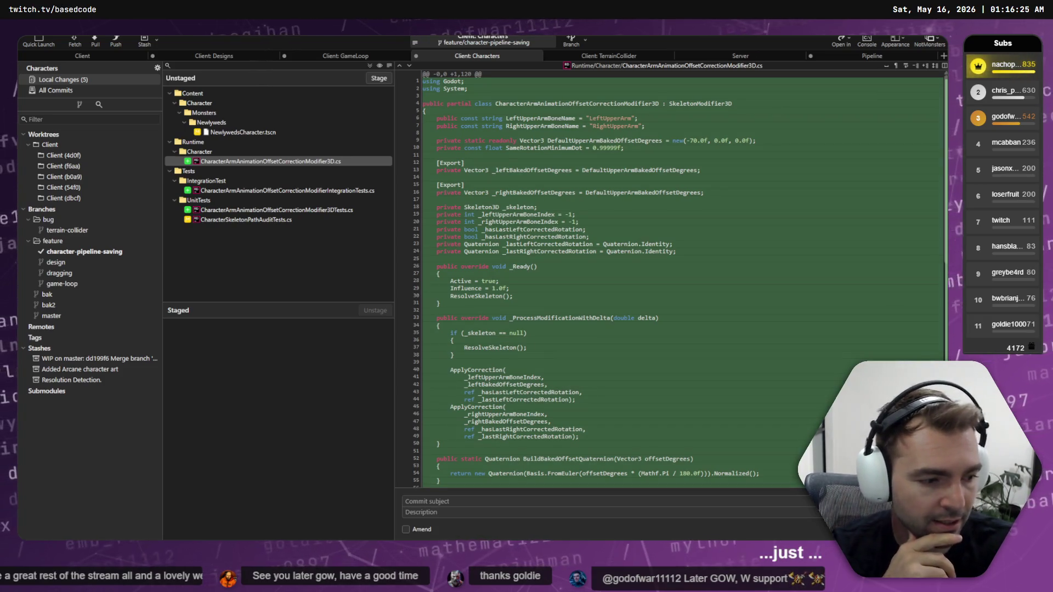
pyautogui.hotkey('alt', 'Tab')
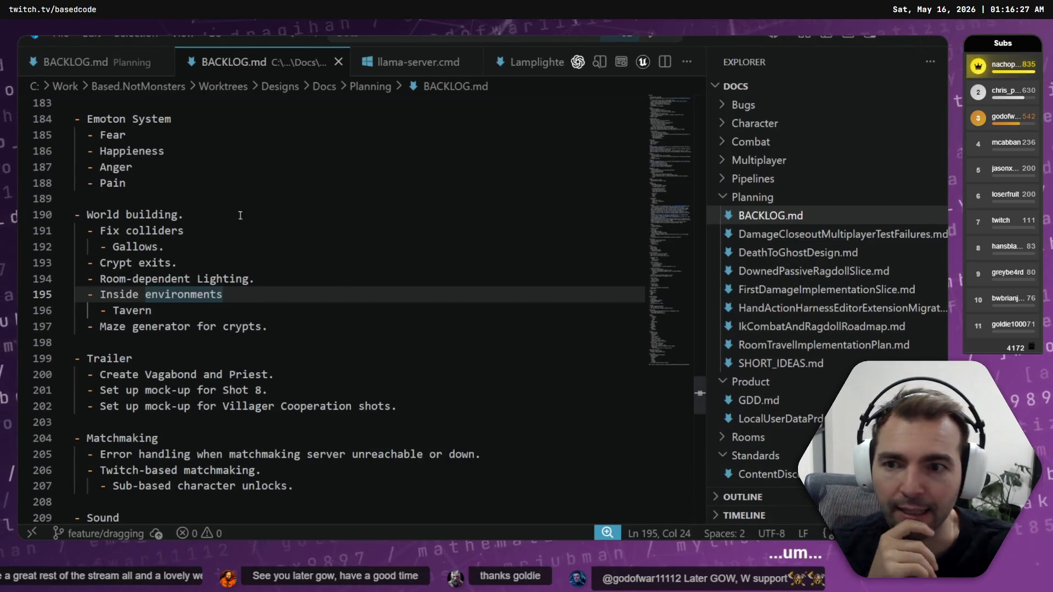
# Add a '- Deployment' section after the active ragdoll item, with an indented cloud-server provisioning bullet
pyautogui.click(551, 214)
pyautogui.scroll(5, 551, 252)
pyautogui.moveTo(664, 274)
pyautogui.mouseDown()
pyautogui.moveTo(650, 186)
pyautogui.moveTo(654, 99)
pyautogui.mouseUp()
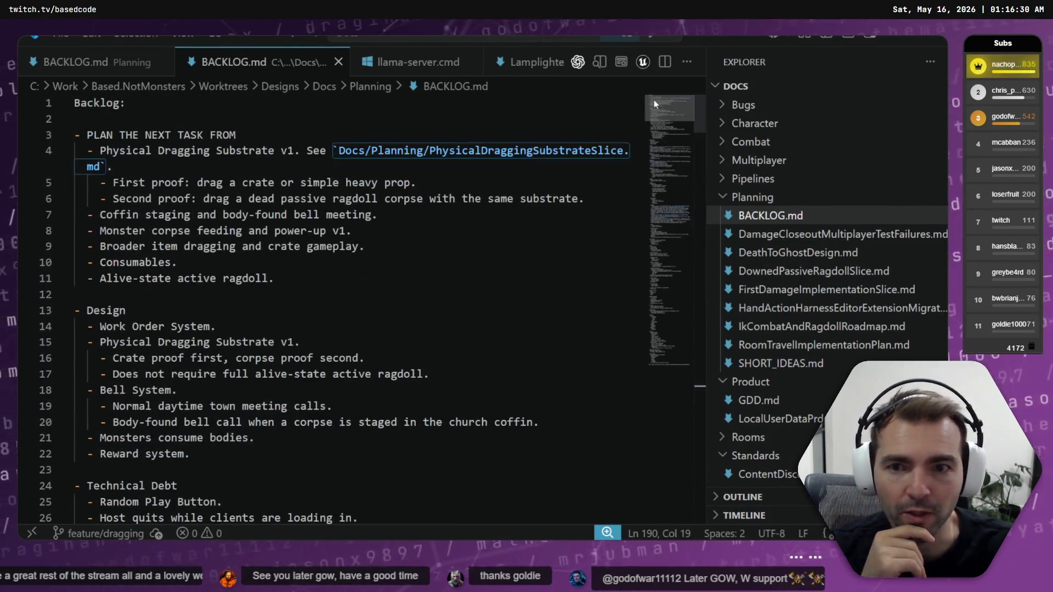
pyautogui.click(283, 296)
pyautogui.press('Return')
pyautogui.press('Return')
pyautogui.press('Up')
pyautogui.write('- Deployment')
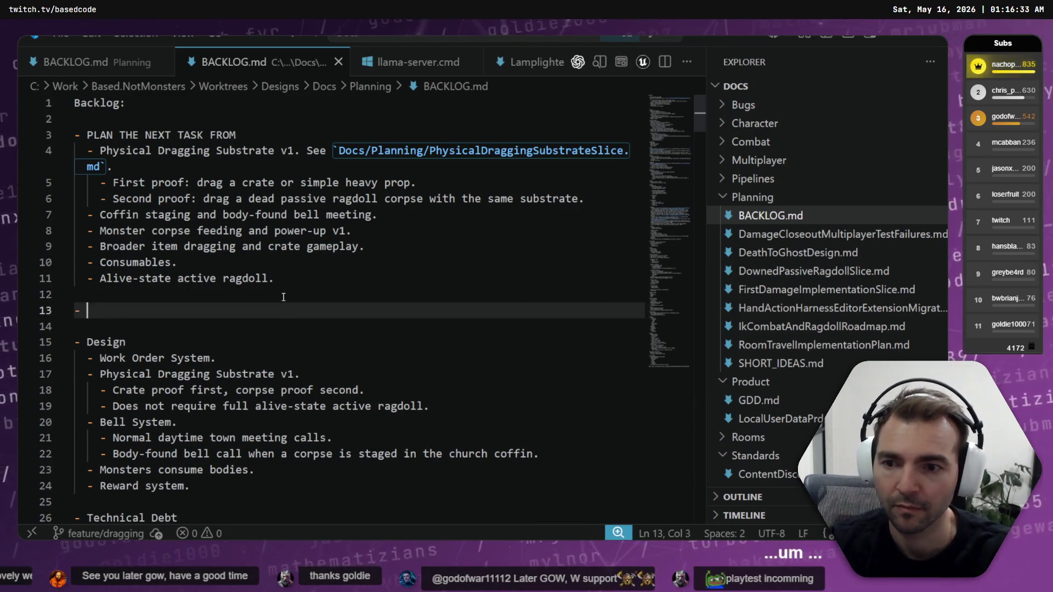
pyautogui.press('Return')
pyautogui.press('Tab')
pyautogui.write('- Provision a new cloud server, and deploy Not M')
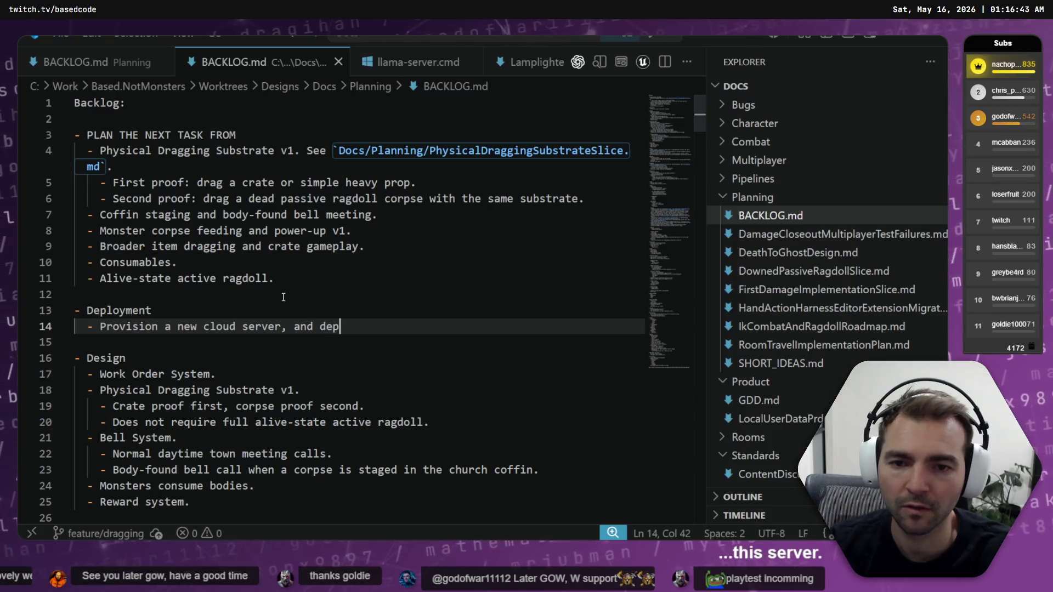
pyautogui.write('onsters there')
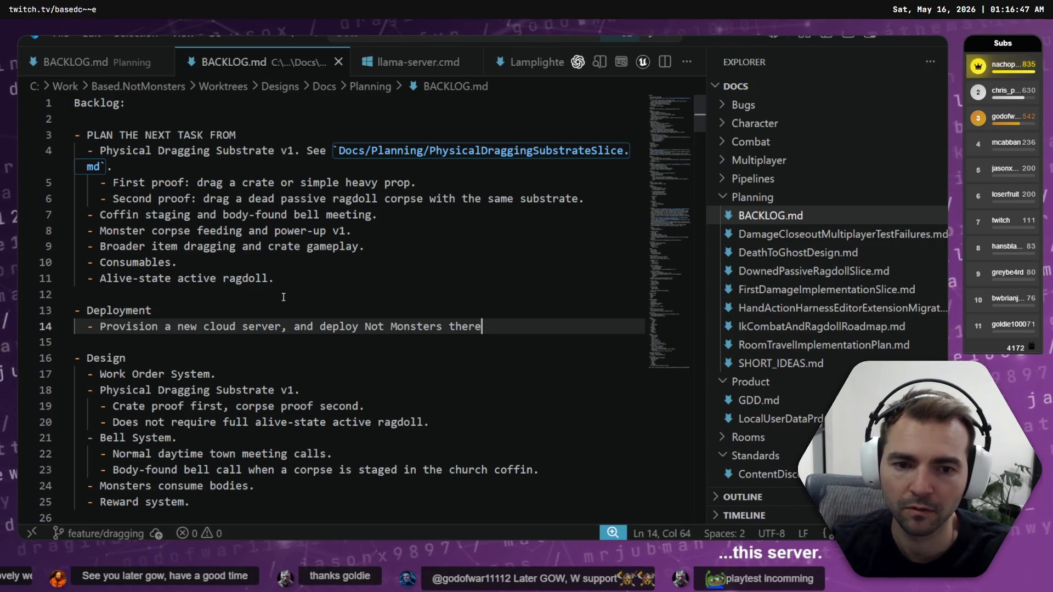
pyautogui.hotkey('ctrl', 'BackSpace')
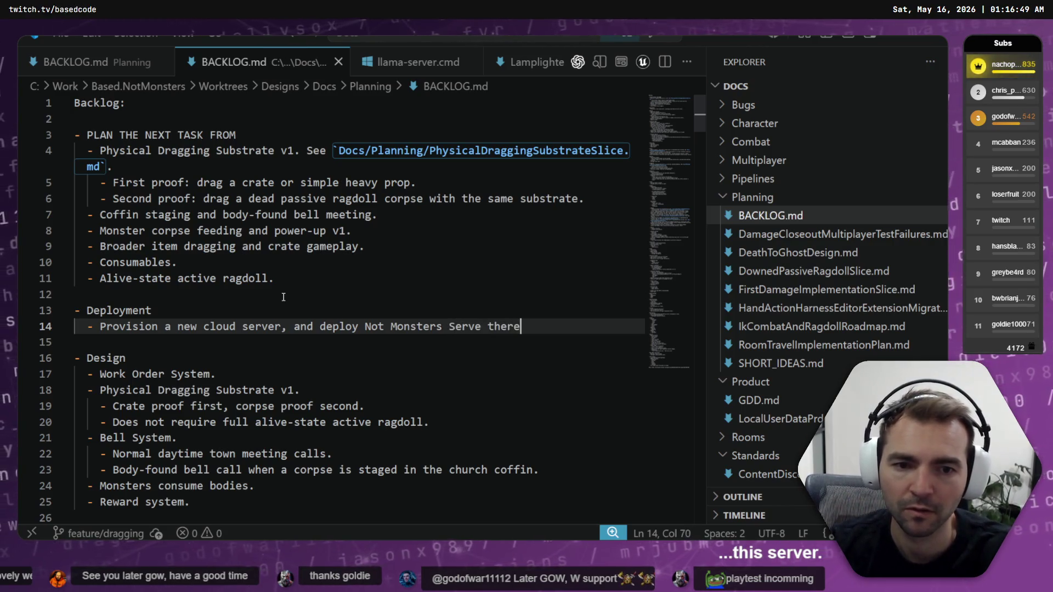
pyautogui.write('r there.')
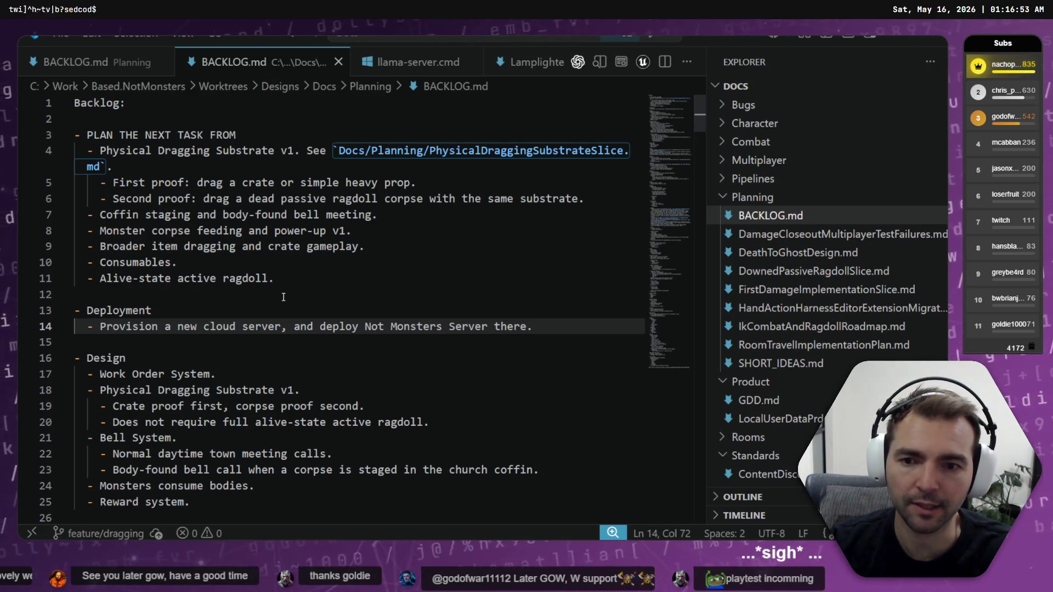
# Add a 'Get domain' bullet under the Deployment item
pyautogui.press('Return')
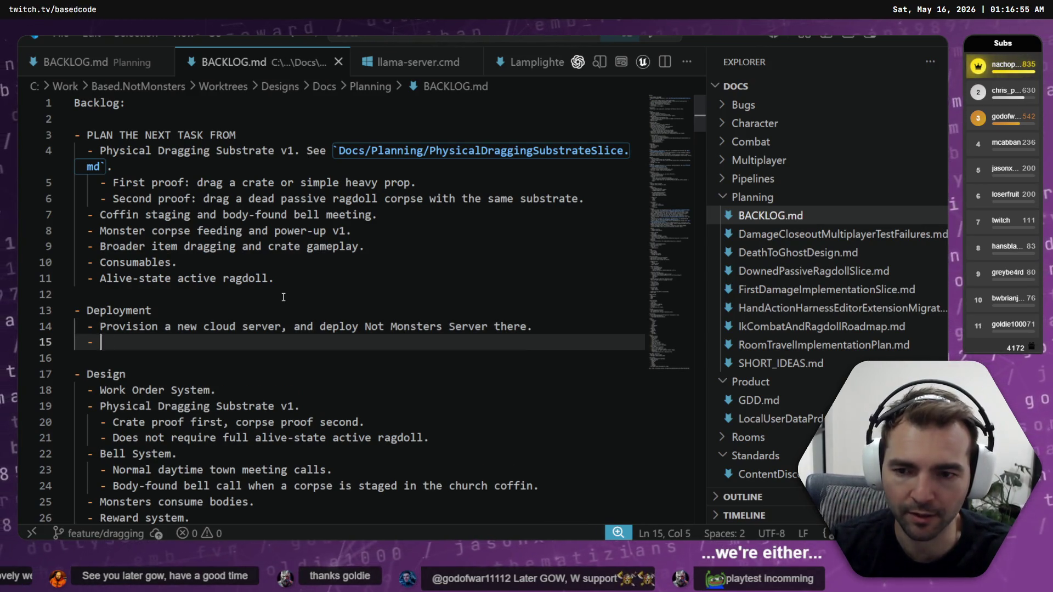
pyautogui.write('domain.')
pyautogui.press('Return')
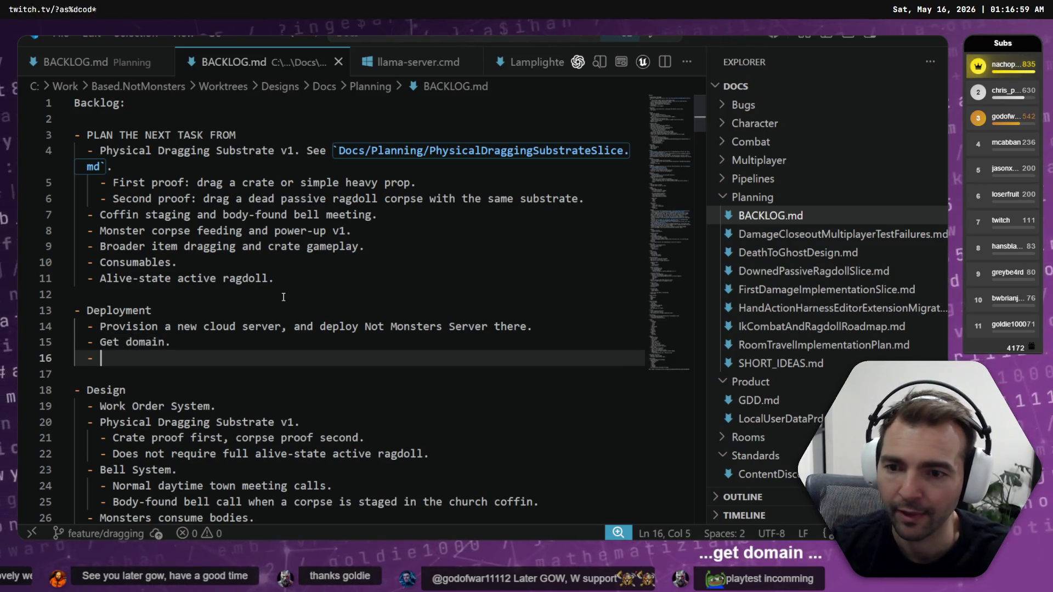
pyautogui.press('BackSpace')
pyautogui.press('BackSpace')
pyautogui.press('BackSpace')
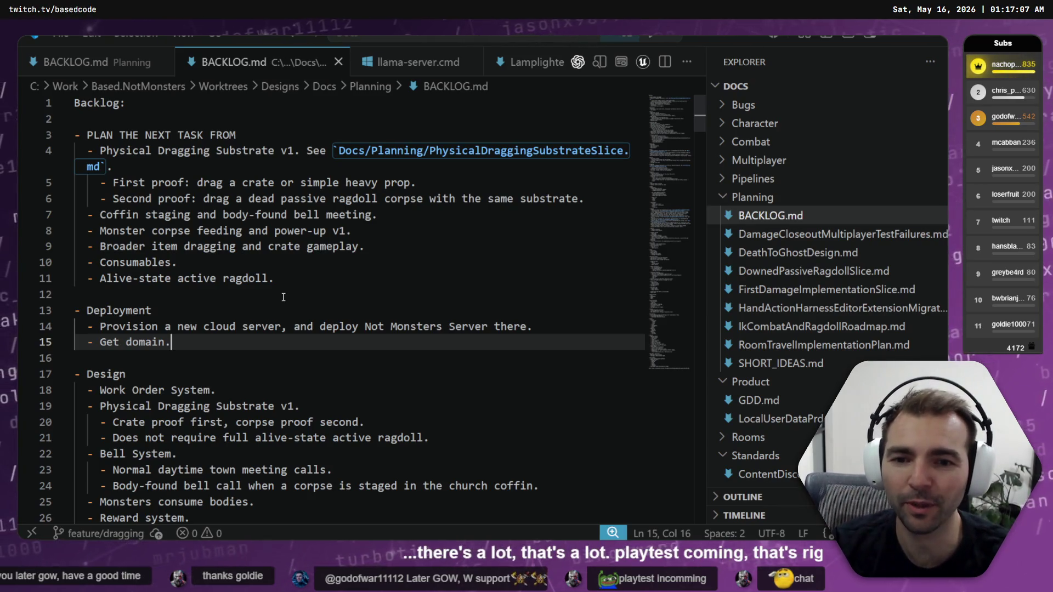
# Split the provision line at 'and' into 'provision a cloud server' and 'Deploy Not Monsters Server' bullets
pyautogui.press('Up')
pyautogui.hotkey('ctrl', 'Right')
pyautogui.hotkey('ctrl', 'Right')
pyautogui.press('Right')
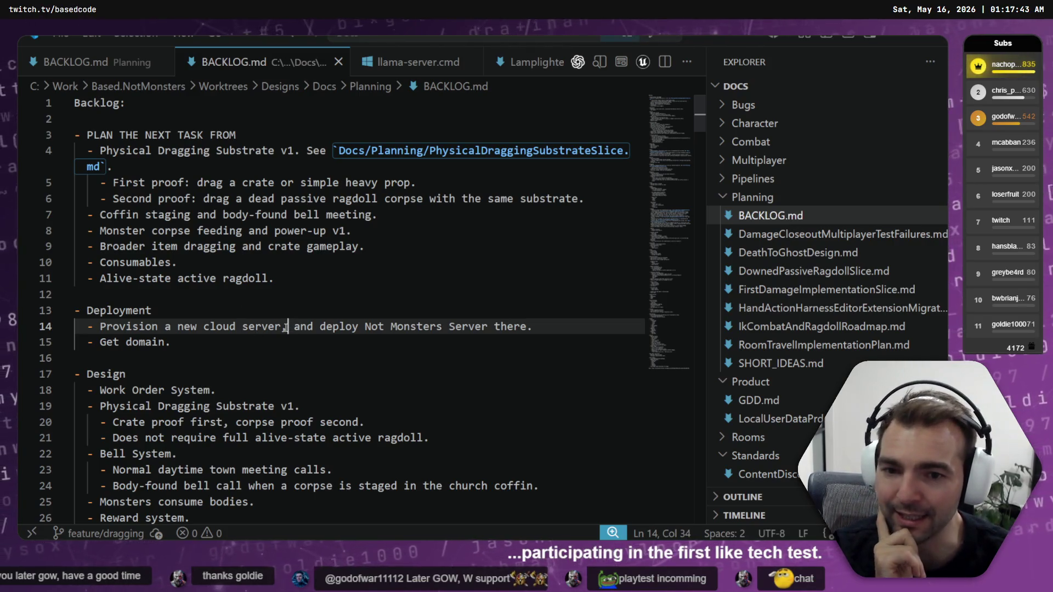
pyautogui.press('Return')
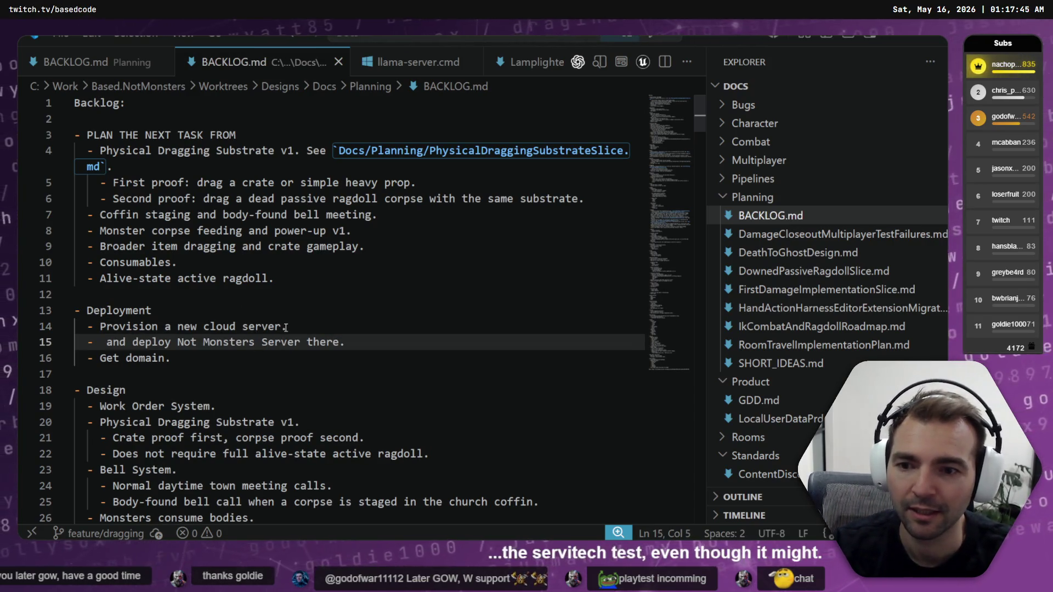
pyautogui.hotkey('shift', 'Right')
pyautogui.hotkey('shift', 'Right')
pyautogui.hotkey('shift', 'Right')
pyautogui.write('D')
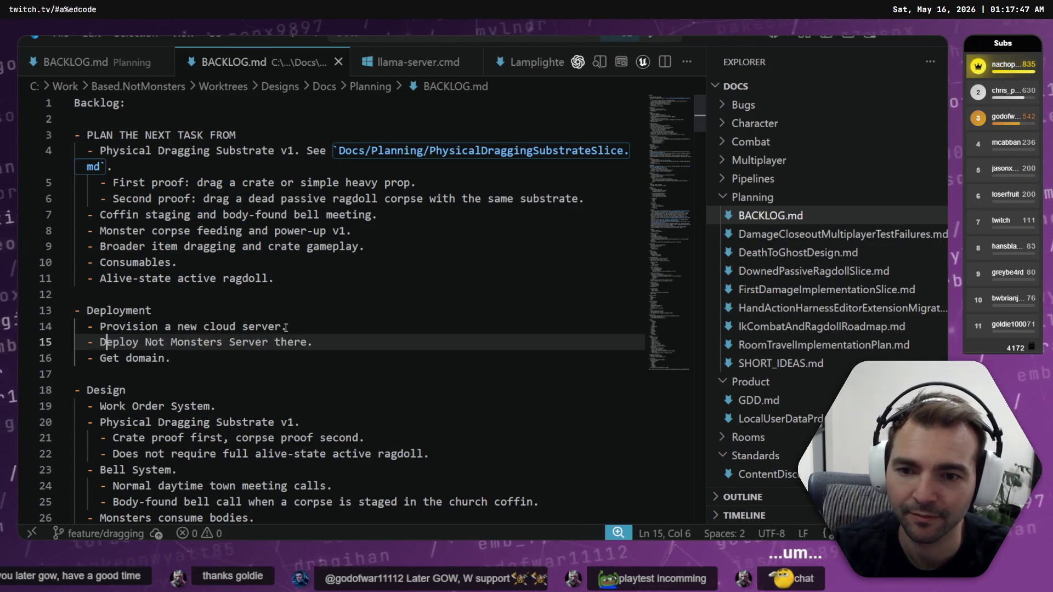
pyautogui.click(533, 326)
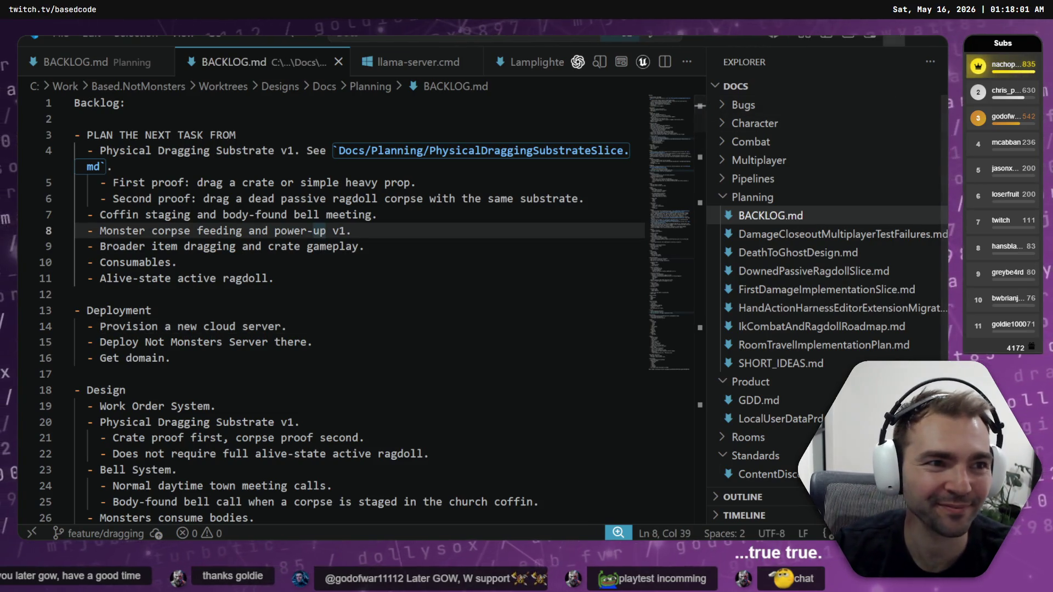
pyautogui.hotkey('alt', 'Tab')
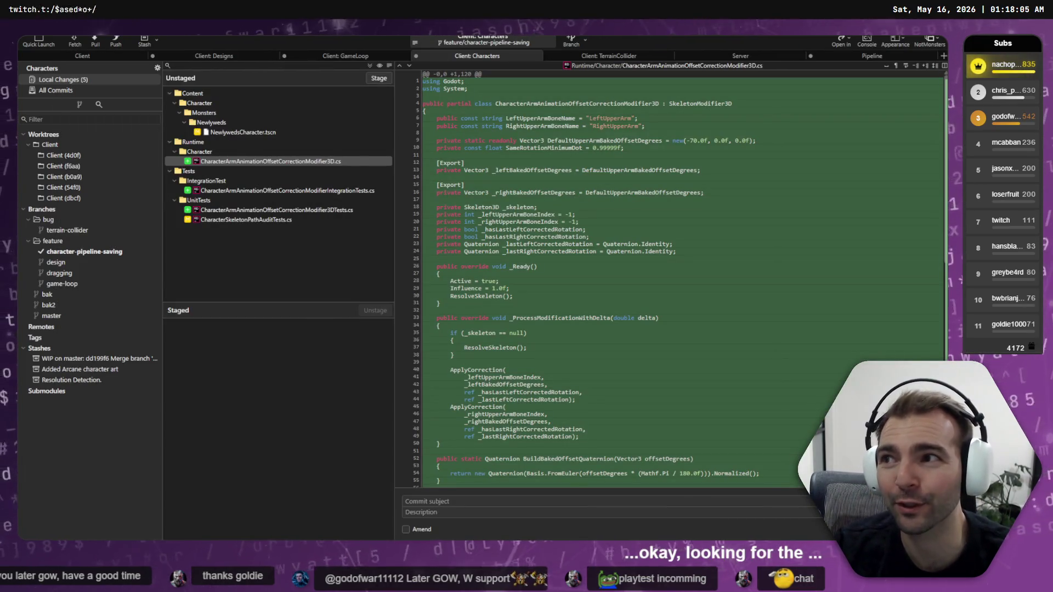
# Show the diff of NewlywedsArmAnimationOffsetCorrectionModifier3D.cs in Fork's local changes
pyautogui.click(277, 142)
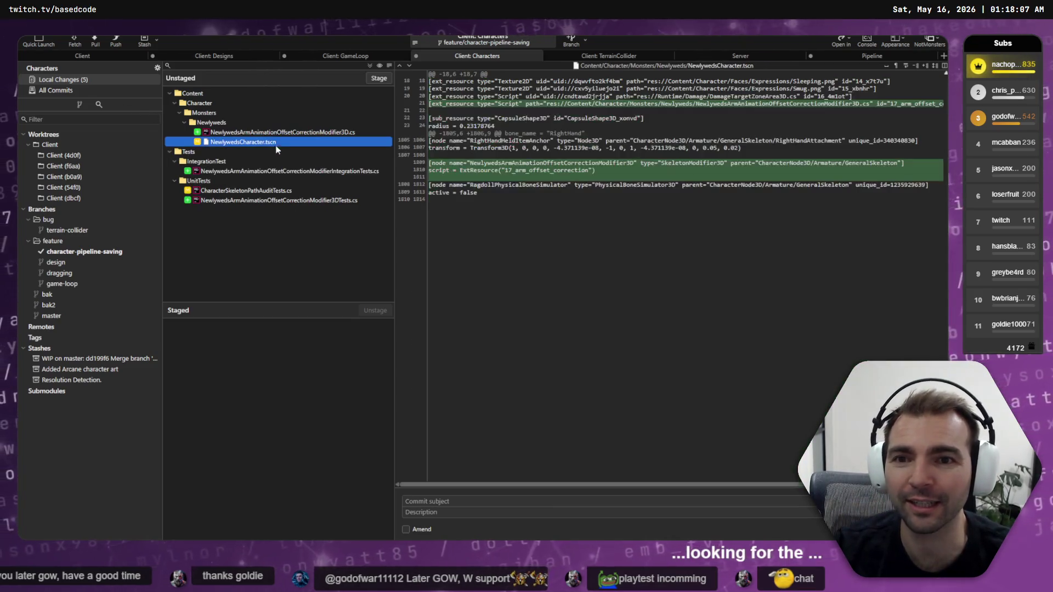
pyautogui.press('Up')
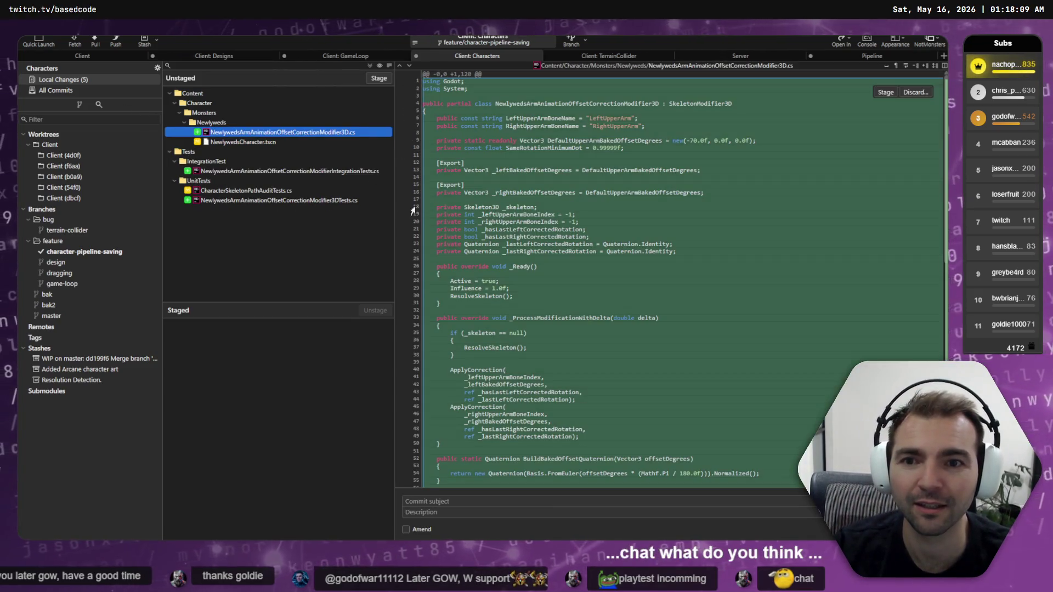
pyautogui.click(418, 225)
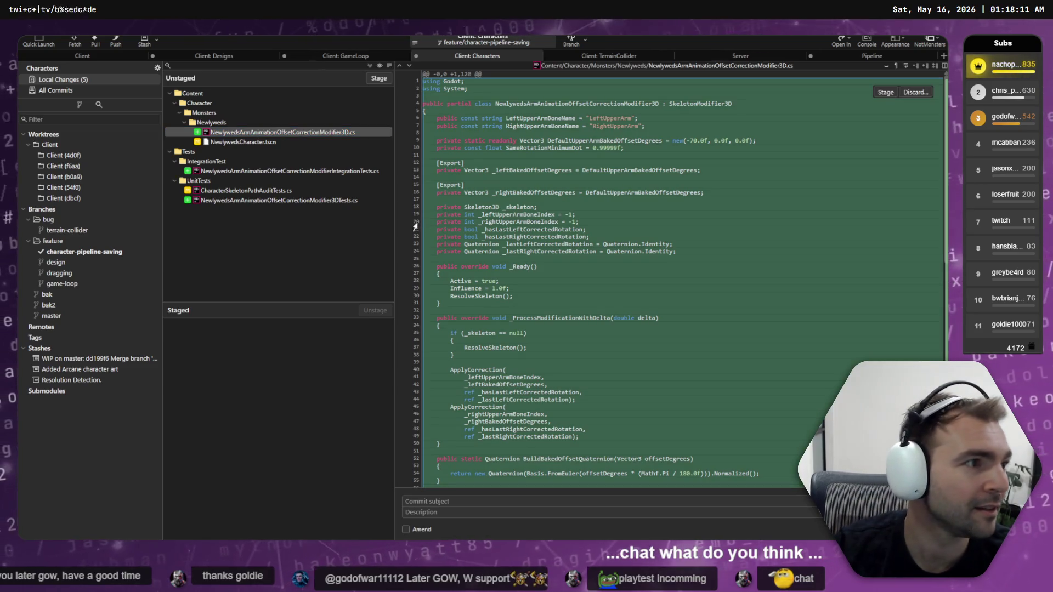
pyautogui.hotkey('alt', 'Tab')
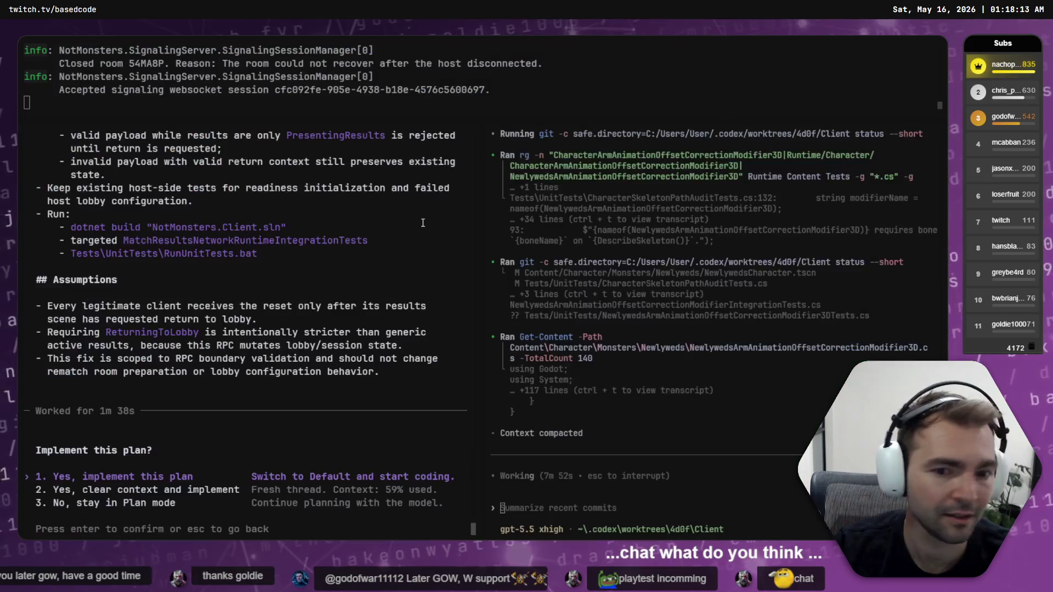
# Approve the left Codex session's P2 fix plan, then read the f6aa session's feature/design rebase plan
pyautogui.scroll(14, 286, 318)
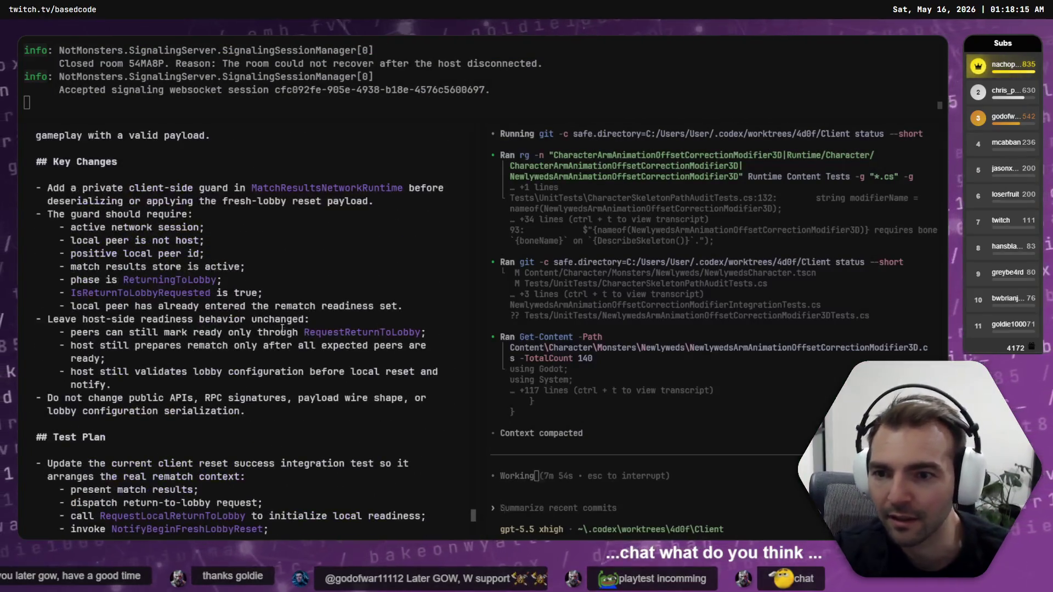
pyautogui.scroll(-14, 286, 318)
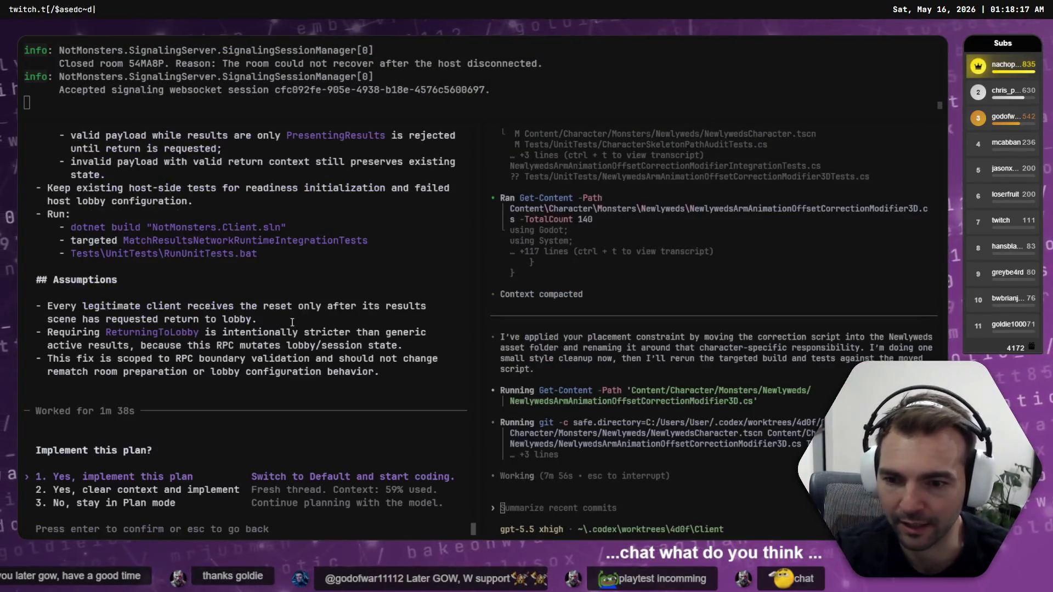
pyautogui.press('Return')
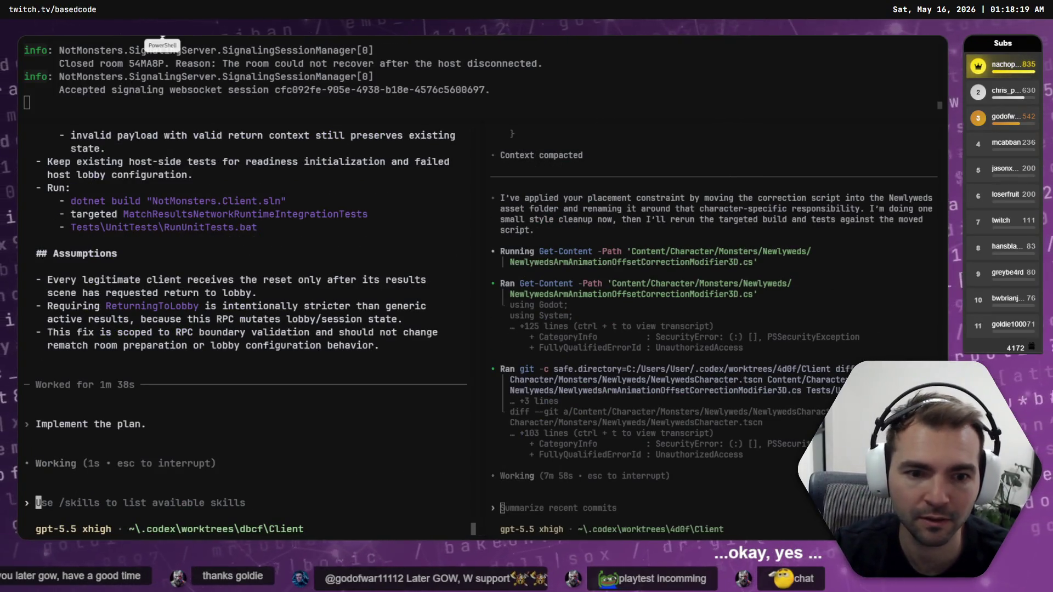
pyautogui.click(163, 39)
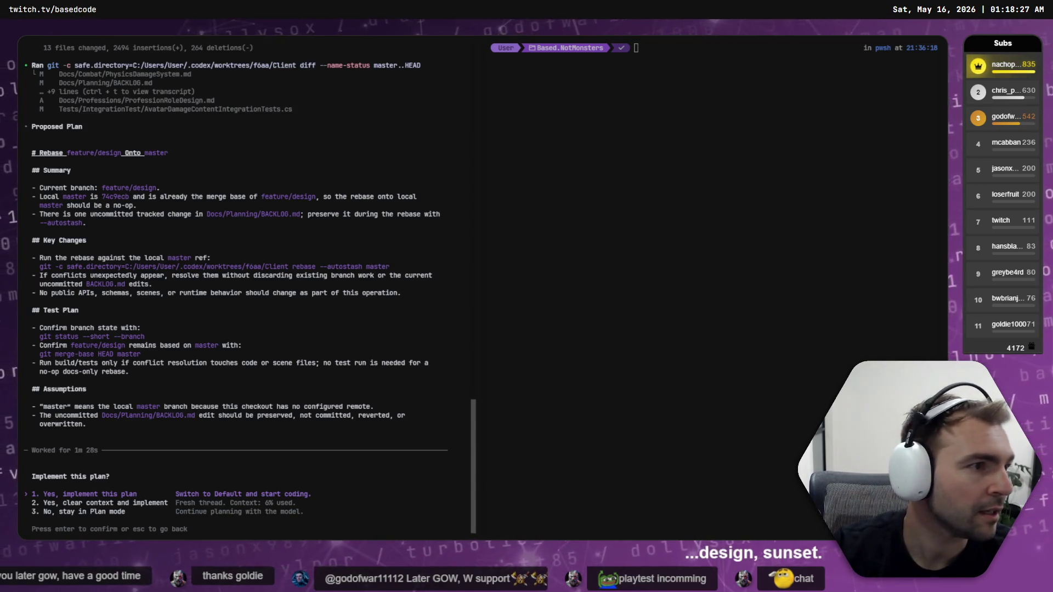
pyautogui.hotkey('alt', 'Tab')
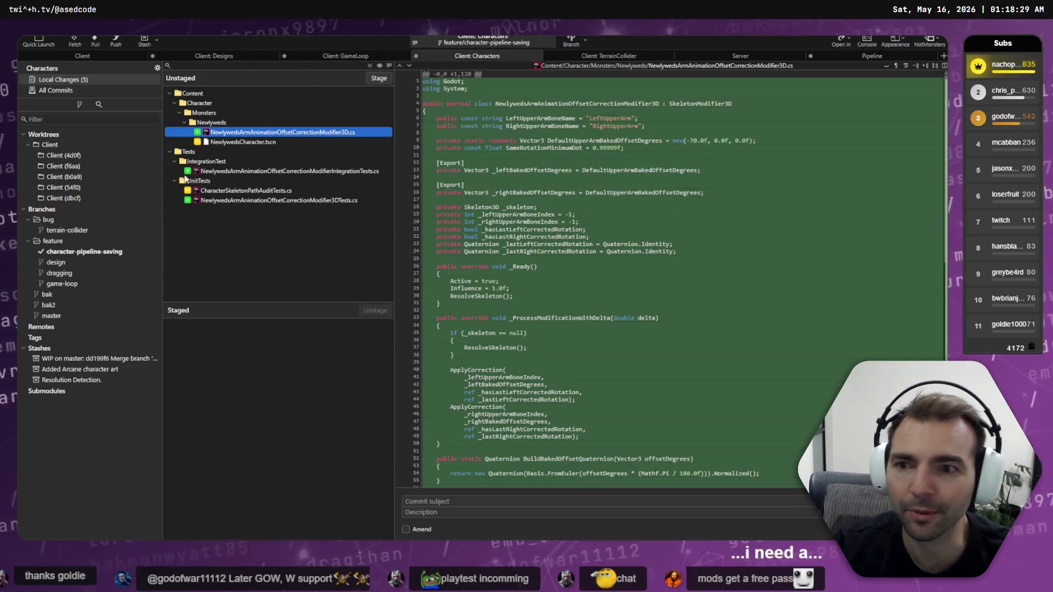
# Verify in All Commits that bak2 points at the feature/design commit, then approve Codex's rebase plan
pyautogui.click(82, 252)
pyautogui.click(47, 295)
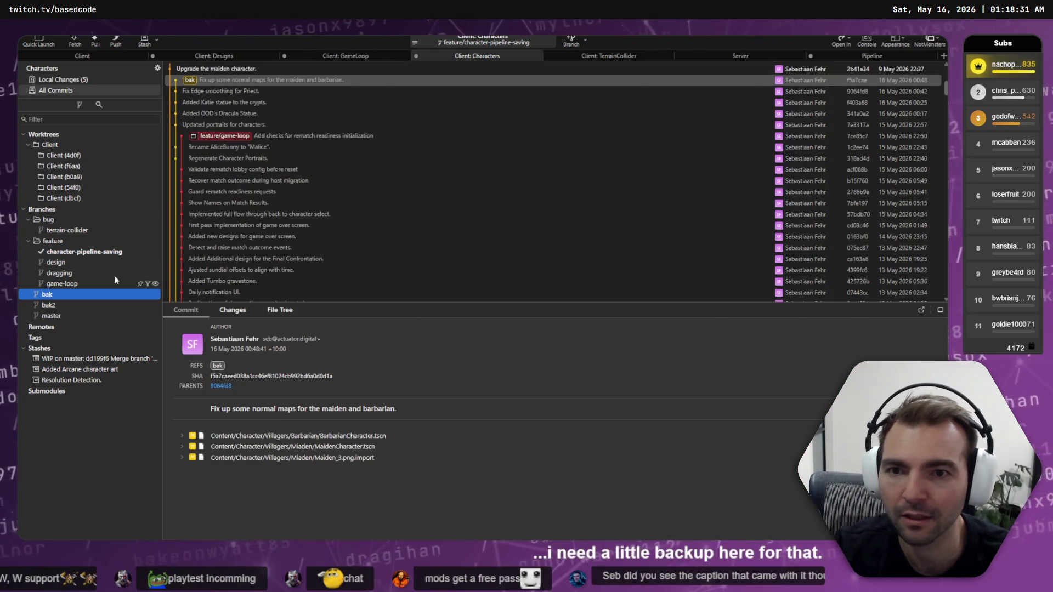
pyautogui.scroll(-4, 289, 172)
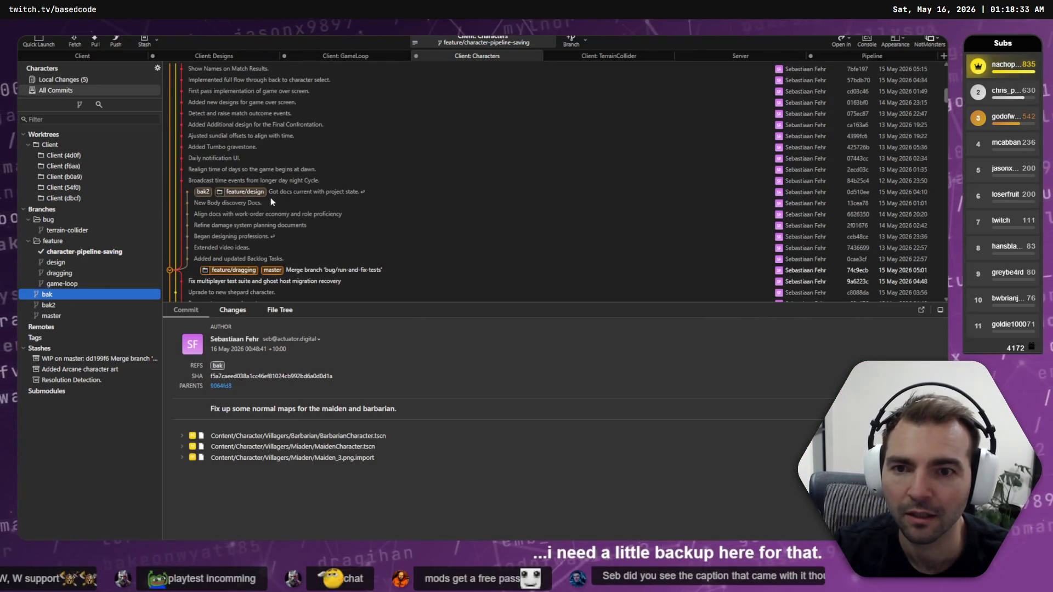
pyautogui.click(290, 192)
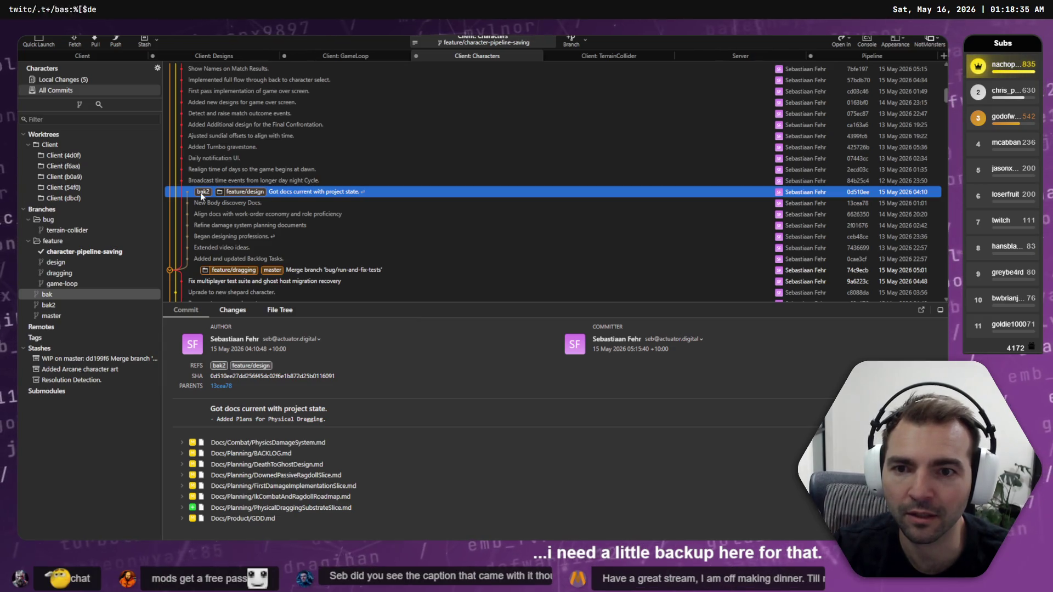
pyautogui.hotkey('alt', 'Tab')
pyautogui.press('Return')
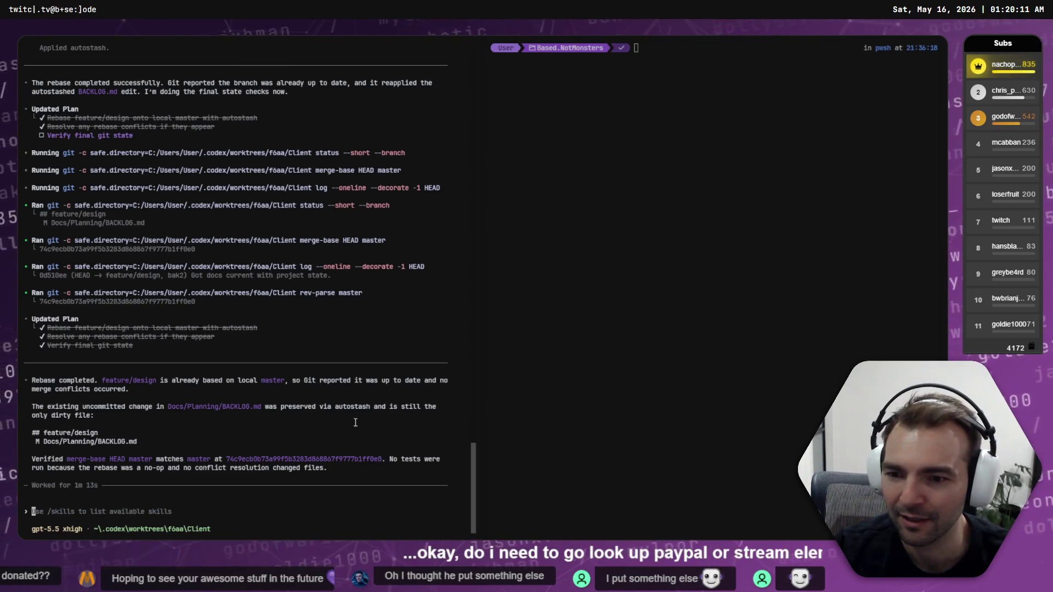
# Compare Codex's rebase report with Fork's commit graph, then open the f6aa worktree repository
pyautogui.hotkey('alt', 'Tab')
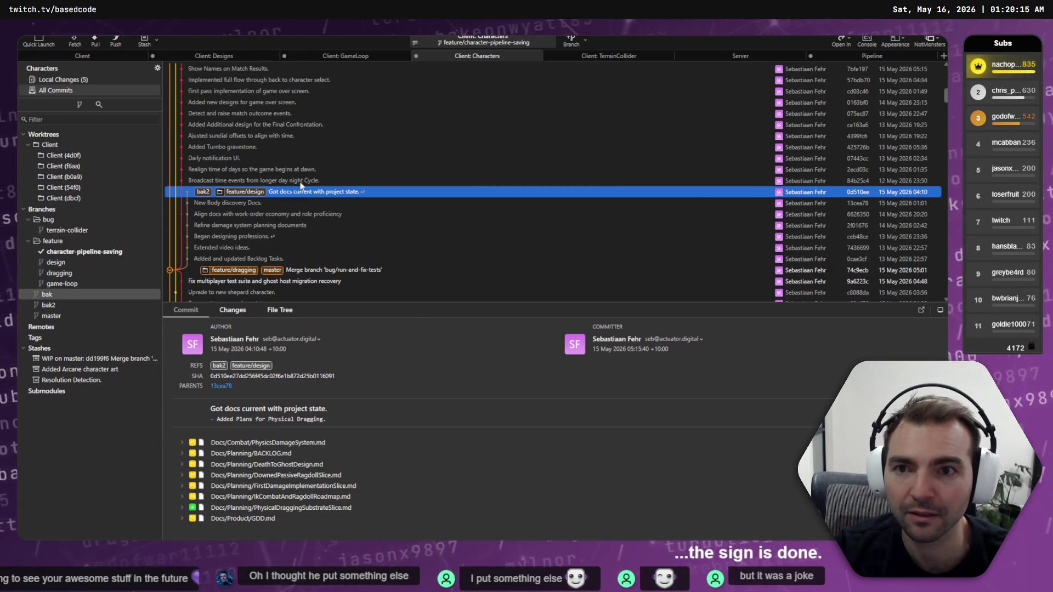
pyautogui.scroll(5, 307, 163)
pyautogui.scroll(-5, 310, 172)
pyautogui.scroll(2, 320, 186)
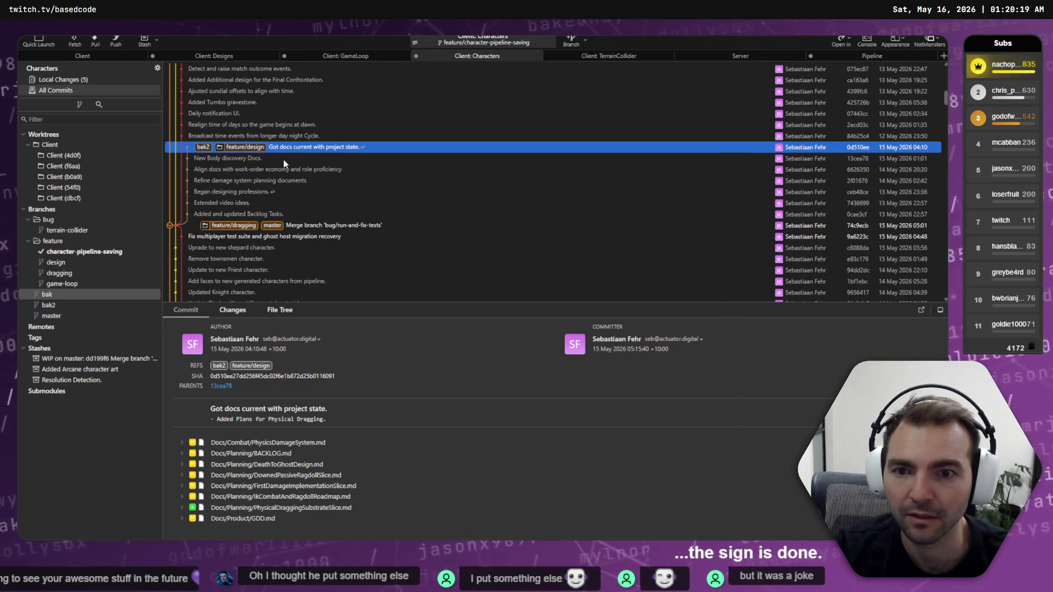
pyautogui.hotkey('alt', 'Tab')
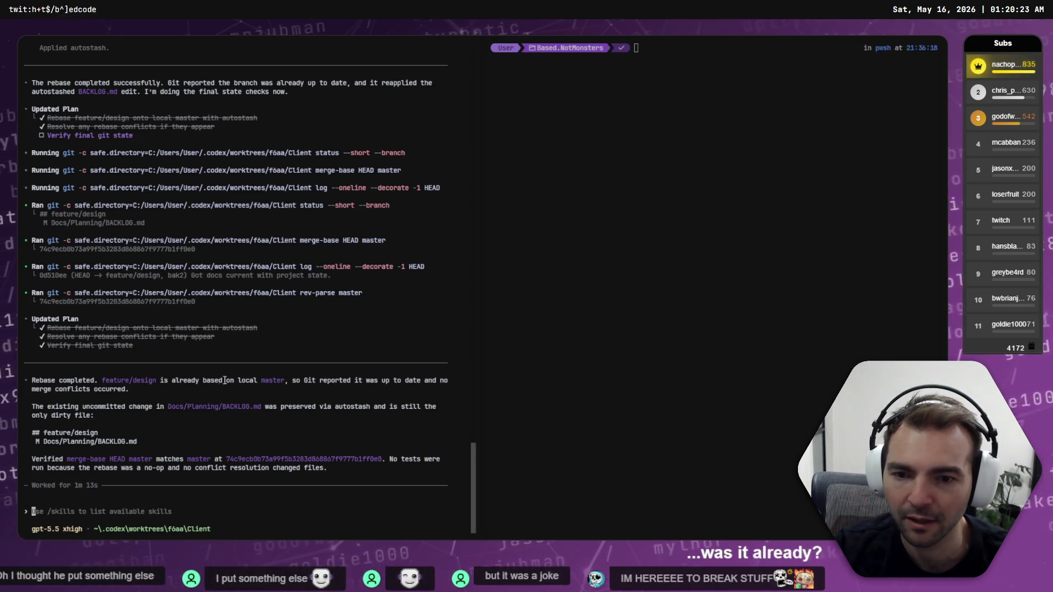
pyautogui.hotkey('alt', 'Tab')
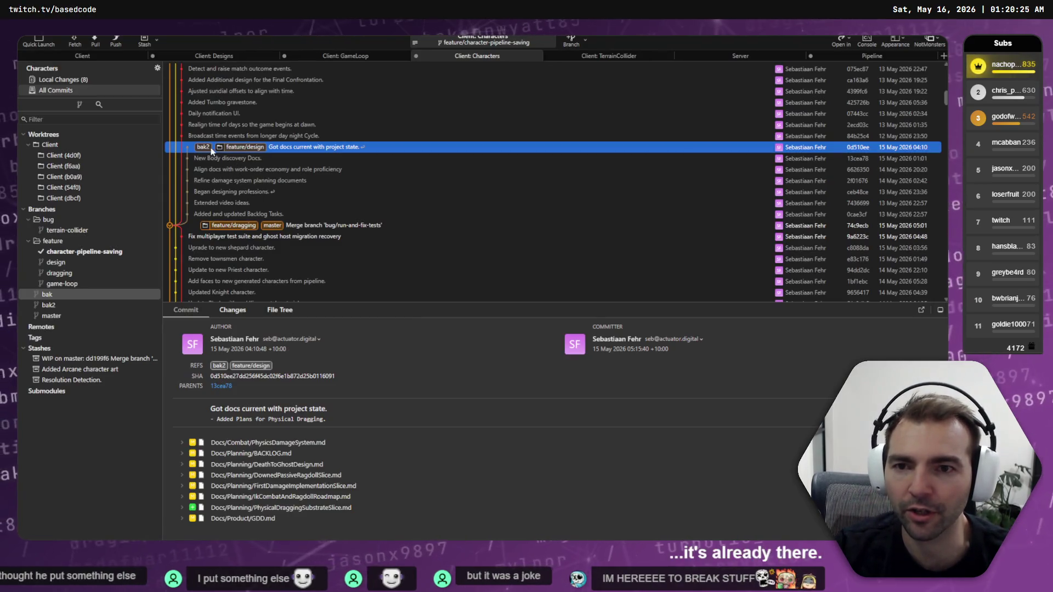
pyautogui.doubleClick(247, 146)
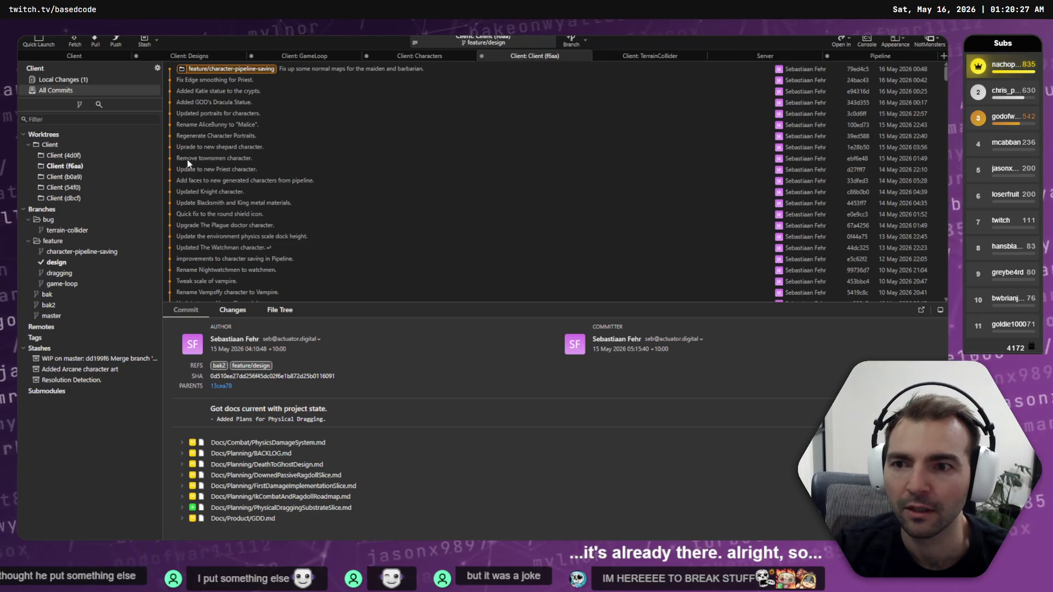
# Check out master from its merge commit, stashing the local changes
pyautogui.click(59, 266)
pyautogui.doubleClick(277, 157)
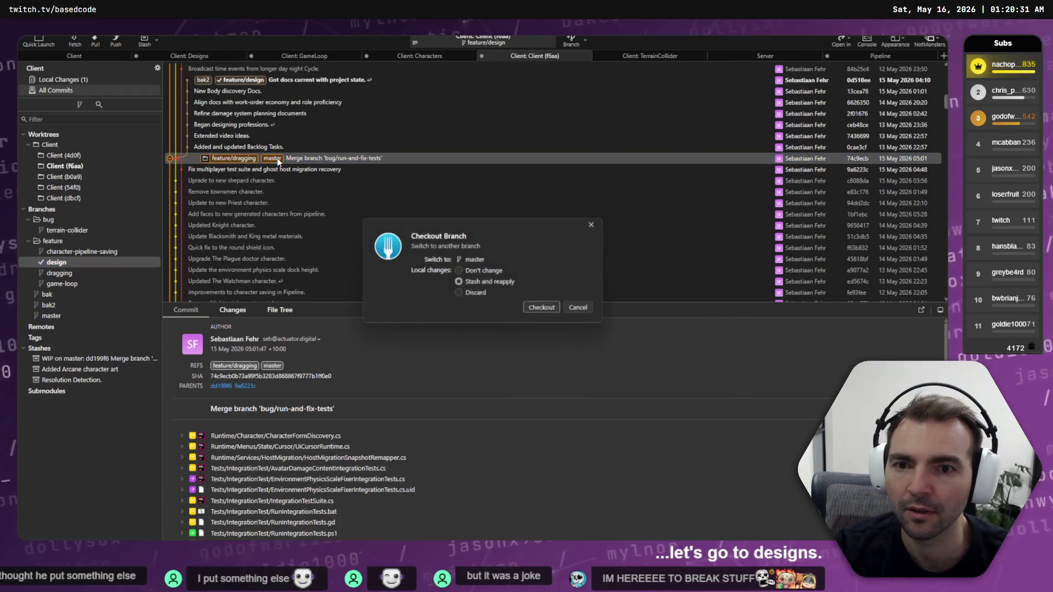
pyautogui.press('Return')
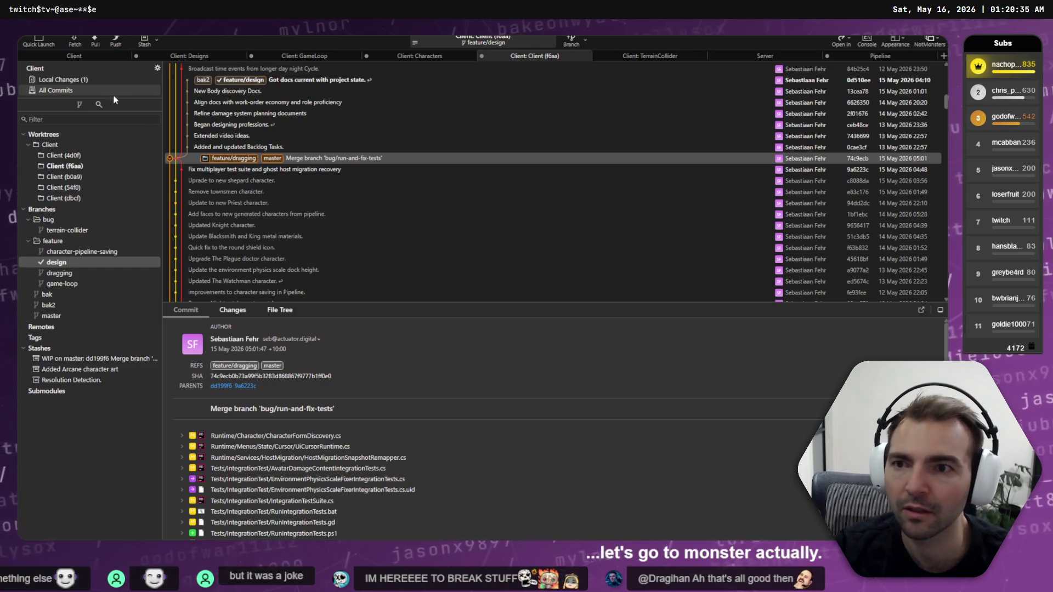
# Stage BACKLOG.md and commit it as 'A few more tweaks to backlogged tasks.'
pyautogui.click(100, 83)
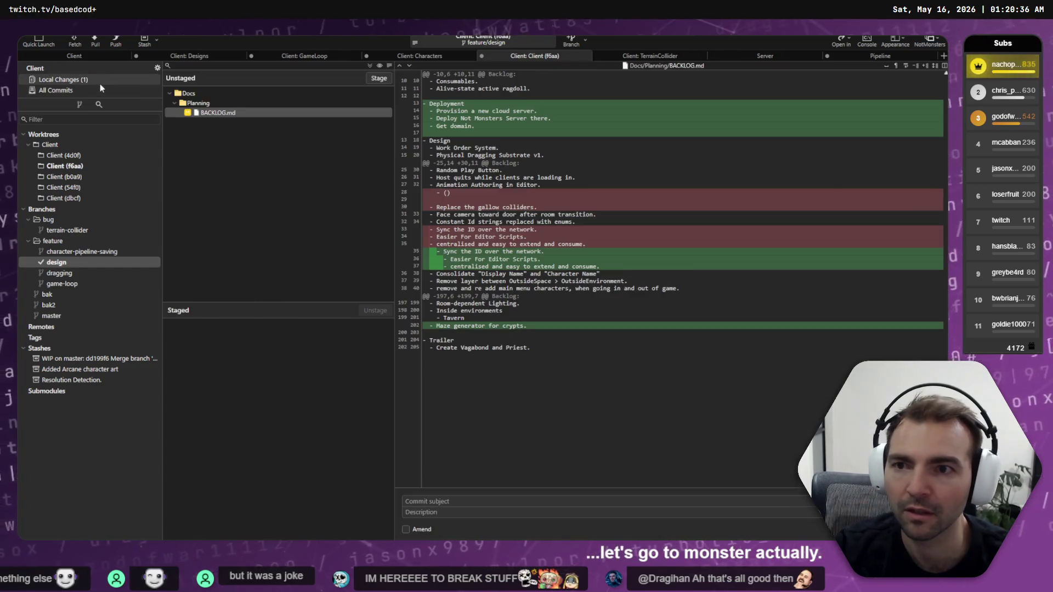
pyautogui.click(379, 78)
pyautogui.click(437, 502)
pyautogui.press('super+h')
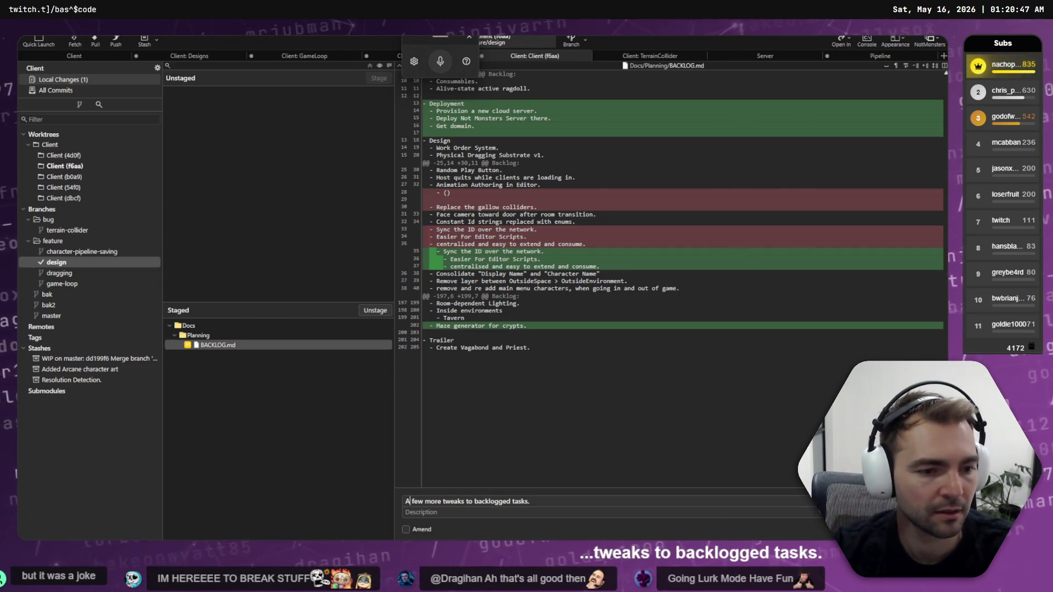
pyautogui.hotkey('ctrl', 'Return')
# Review the design and master branch histories and the feature/design commit's actions
pyautogui.click(71, 263)
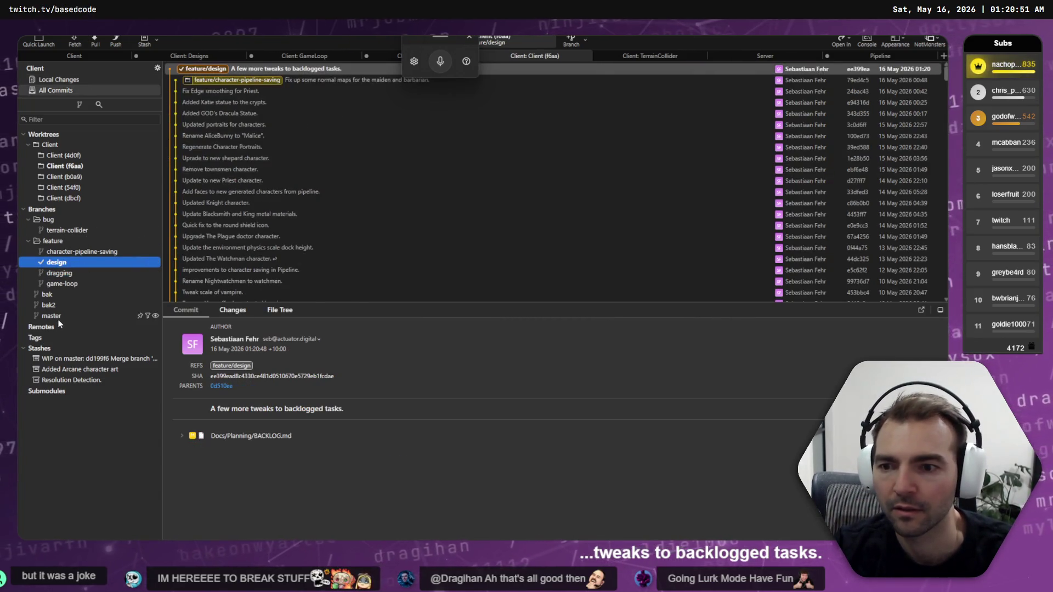
pyautogui.click(156, 316)
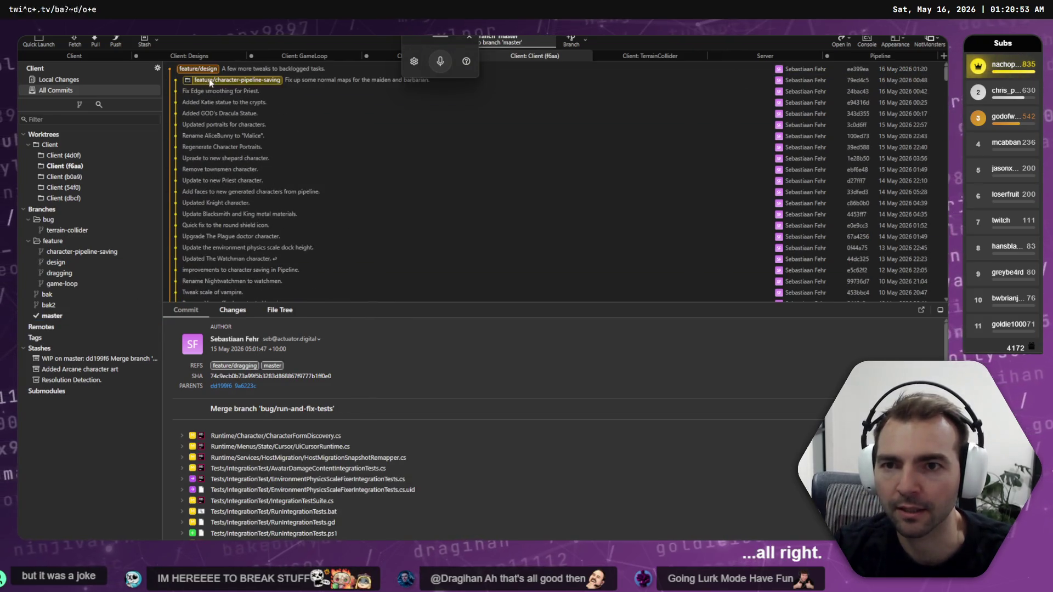
pyautogui.click(209, 70)
pyautogui.rightClick(208, 70)
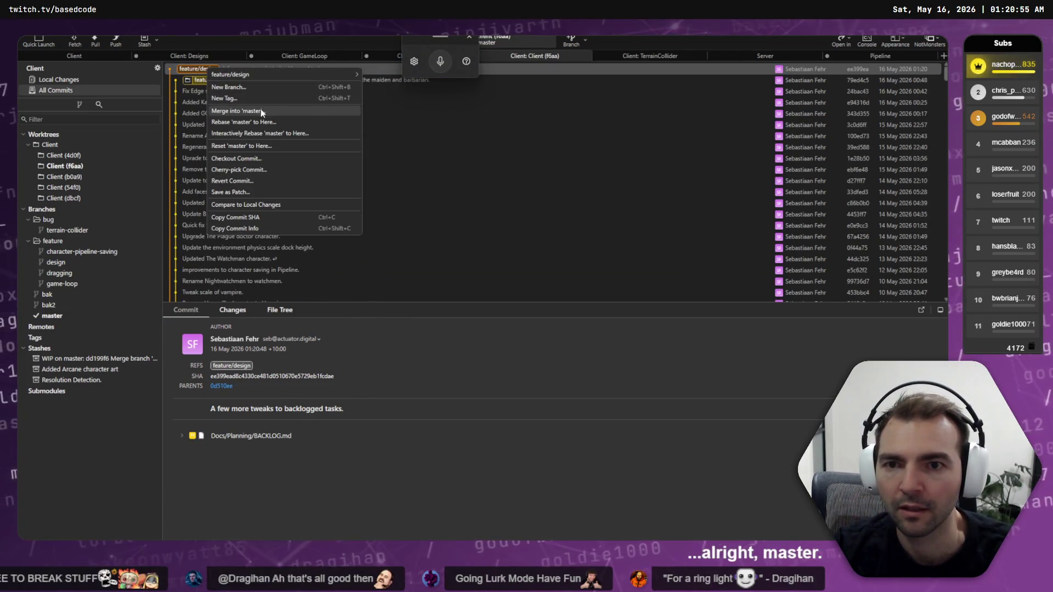
pyautogui.press('Escape')
pyautogui.hotkey('alt', 'Tab')
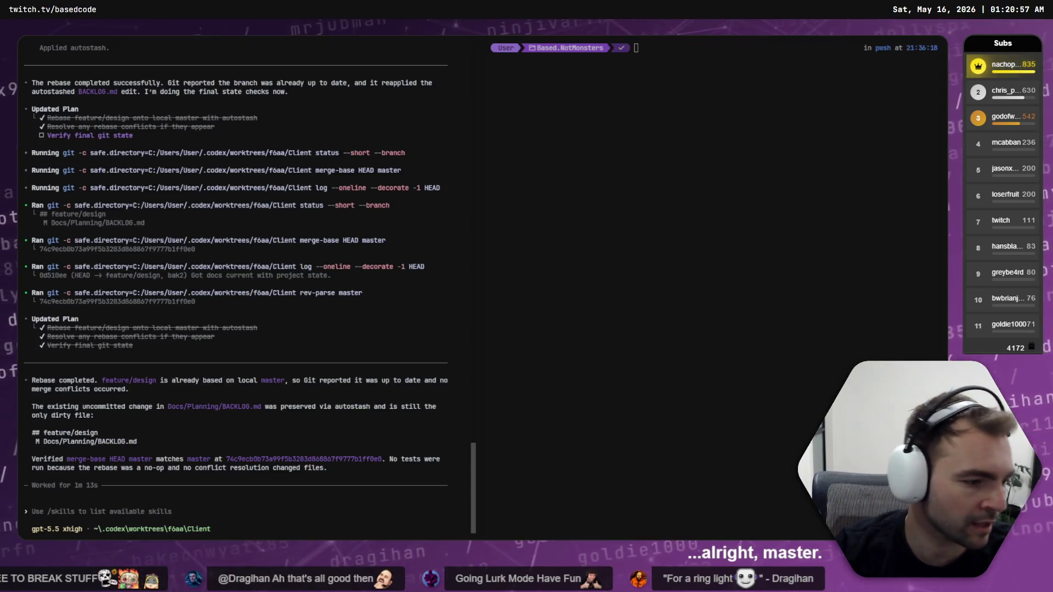
pyautogui.hotkey('alt', 'Tab')
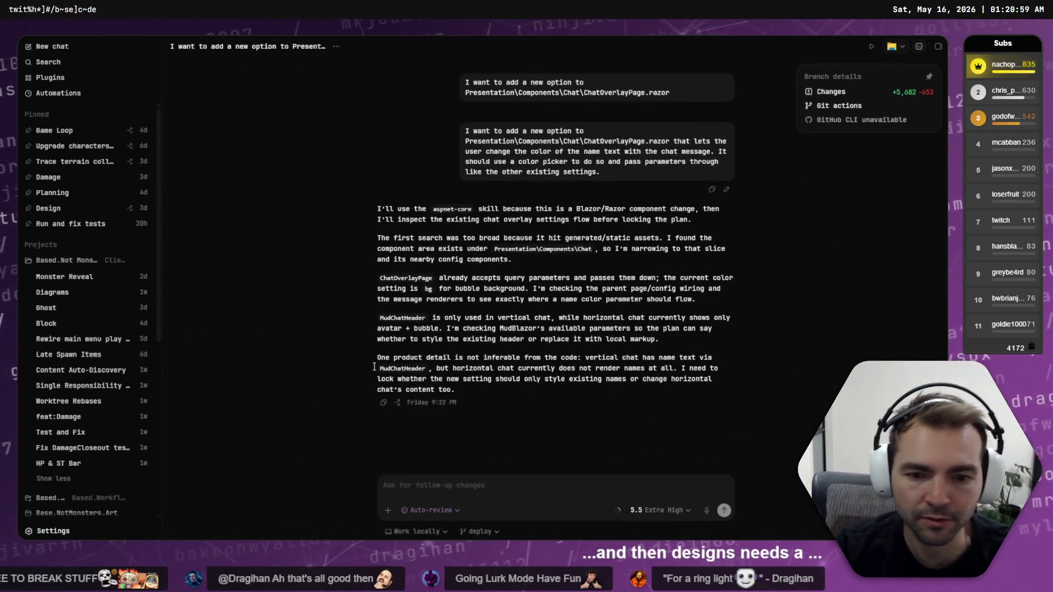
# Hand the Design rebase chat off to the local Client workspace and dismiss the confirmation
pyautogui.click(65, 209)
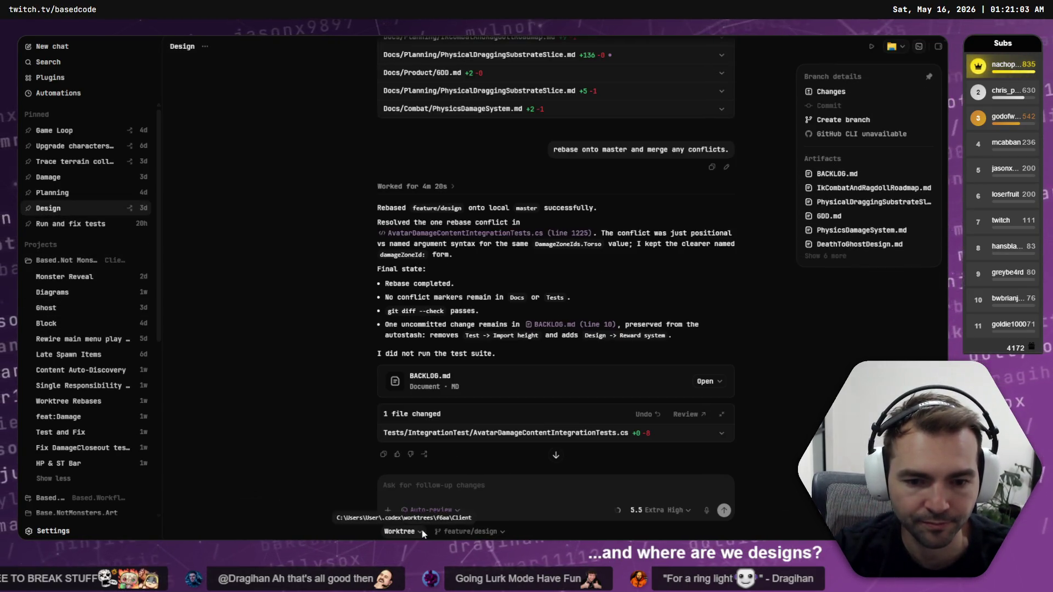
pyautogui.click(430, 515)
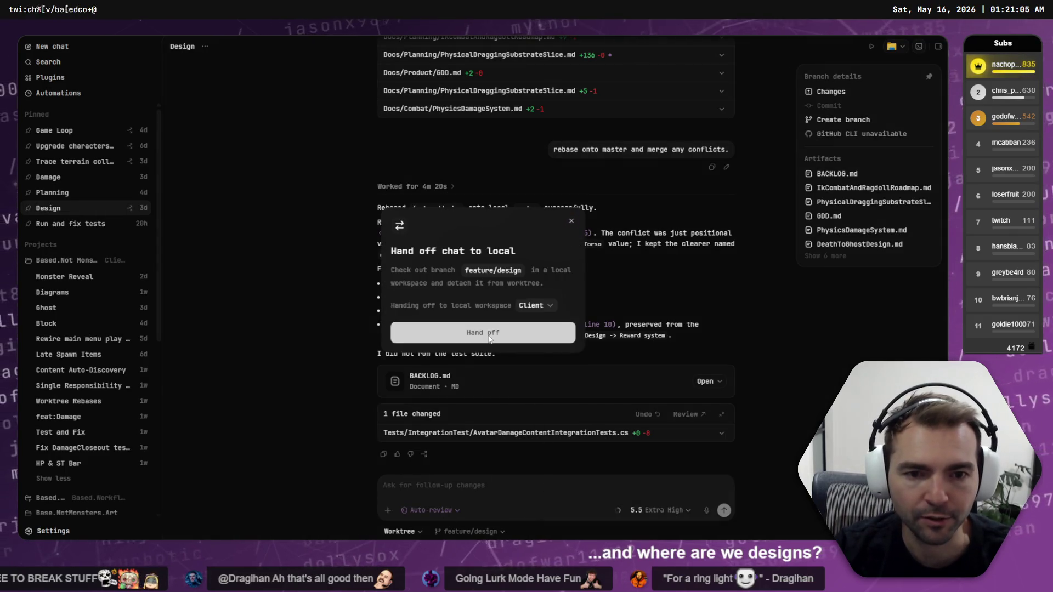
pyautogui.click(505, 343)
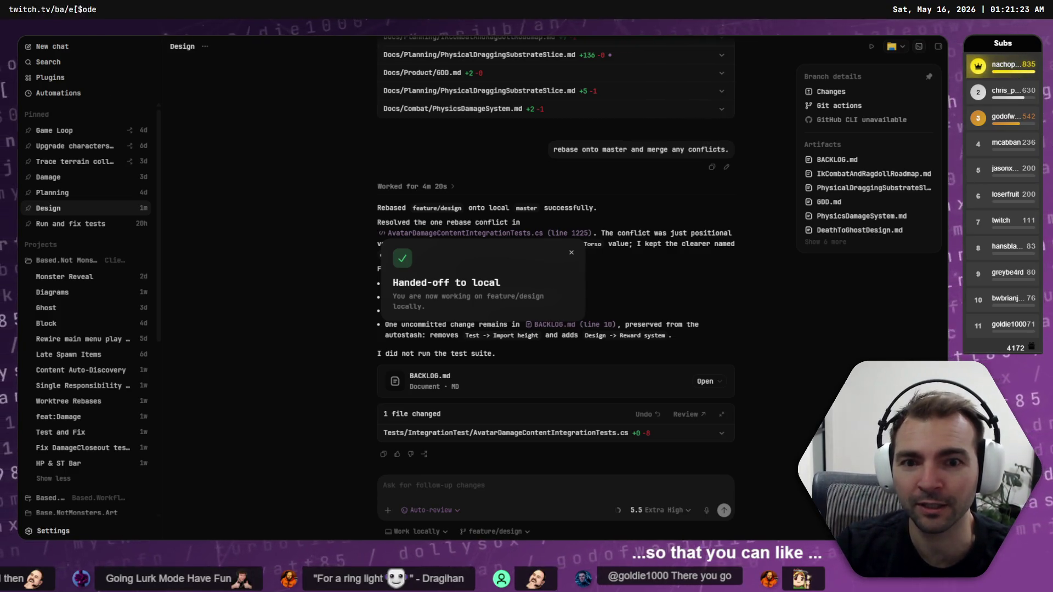
pyautogui.click(568, 252)
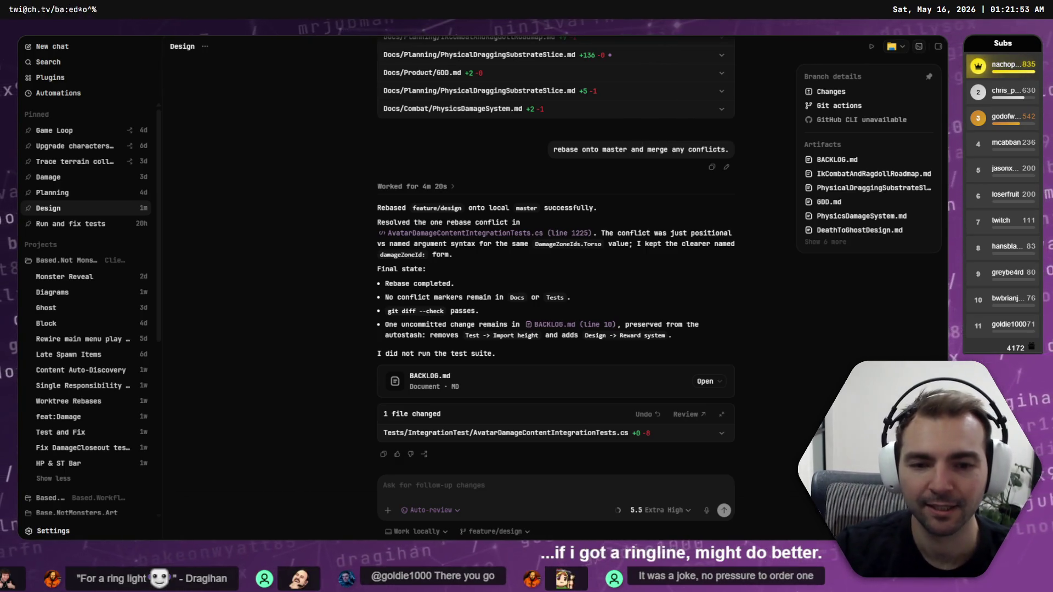
# Read the rebase summary's final-state bullet about the remaining uncommitted change
pyautogui.moveTo(72, 146)
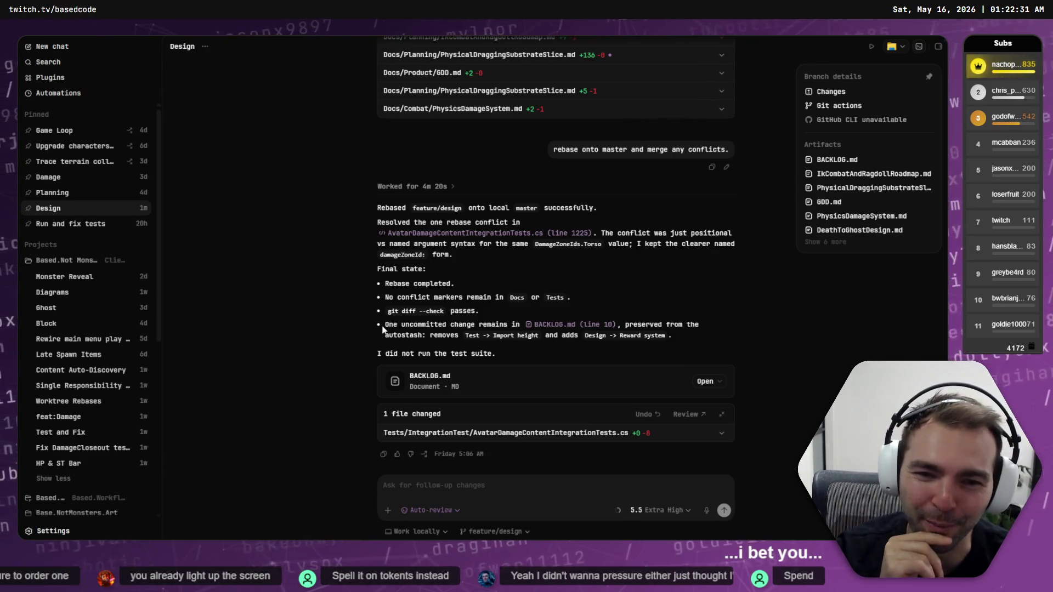
pyautogui.moveTo(383, 329); pyautogui.dragTo(676, 334)
pyautogui.click(672, 332)
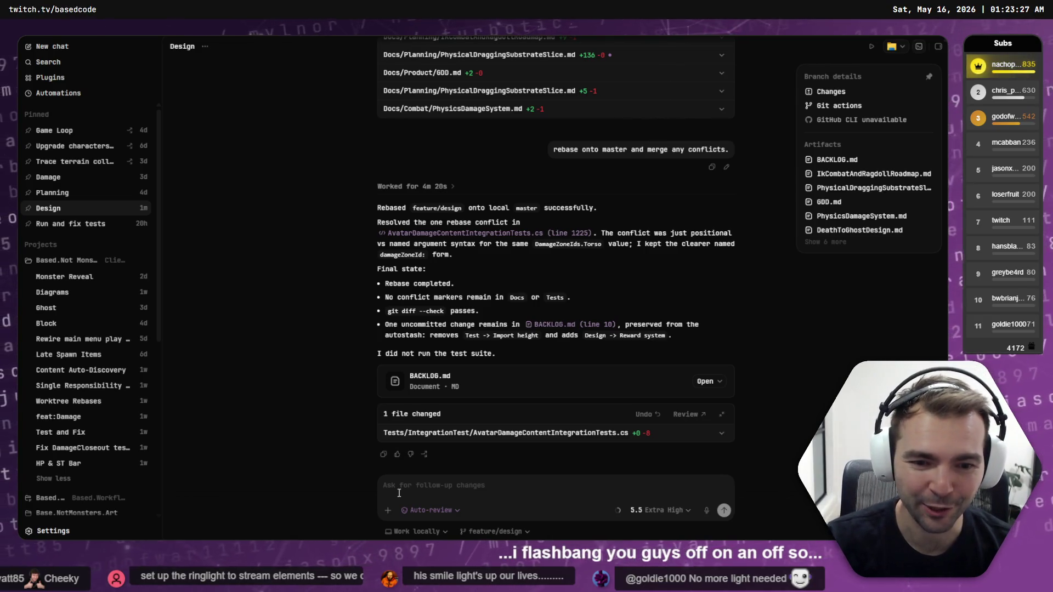
pyautogui.hotkey('alt', 'Tab')
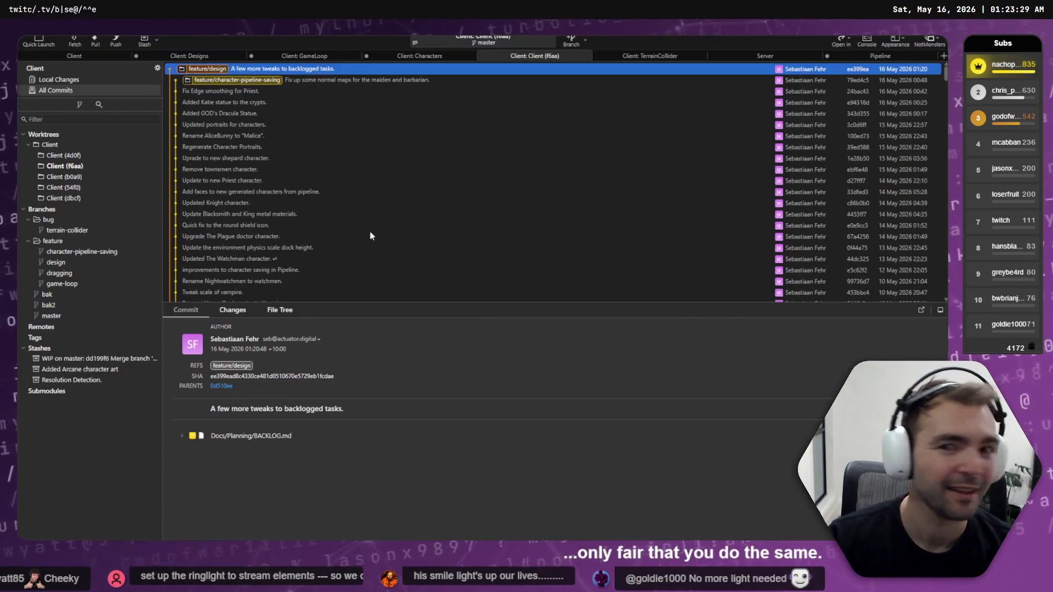
# Check out feature/design and inspect its latest commit's details
pyautogui.doubleClick(206, 69)
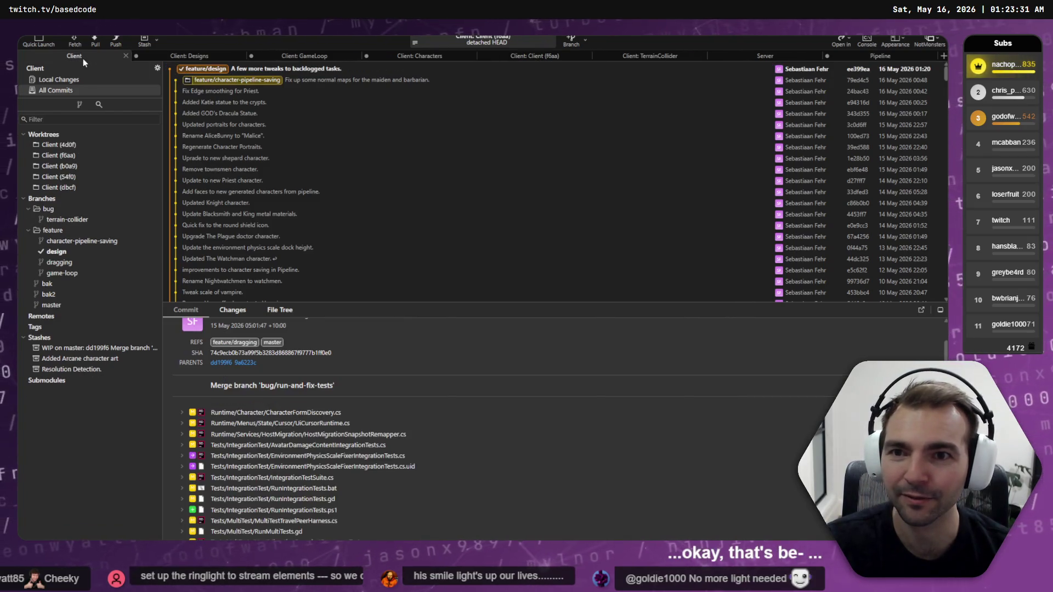
pyautogui.scroll(-10, 208, 109)
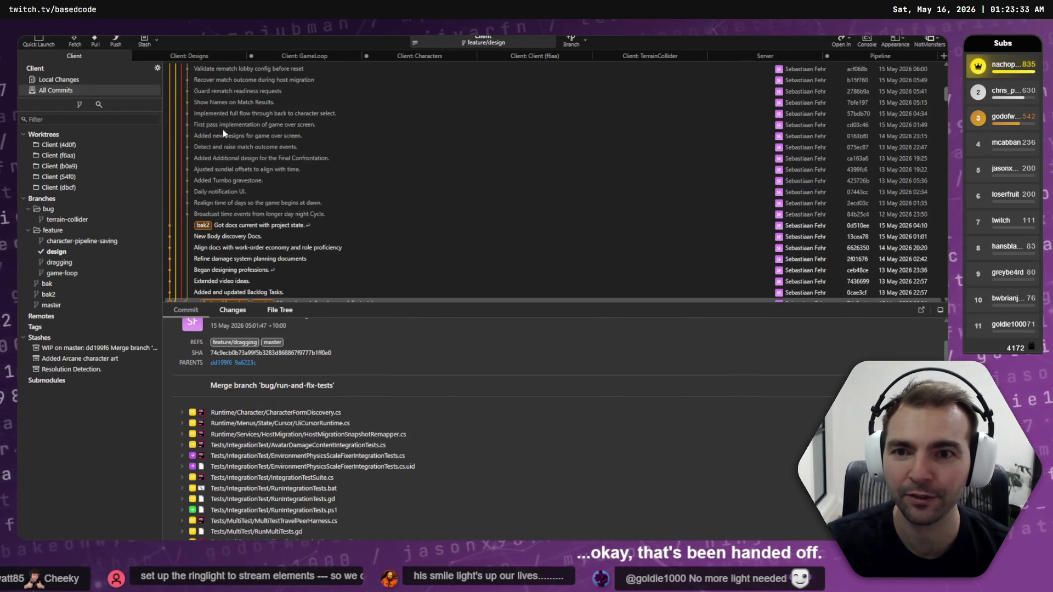
pyautogui.scroll(10, 219, 242)
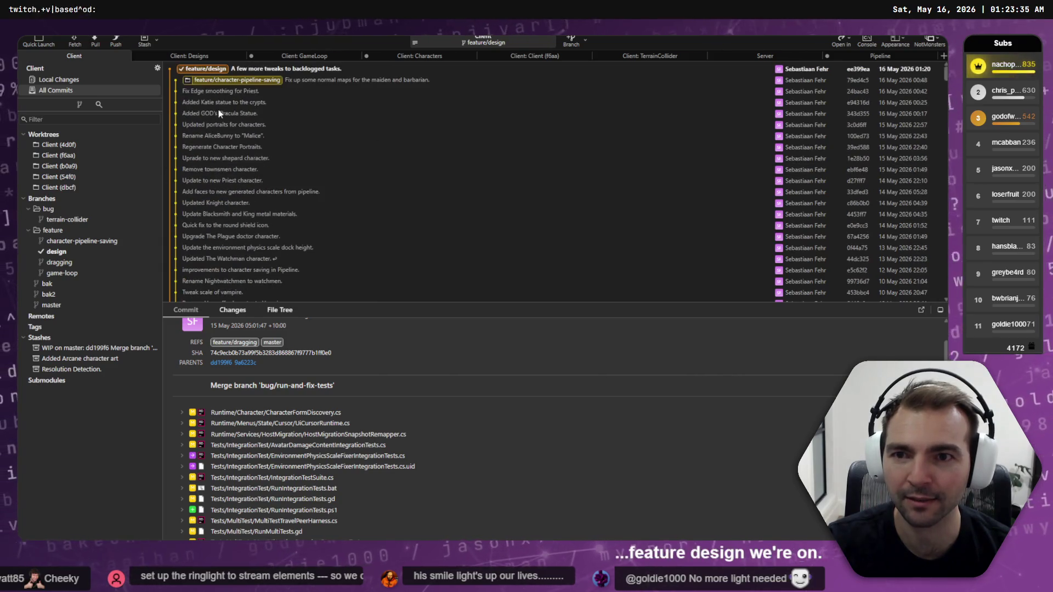
pyautogui.click(198, 69)
pyautogui.rightClick(197, 69)
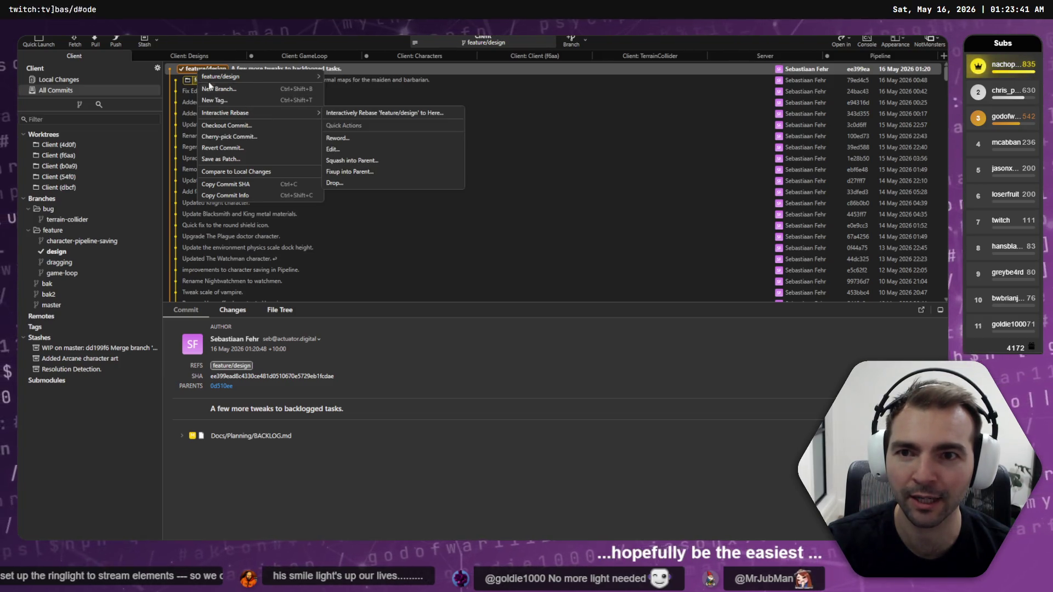
# Check out master and choose Merge feature/design into 'master' from the commit menu
pyautogui.click(54, 306)
pyautogui.doubleClick(48, 305)
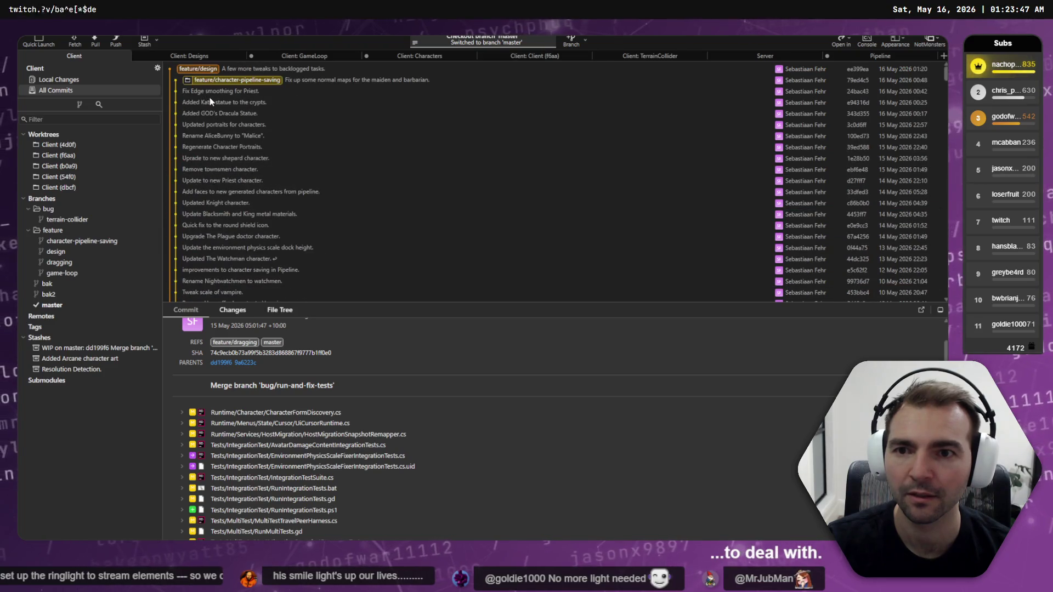
pyautogui.rightClick(182, 68)
pyautogui.click(246, 112)
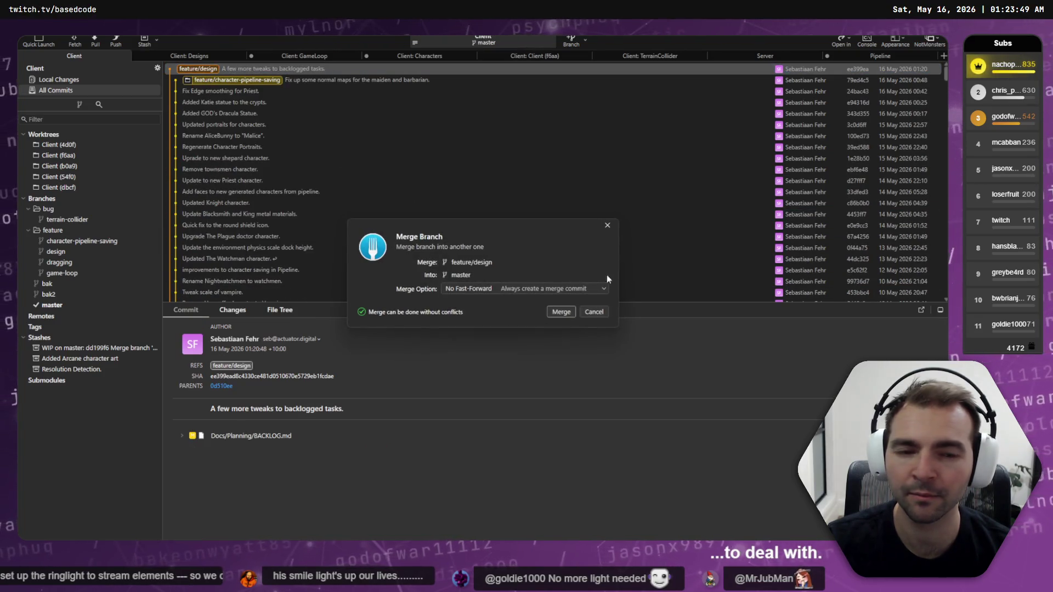
# Confirm the merge, delete the local feature/design branch, then switch to feature/dragging
pyautogui.click(556, 312)
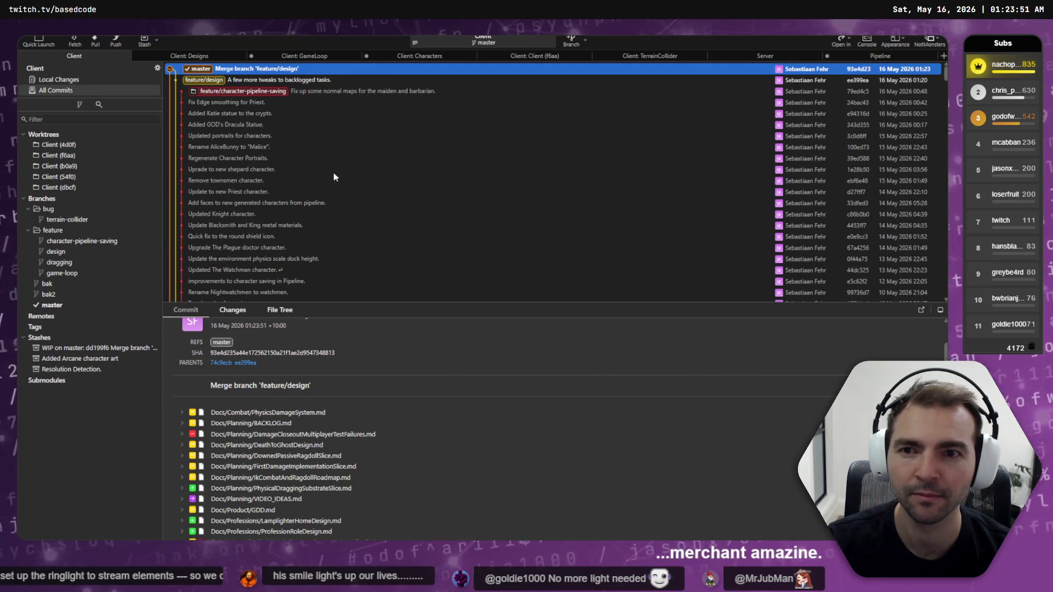
pyautogui.click(222, 81)
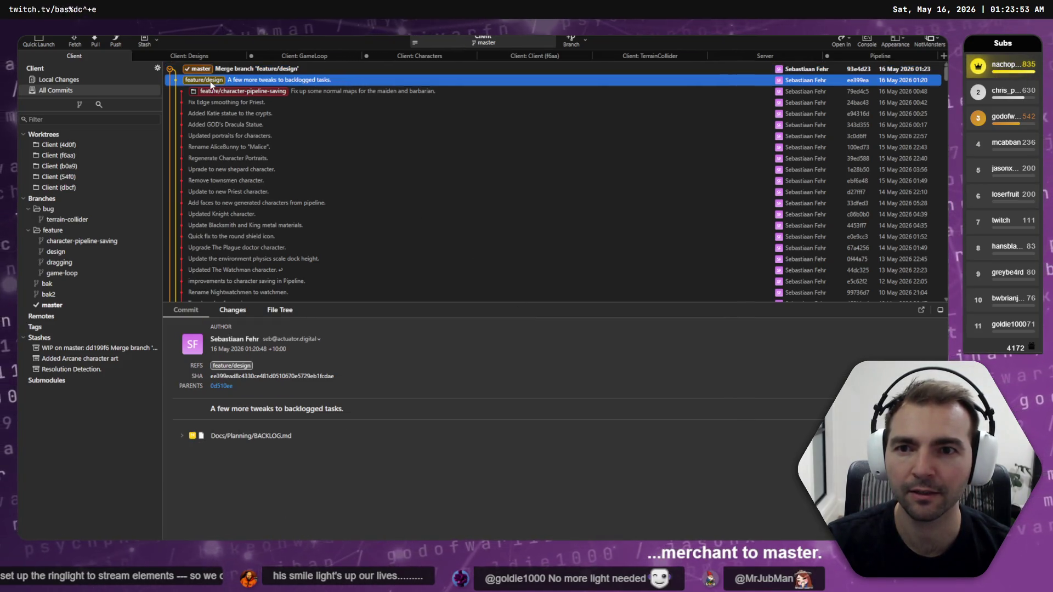
pyautogui.rightClick(211, 82)
pyautogui.moveTo(260, 92)
pyautogui.click(400, 149)
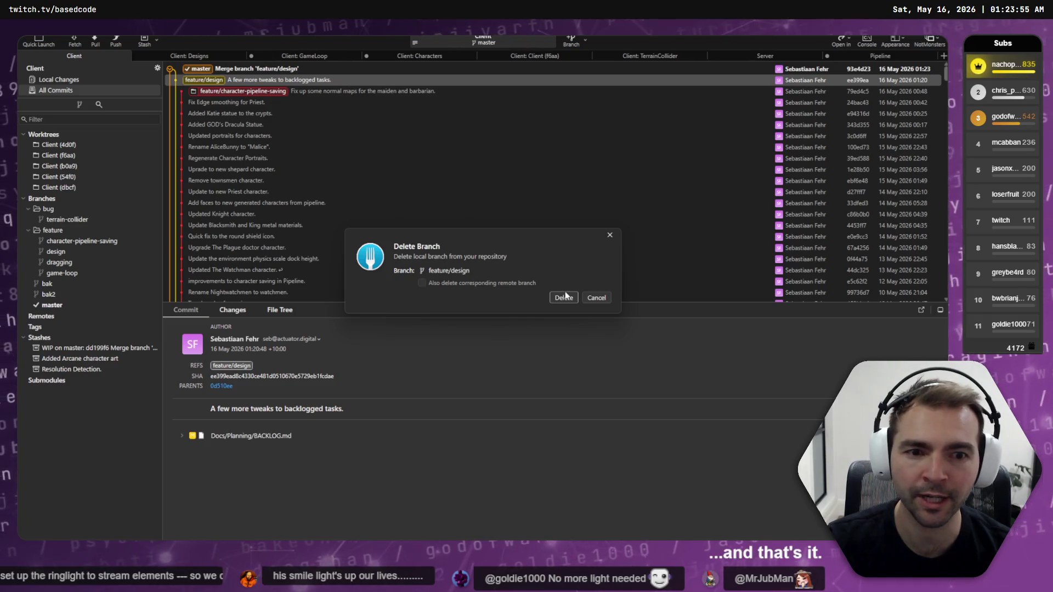
pyautogui.click(562, 296)
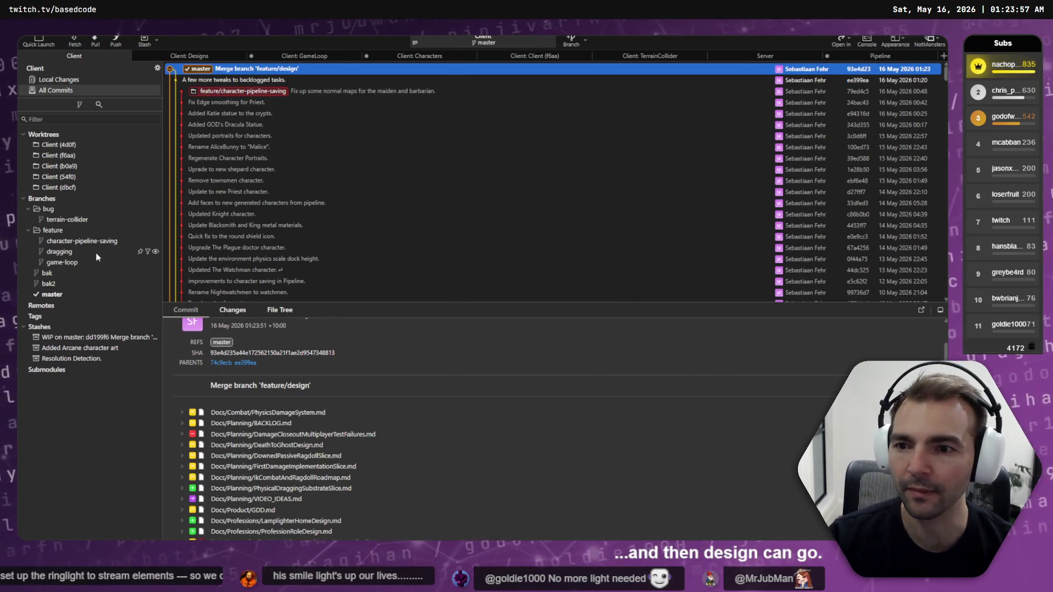
pyautogui.doubleClick(61, 252)
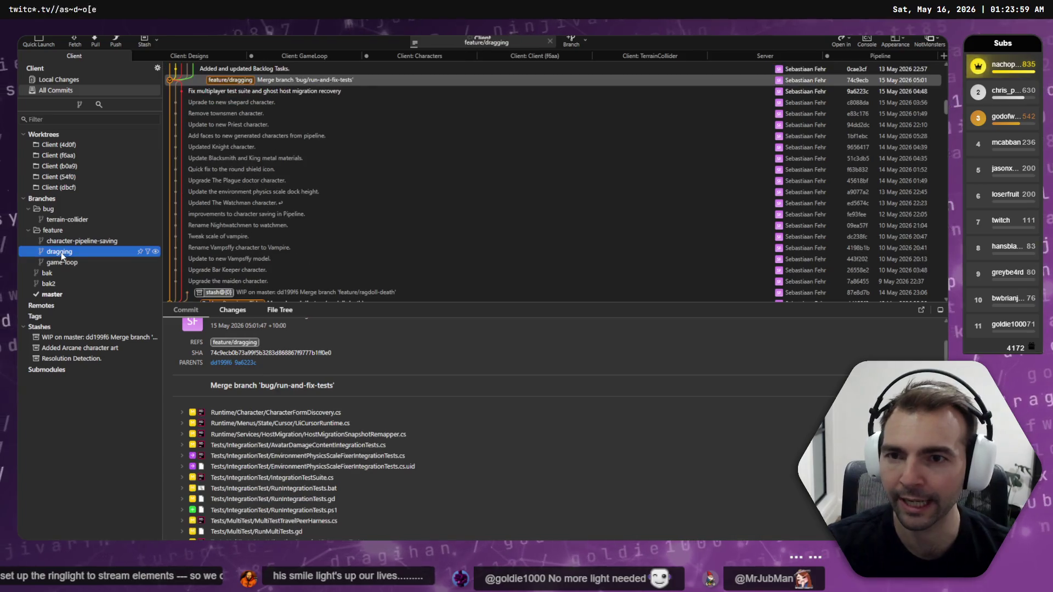
# Merge master's latest commit into feature/dragging with the fast-forward-if-possible option
pyautogui.scroll(5, 257, 98)
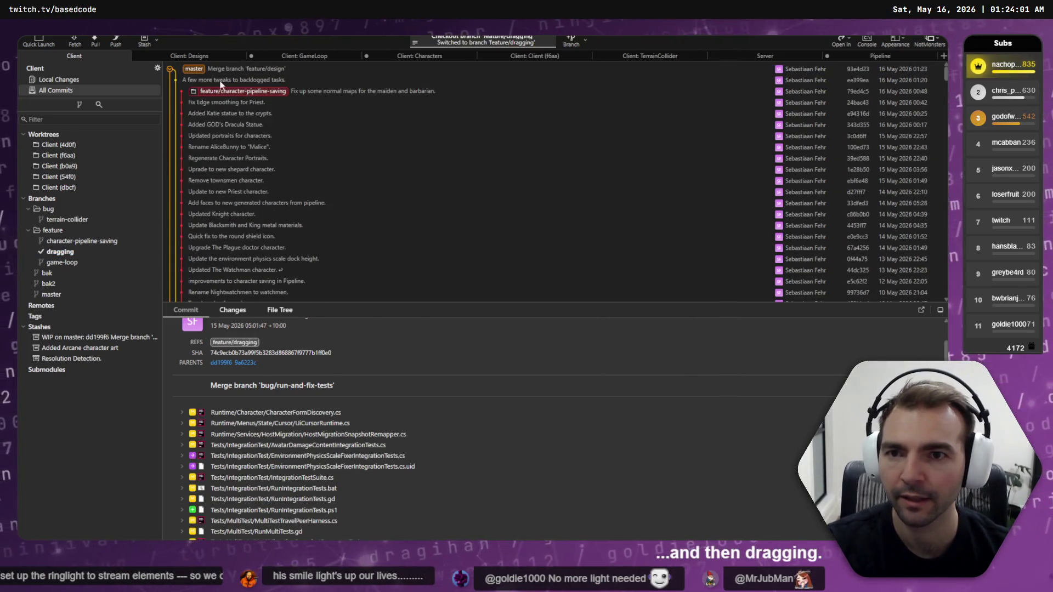
pyautogui.rightClick(193, 69)
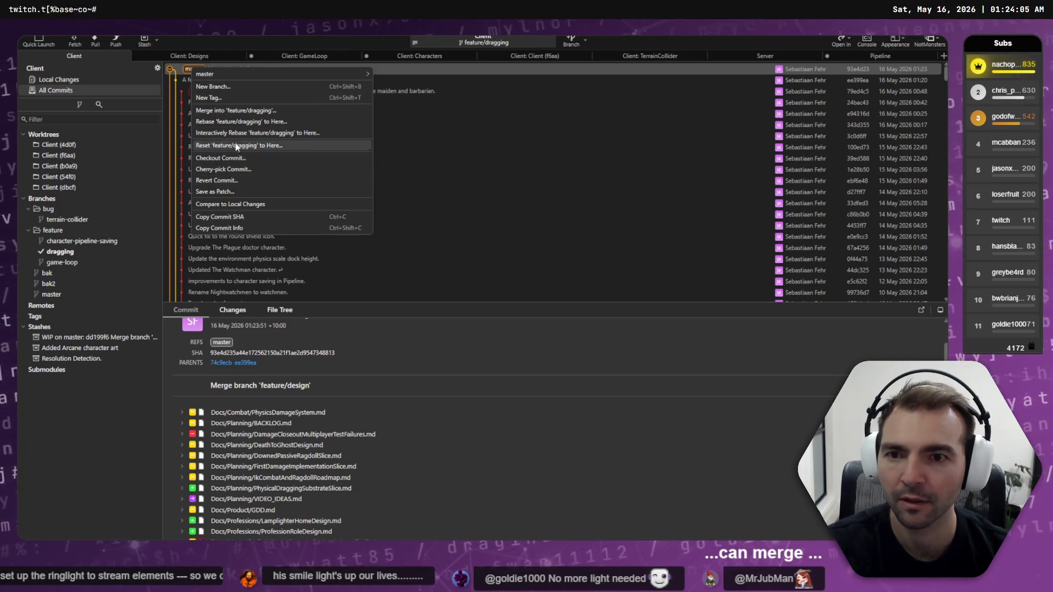
pyautogui.click(247, 111)
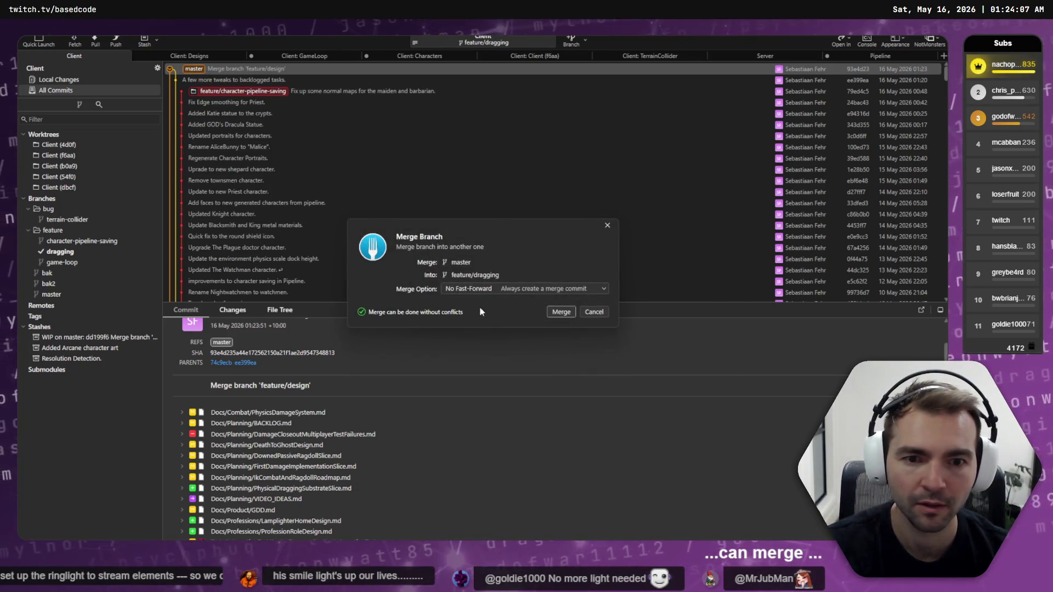
pyautogui.click(503, 290)
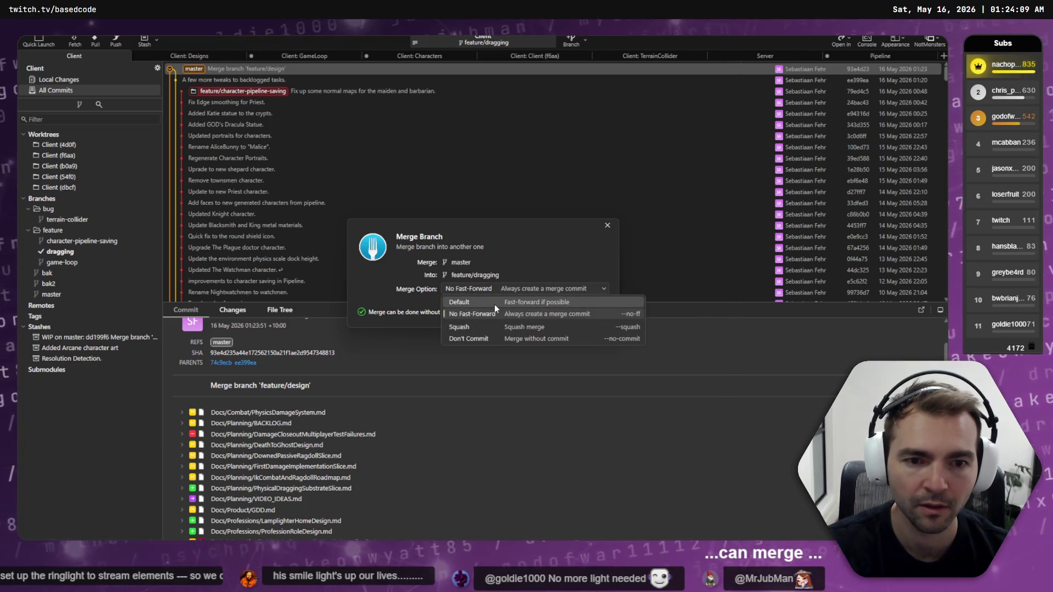
pyautogui.click(500, 302)
pyautogui.click(527, 288)
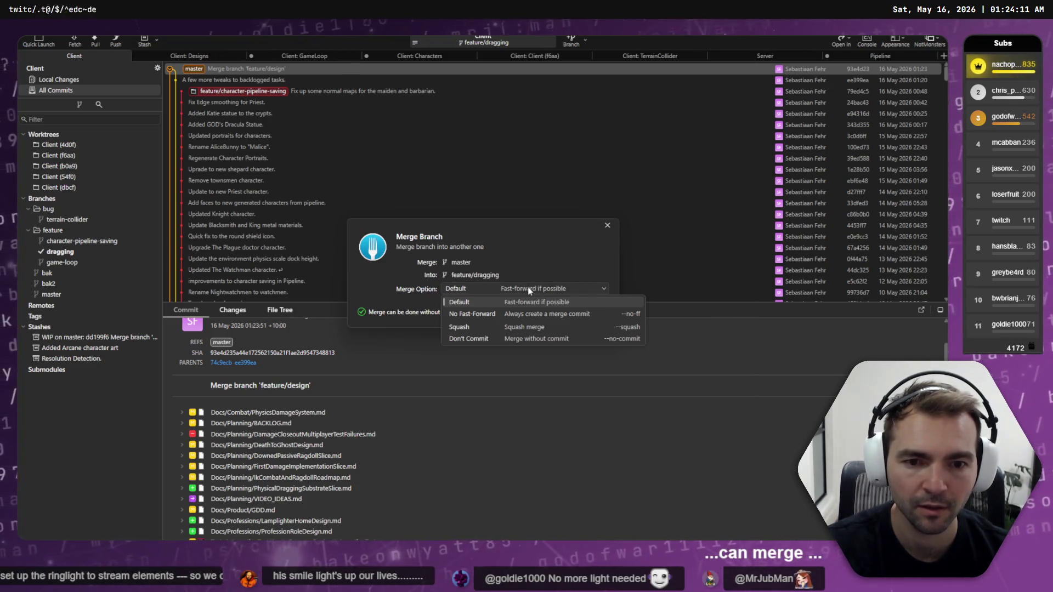
pyautogui.click(527, 288)
pyautogui.click(561, 311)
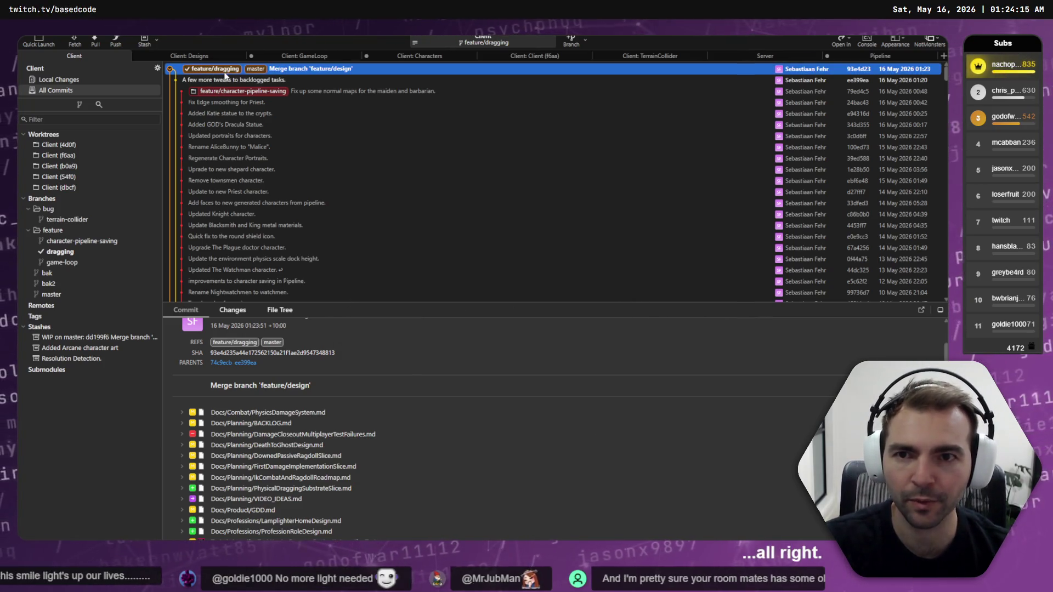
# In Codex, hand the Design chat off to a worktree, then return to Fork
pyautogui.hotkey('alt', 'Tab')
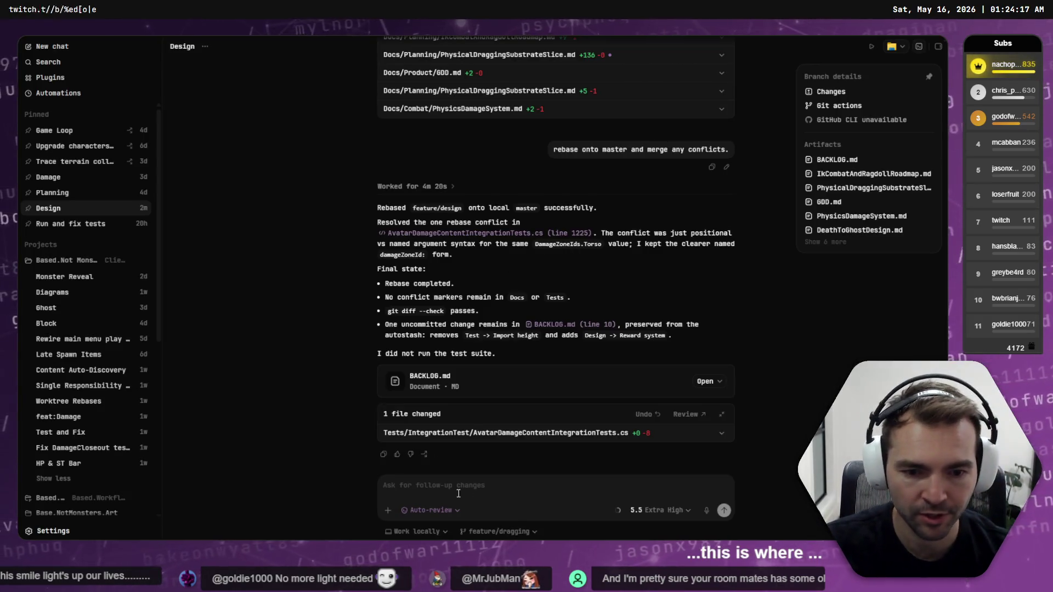
pyautogui.click(417, 532)
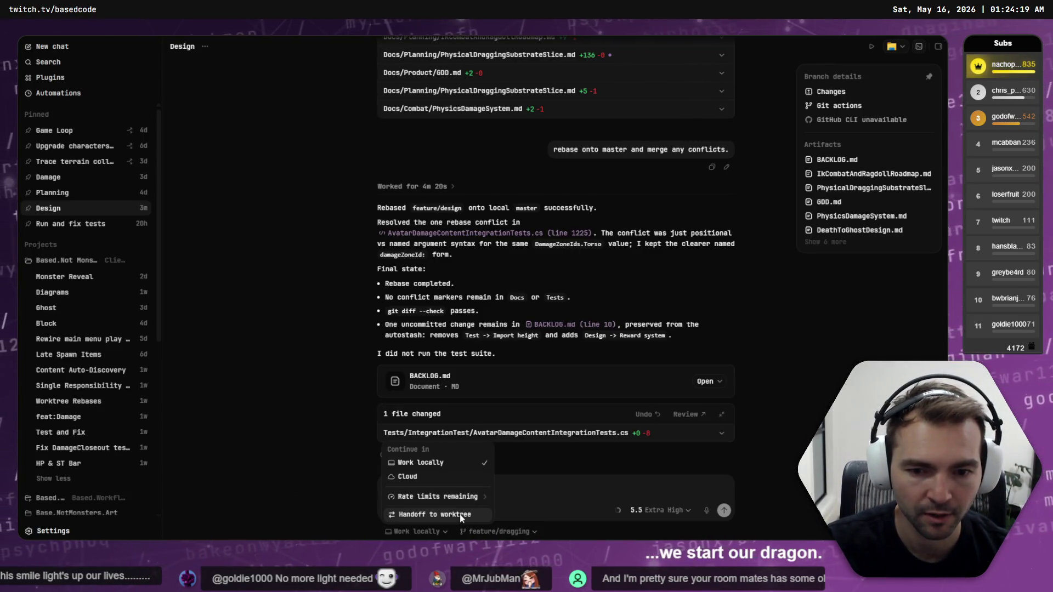
pyautogui.click(459, 515)
pyautogui.click(485, 339)
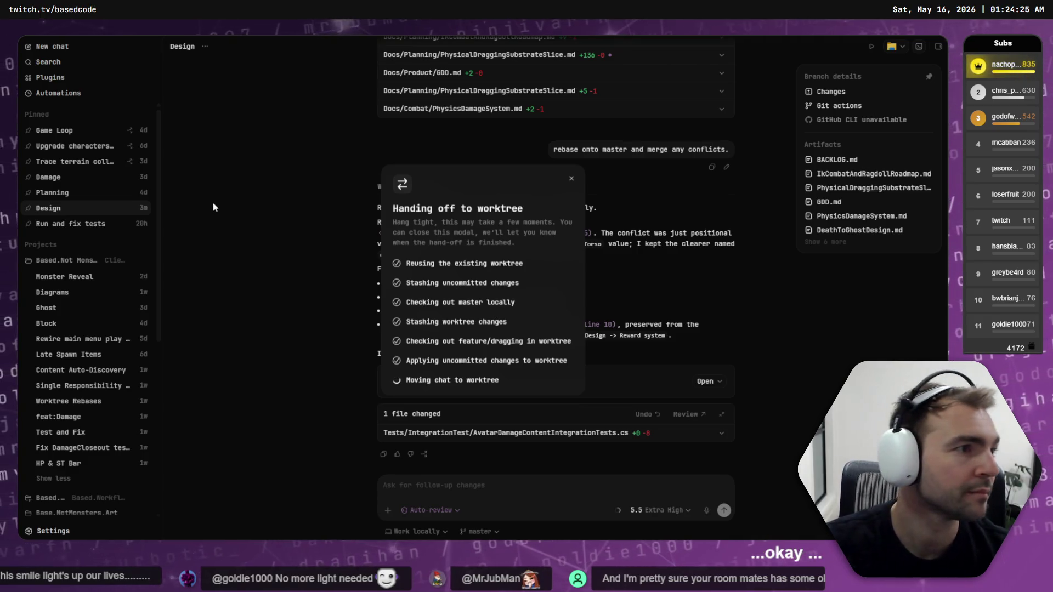
pyautogui.hotkey('alt', 'Tab')
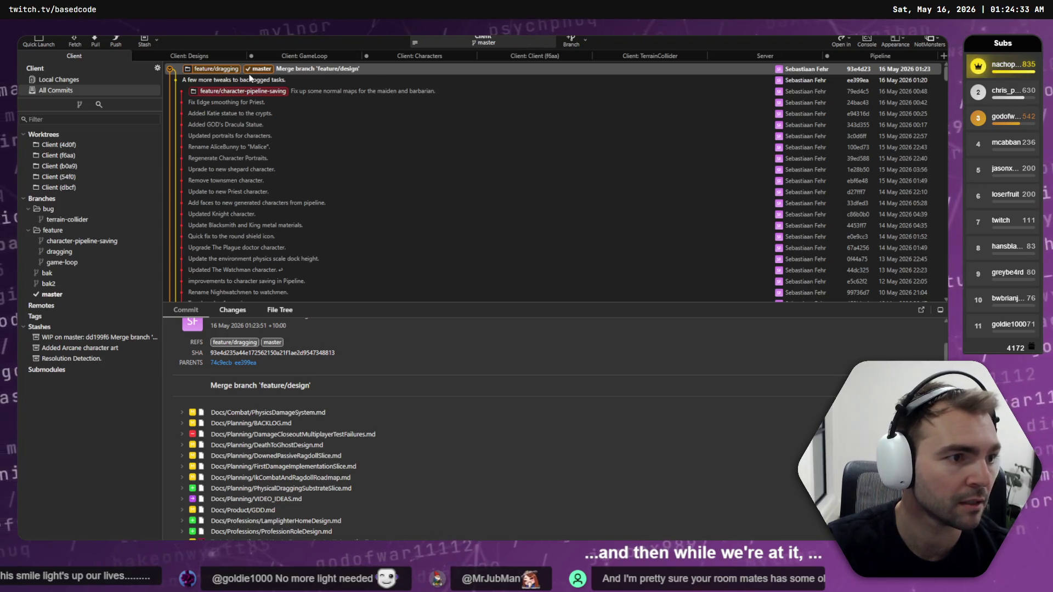
# Restart ManageCodexWorktrees.cmd and link a Dragging alias to the feature/dragging worktree
pyautogui.hotkey('alt', 'Tab')
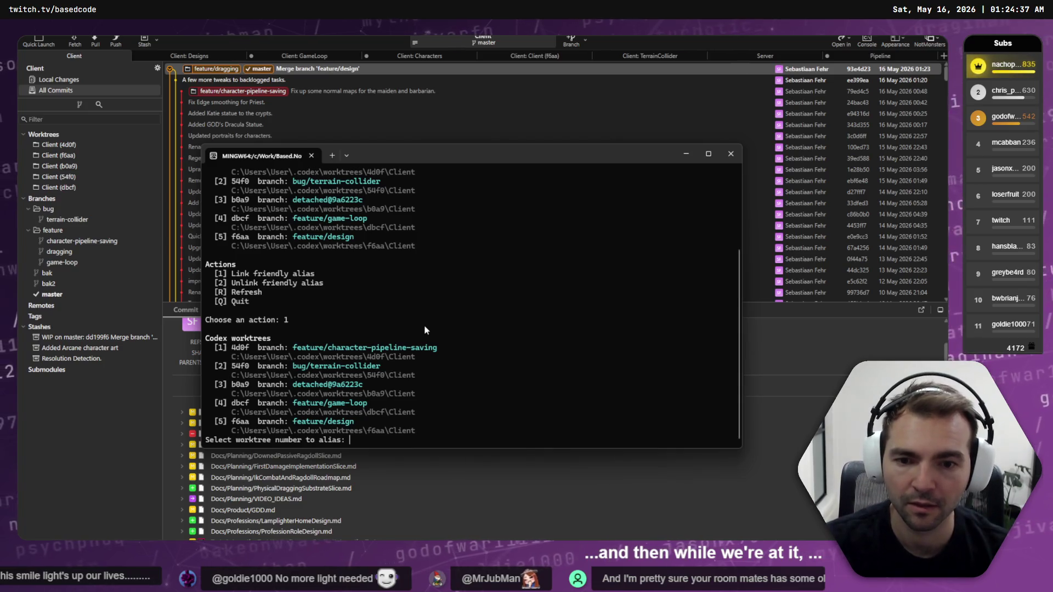
pyautogui.hotkey('ctrl', 'c')
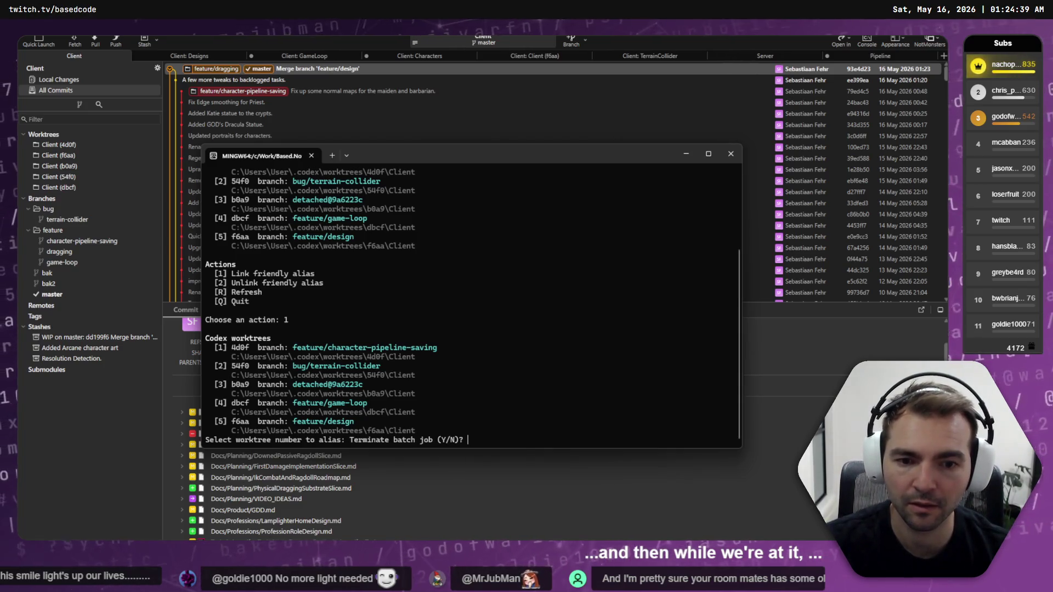
pyautogui.press('Return')
pyautogui.press('Up')
pyautogui.press('Return')
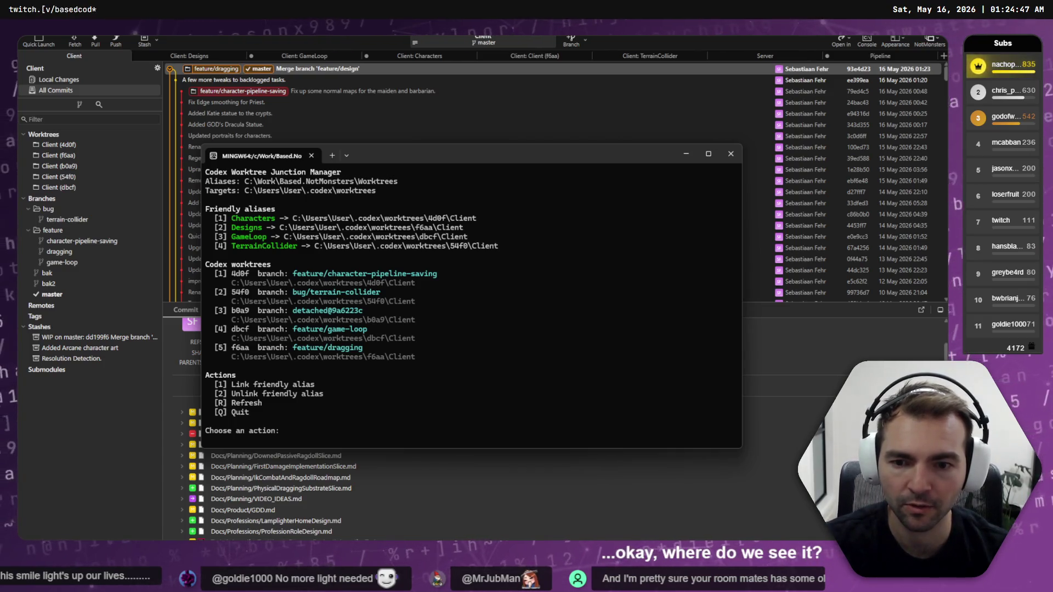
pyautogui.write('1')
pyautogui.press('Return')
pyautogui.press('Return')
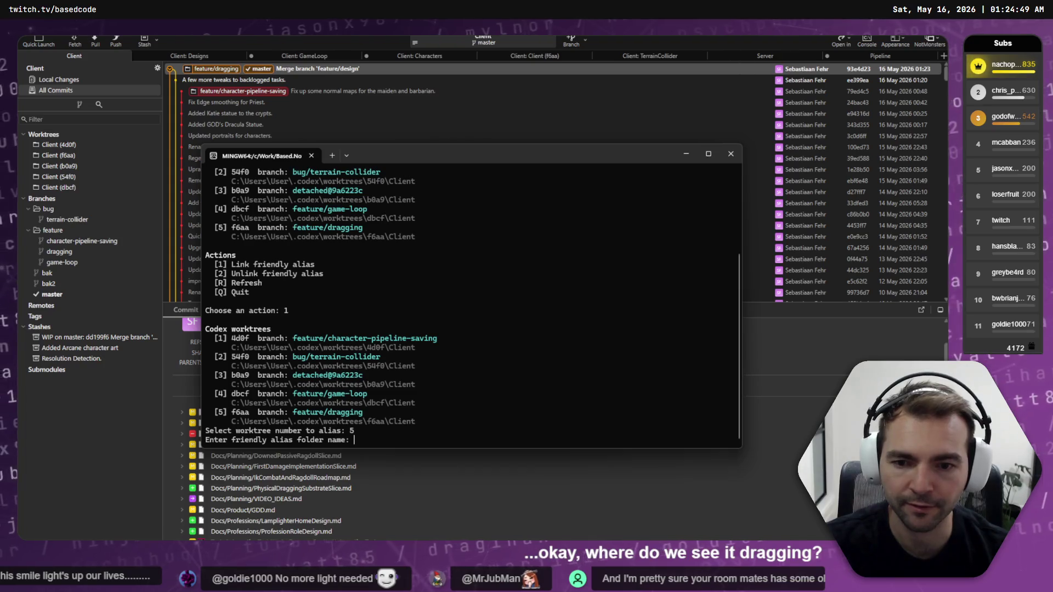
pyautogui.write('ng')
pyautogui.press('Return')
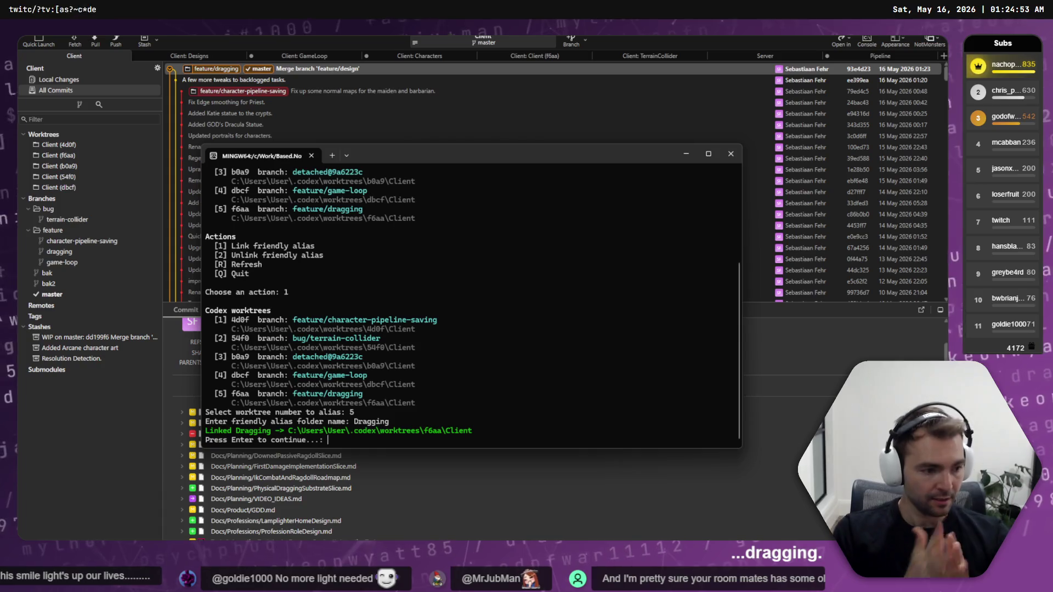
pyautogui.press('Return')
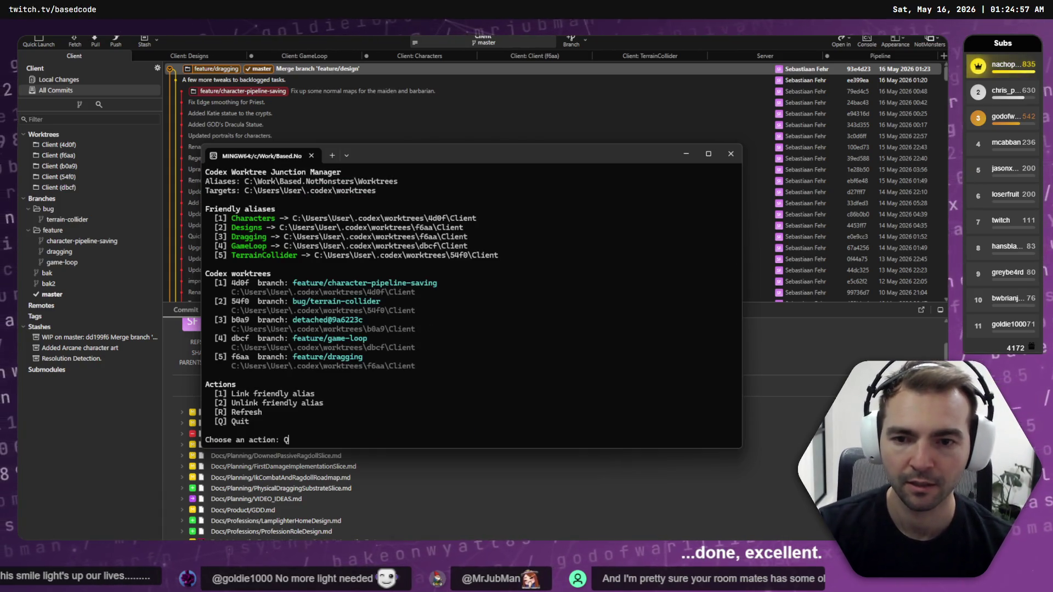
pyautogui.press('Return')
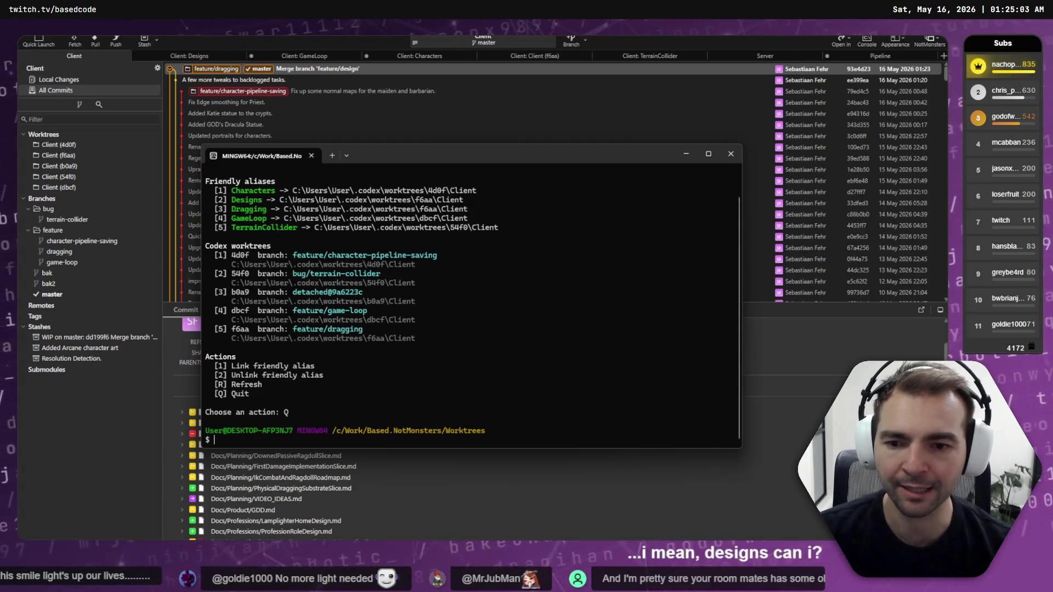
# Rerun the manager to unlink the Designs alias, then bring Fork forward
pyautogui.press('Return')
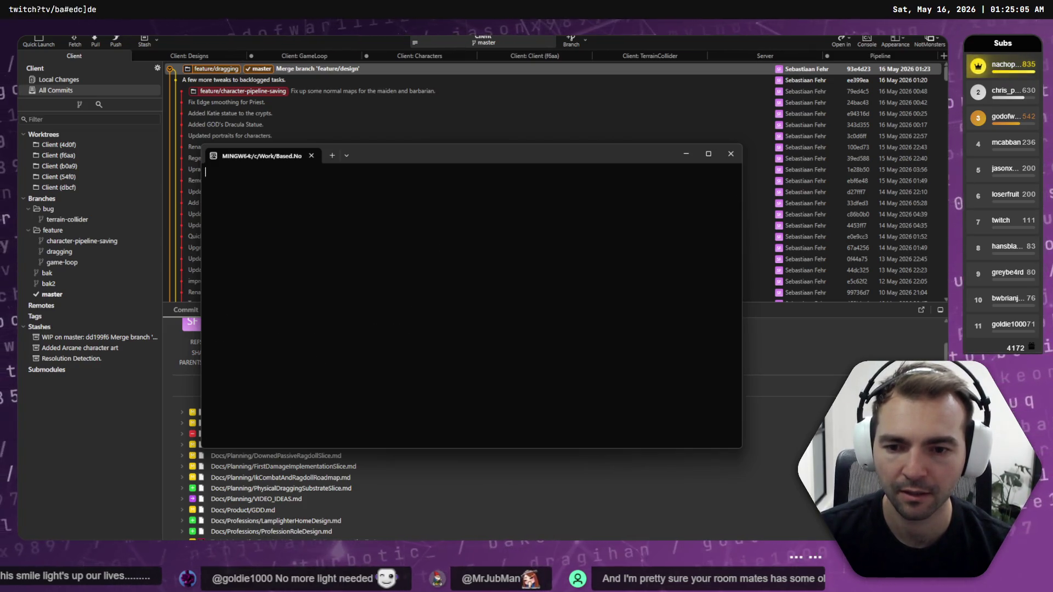
pyautogui.write('2')
pyautogui.press('Return')
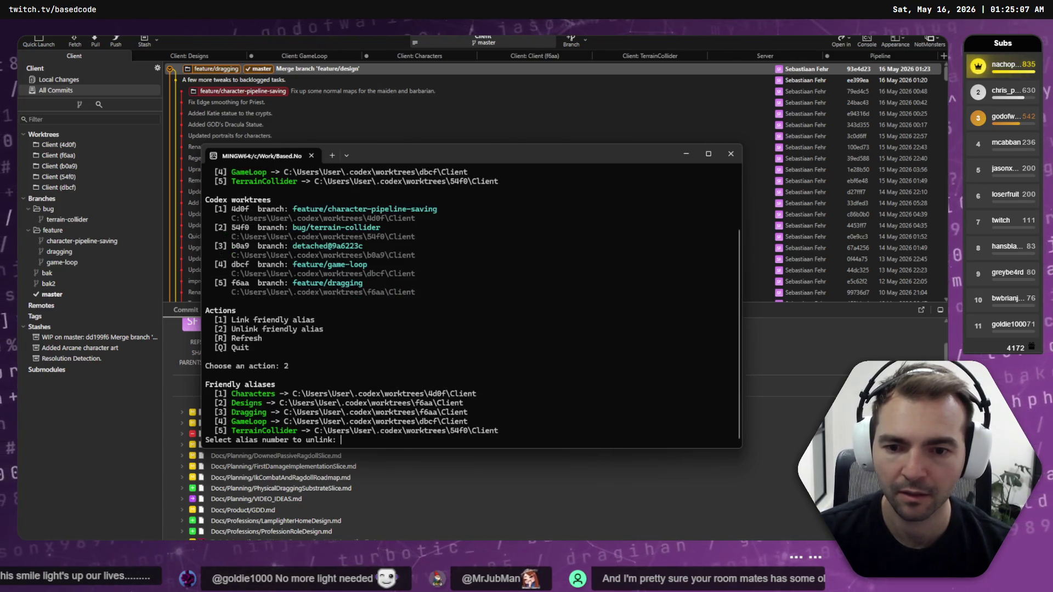
pyautogui.press('Return')
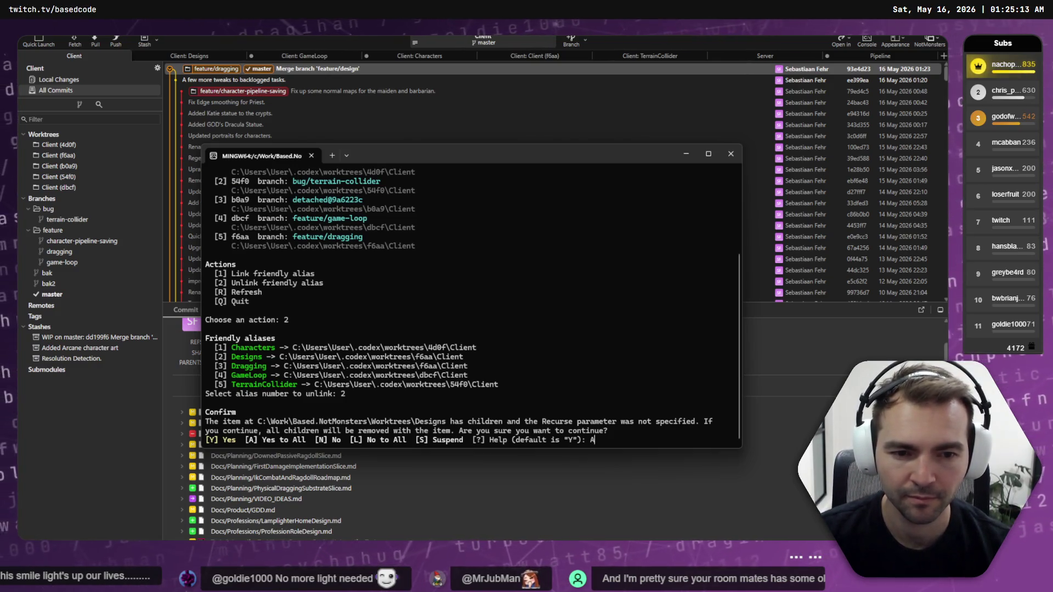
pyautogui.press('Return')
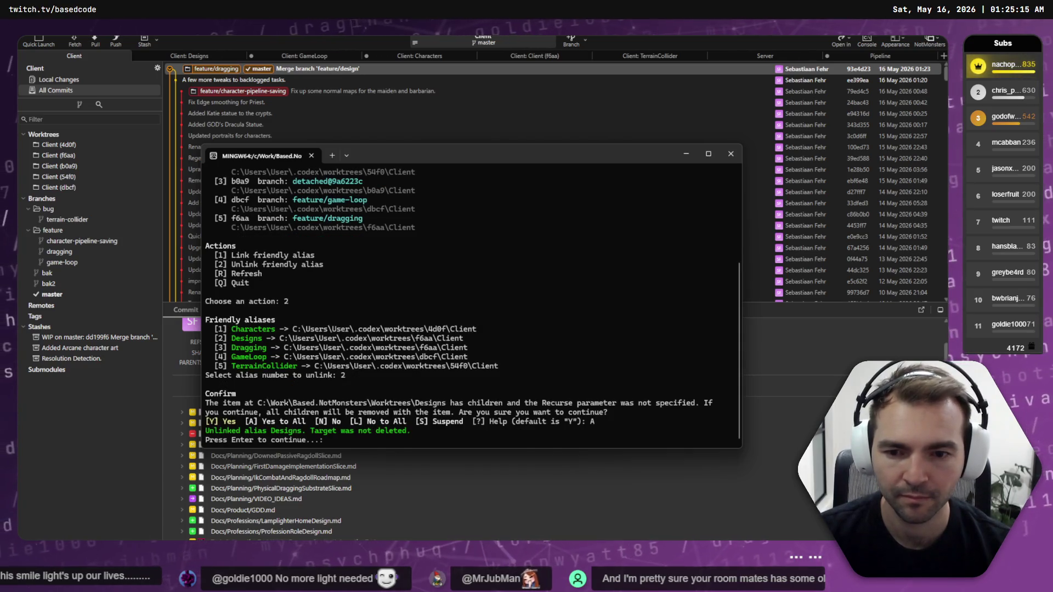
pyautogui.press('Return')
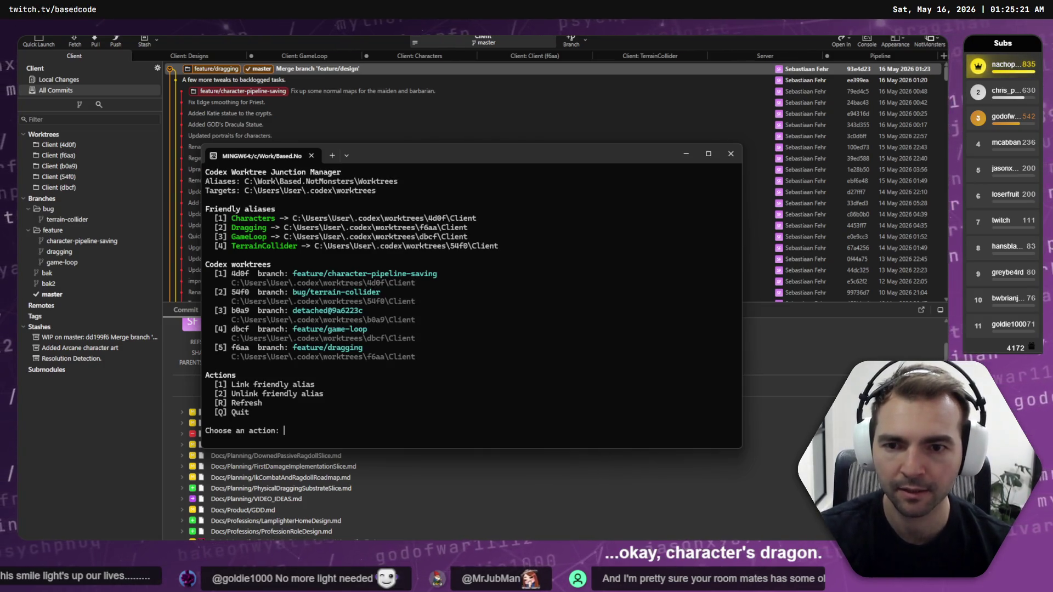
pyautogui.click(166, 177)
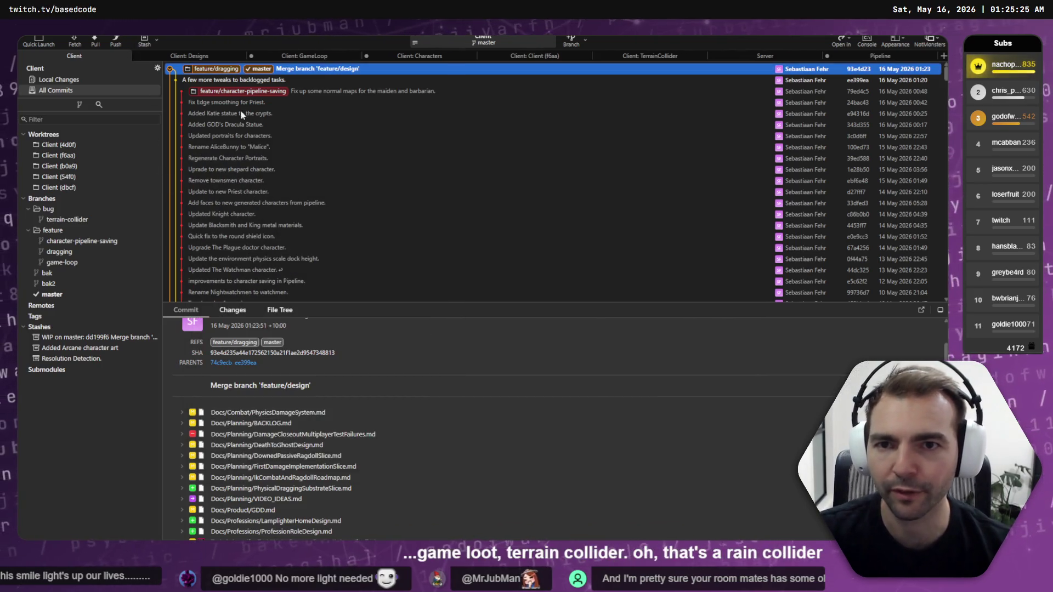
# Try deleting the f6aa worktree in Fork; dismiss the permission-denied error
pyautogui.rightClick(208, 71)
pyautogui.press('Escape')
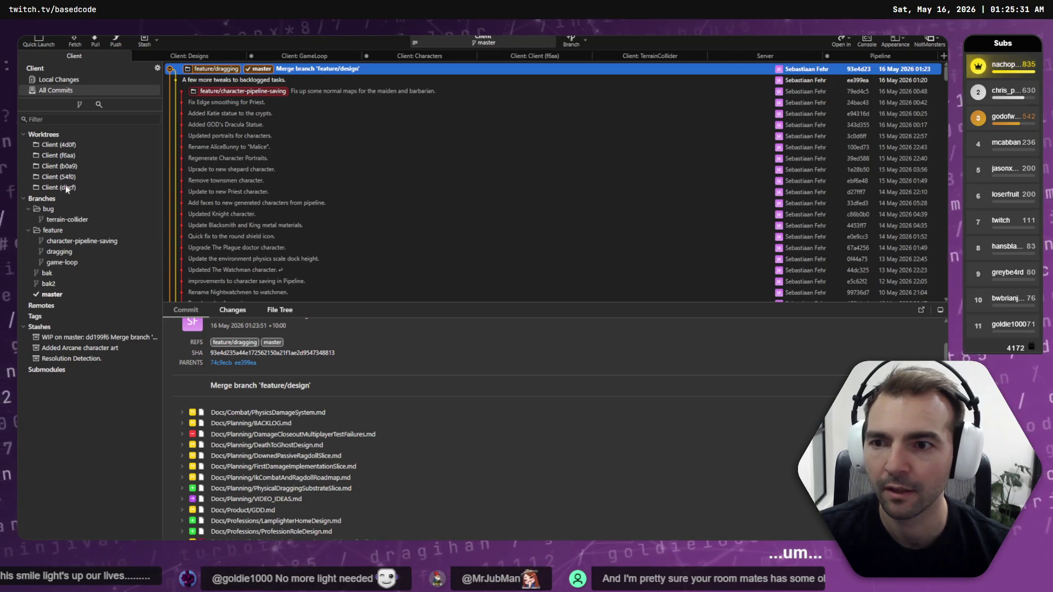
pyautogui.doubleClick(222, 72)
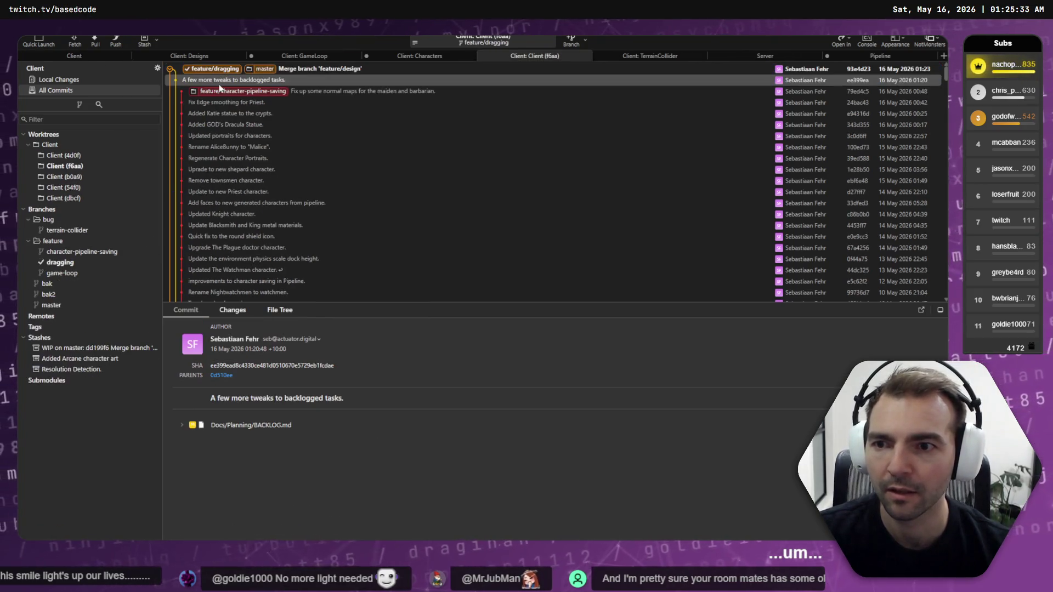
pyautogui.click(90, 53)
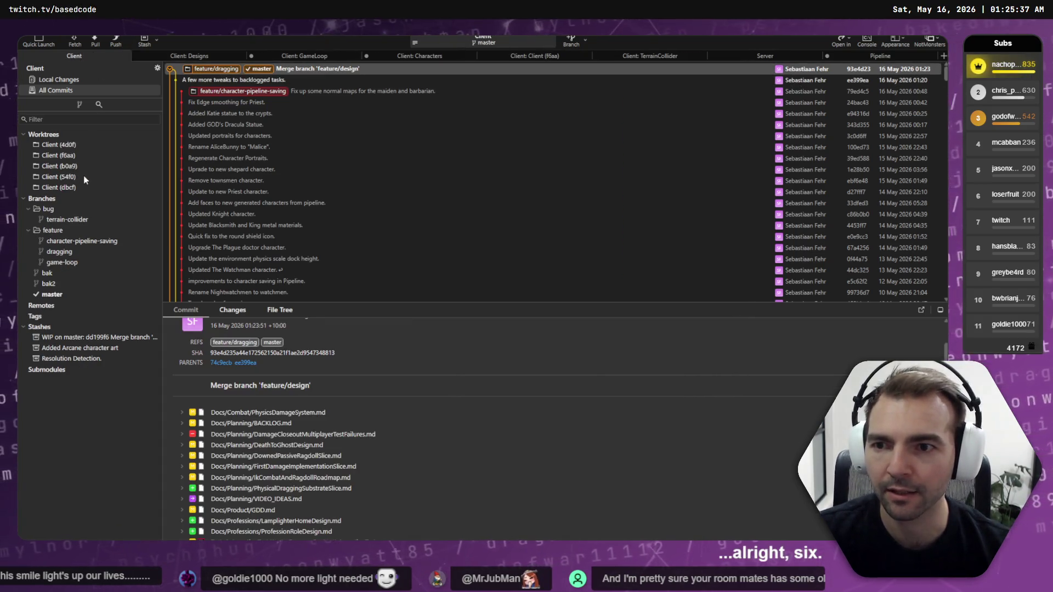
pyautogui.rightClick(71, 156)
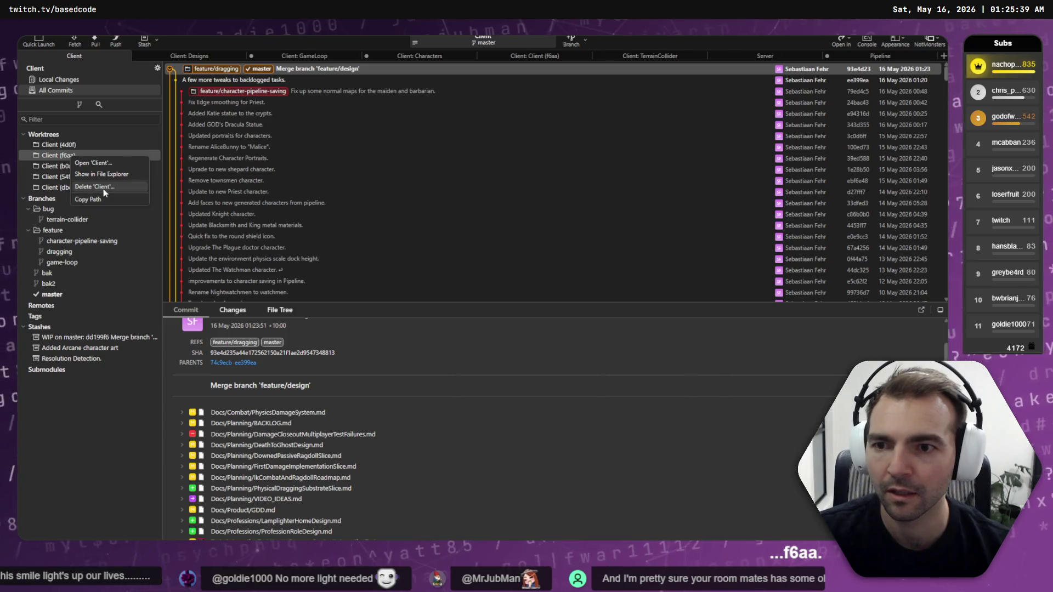
pyautogui.click(103, 187)
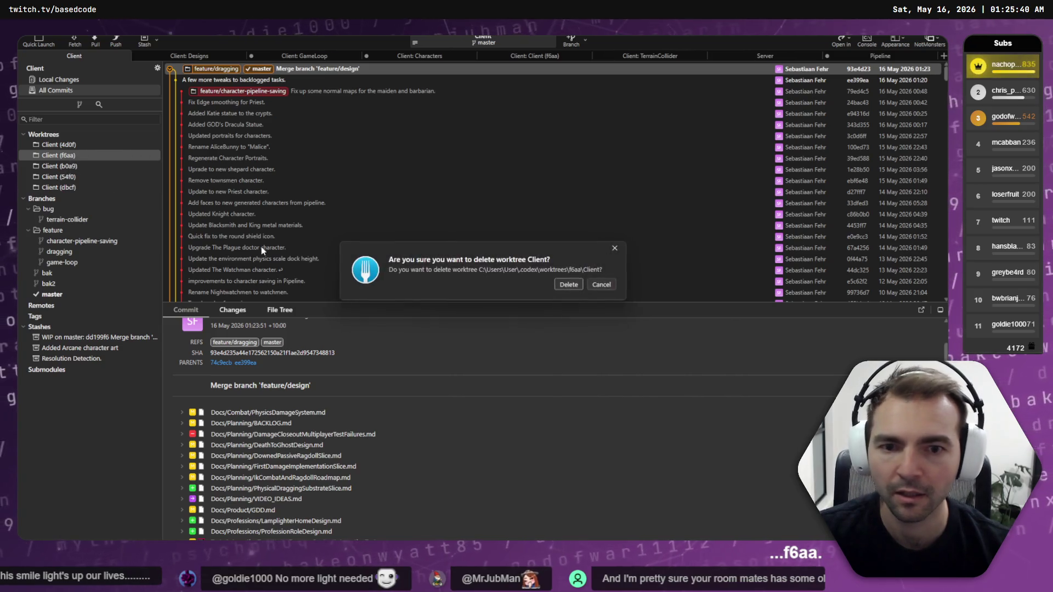
pyautogui.click(572, 284)
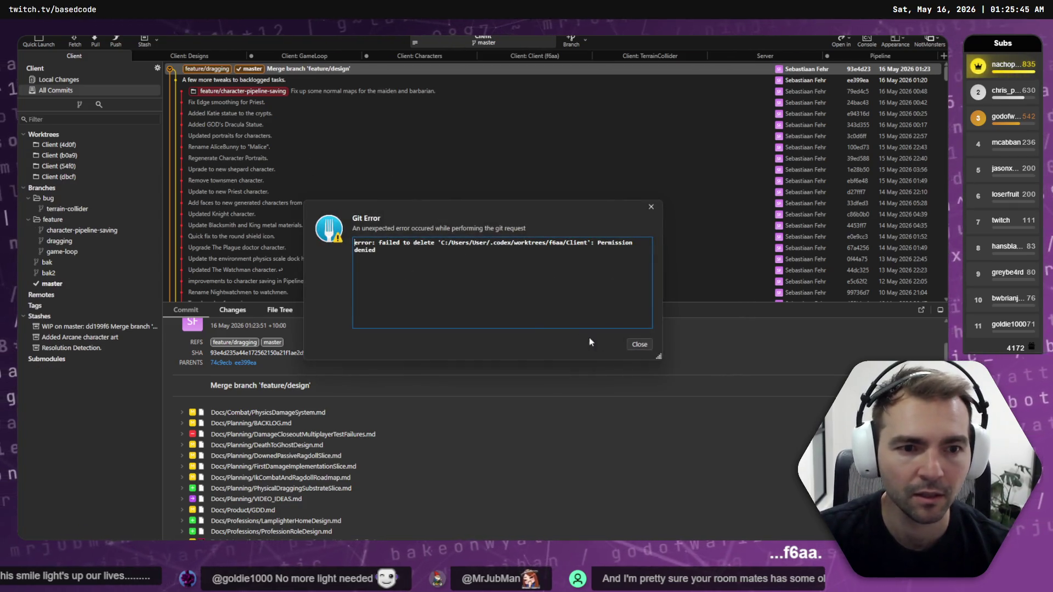
pyautogui.click(639, 345)
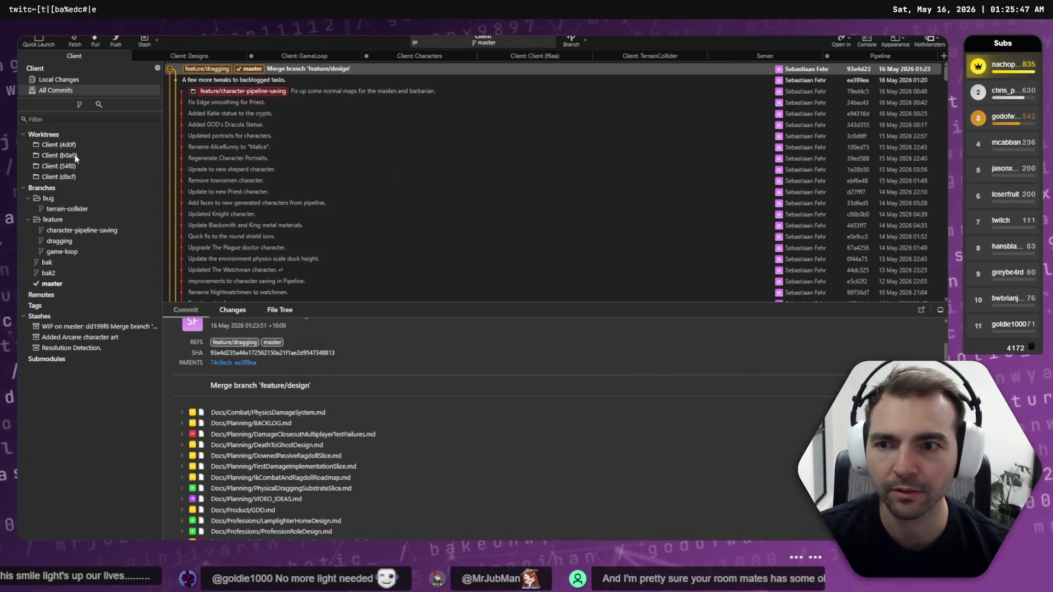
# Return to the main Client repository and show the feature/character-pipeline-saving commit details
pyautogui.click(74, 155)
pyautogui.click(274, 51)
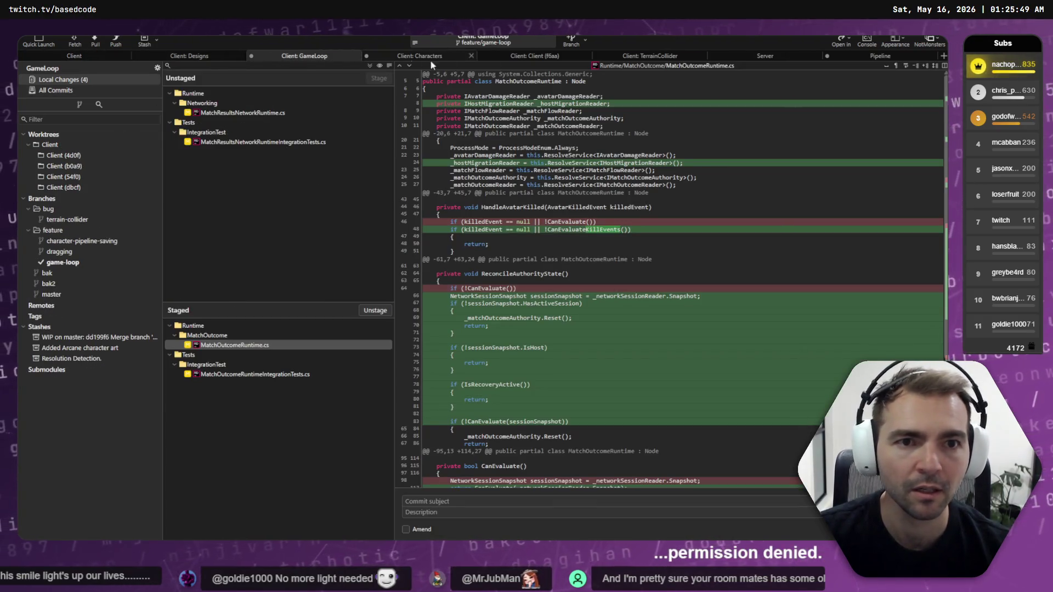
pyautogui.click(523, 57)
pyautogui.press('Escape')
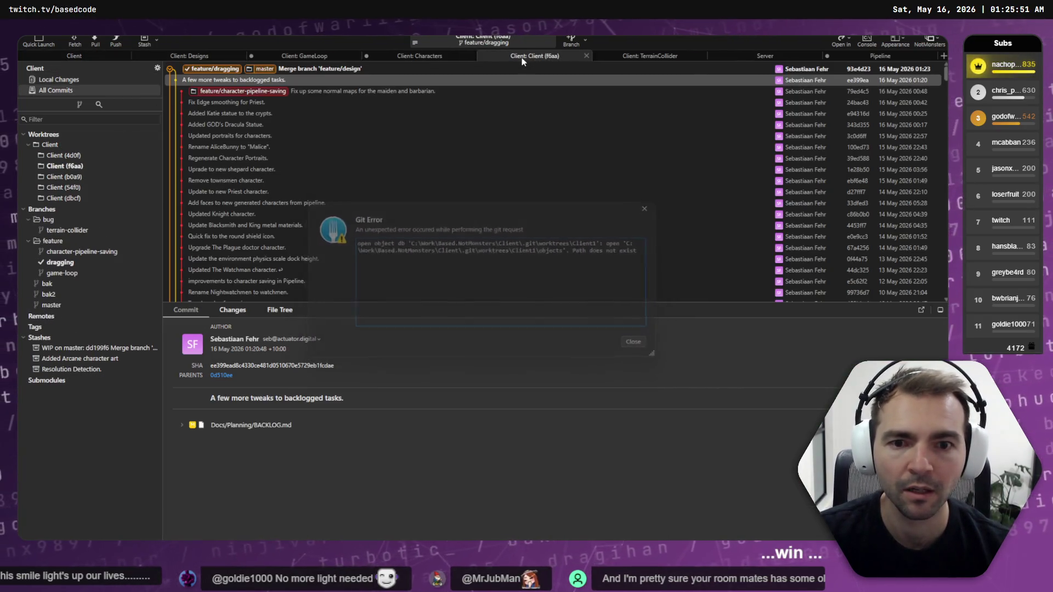
pyautogui.click(67, 54)
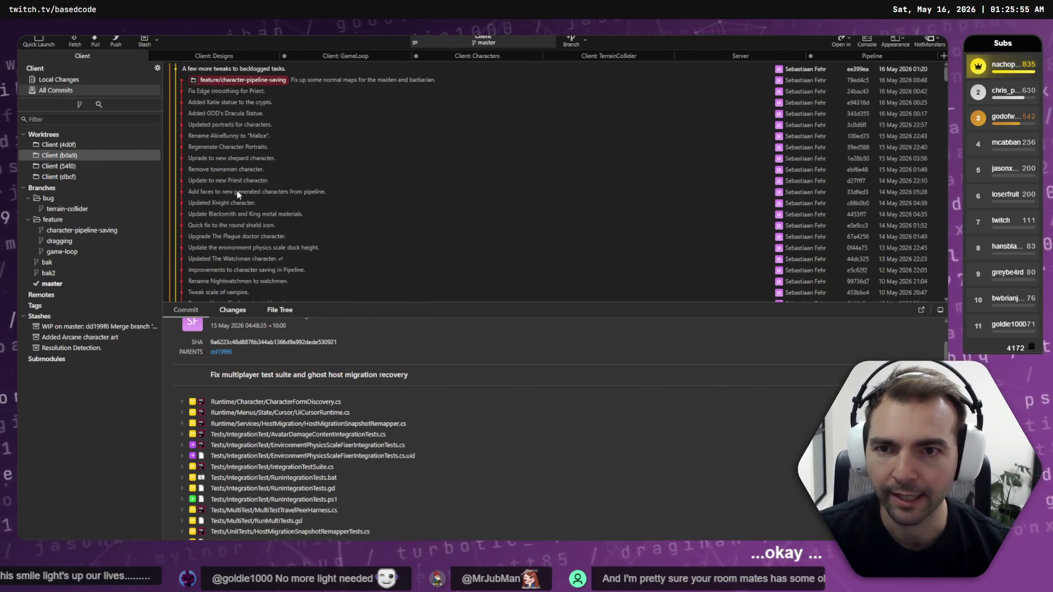
pyautogui.click(272, 94)
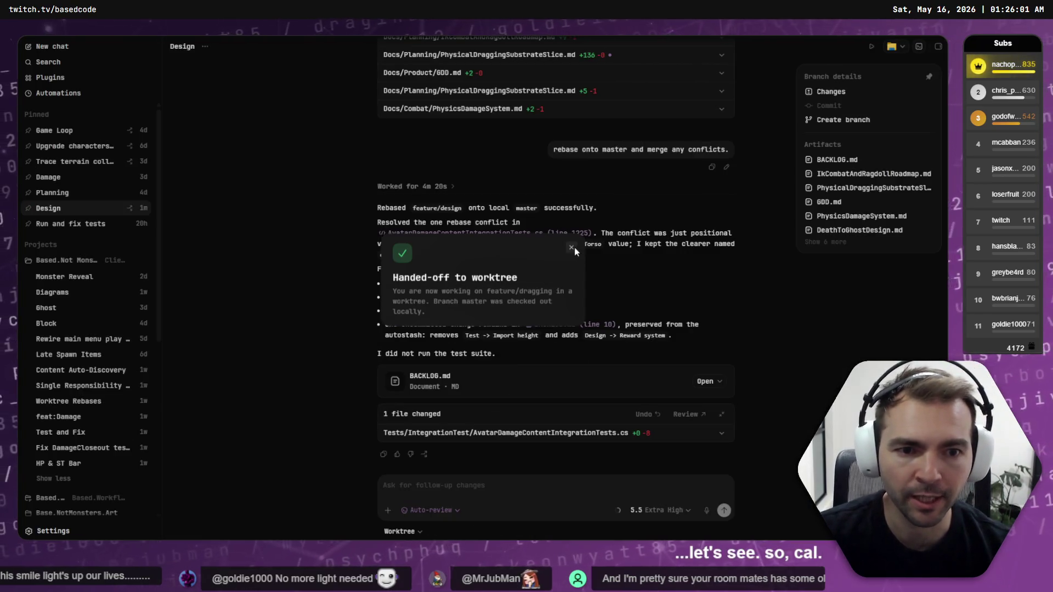
# Ask the dbcf Codex session 'Rebase onto master. Resolve any merge conflicts.', then switch to Godot
pyautogui.click(570, 247)
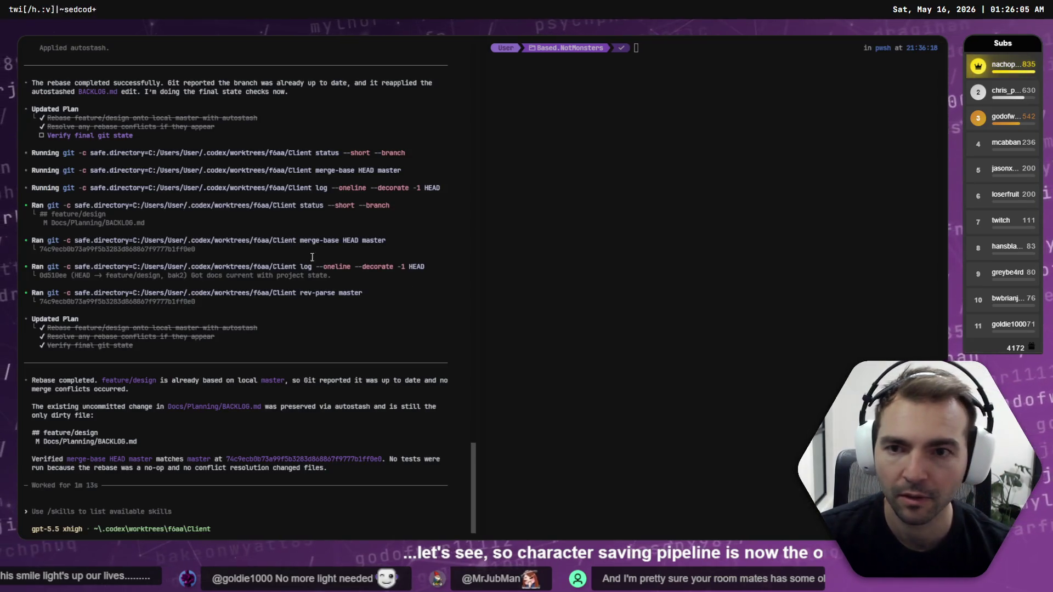
pyautogui.hotkey('ctrl', 'Tab')
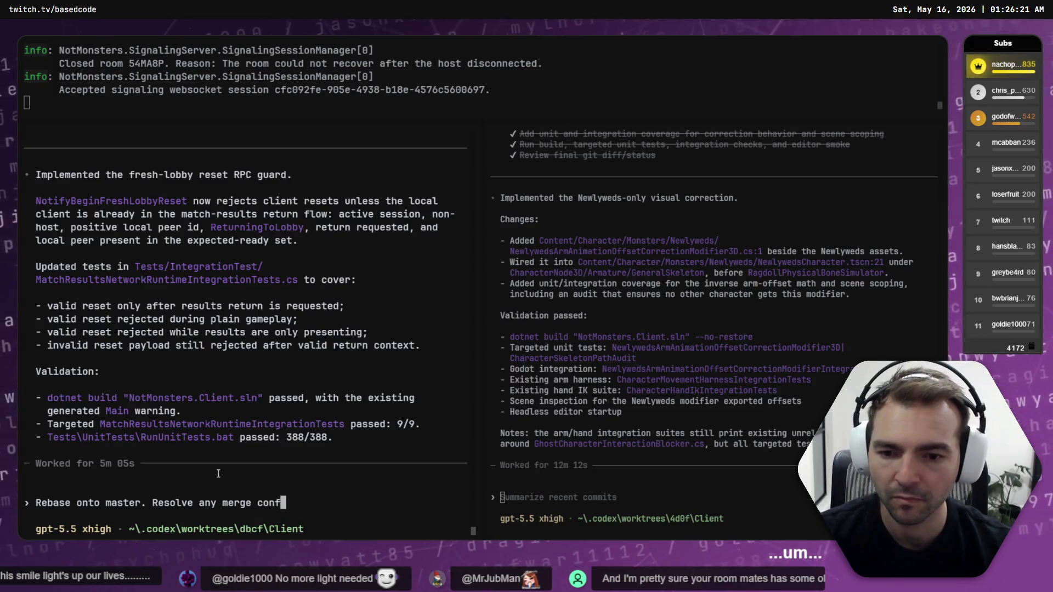
pyautogui.press('Return')
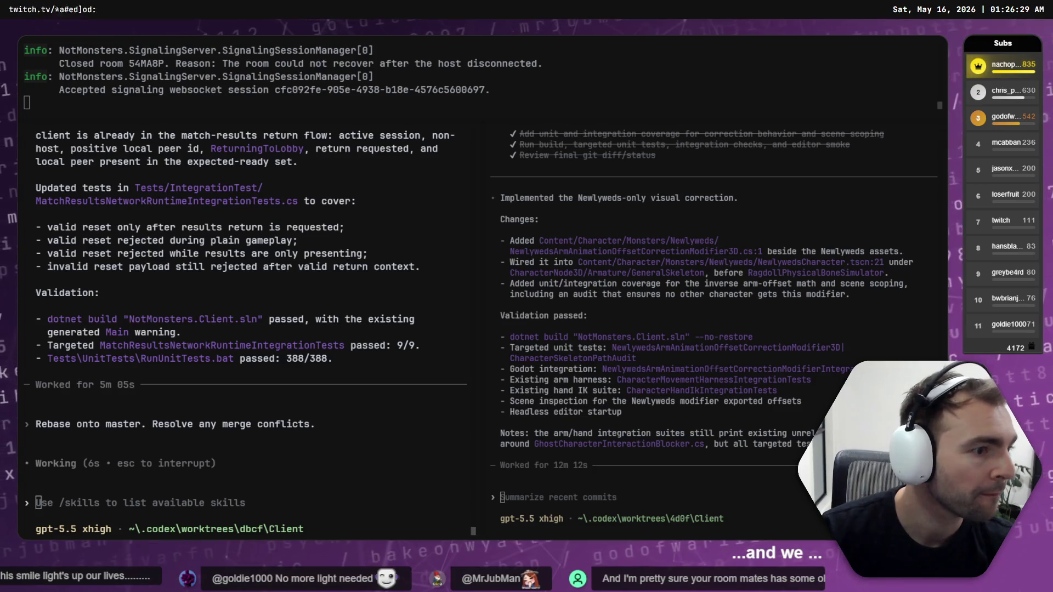
pyautogui.hotkey('alt', 'Tab')
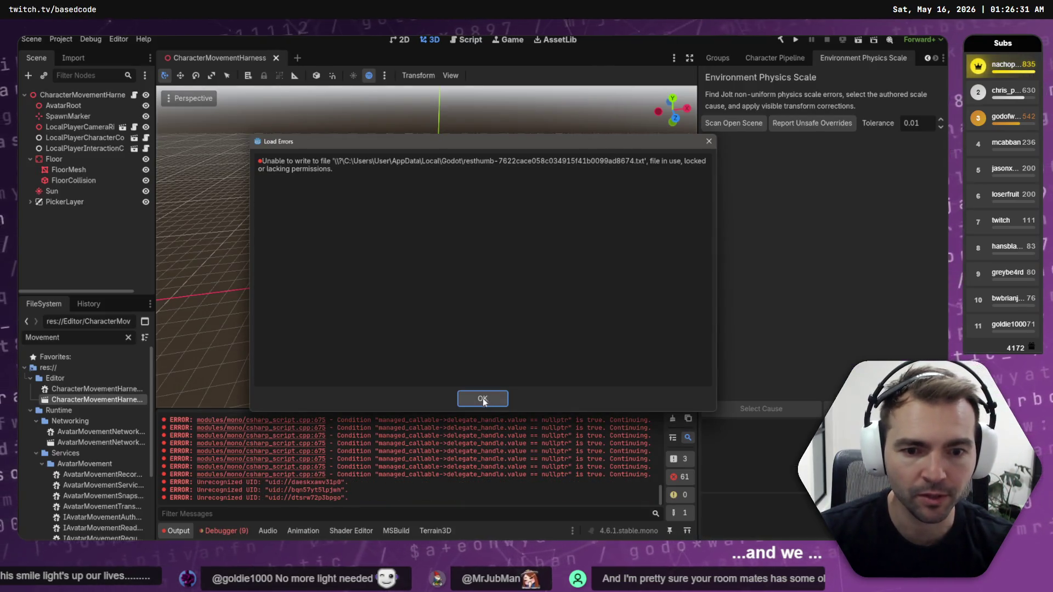
# Dismiss the load errors, clear the Output log, run the project with F5, and show the monsters
pyautogui.click(482, 398)
pyautogui.click(672, 419)
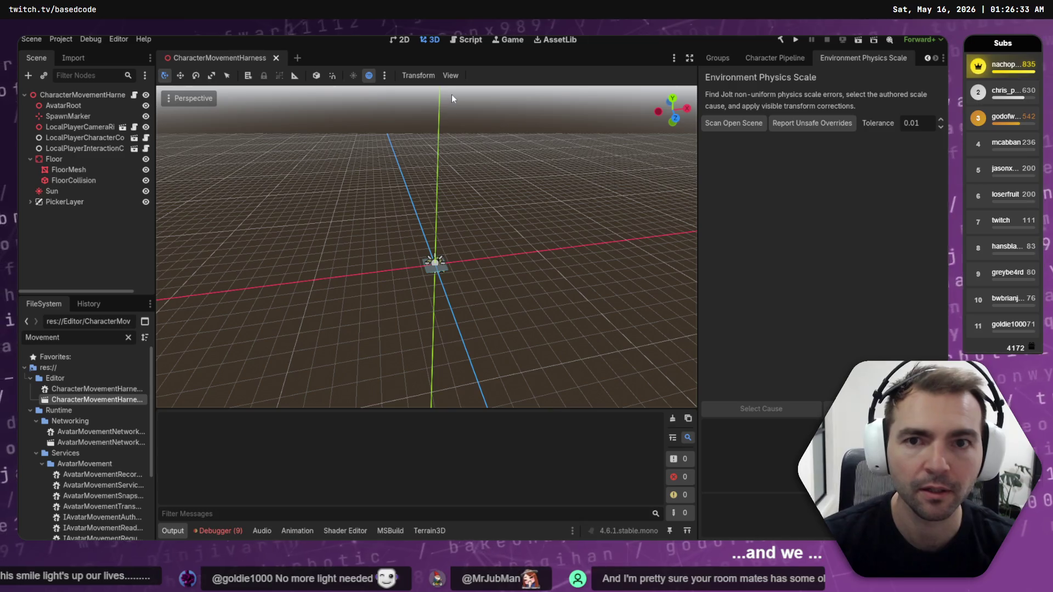
pyautogui.press('F5')
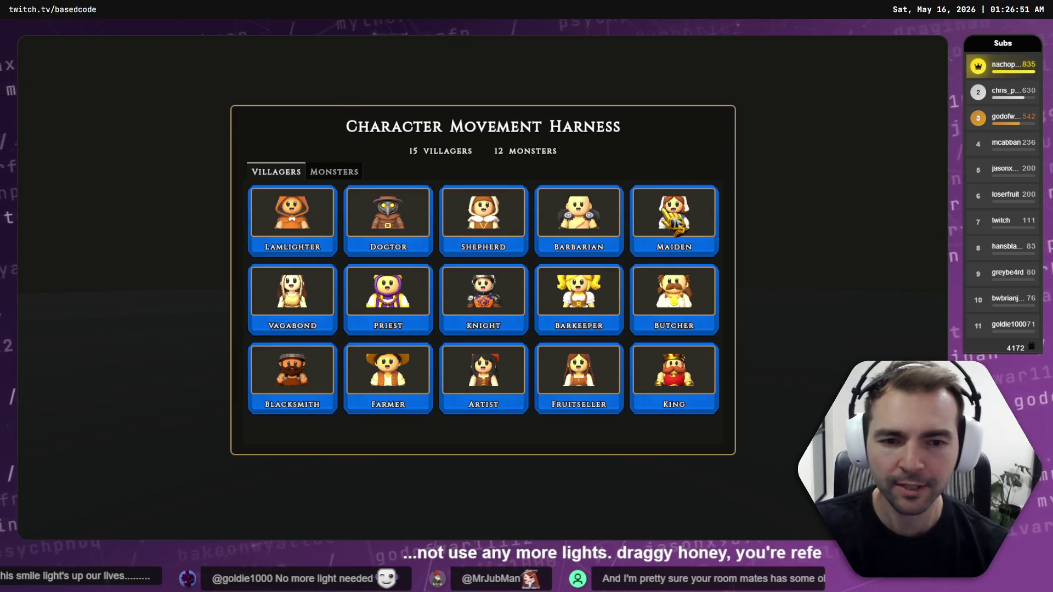
pyautogui.click(335, 174)
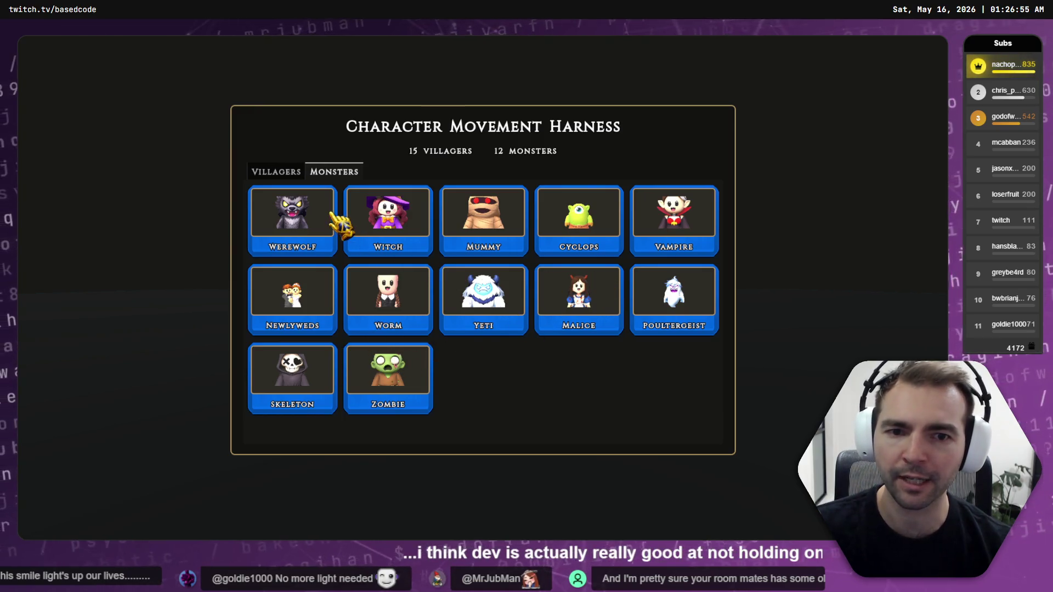
# Test-drive Newlyweds, then Witch, then Newlyweds again, and stop the game with F8
pyautogui.click(307, 288)
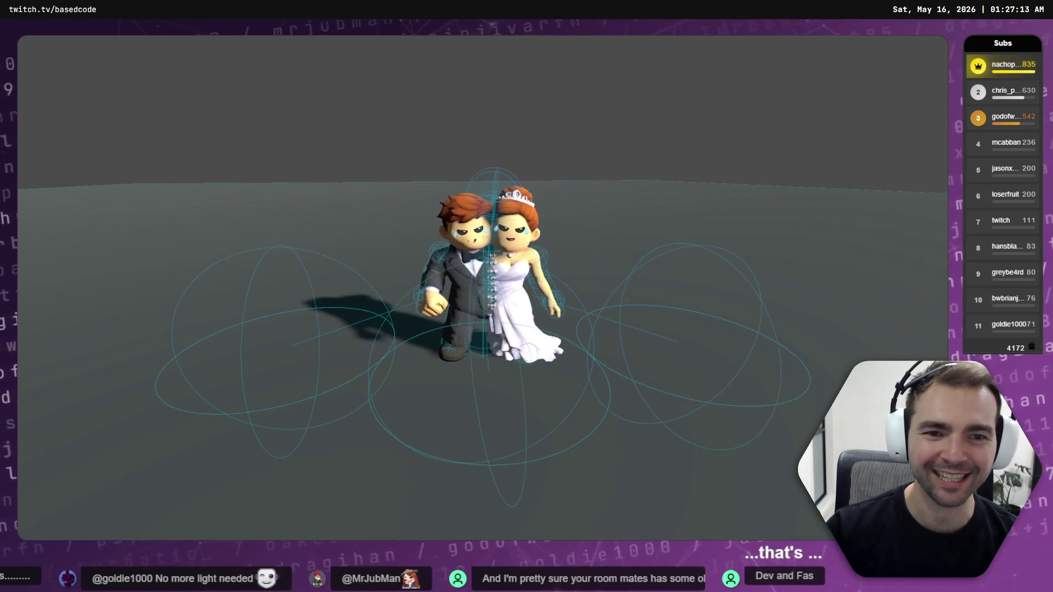
pyautogui.press('Escape')
pyautogui.click(408, 243)
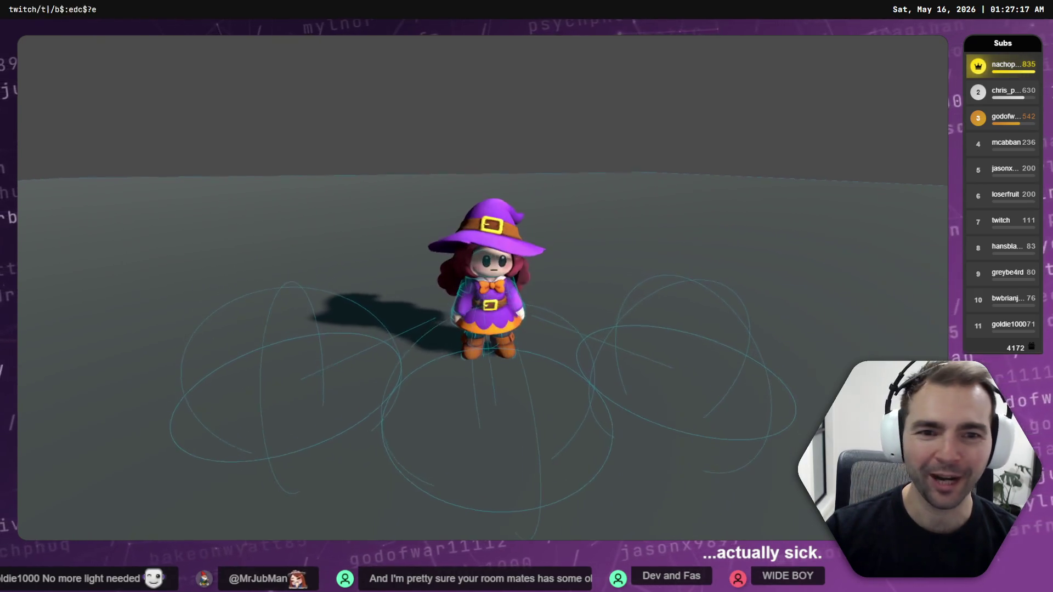
pyautogui.press('Escape')
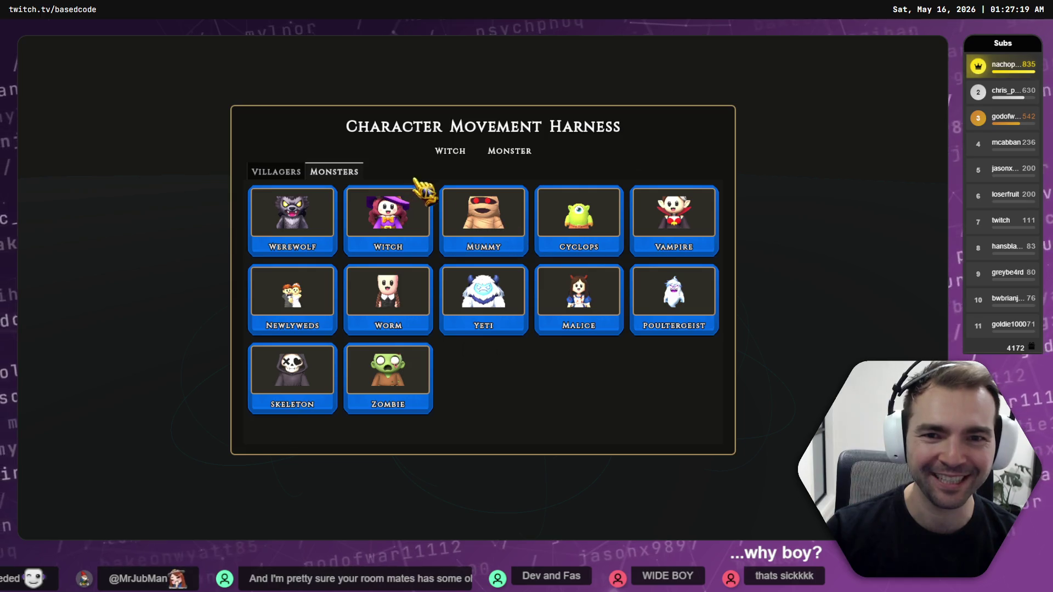
pyautogui.click(292, 298)
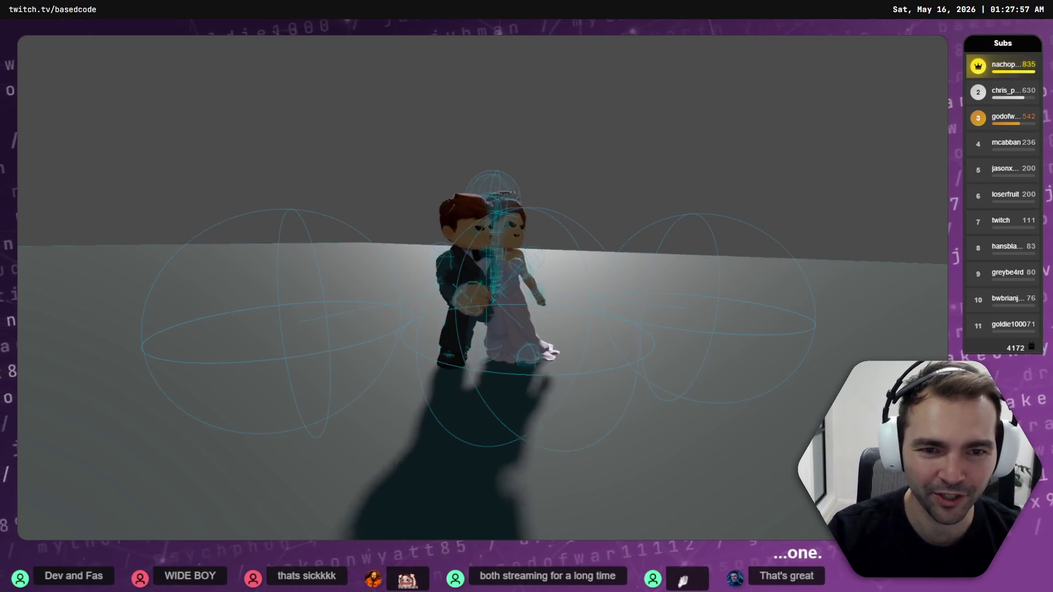
pyautogui.press('Escape')
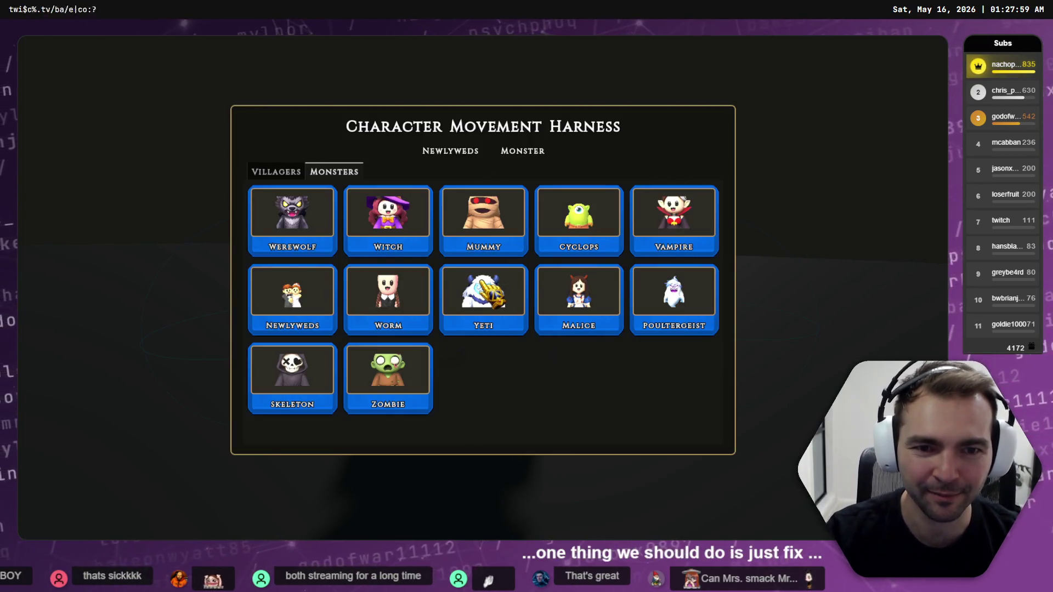
pyautogui.press('F8')
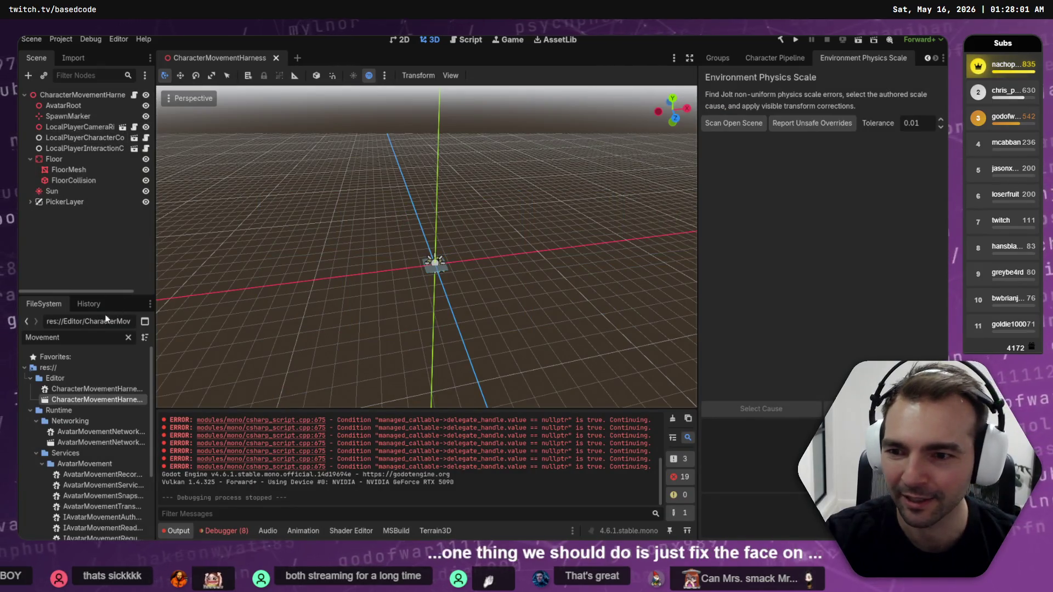
# Filter by 'Newly', open NewlywedsCharacter.tscn, nudge Face > Expression along Z, and save
pyautogui.doubleClick(83, 337)
pyautogui.write('Newlywe')
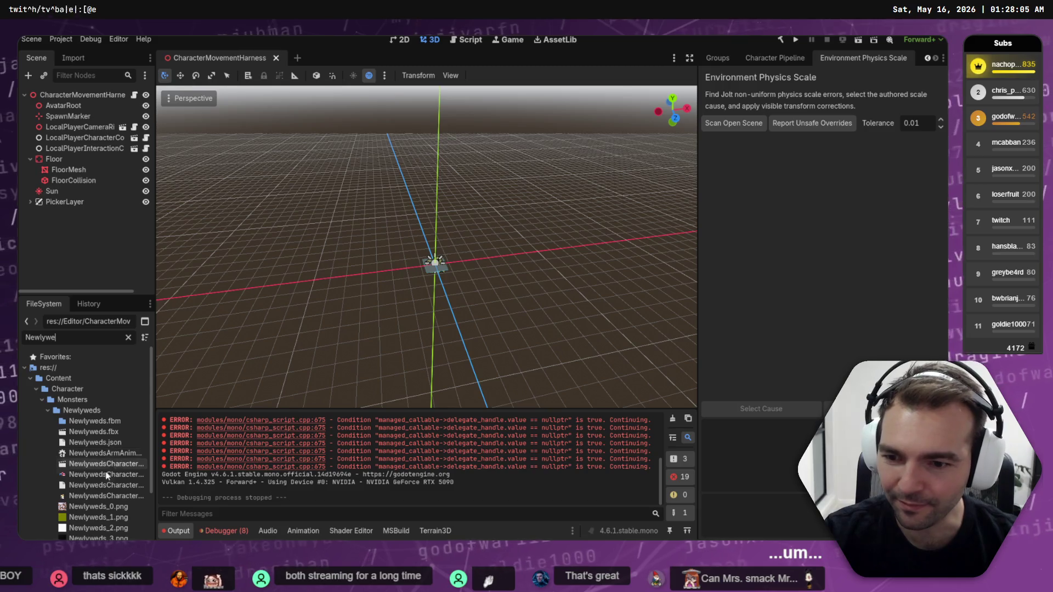
pyautogui.scroll(-1, 94, 461)
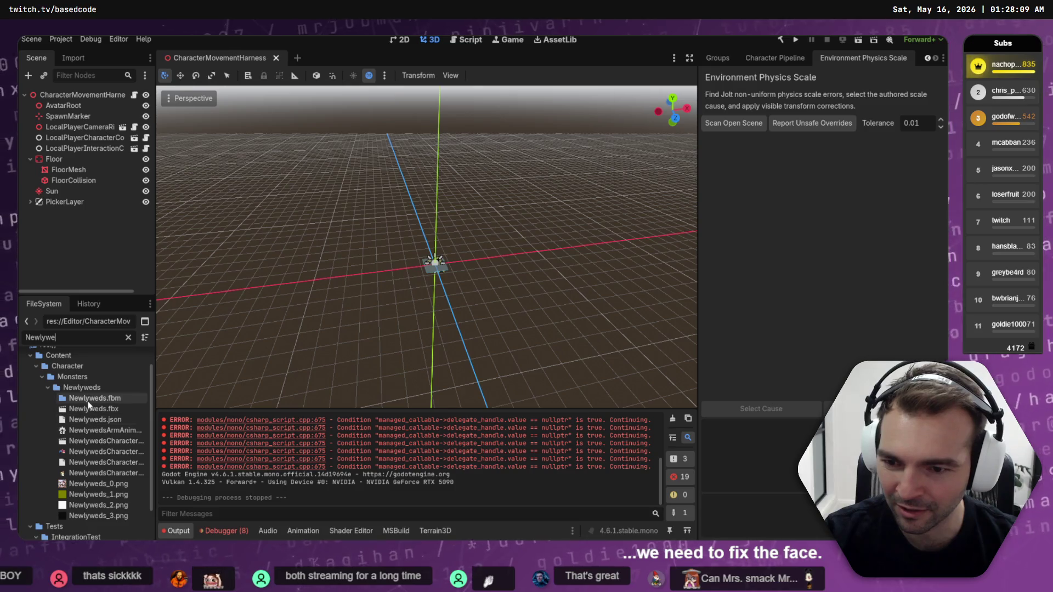
pyautogui.doubleClick(104, 441)
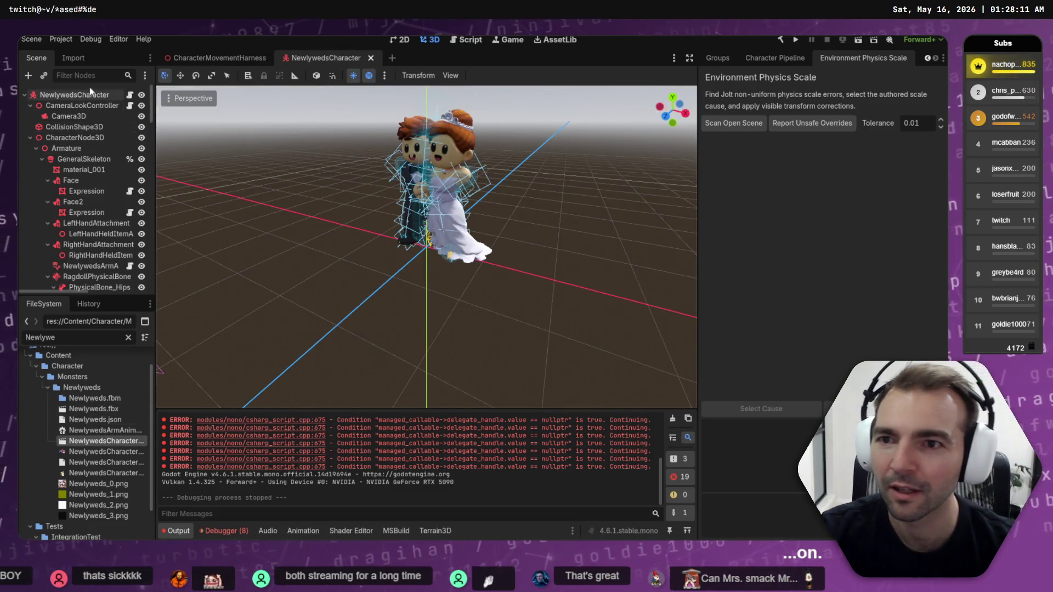
pyautogui.click(98, 212)
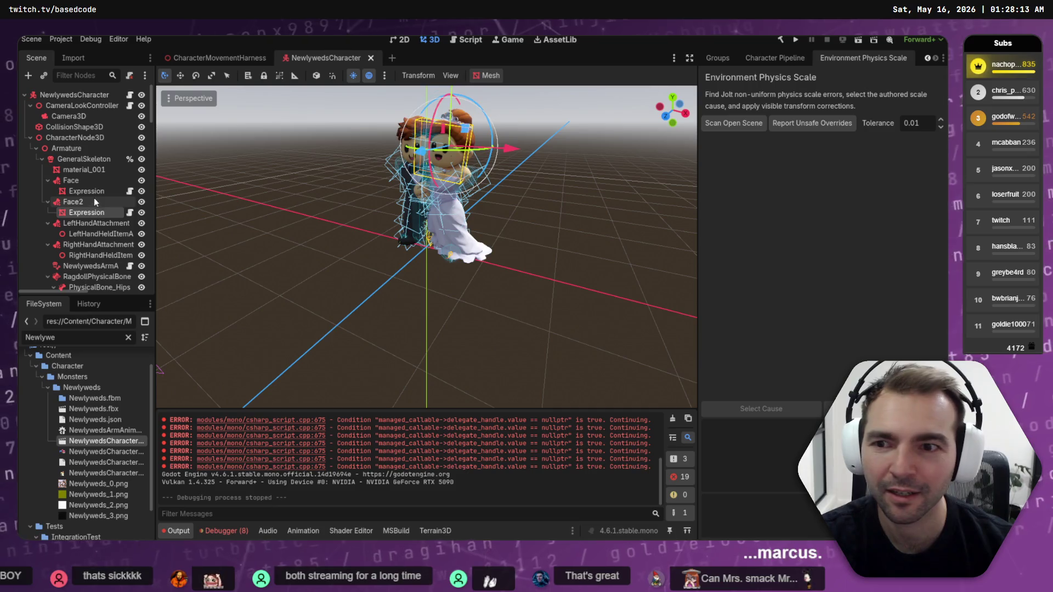
pyautogui.click(94, 192)
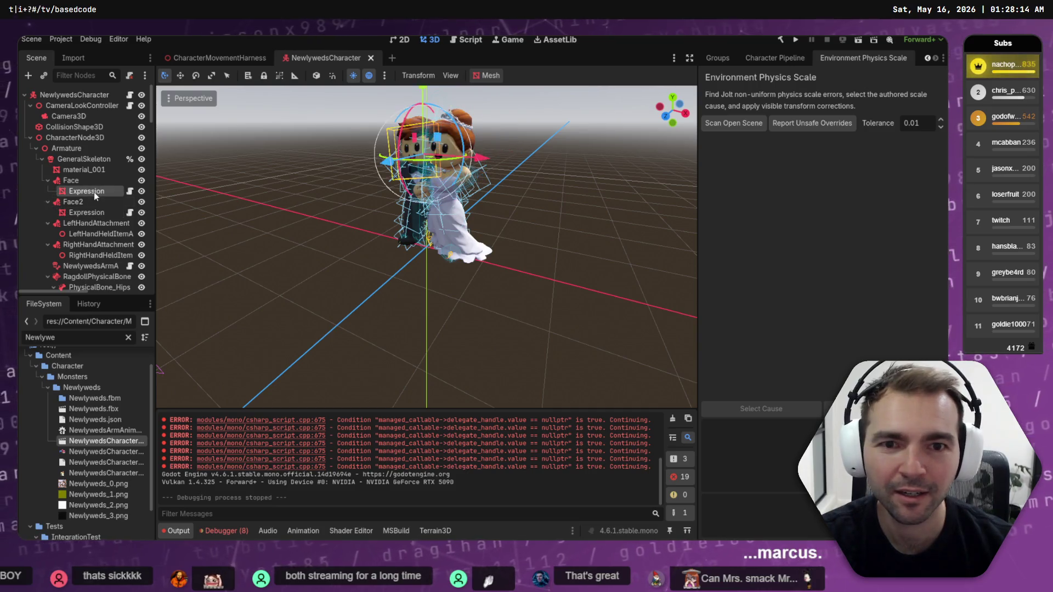
pyautogui.click(385, 163)
pyautogui.click(528, 168)
pyautogui.hotkey('ctrl', 's')
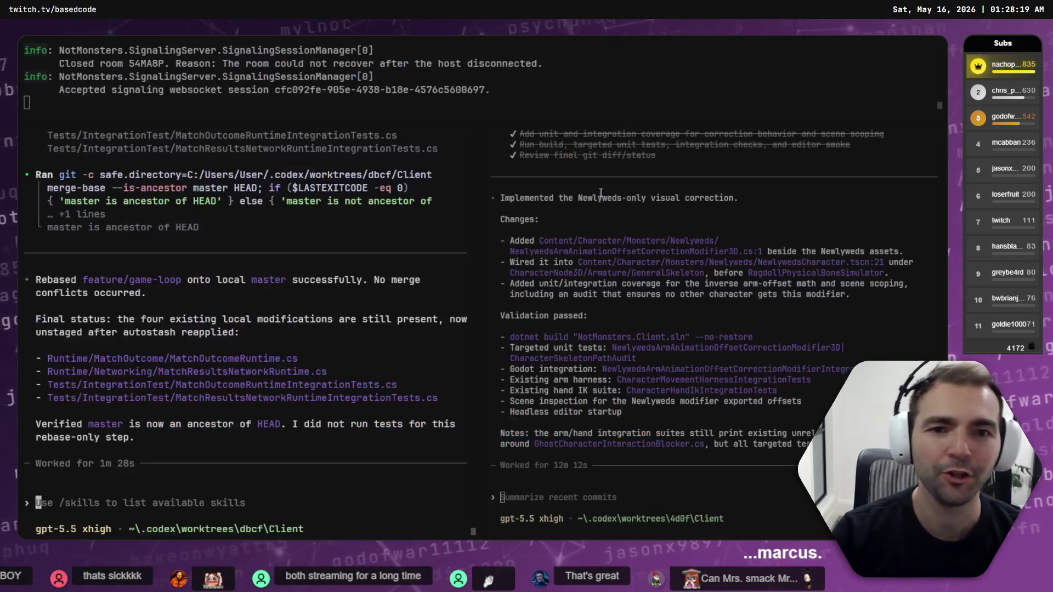
# In the Client: Characters repository, review the local changes and stage all eight files
pyautogui.hotkey('alt', 'Tab')
pyautogui.hotkey('alt', 'Tab')
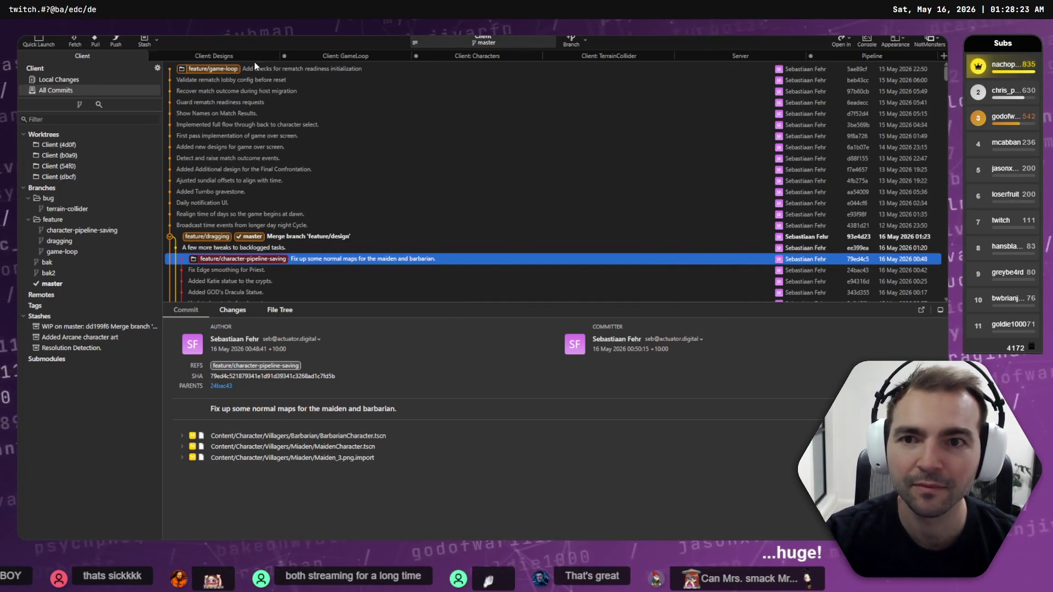
pyautogui.click(469, 55)
pyautogui.click(59, 79)
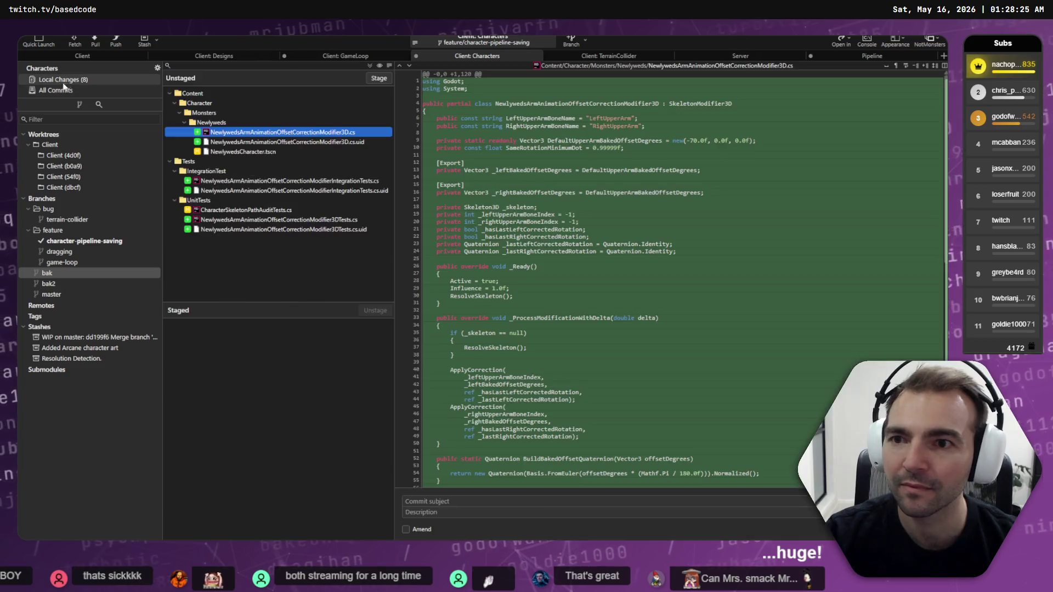
pyautogui.click(287, 210)
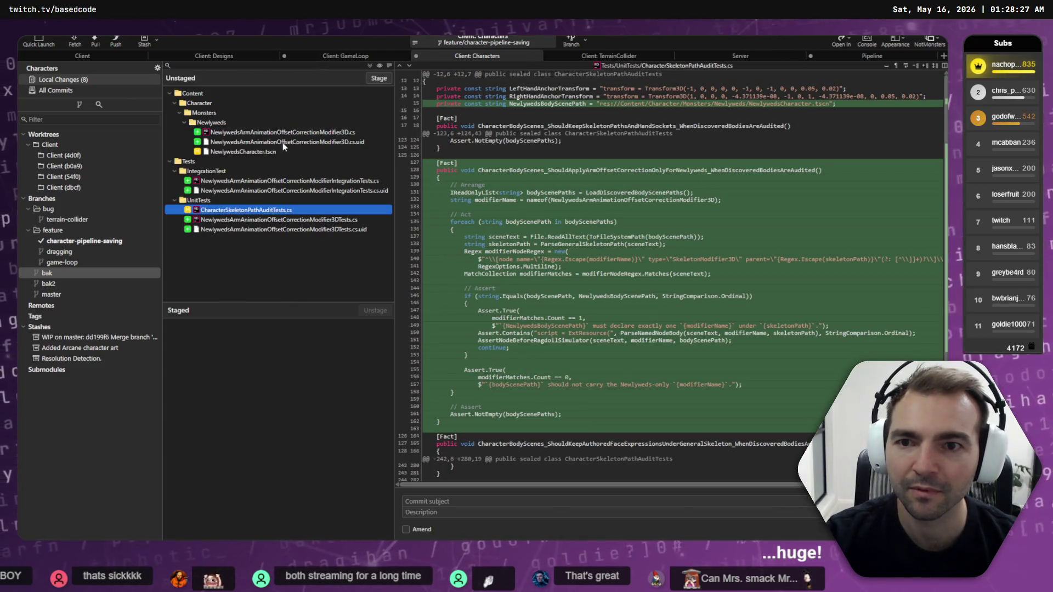
pyautogui.click(307, 132)
pyautogui.hotkey('ctrl', 'a')
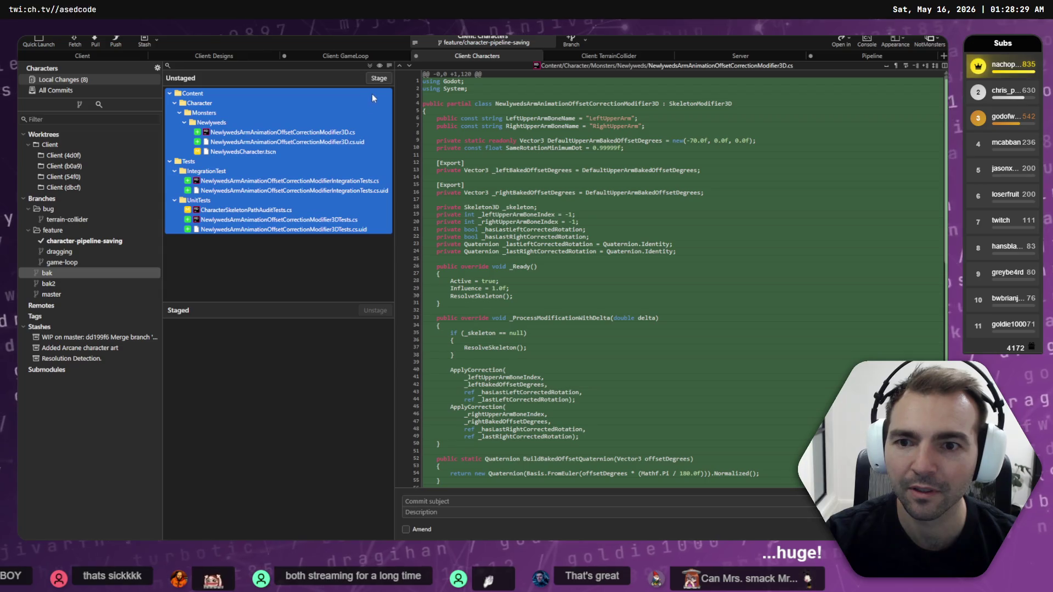
pyautogui.click(377, 78)
# Commit the staged files as 'Patchover-fixed arm offset issues with newlyweds.'
pyautogui.click(438, 501)
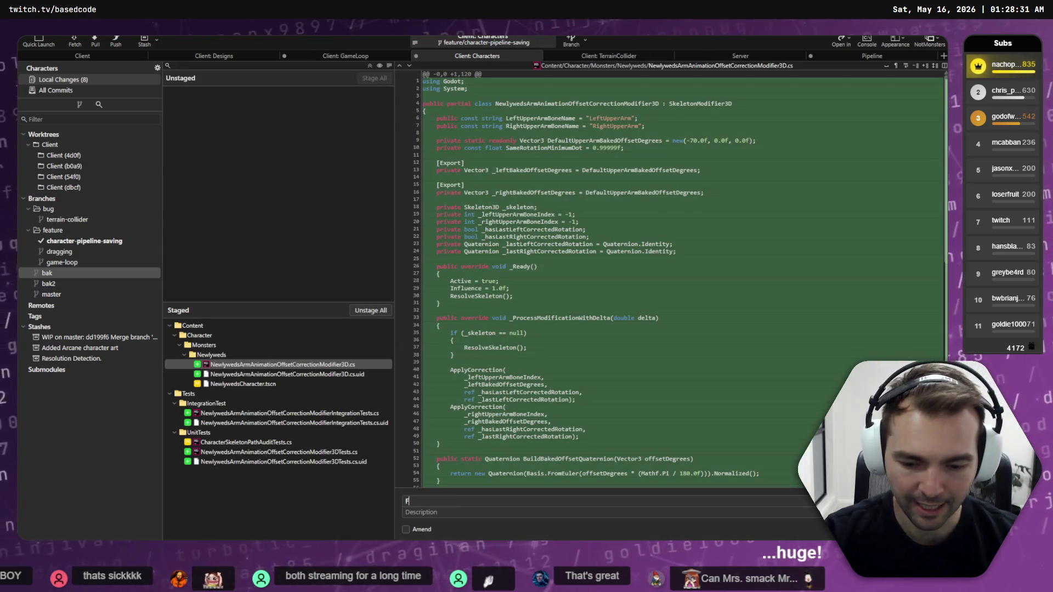
pyautogui.write('Fixed arm offset a')
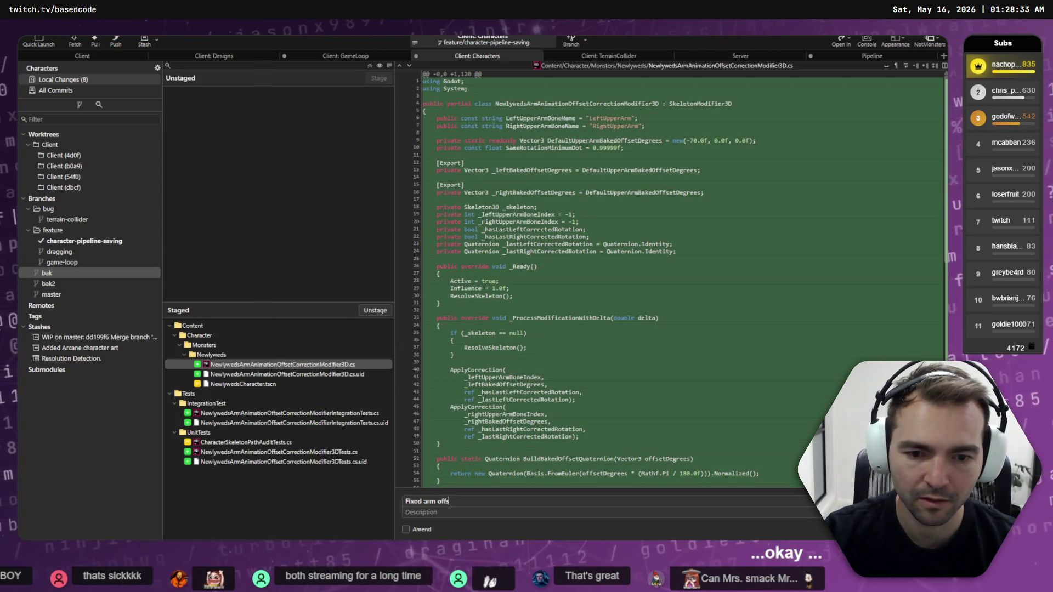
pyautogui.write('ssues with newly')
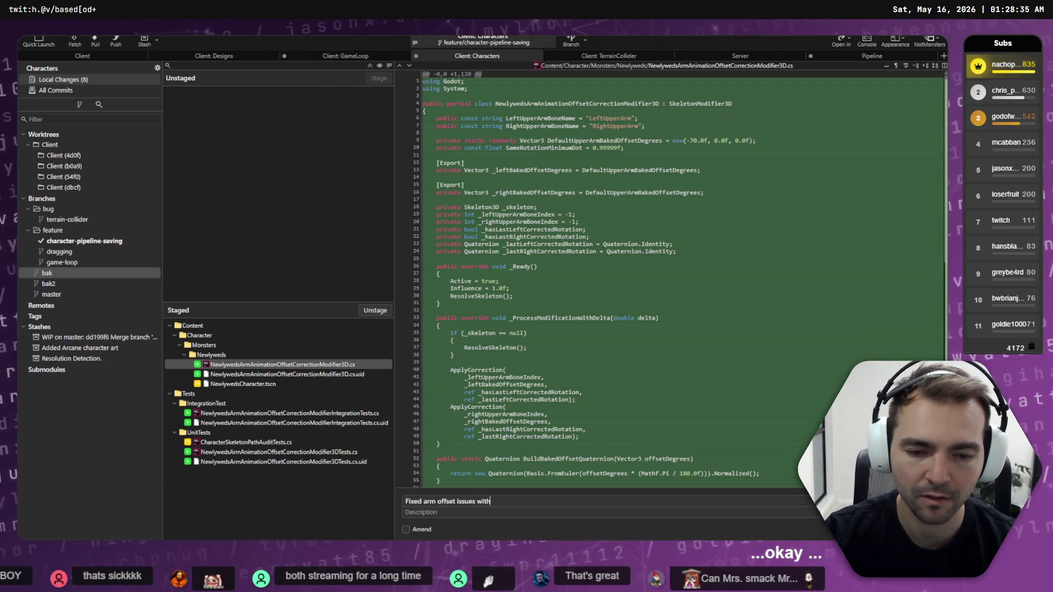
pyautogui.write('weds.')
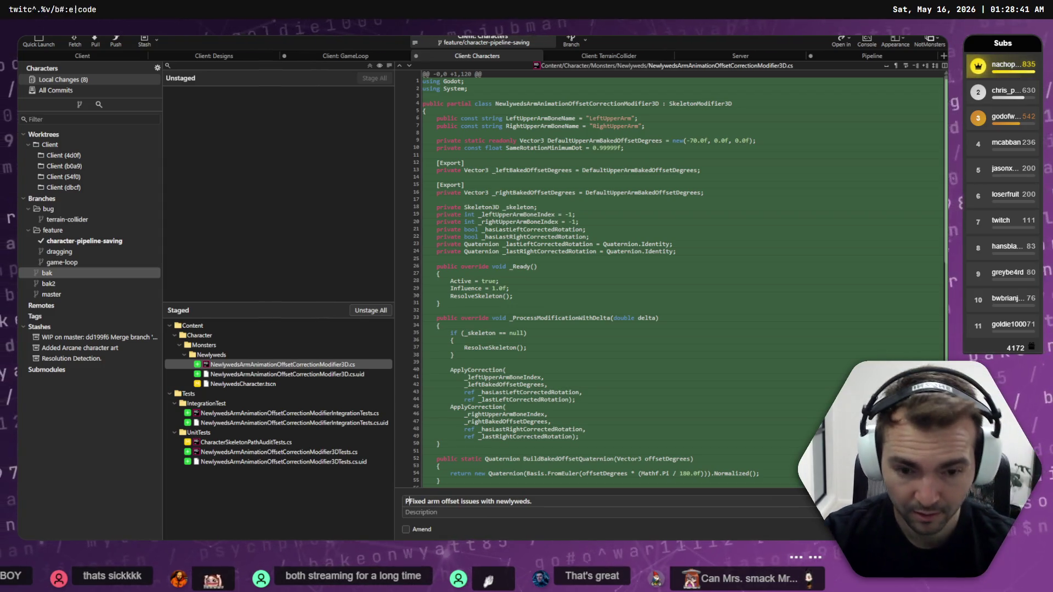
pyautogui.write('Patc')
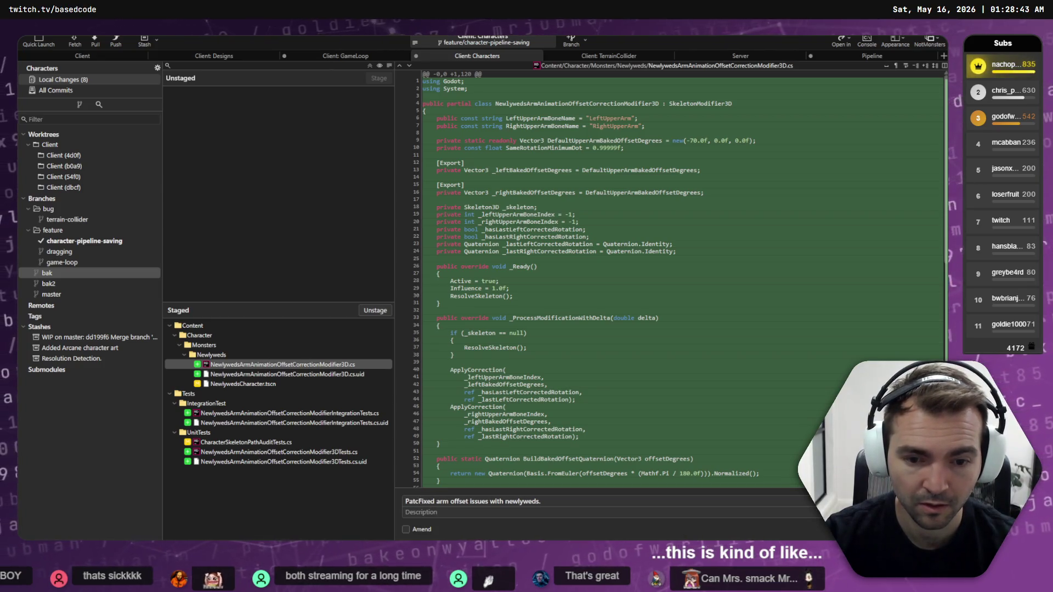
pyautogui.write('over-')
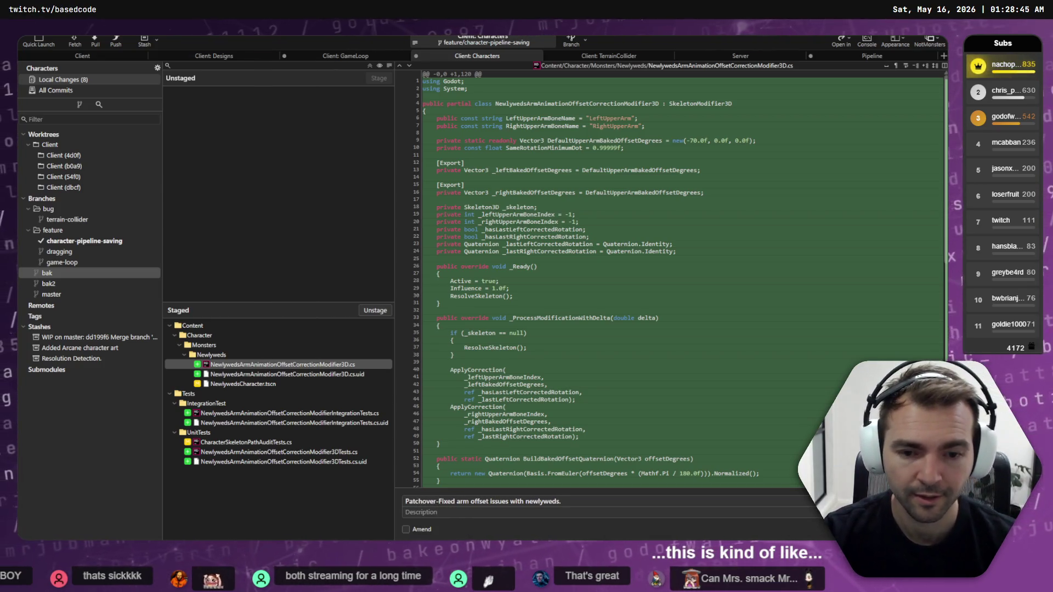
pyautogui.press('Delete')
pyautogui.write('f')
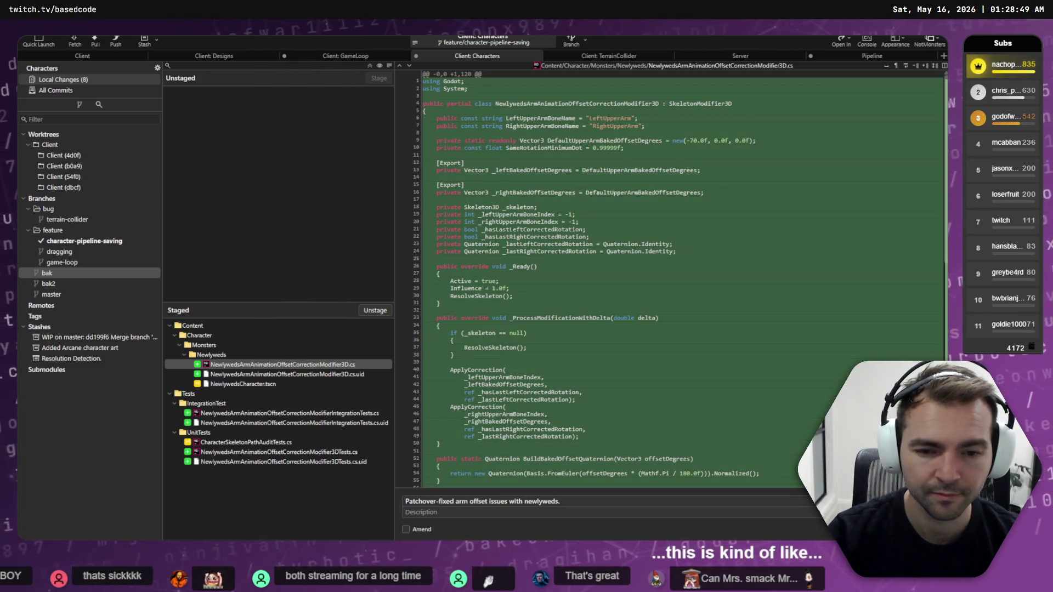
pyautogui.hotkey('ctrl', 'Return')
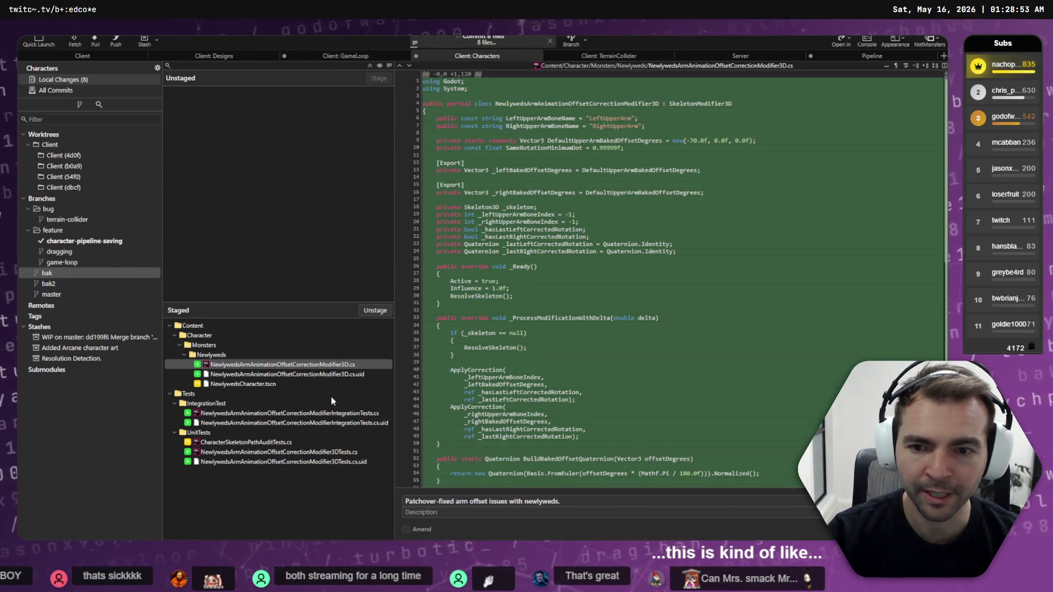
# View the feature/character-pipeline-saving branch history, then switch to the Codex terminal
pyautogui.click(85, 245)
pyautogui.scroll(5, 285, 164)
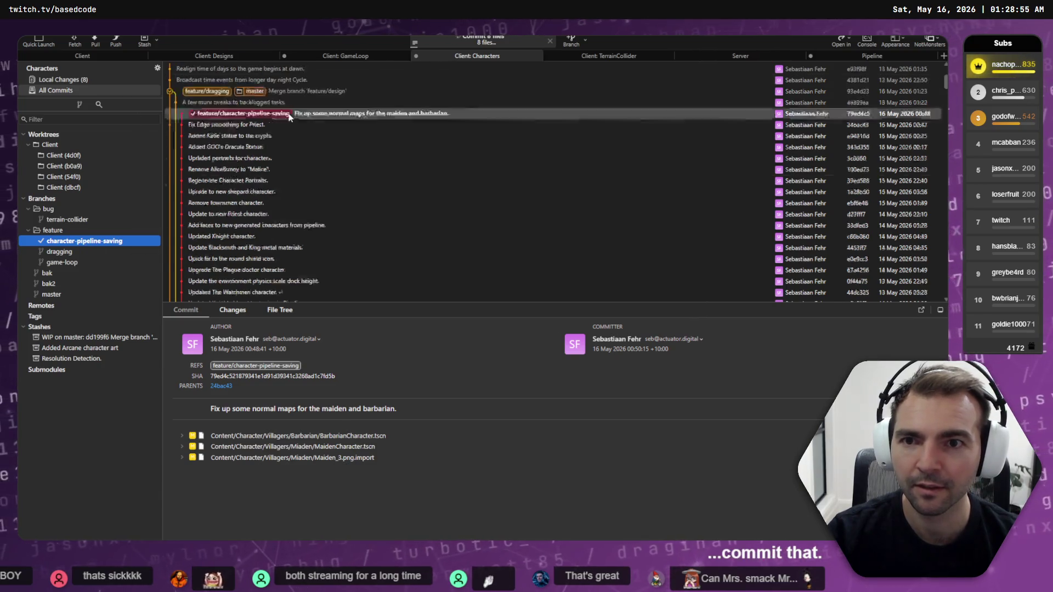
pyautogui.click(248, 258)
pyautogui.hotkey('alt', 'Tab')
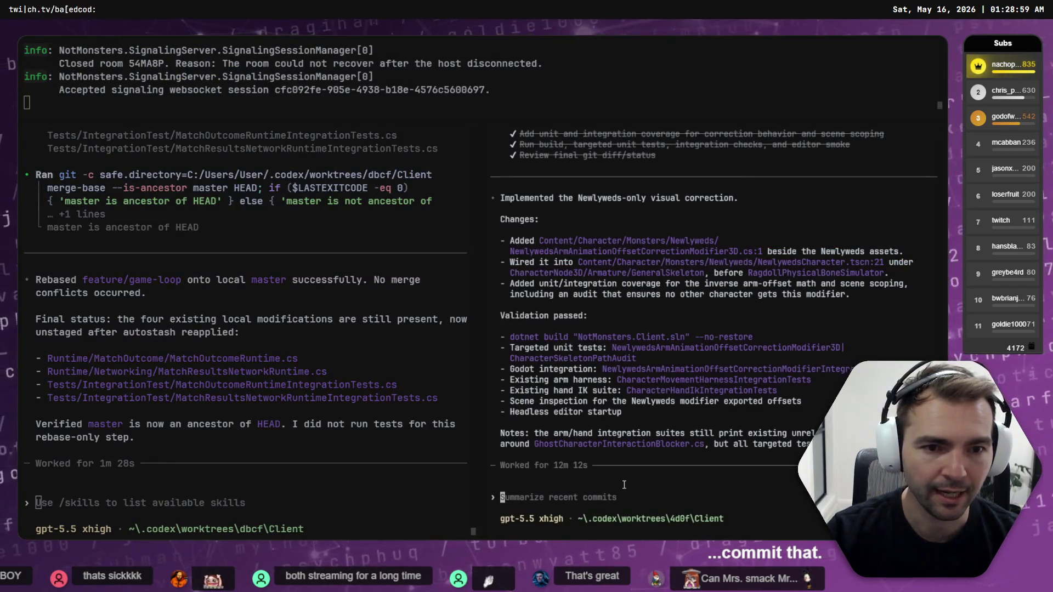
# Dictate a rebase-onto-master, resolve-conflicts prompt into the 4d0f Codex session, then return to Fork
pyautogui.press('super+h')
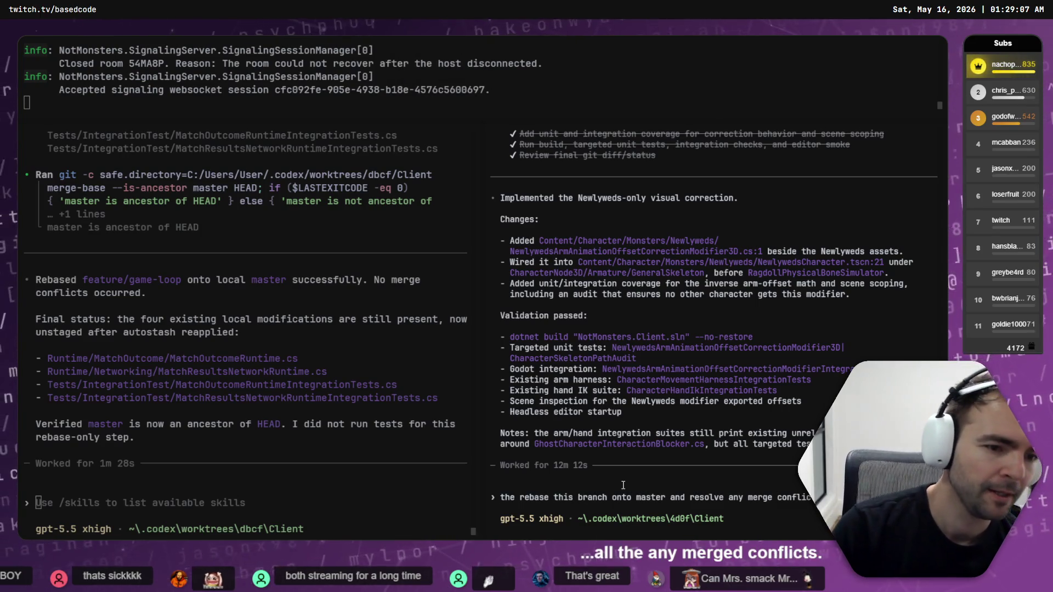
pyautogui.hotkey('alt', 'Tab')
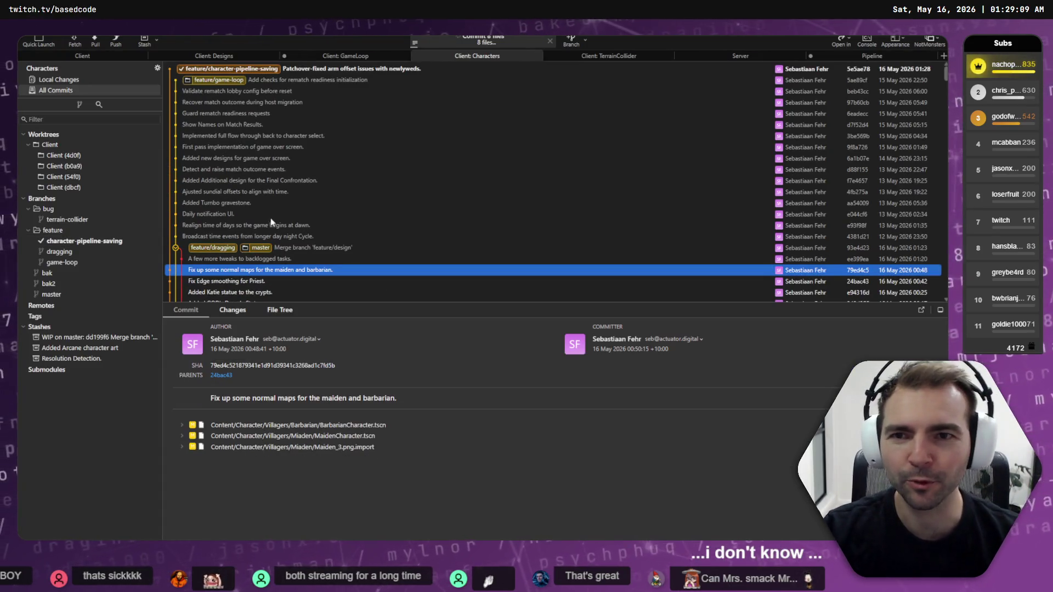
# Delete the old bak2 branch from the commit it pointed to
pyautogui.scroll(-4, 297, 235)
pyautogui.scroll(4, 323, 233)
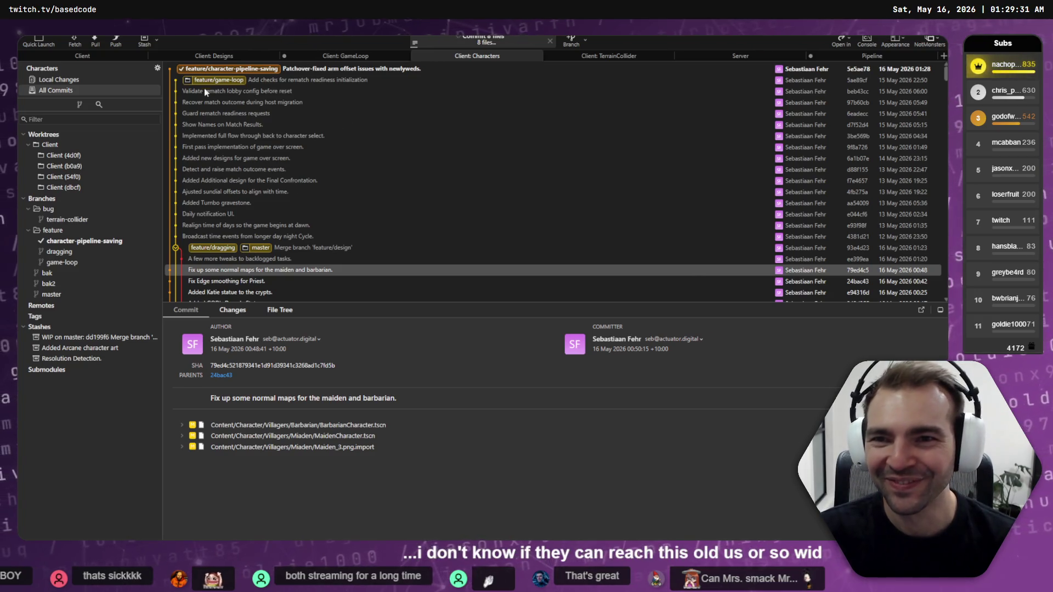
pyautogui.click(226, 71)
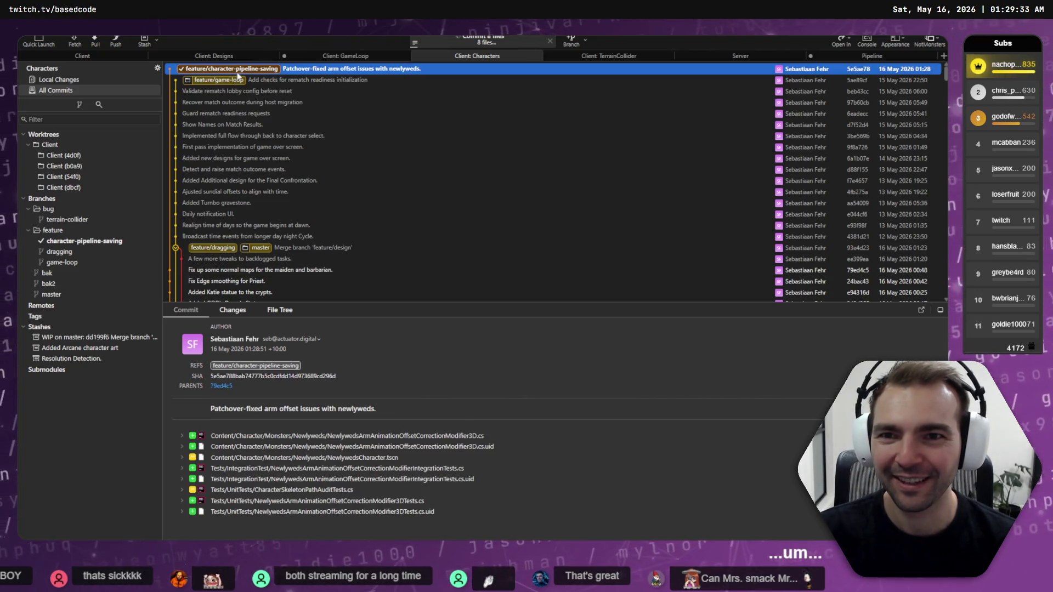
pyautogui.scroll(-10, 236, 219)
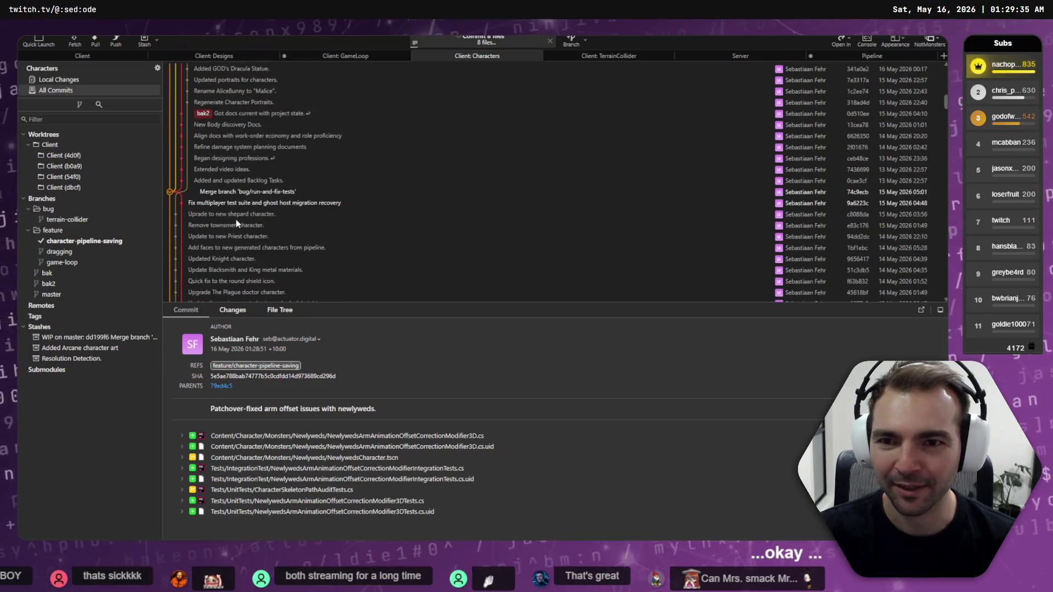
pyautogui.scroll(3, 235, 219)
pyautogui.click(209, 215)
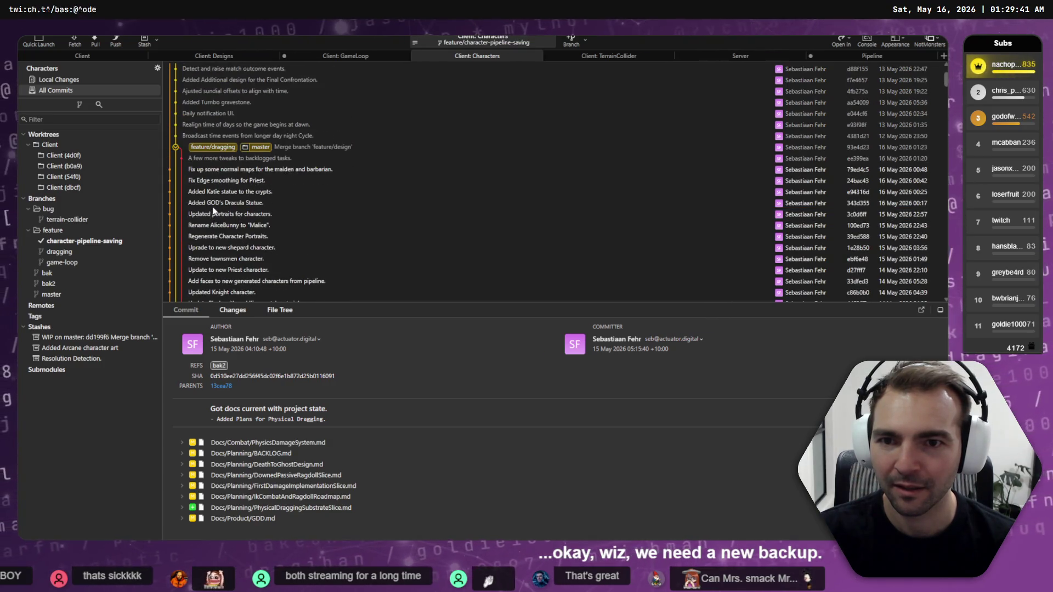
pyautogui.rightClick(197, 214)
pyautogui.moveTo(384, 221)
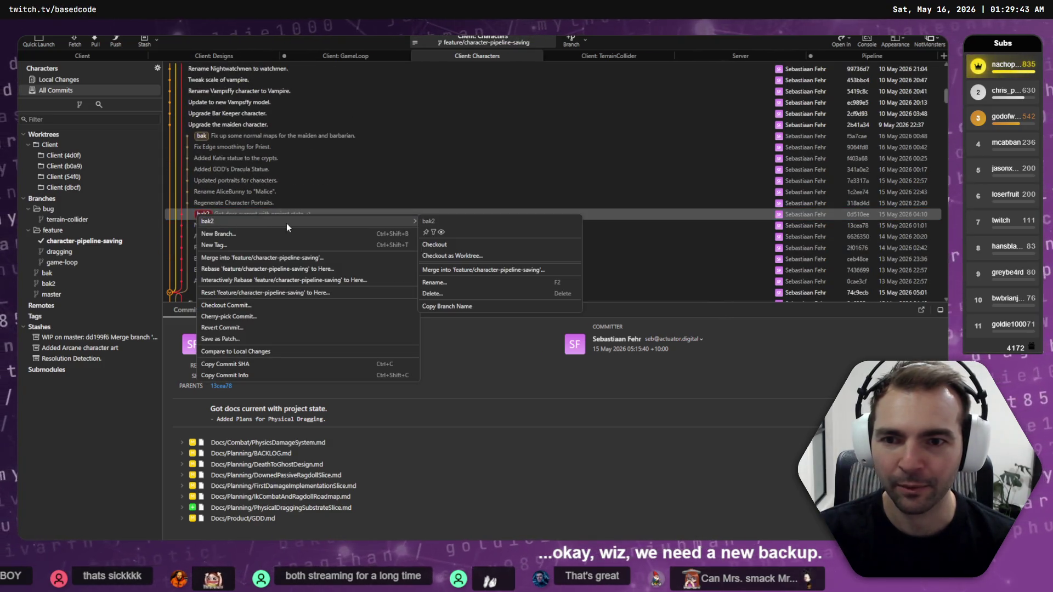
pyautogui.click(510, 293)
pyautogui.click(564, 297)
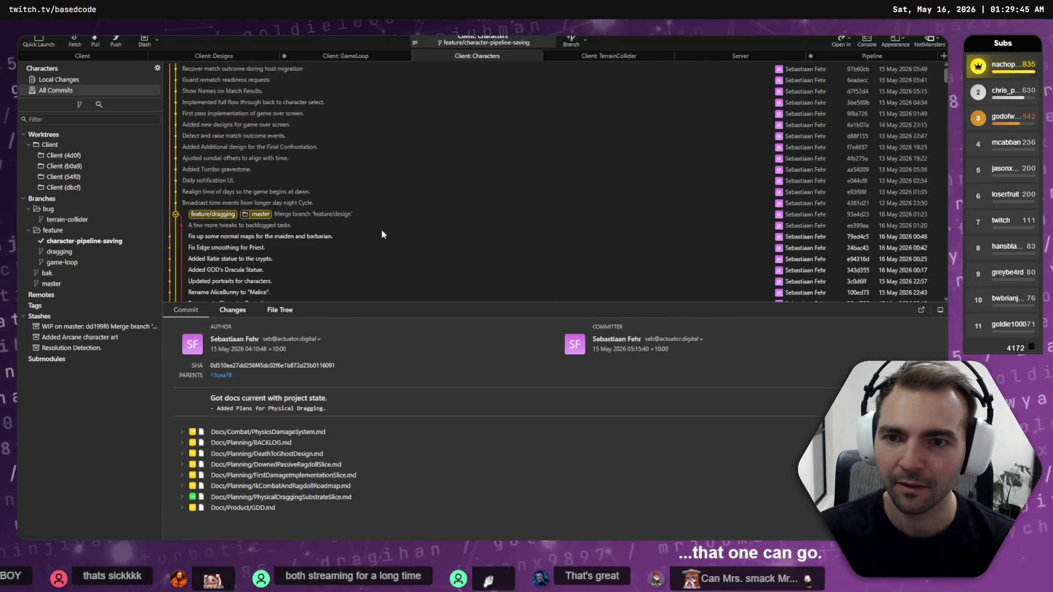
# Create a new bak2 branch at the newest arm-offset commit, then check out feature/character-pipeline-saving again
pyautogui.scroll(1, 339, 165)
pyautogui.rightClick(319, 73)
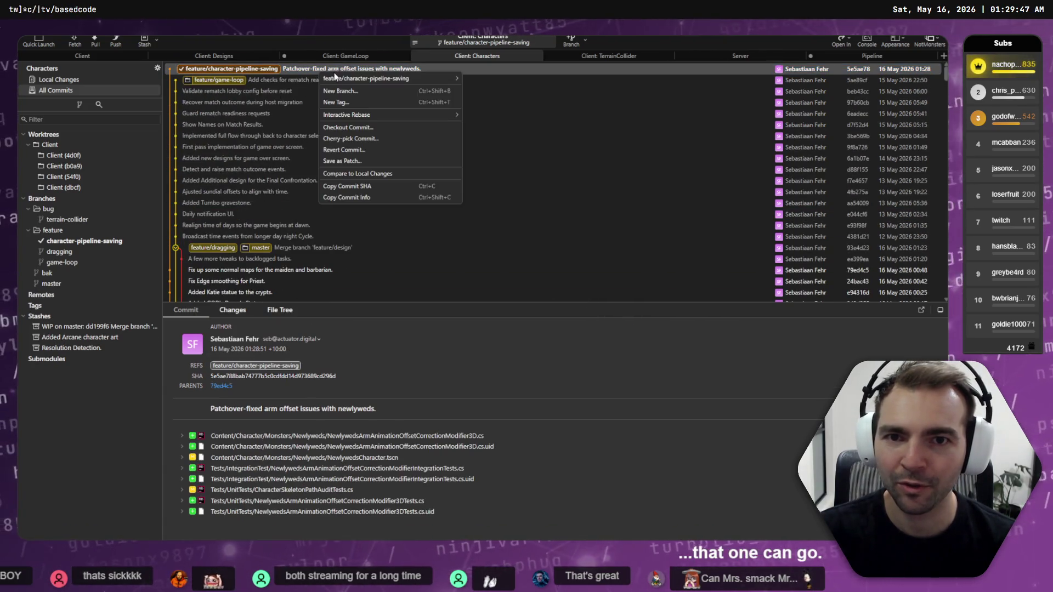
pyautogui.click(371, 91)
pyautogui.write('bak2')
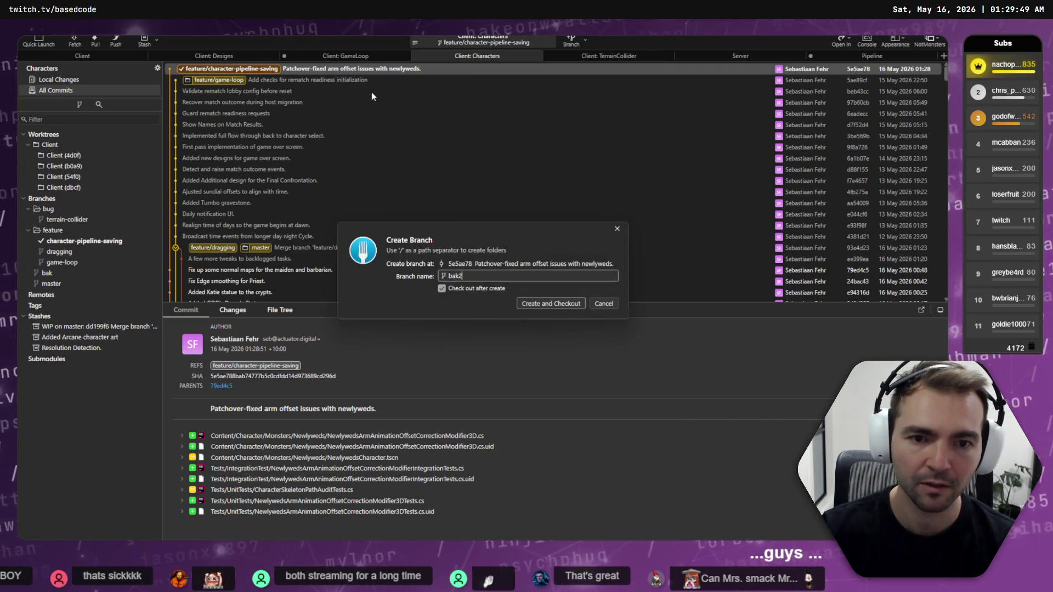
pyautogui.press('Return')
pyautogui.doubleClick(249, 69)
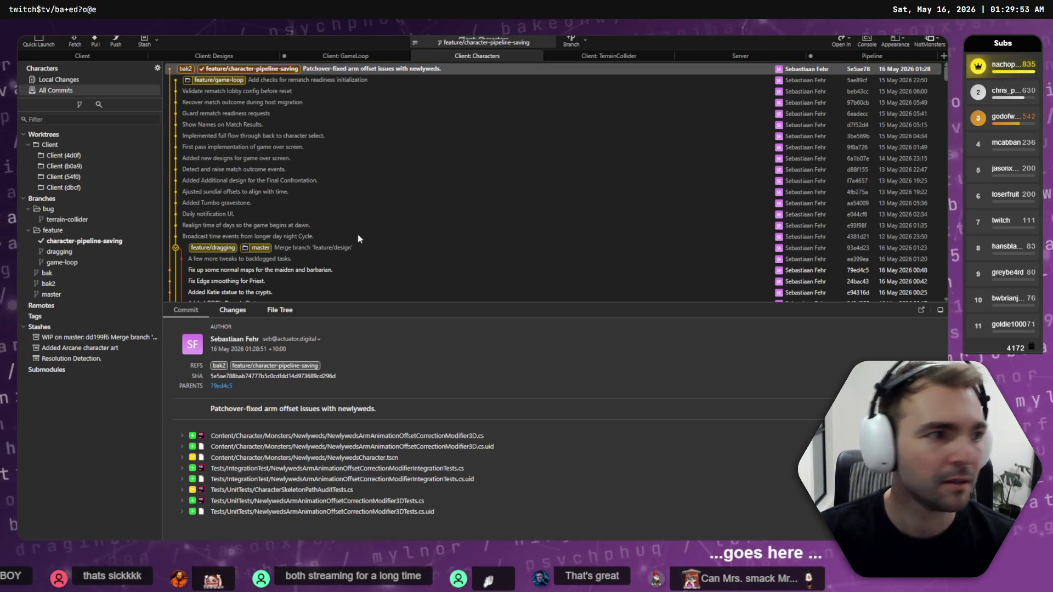
pyautogui.hotkey('alt', 'Tab')
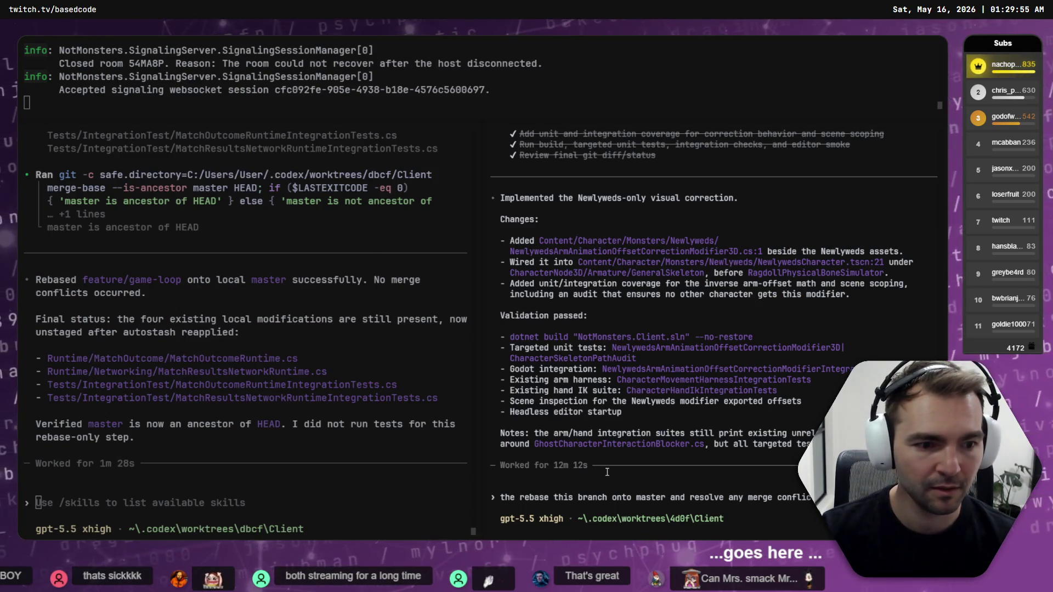
# Submit the rebase-onto-master-and-resolve-conflicts request to Codex, then review the feature/game-loop head commit in Fork
pyautogui.press('Up')
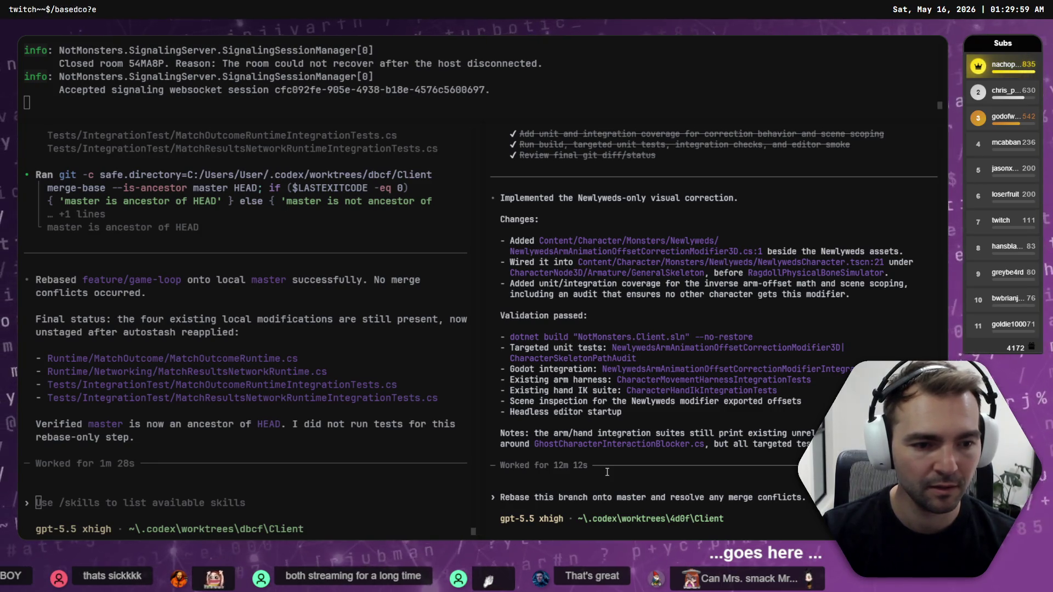
pyautogui.press('Return')
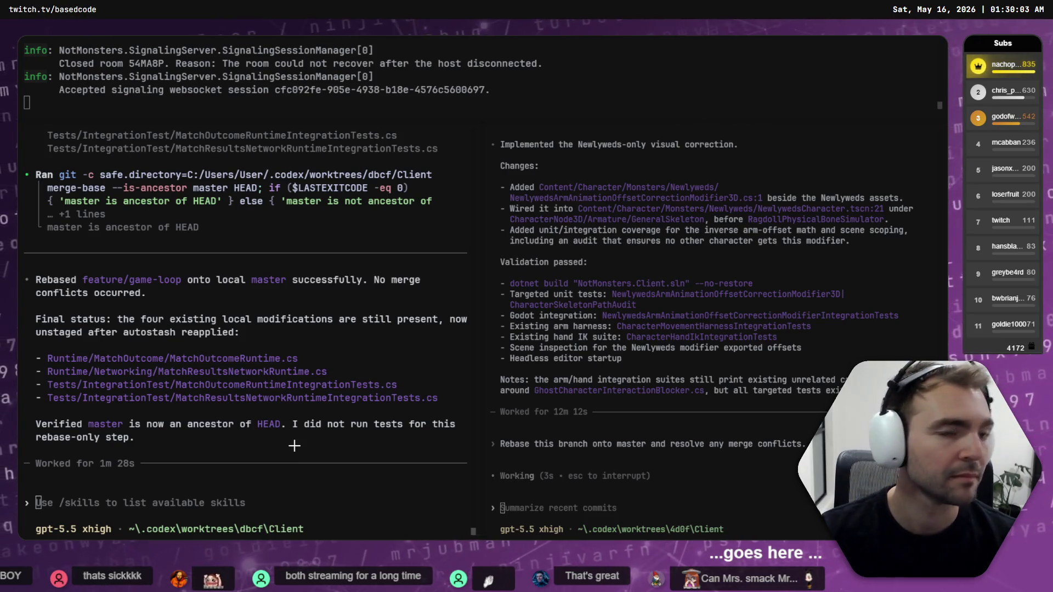
pyautogui.hotkey('alt', 'Tab')
pyautogui.click(223, 80)
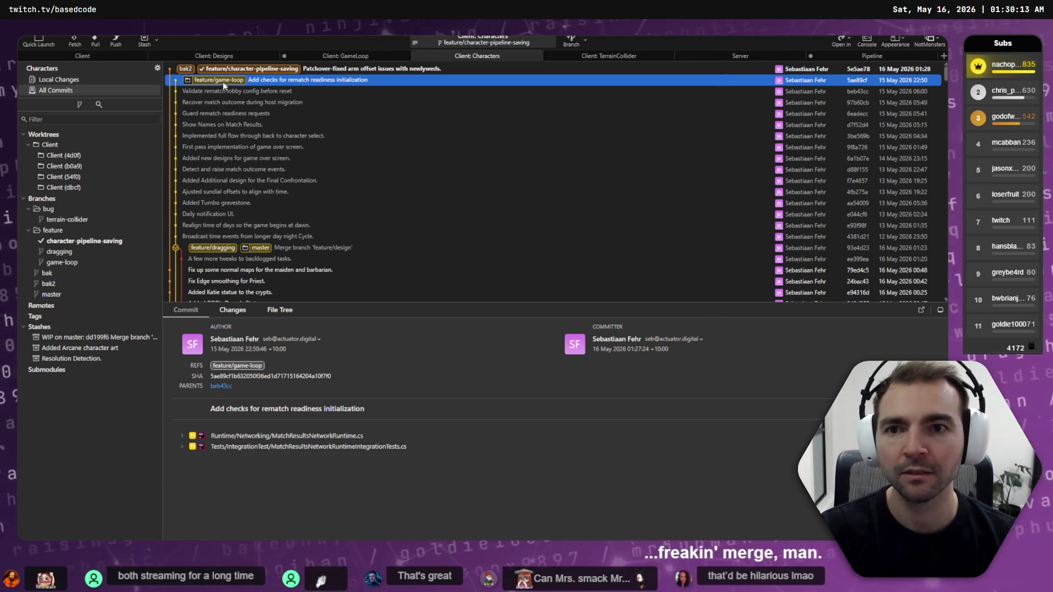
pyautogui.hotkey('alt', 'Tab')
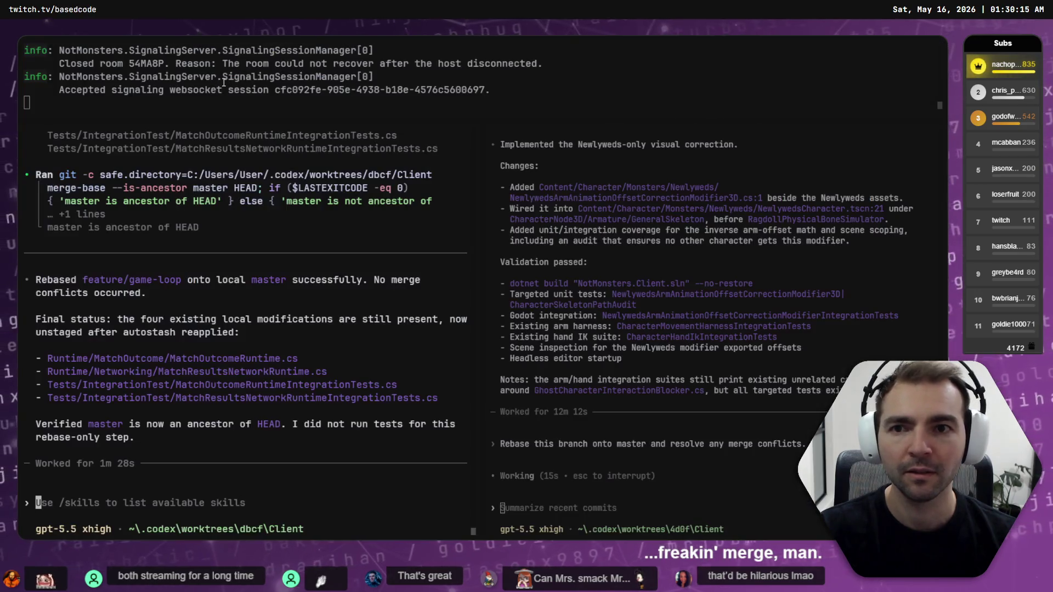
pyautogui.hotkey('alt', 'Tab')
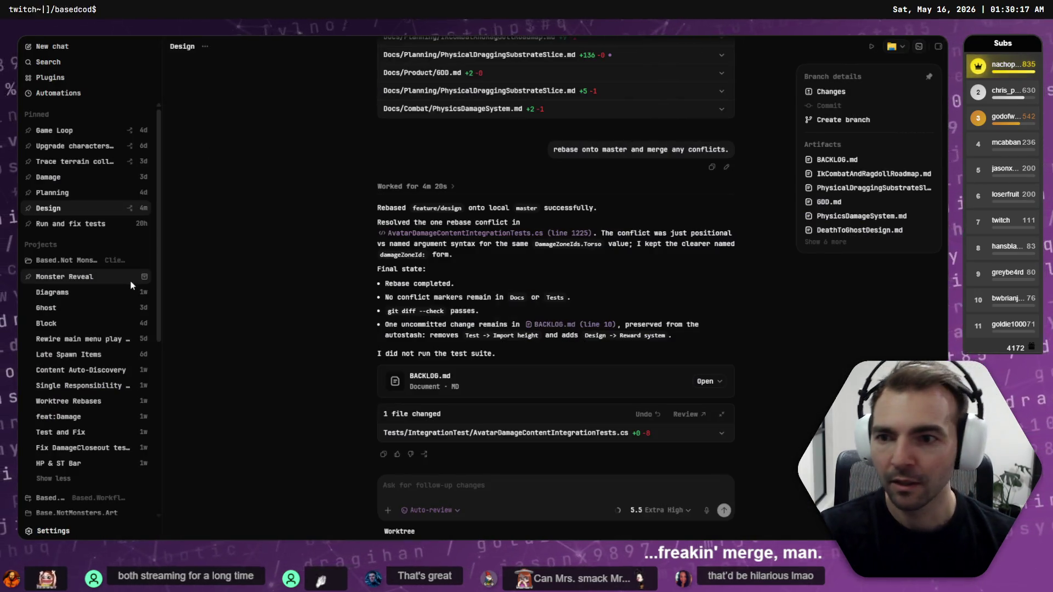
# Open the pinned Game Loop chat and hand it off from its worktree using 'Hand off chat to local'
pyautogui.moveTo(69, 186)
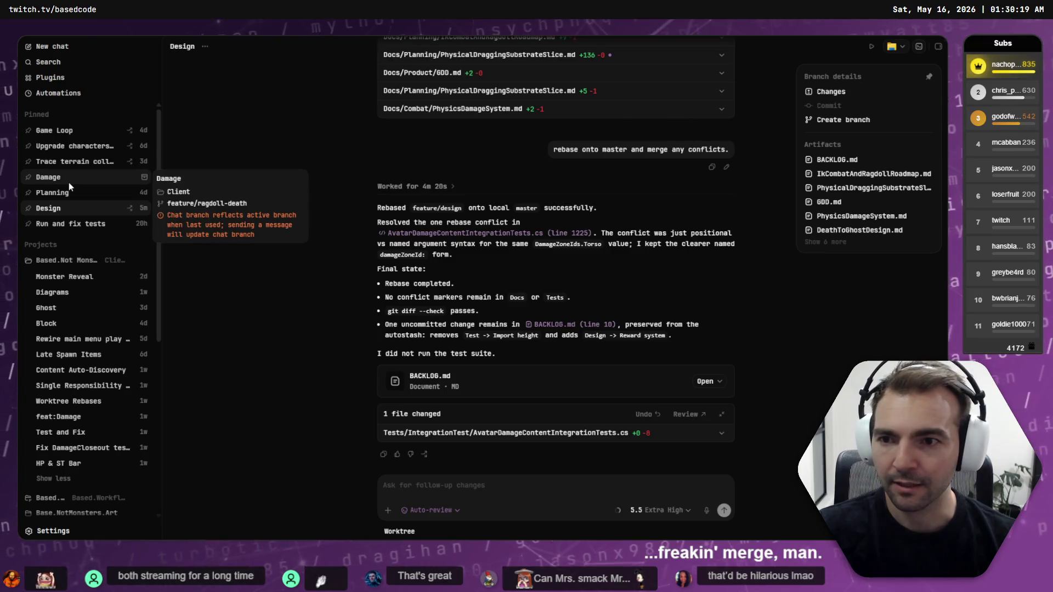
pyautogui.click(77, 131)
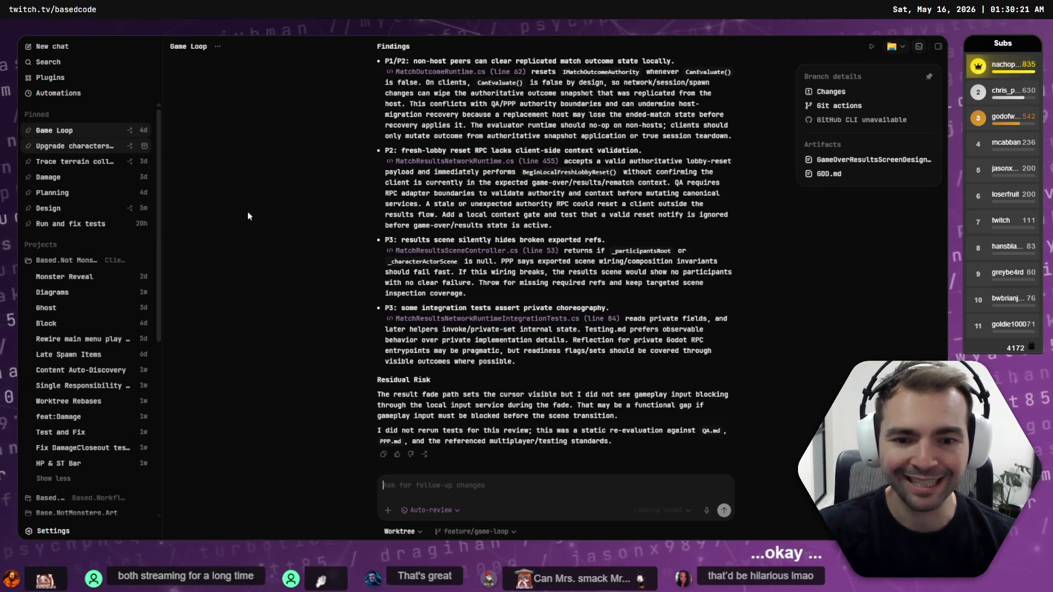
pyautogui.click(432, 515)
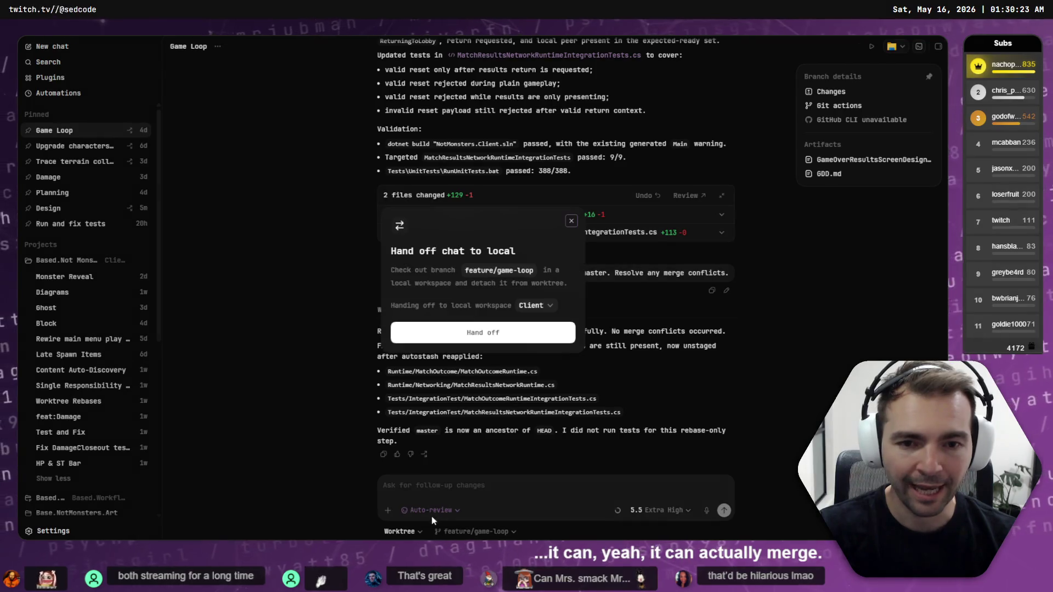
pyautogui.click(483, 328)
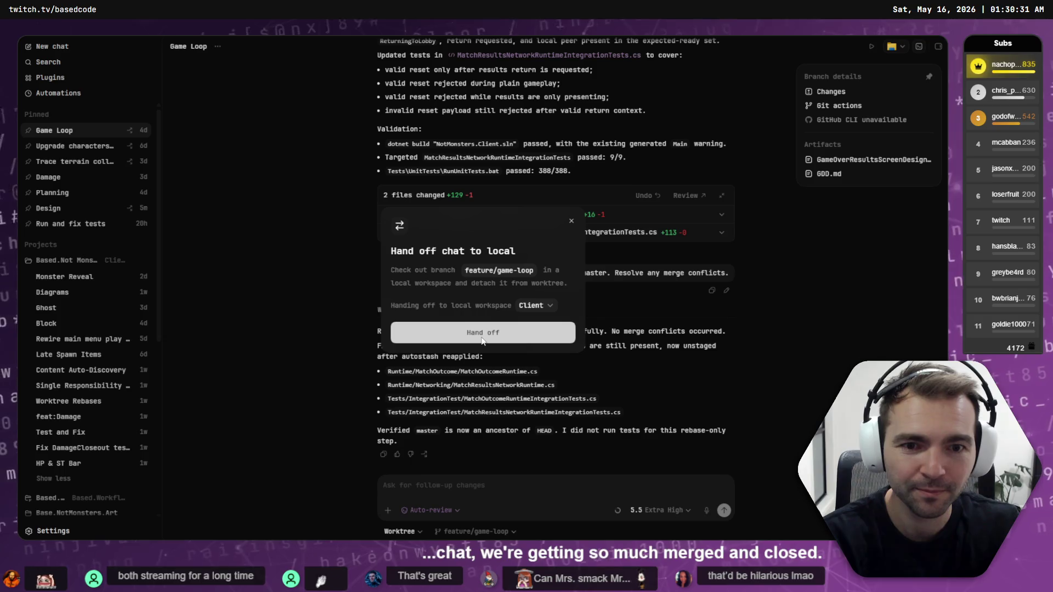
pyautogui.click(482, 340)
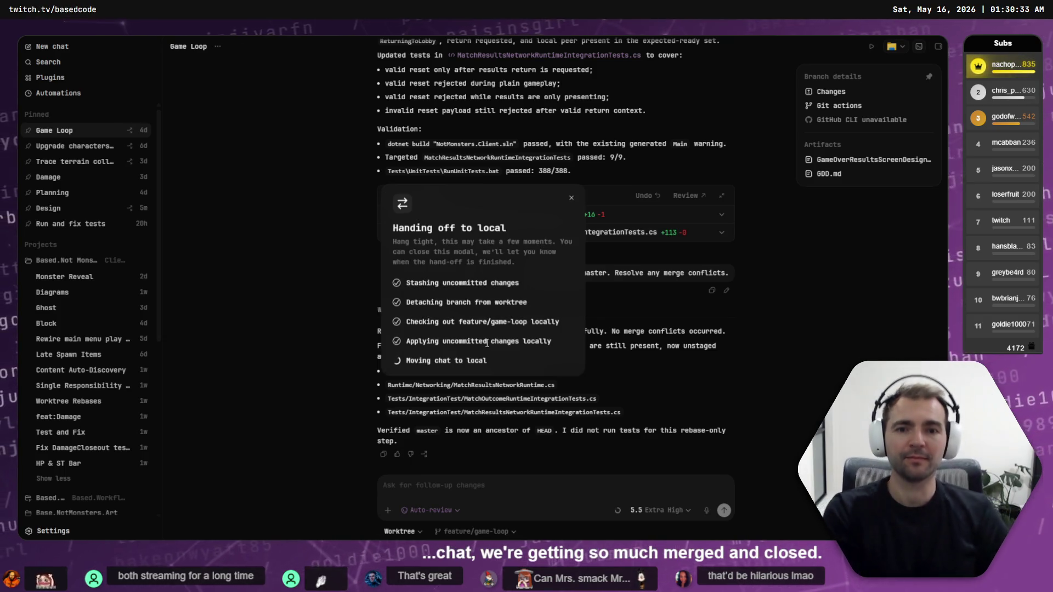
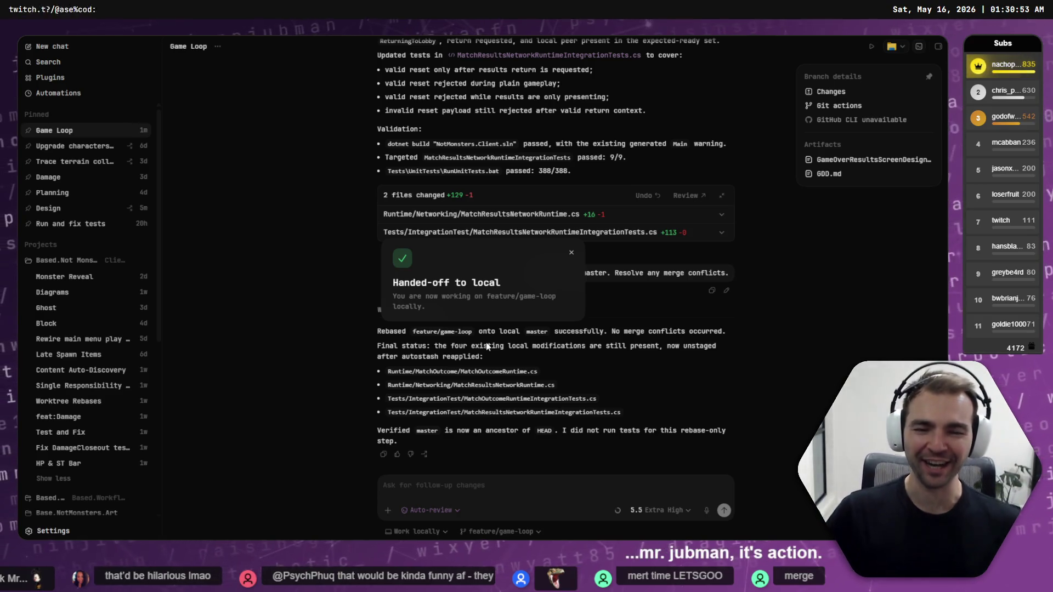
# Dismiss the 'Handed-off to local' notice for feature/game-loop and go to the Codex CLI terminal
pyautogui.click(571, 253)
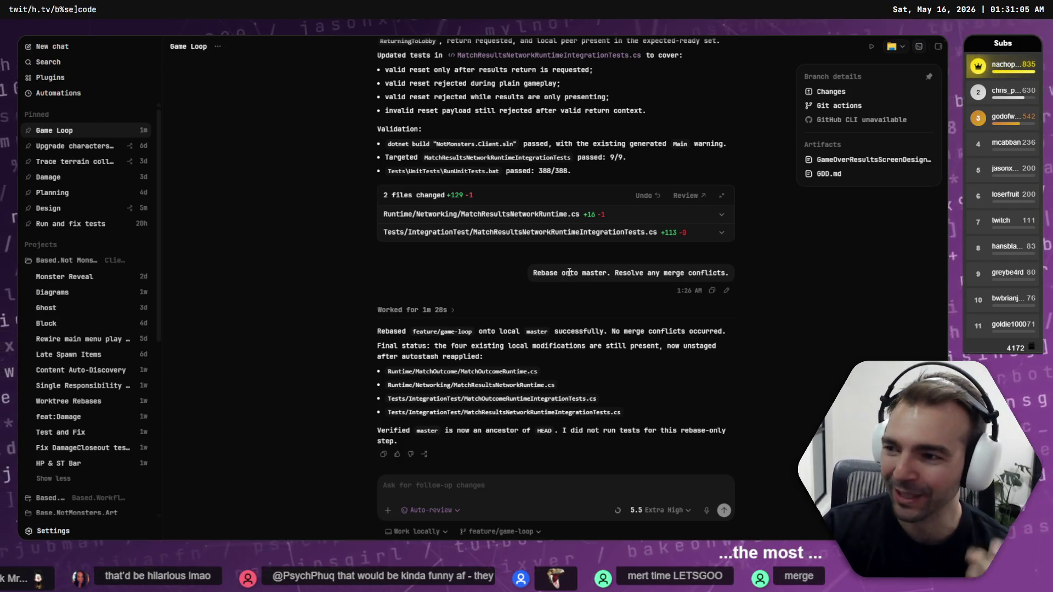
pyautogui.hotkey('alt', 'Tab')
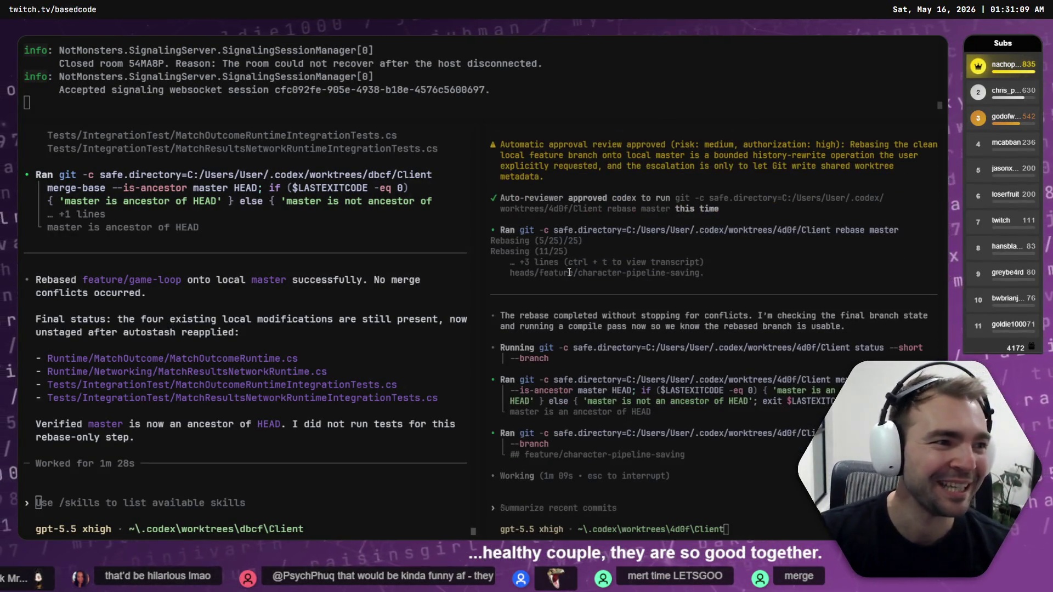
# Reload the externally modified newlyweds scene from disk in Godot and clear the Output log
pyautogui.hotkey('alt', 'Tab')
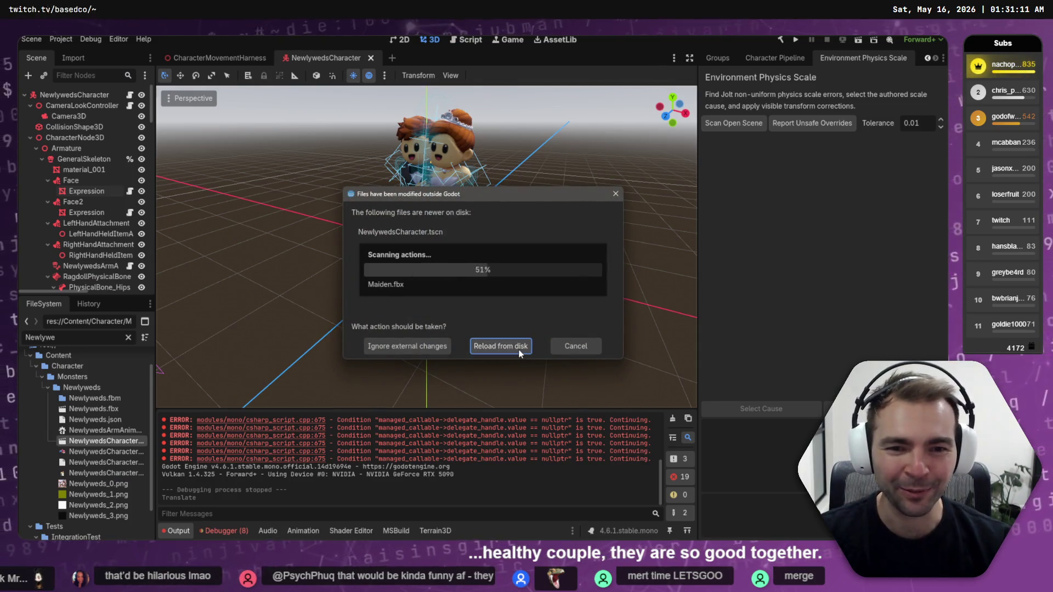
pyautogui.click(512, 347)
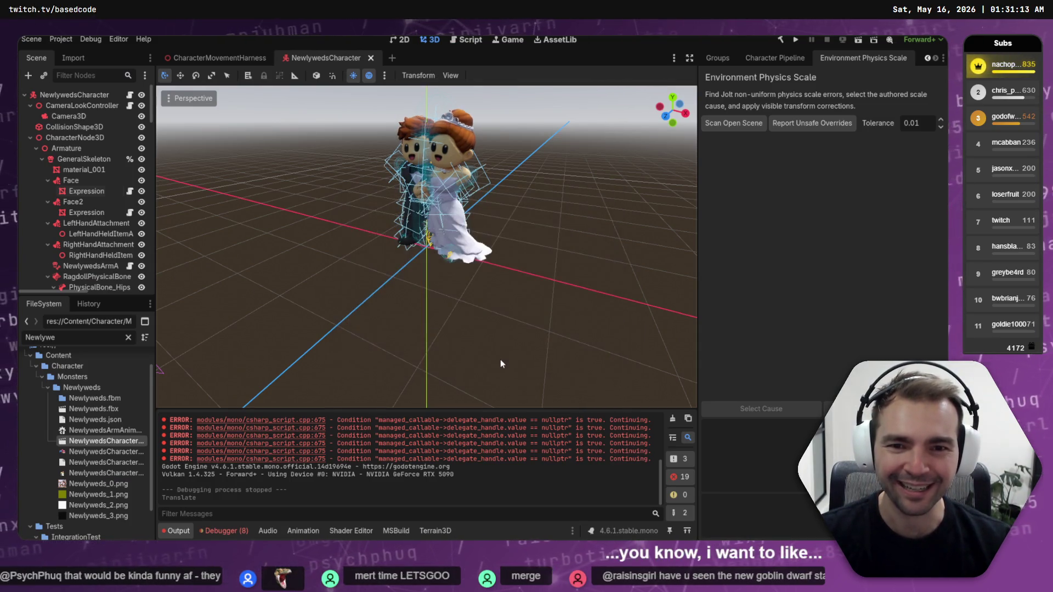
pyautogui.click(673, 420)
pyautogui.hotkey('alt', 'Tab')
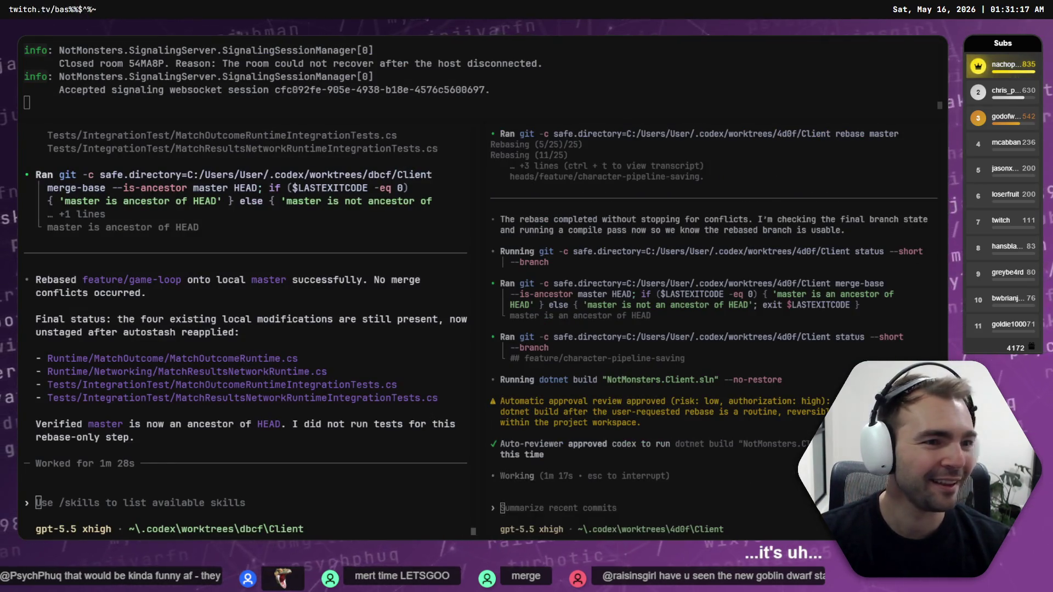
pyautogui.hotkey('alt', 'Tab')
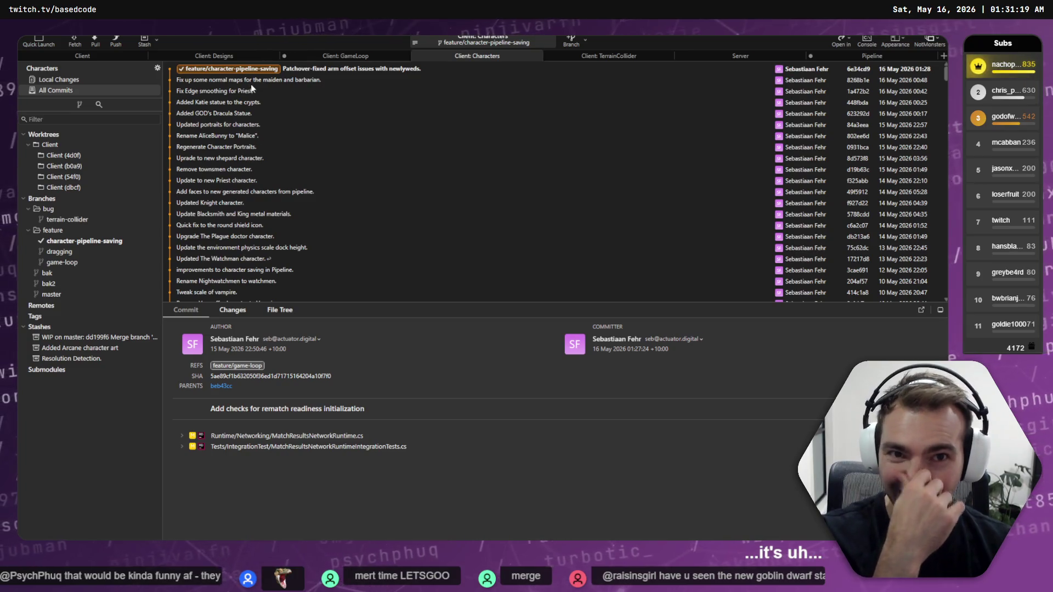
# Compare the Patchover arm-offset commit with the feature/game-loop head in Client, then open the GameLoop worktree
pyautogui.click(82, 56)
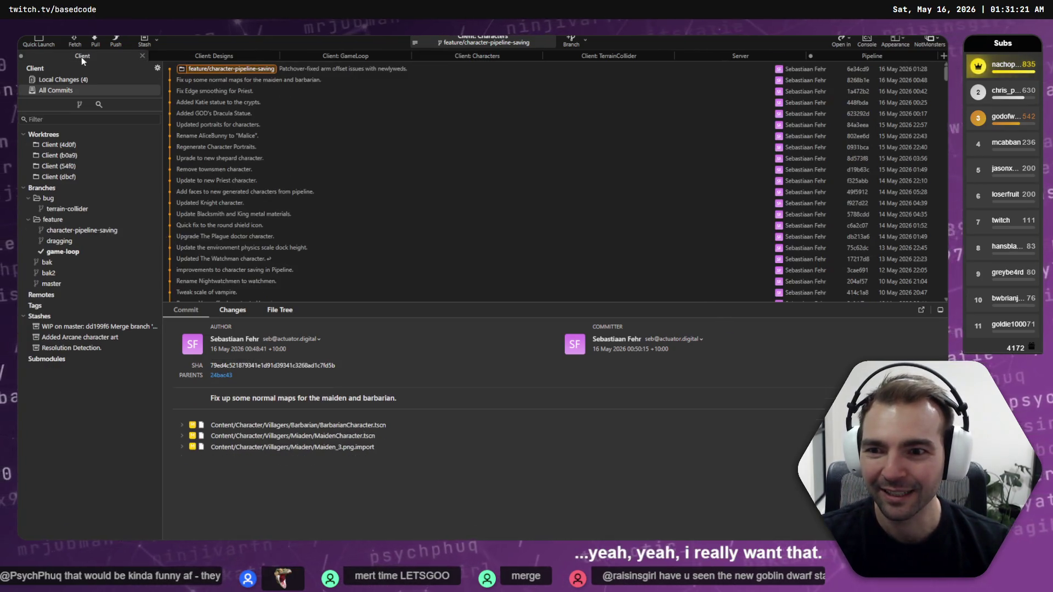
pyautogui.click(235, 68)
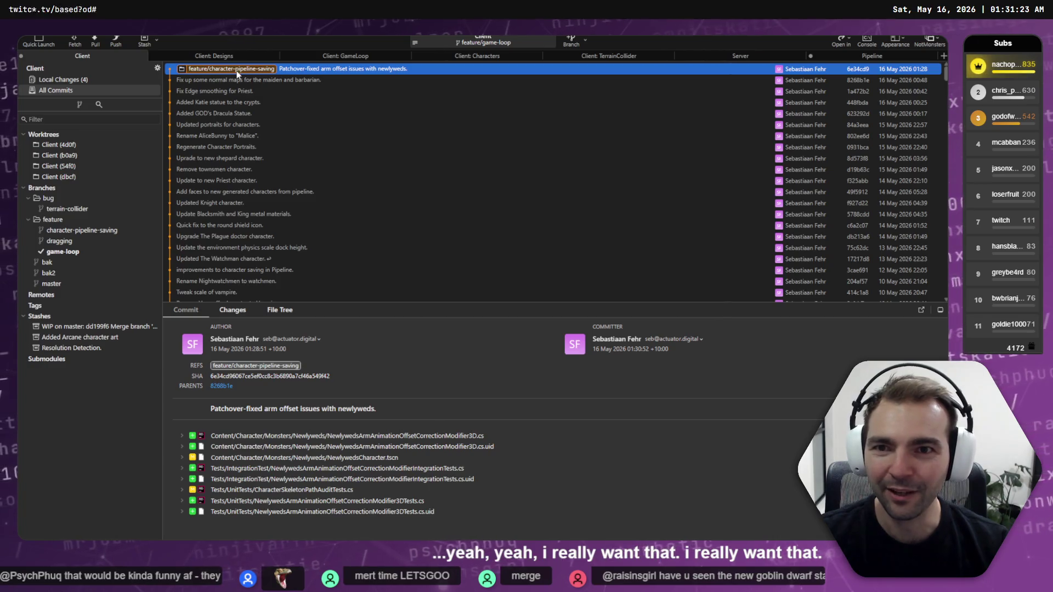
pyautogui.hotkey('alt', 'Tab')
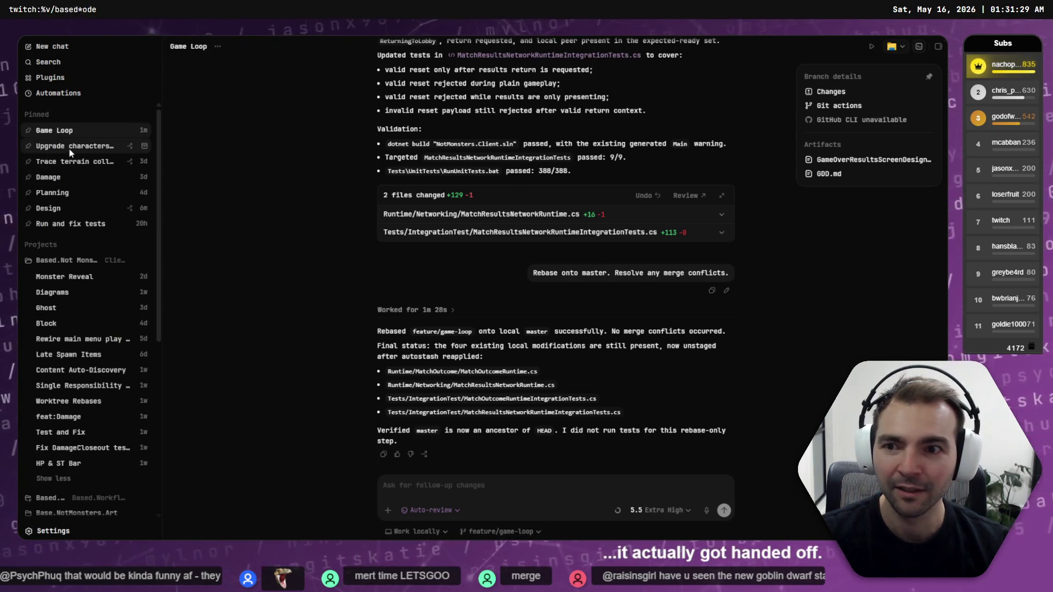
pyautogui.hotkey('alt', 'Tab')
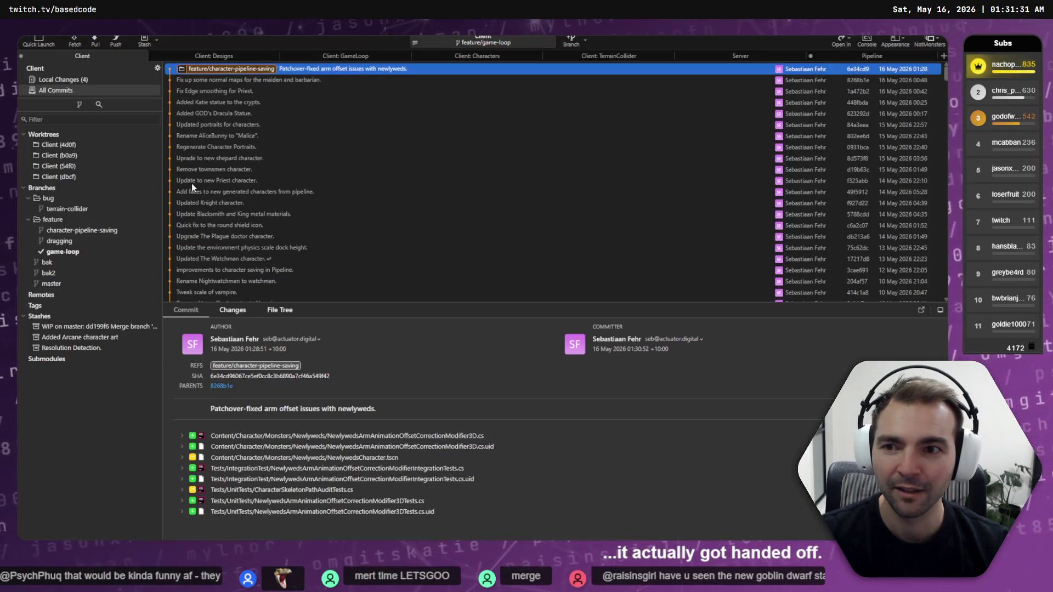
pyautogui.scroll(-3, 203, 187)
pyautogui.click(261, 190)
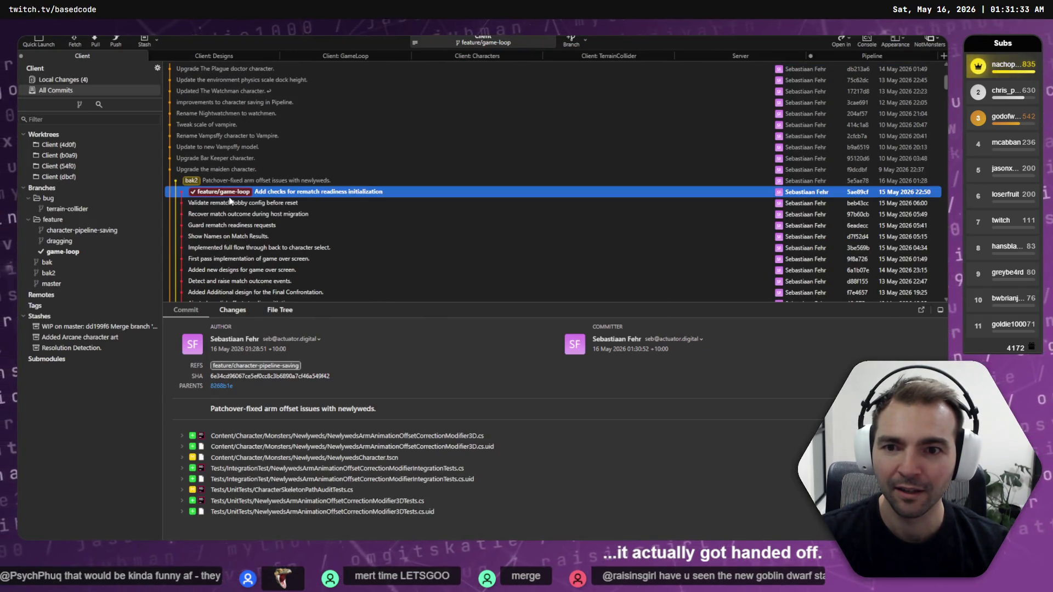
pyautogui.click(346, 58)
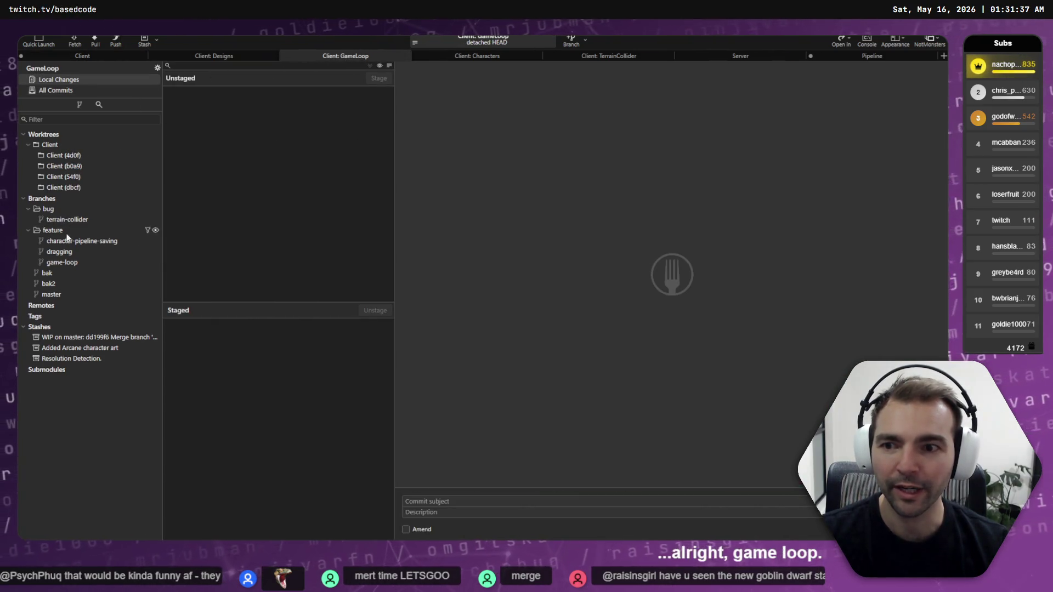
# Show master's history in the GameLoop worktree, compare it with Client, and inspect the rematch readiness commit
pyautogui.click(52, 294)
pyautogui.scroll(3, 248, 191)
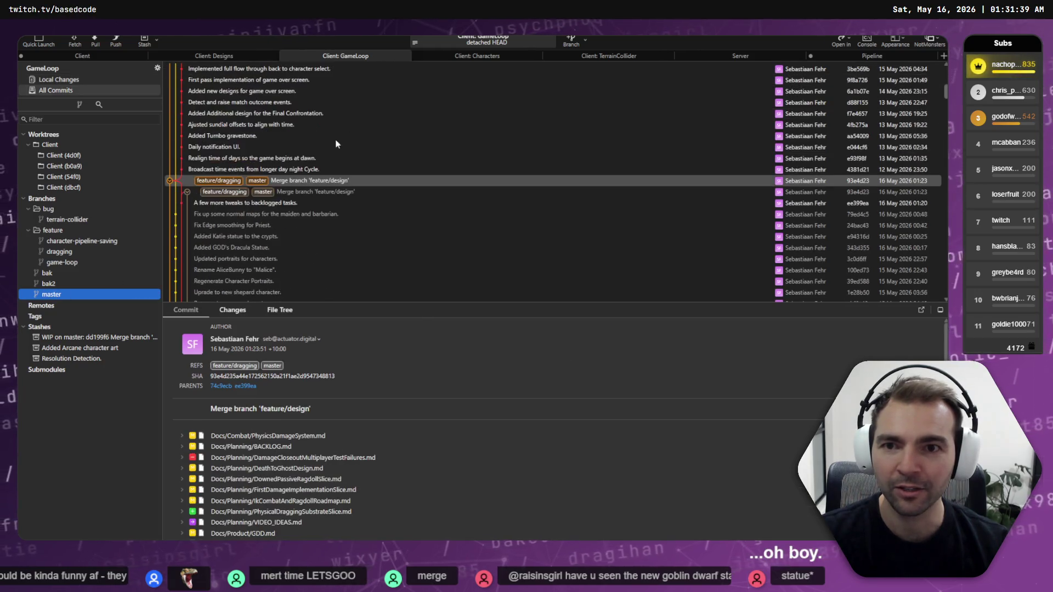
pyautogui.scroll(5, 248, 192)
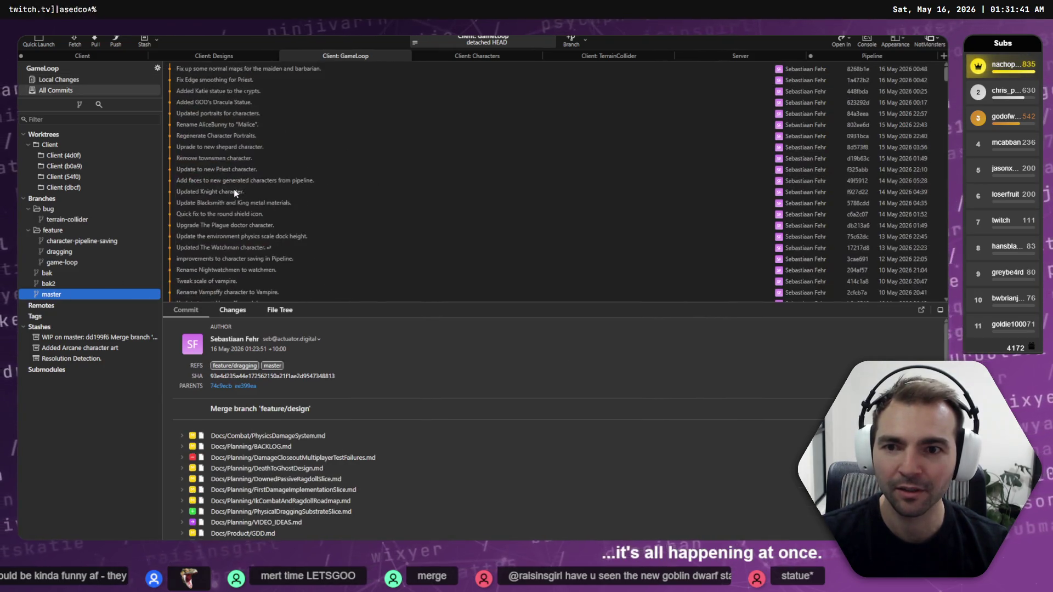
pyautogui.scroll(-5, 238, 181)
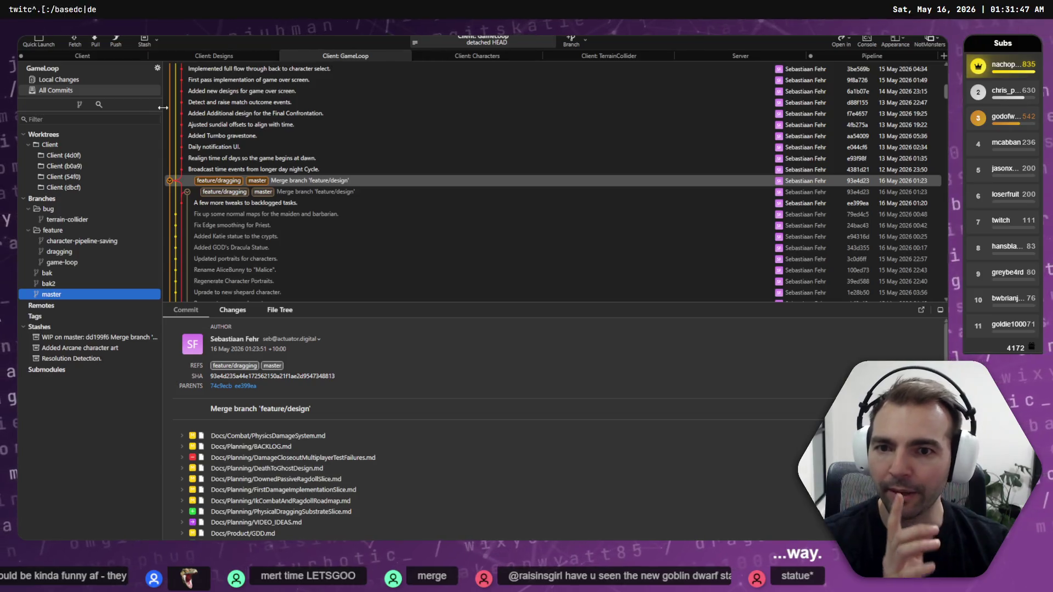
pyautogui.click(78, 58)
pyautogui.scroll(-7, 275, 170)
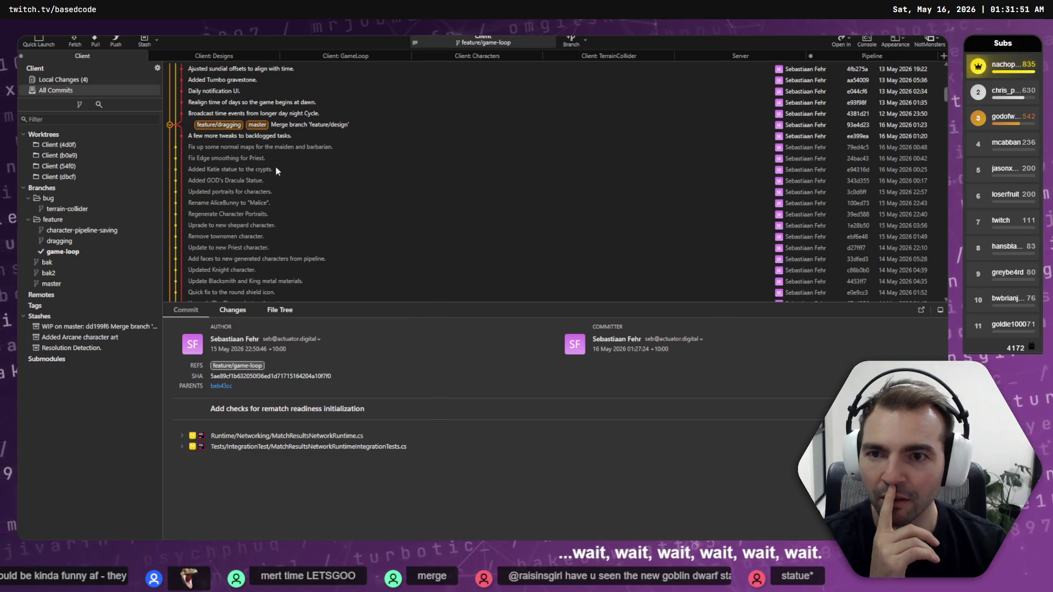
pyautogui.click(343, 56)
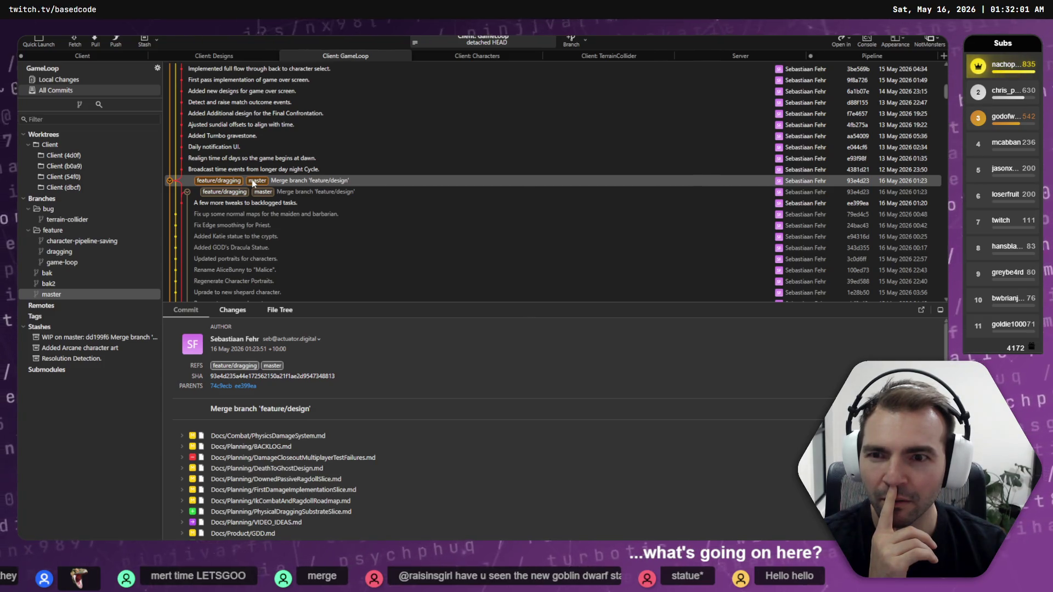
pyautogui.scroll(6, 252, 179)
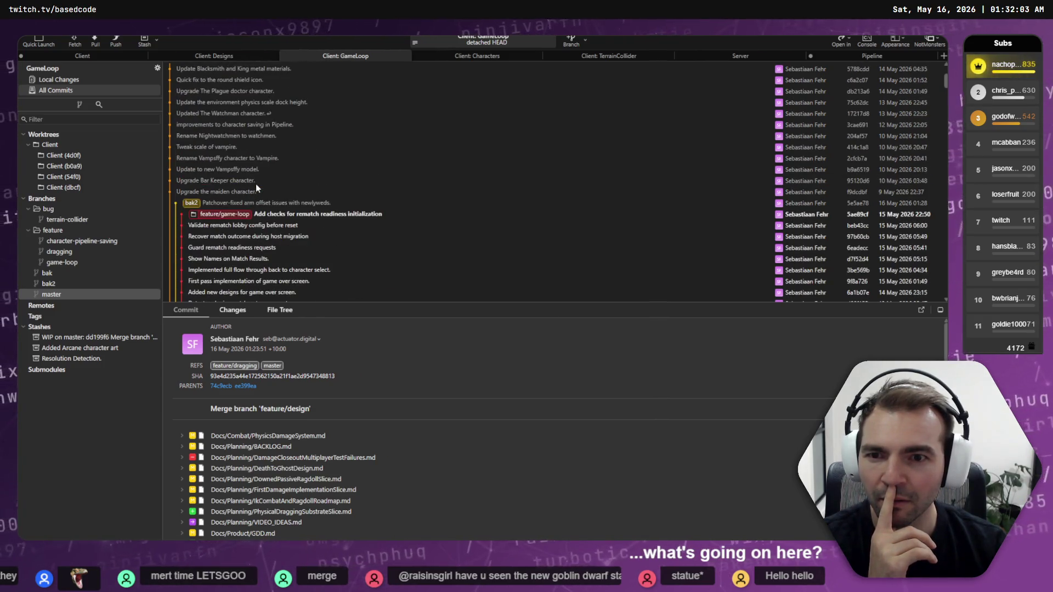
pyautogui.click(239, 215)
pyautogui.scroll(-7, 242, 219)
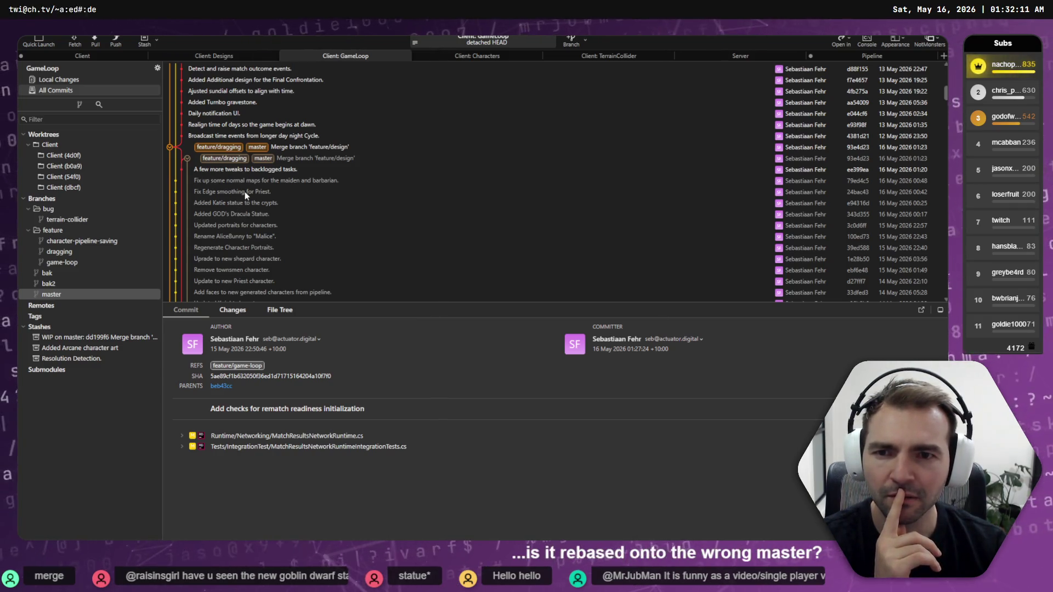
# Inspect the Merge branch 'feature/design' commit and select the commit the bak branch points to
pyautogui.click(82, 55)
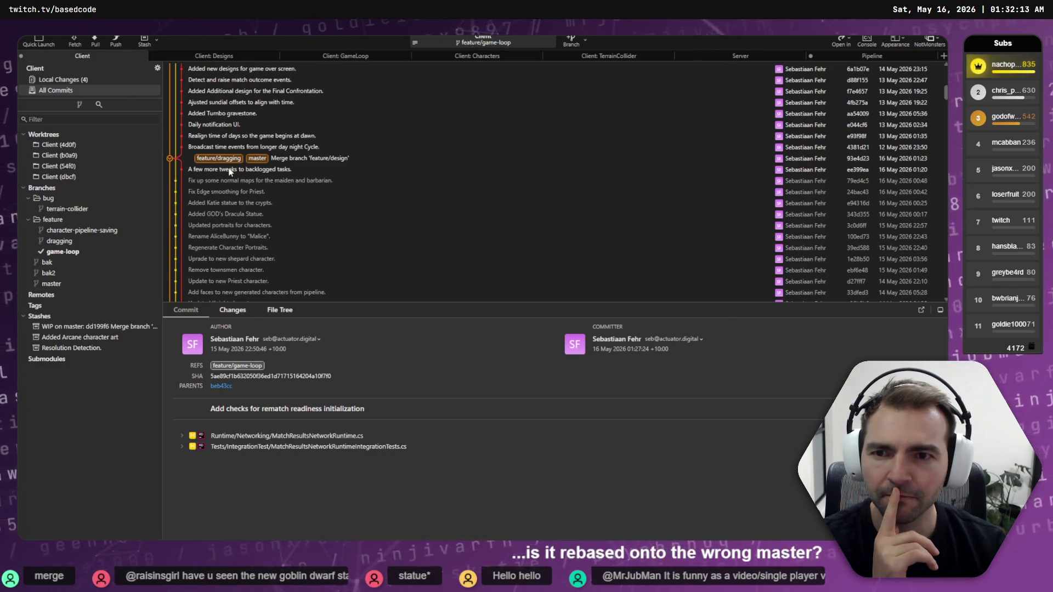
pyautogui.scroll(5, 230, 171)
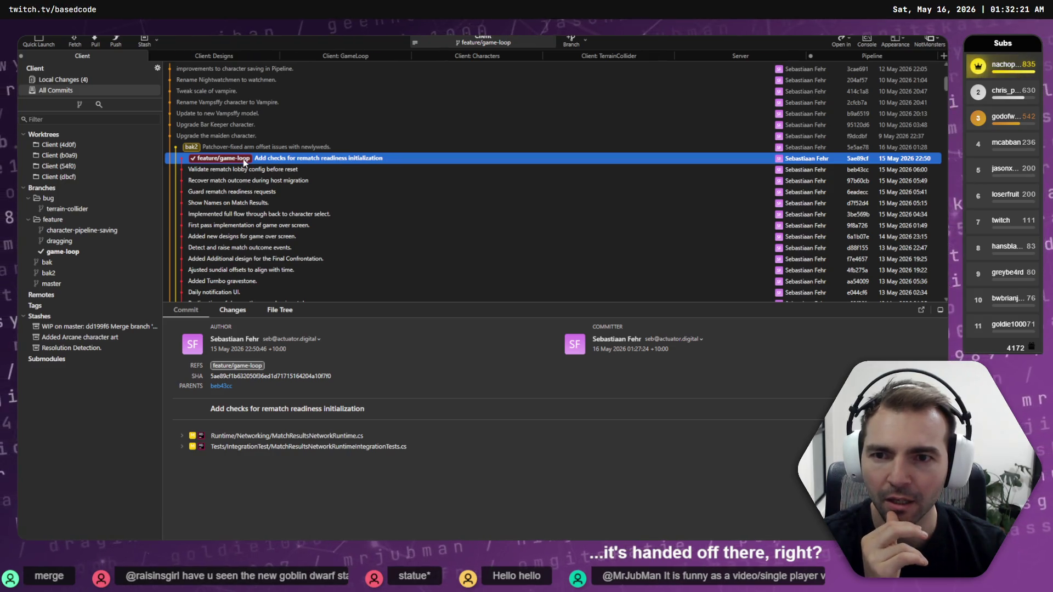
pyautogui.scroll(2, 243, 163)
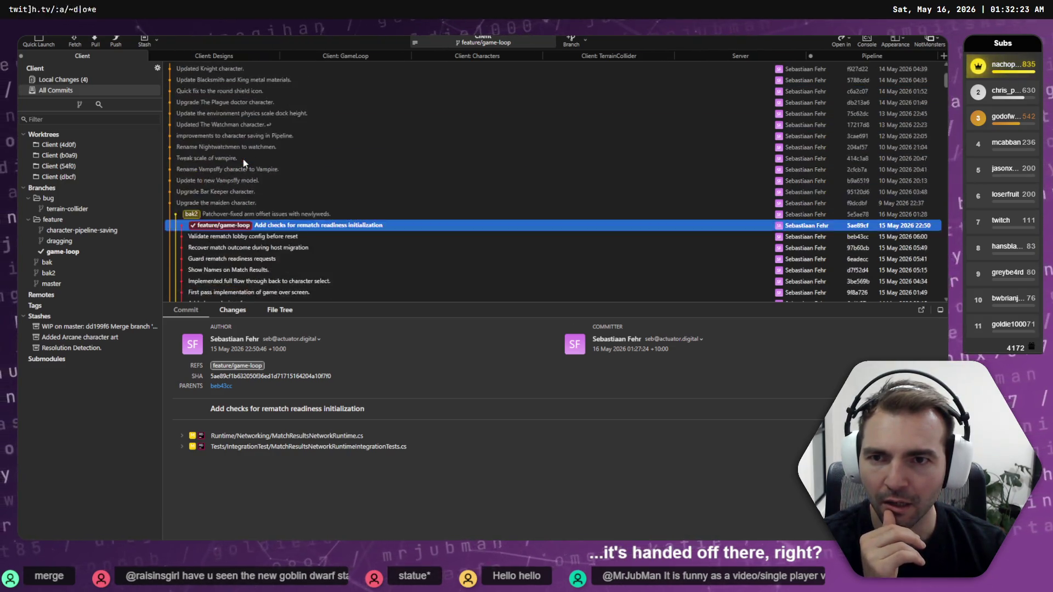
pyautogui.scroll(3, 243, 162)
pyautogui.scroll(-6, 249, 160)
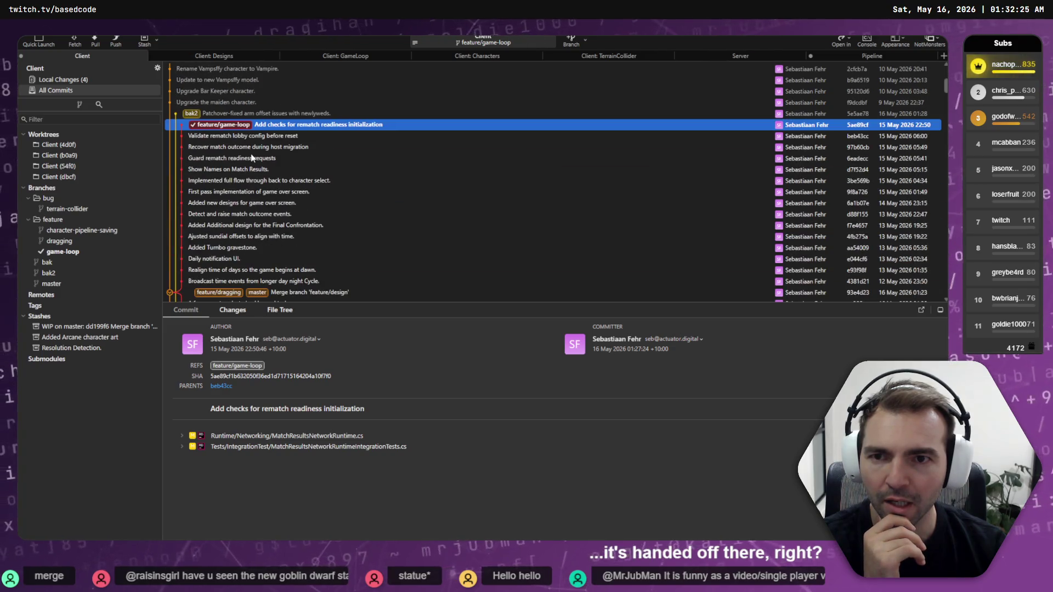
pyautogui.click(335, 57)
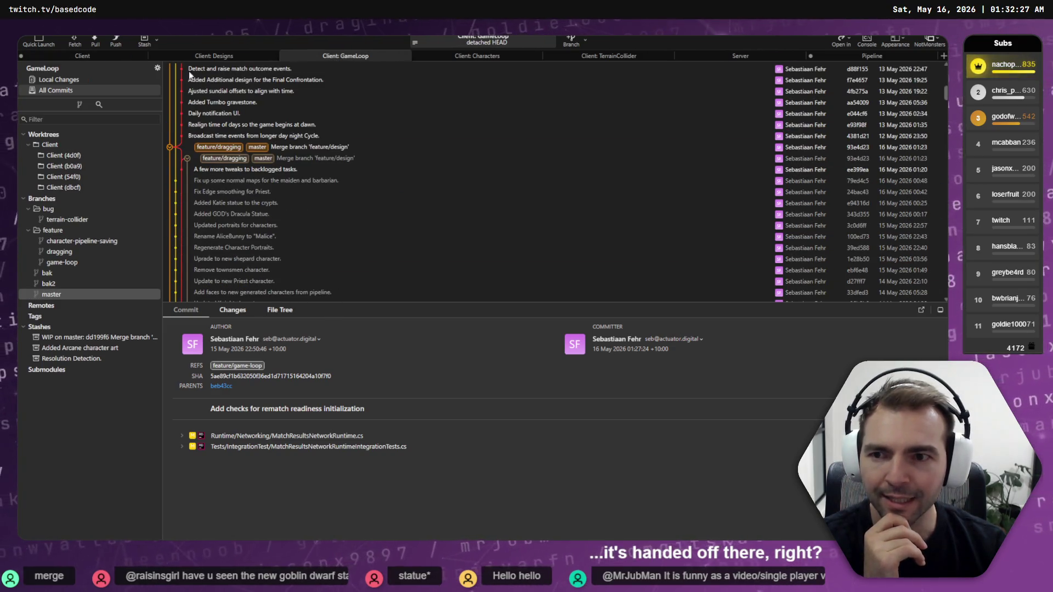
pyautogui.click(238, 159)
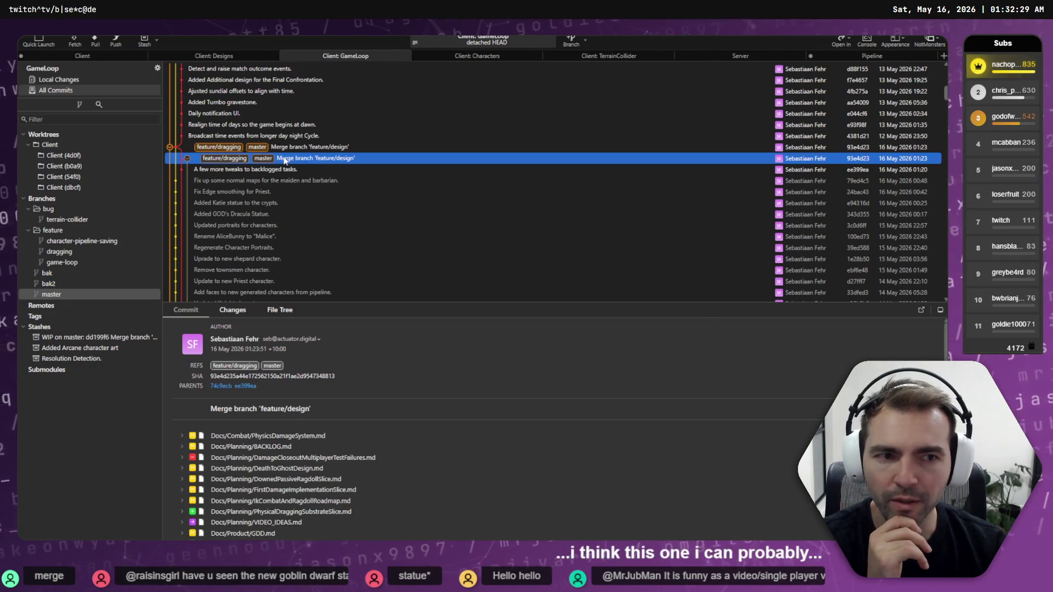
pyautogui.scroll(-5, 287, 158)
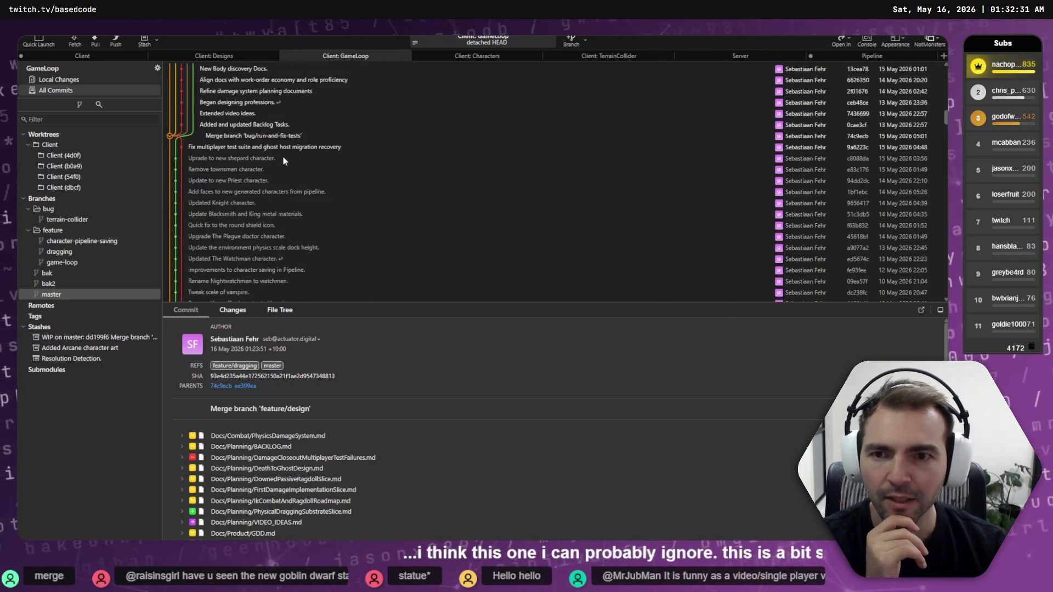
pyautogui.scroll(5, 274, 158)
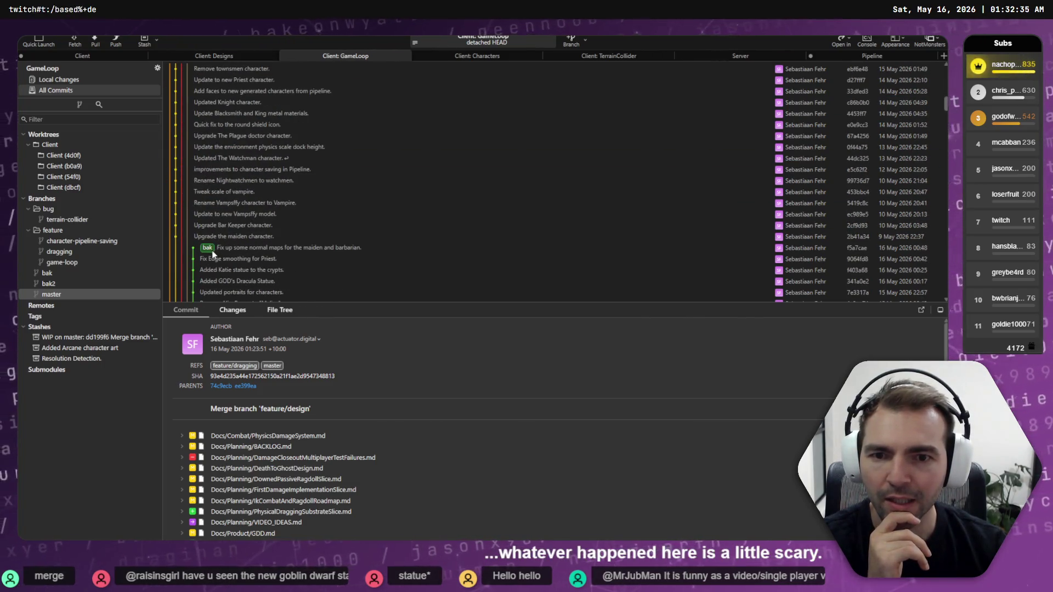
pyautogui.click(215, 249)
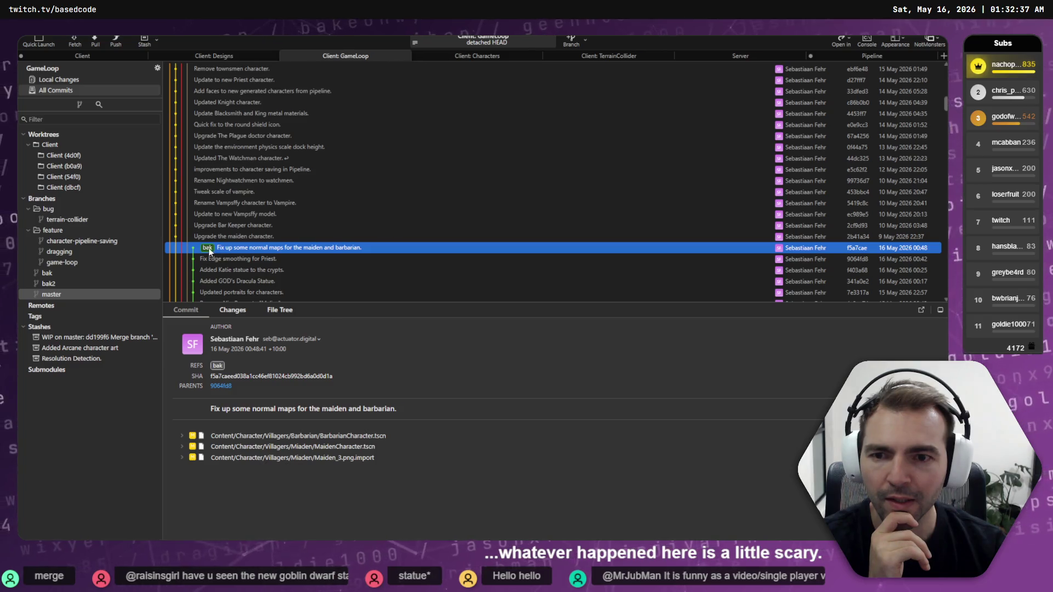
pyautogui.rightClick(208, 248)
pyautogui.moveTo(230, 253)
pyautogui.click(377, 316)
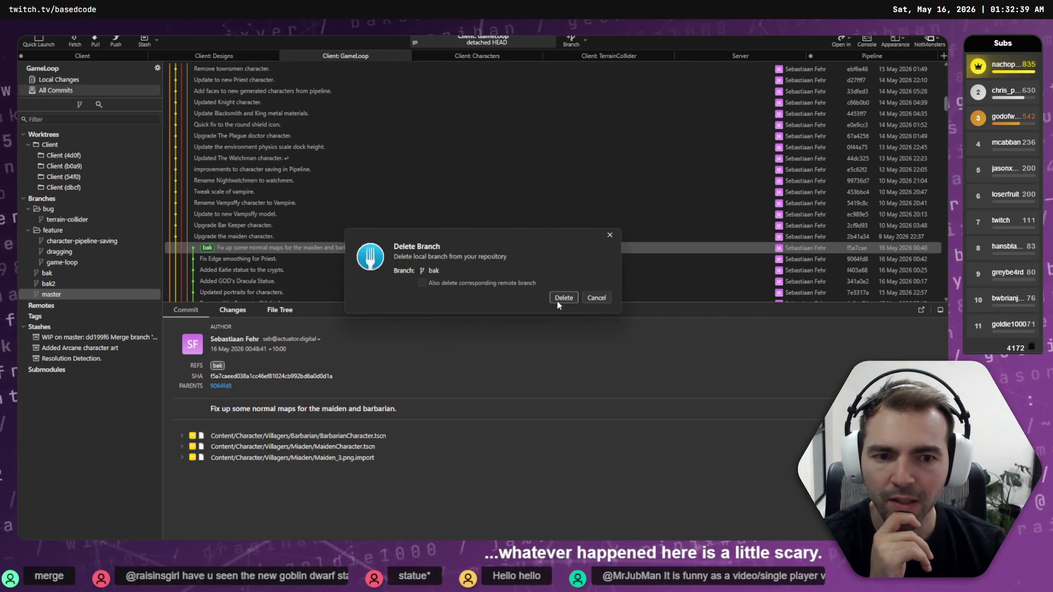
pyautogui.click(563, 298)
pyautogui.click(43, 55)
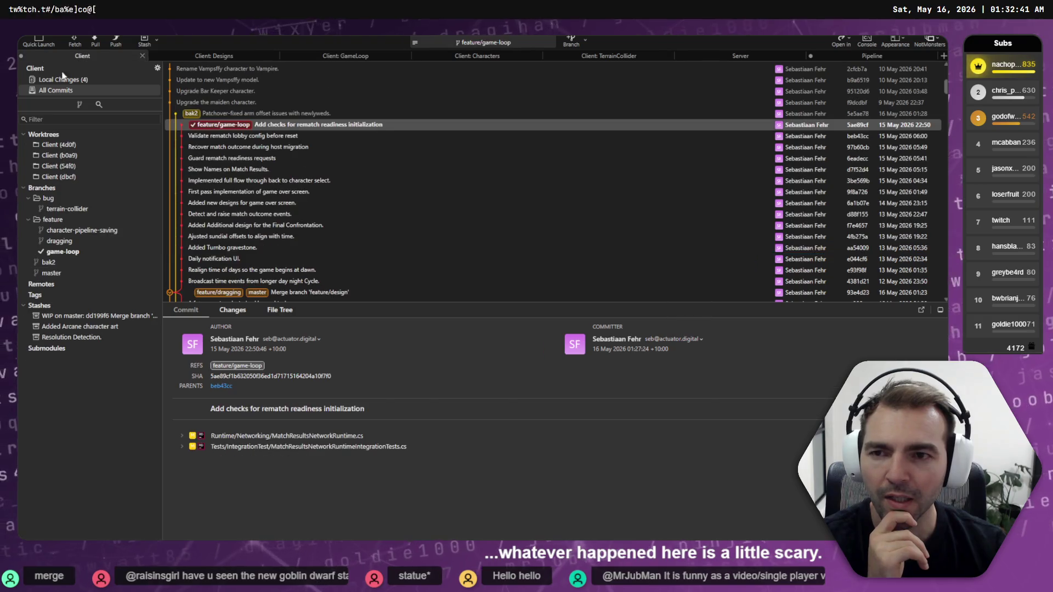
pyautogui.scroll(3, 252, 166)
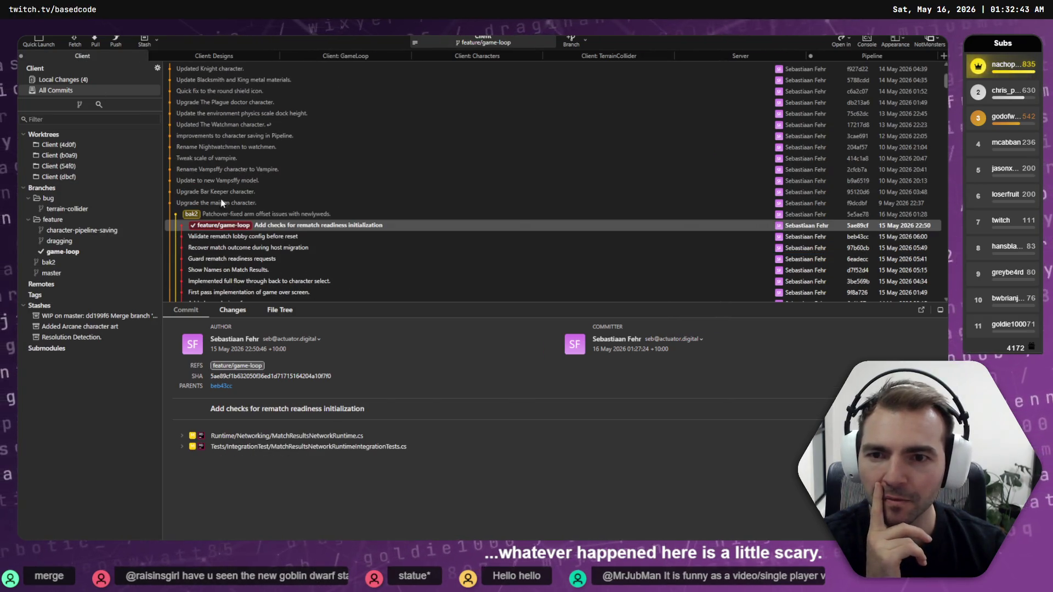
pyautogui.click(206, 213)
pyautogui.scroll(5, 234, 212)
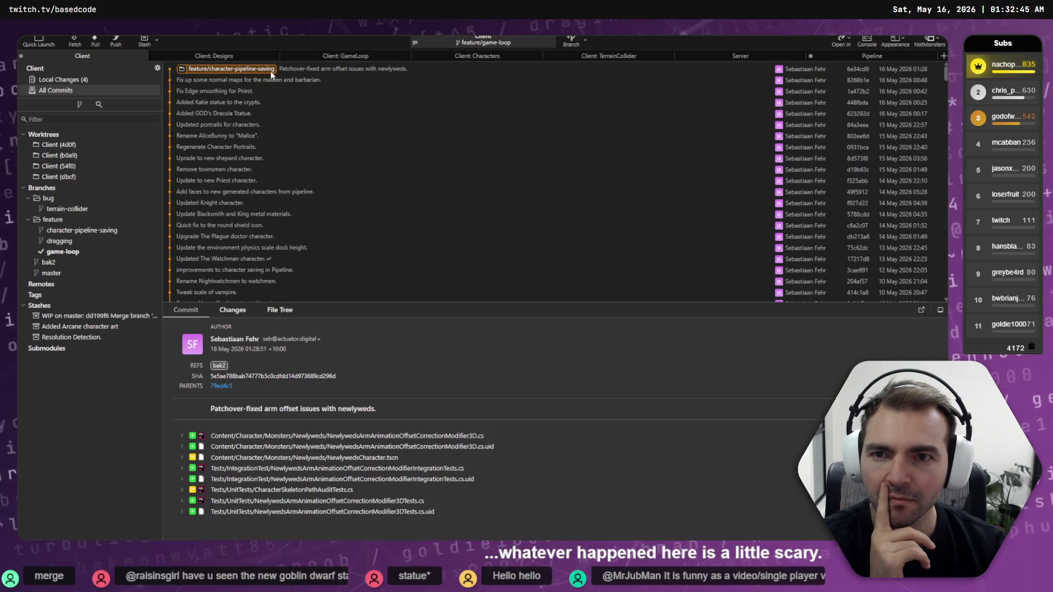
pyautogui.scroll(-5, 224, 155)
pyautogui.scroll(5, 225, 157)
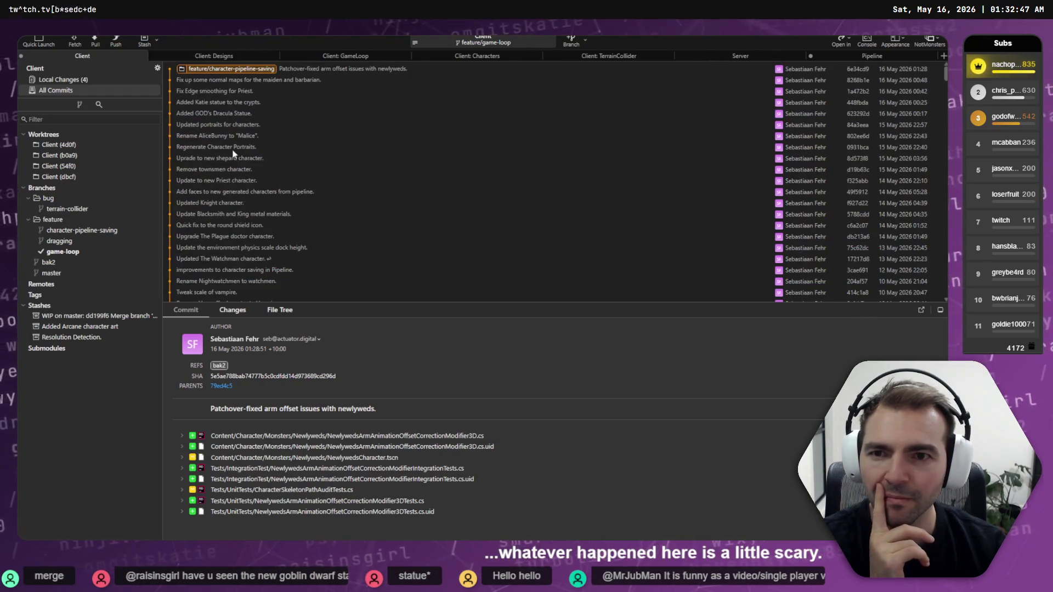
pyautogui.click(239, 68)
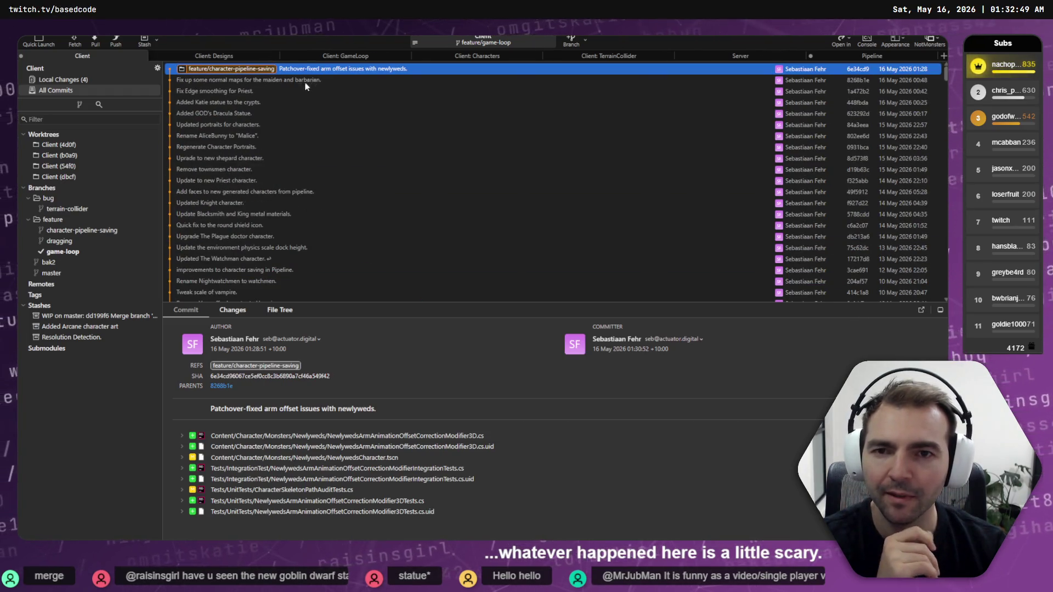
pyautogui.scroll(-5, 274, 148)
pyautogui.scroll(3, 253, 202)
pyautogui.scroll(1, 247, 207)
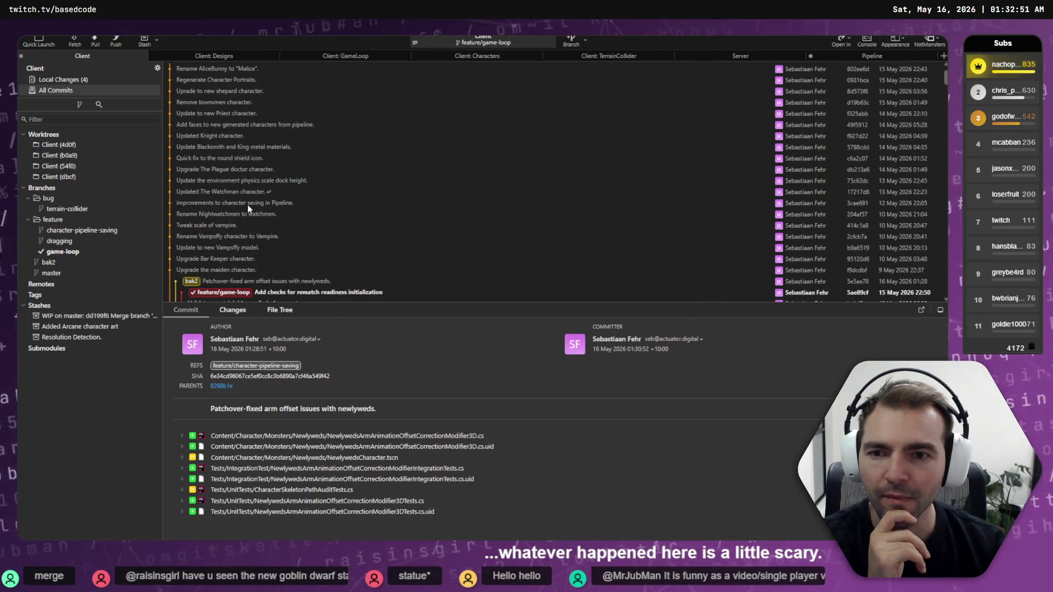
pyautogui.scroll(-2, 248, 206)
pyautogui.click(239, 226)
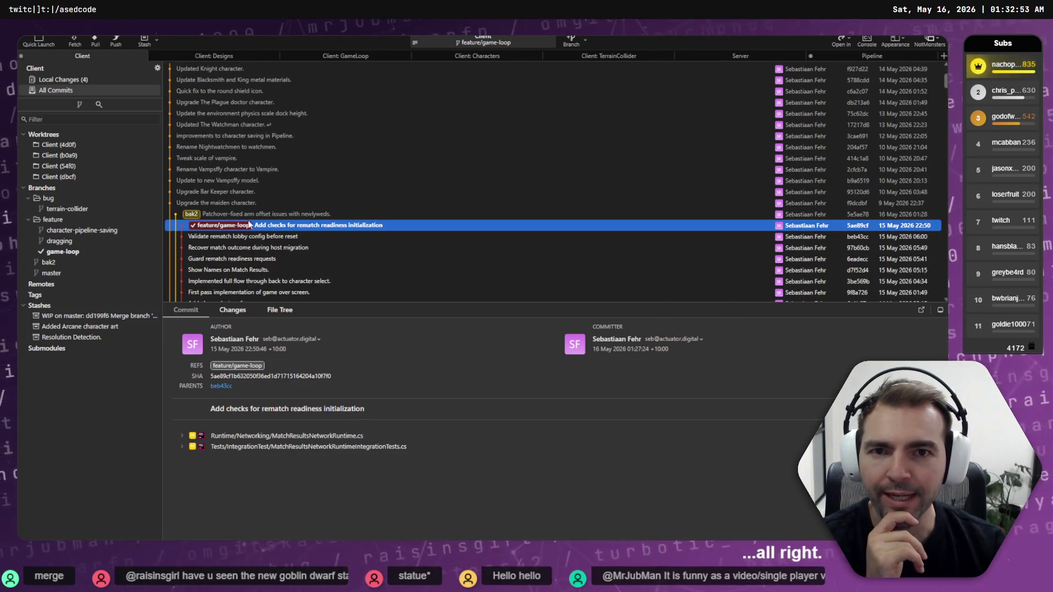
pyautogui.click(343, 57)
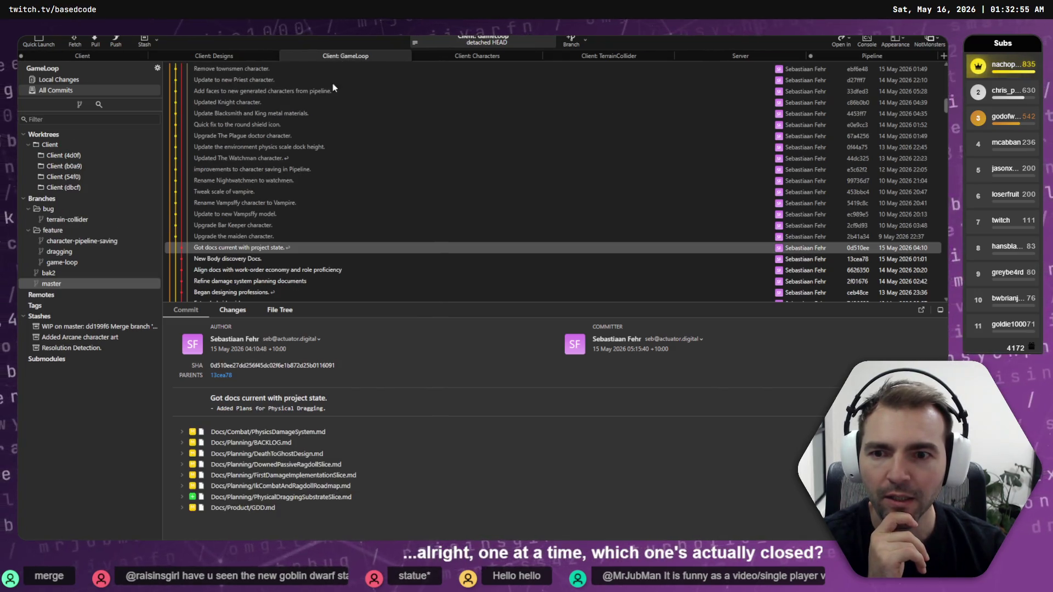
# Jump to the character-pipeline-saving, dragging and game-loop branch tips, then return to Godot's NewlywedsCharacter scene
pyautogui.click(88, 241)
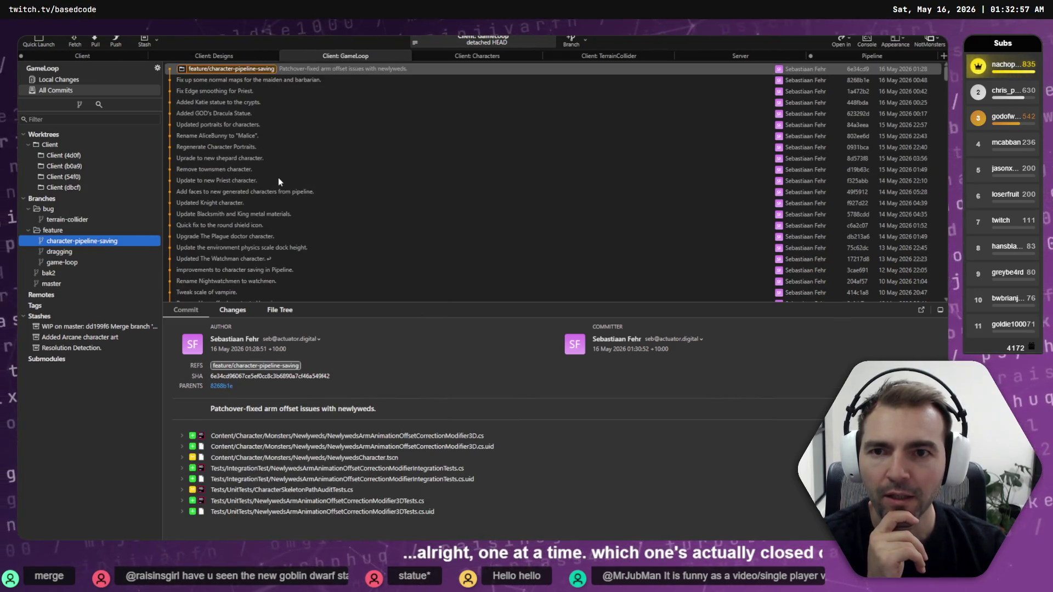
pyautogui.click(127, 251)
pyautogui.scroll(6, 289, 185)
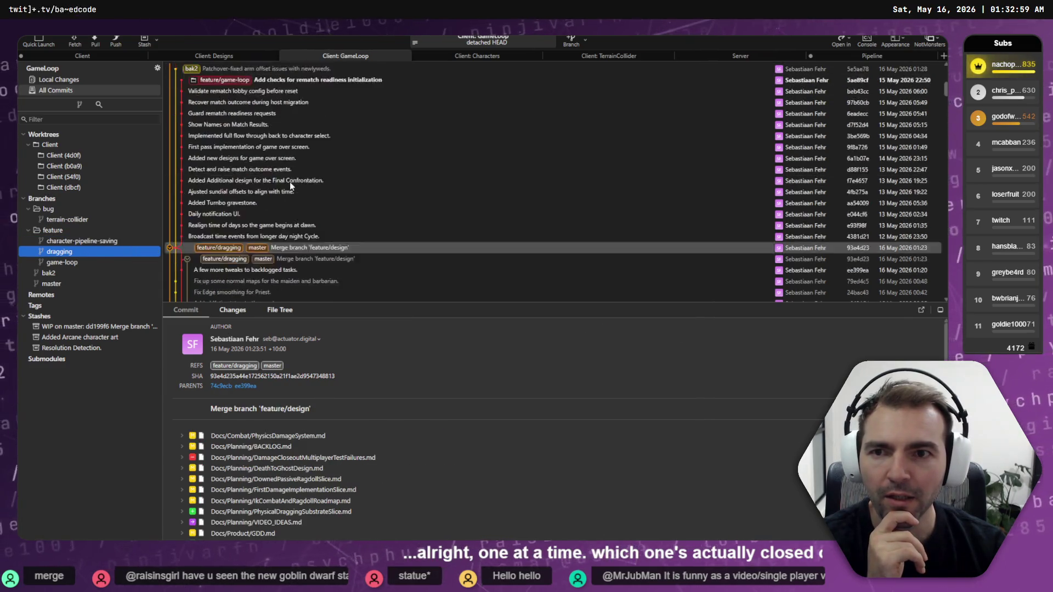
pyautogui.click(82, 262)
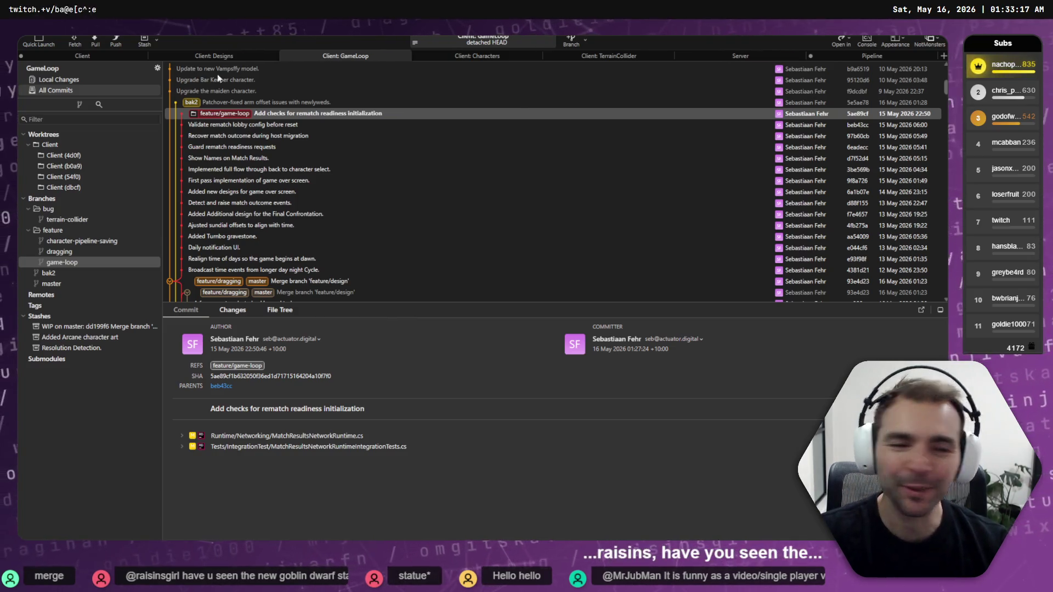
pyautogui.hotkey('alt', 'Tab')
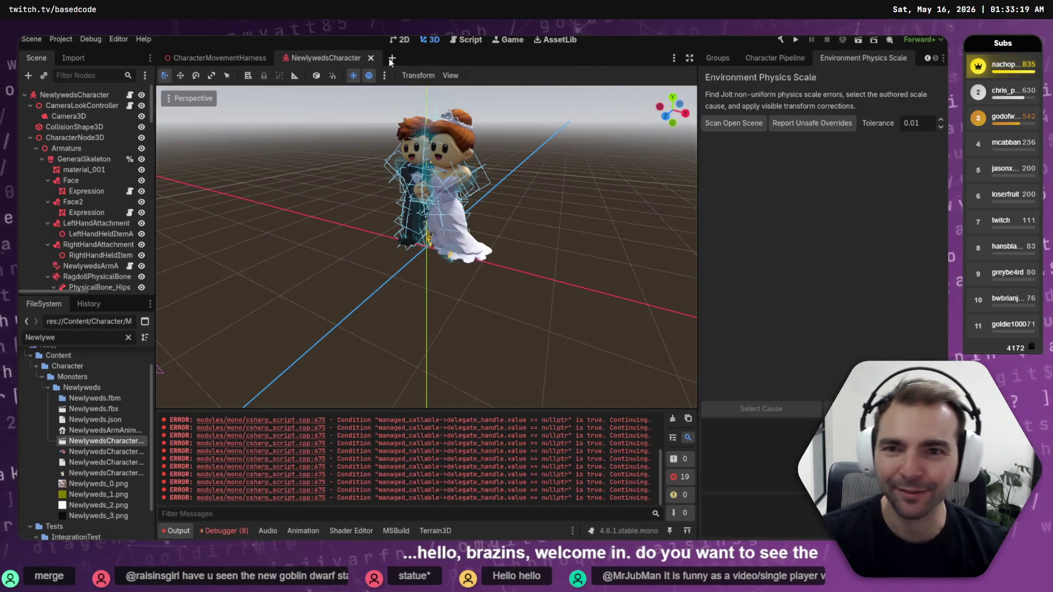
# Filter the FileSystem dock for 'Crypts' and open Crypts.tscn
pyautogui.click(81, 338)
pyautogui.doubleClick(81, 338)
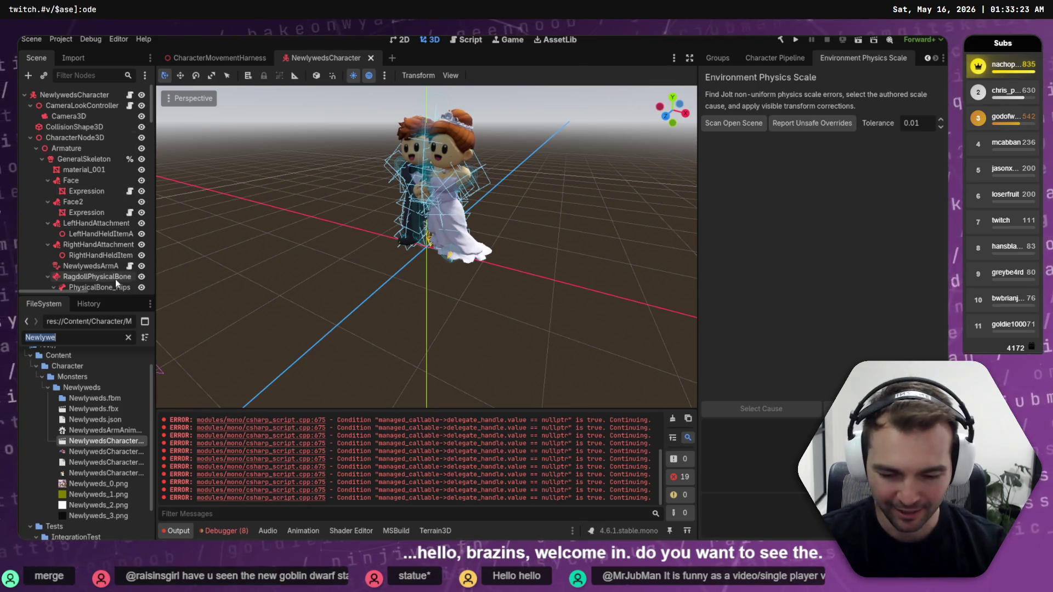
pyautogui.write('Crypts')
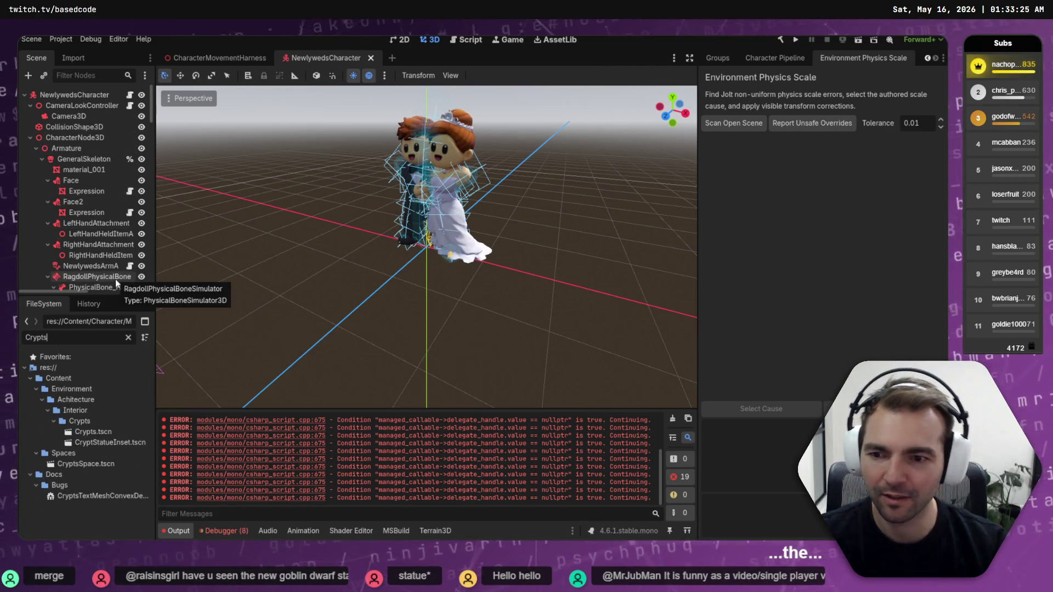
pyautogui.click(104, 435)
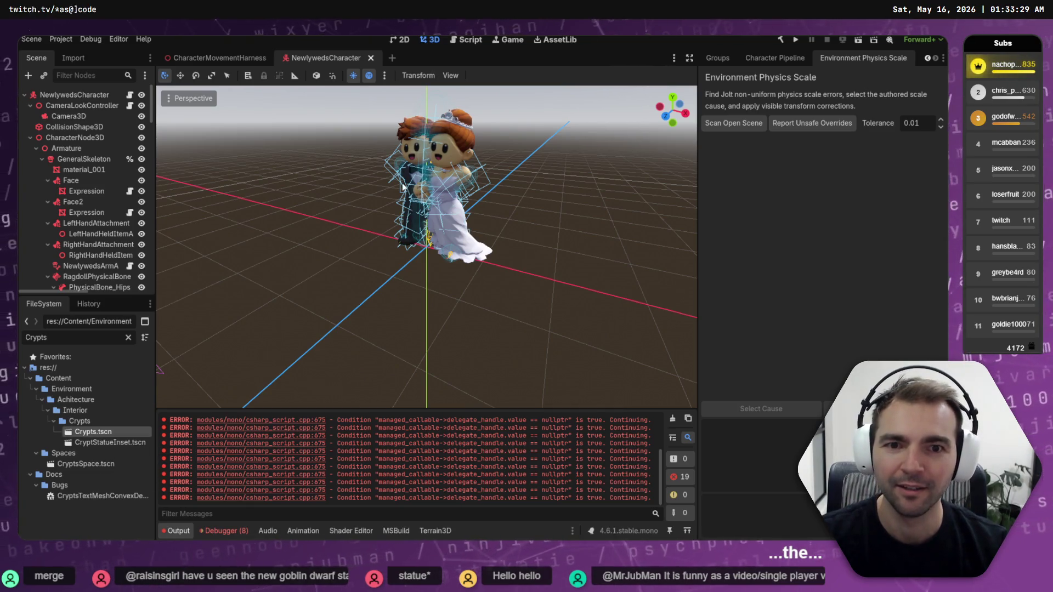
# Fly the camera down the statue-lined corridor to frame the goblin statue up close
pyautogui.press('w')
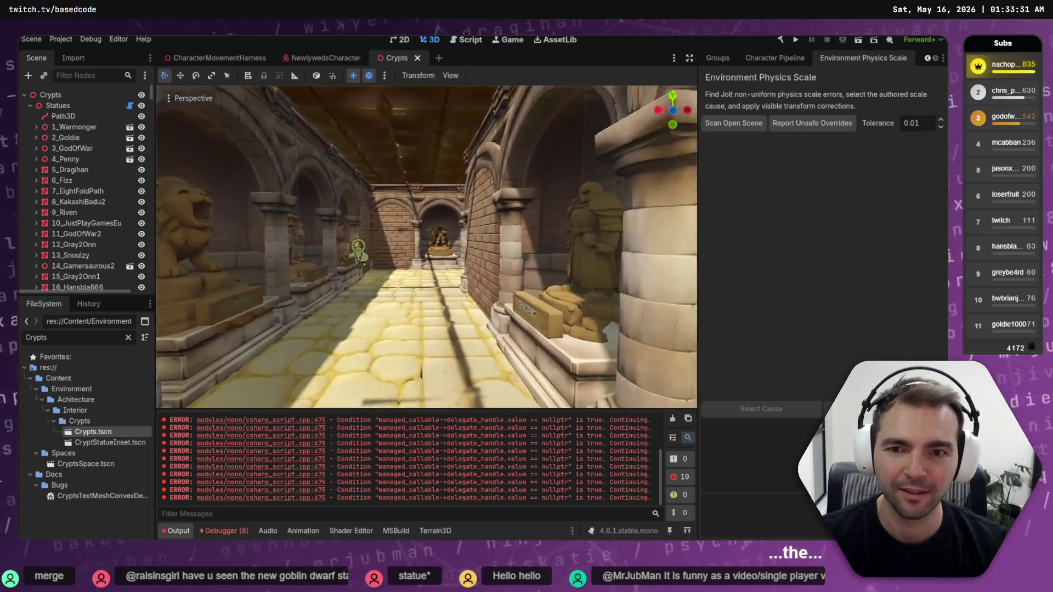
pyautogui.press('w')
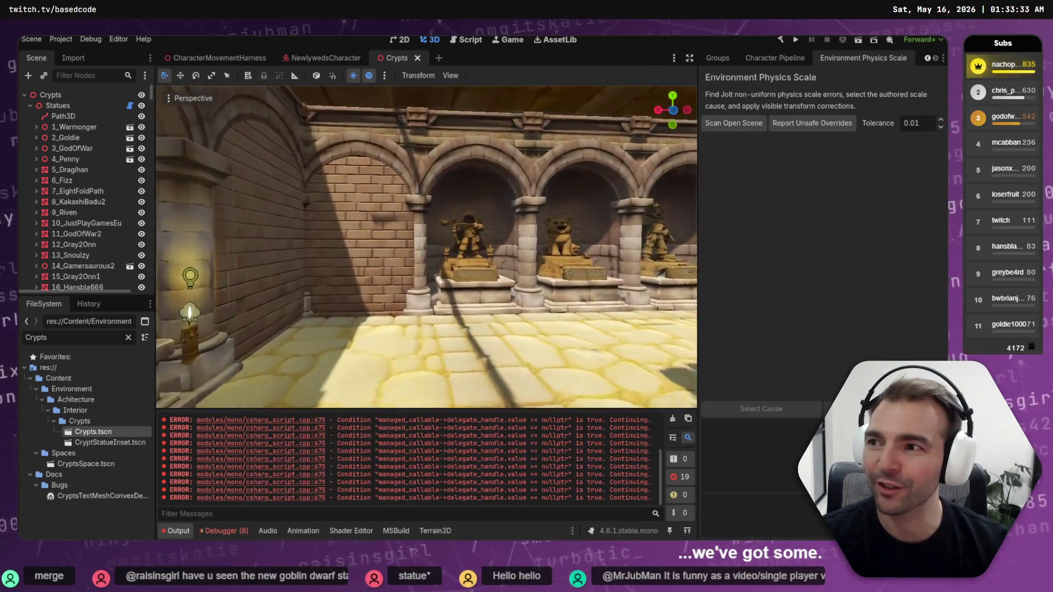
pyautogui.press('w')
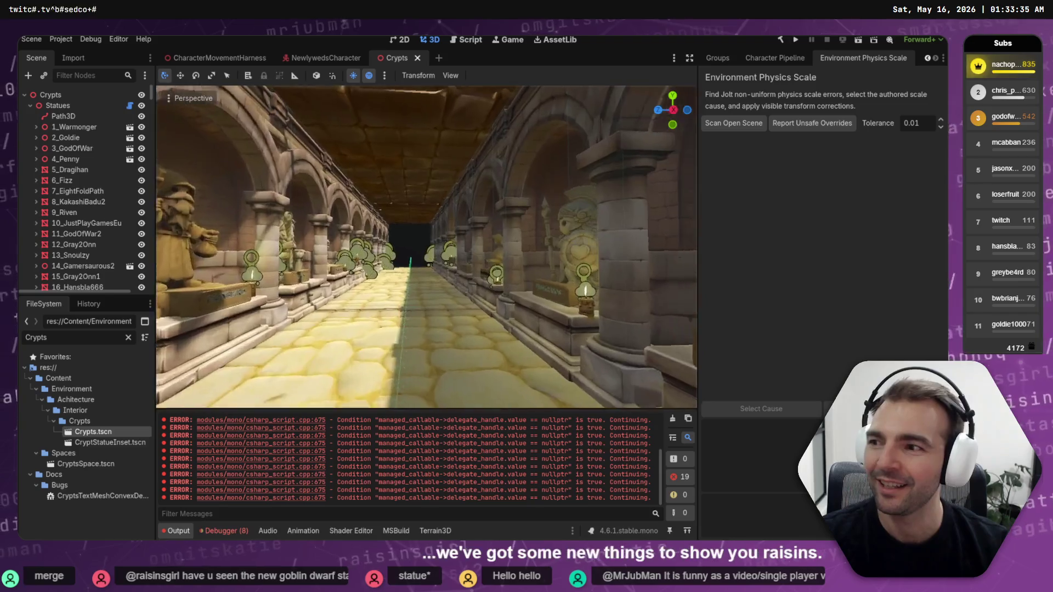
pyautogui.press('w')
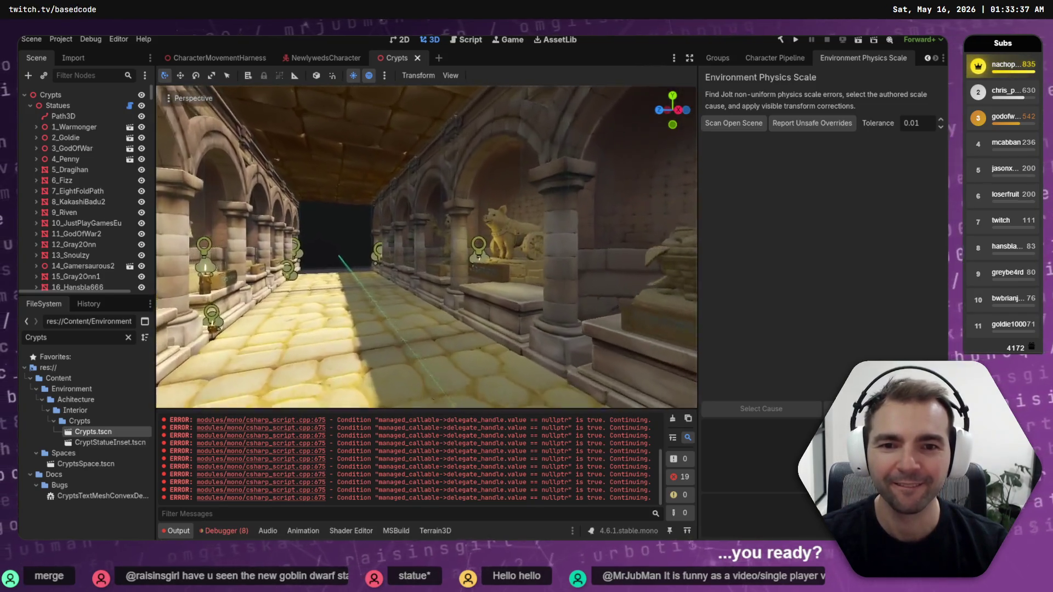
pyautogui.press('w')
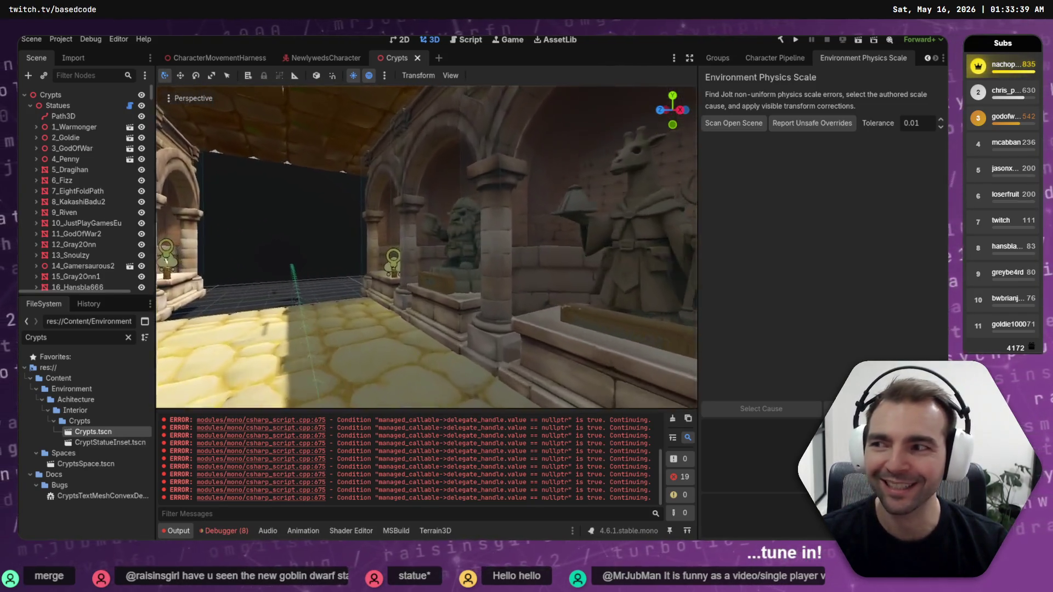
pyautogui.press('w')
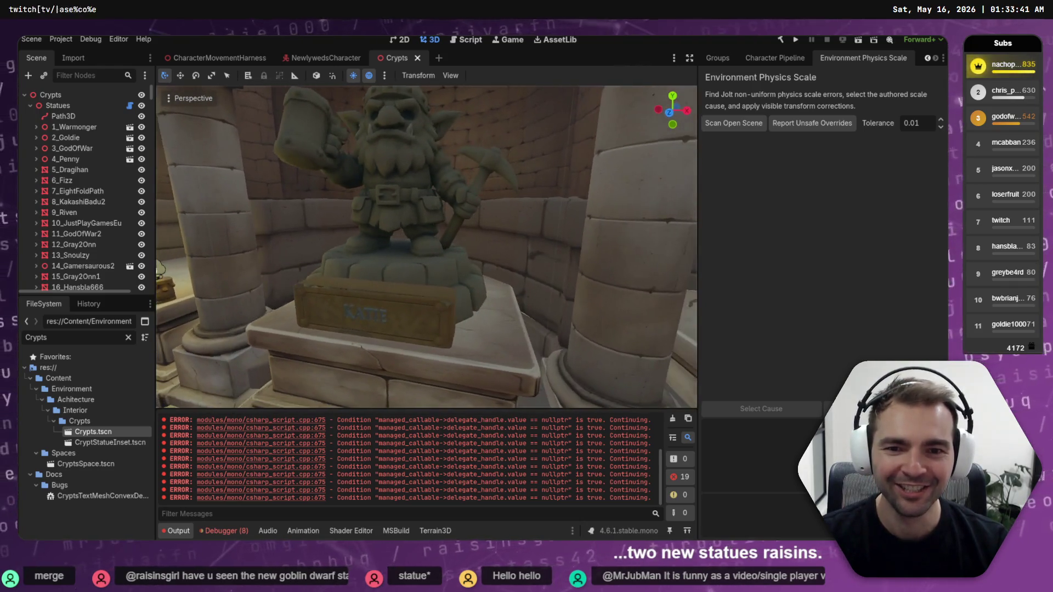
pyautogui.press('s')
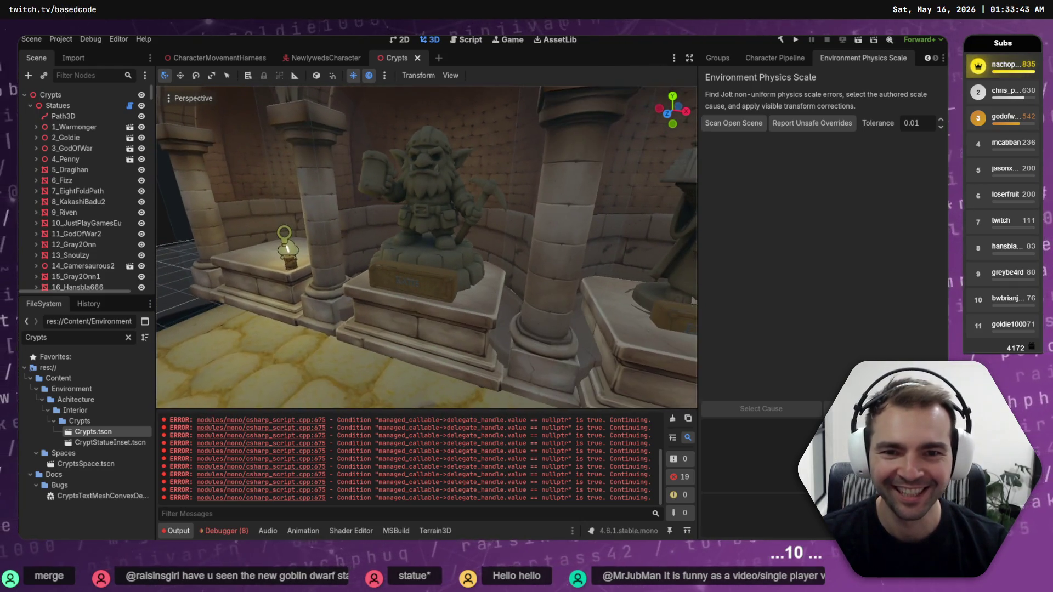
pyautogui.press('w')
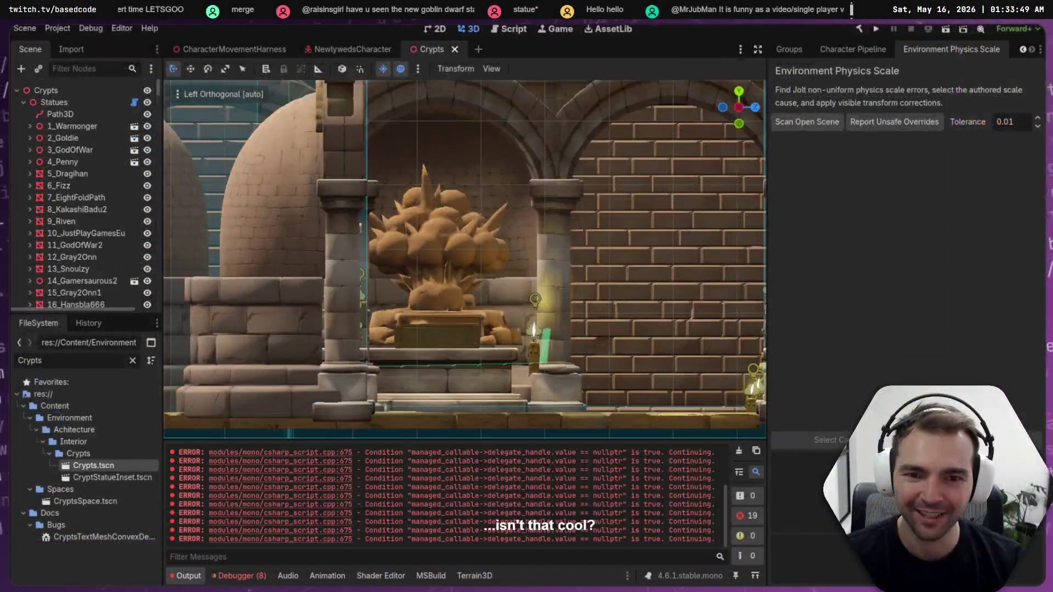
# Cycle through side and rear views, then orbit in perspective around the goblin and Dracula statues
pyautogui.click(738, 108)
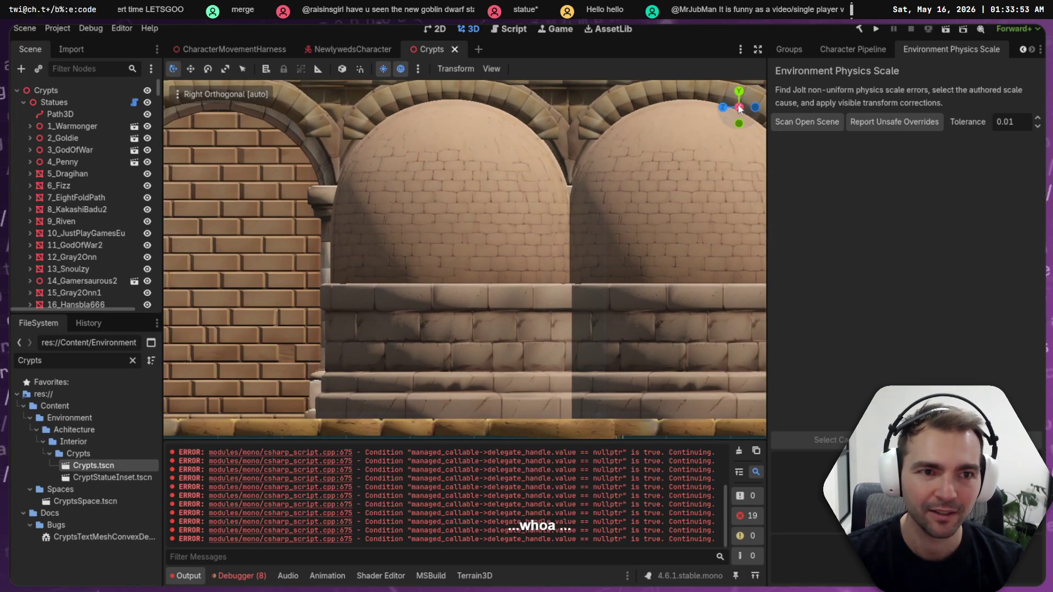
pyautogui.click(740, 110)
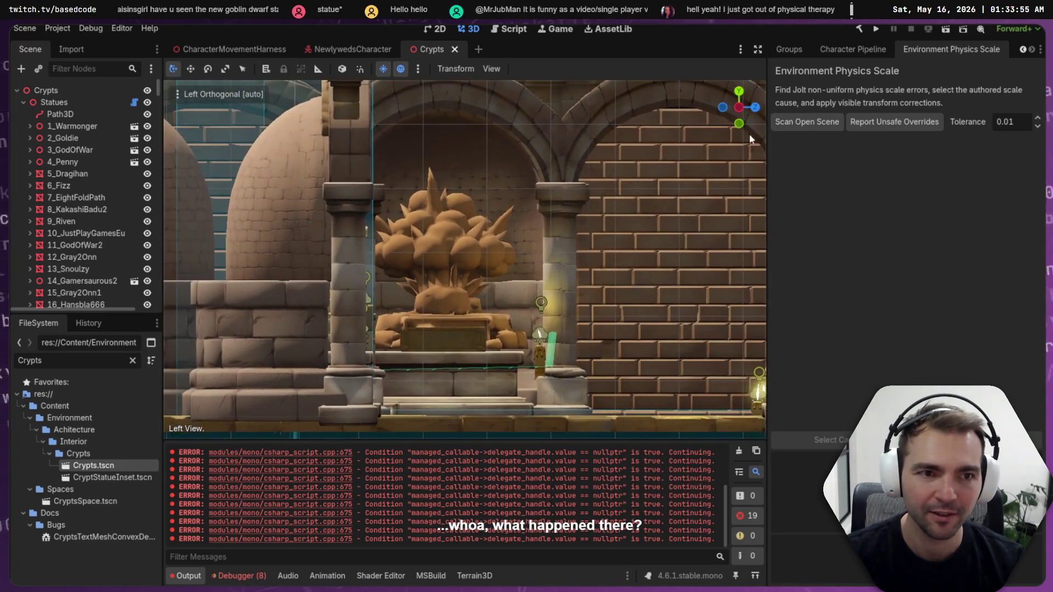
pyautogui.click(723, 108)
pyautogui.scroll(-3, 663, 203)
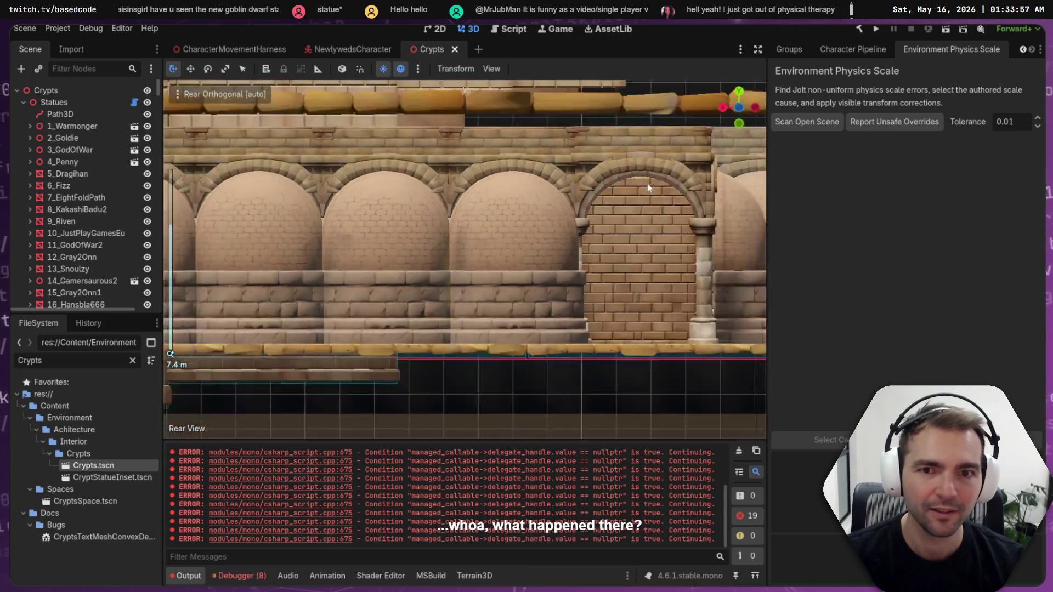
pyautogui.moveTo(662, 203)
pyautogui.mouseDown()
pyautogui.moveTo(551, 215)
pyautogui.moveTo(610, 206)
pyautogui.moveTo(546, 436)
pyautogui.moveTo(430, 245)
pyautogui.moveTo(244, 305)
pyautogui.moveTo(451, 243)
pyautogui.moveTo(375, 248)
pyautogui.moveTo(433, 248)
pyautogui.moveTo(421, 246)
pyautogui.mouseUp()
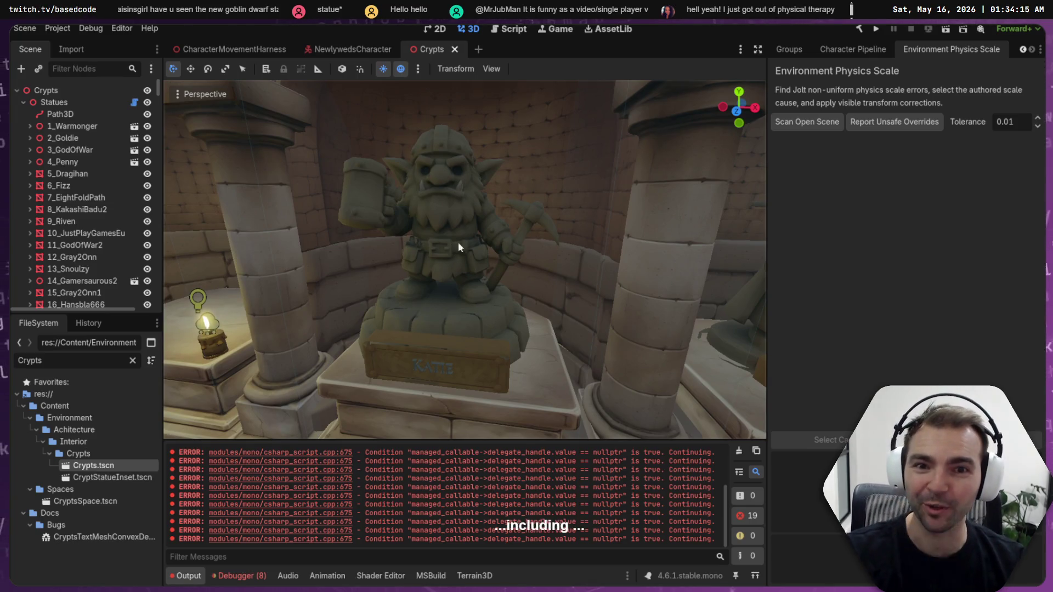
pyautogui.moveTo(515, 228); pyautogui.dragTo(514, 255)
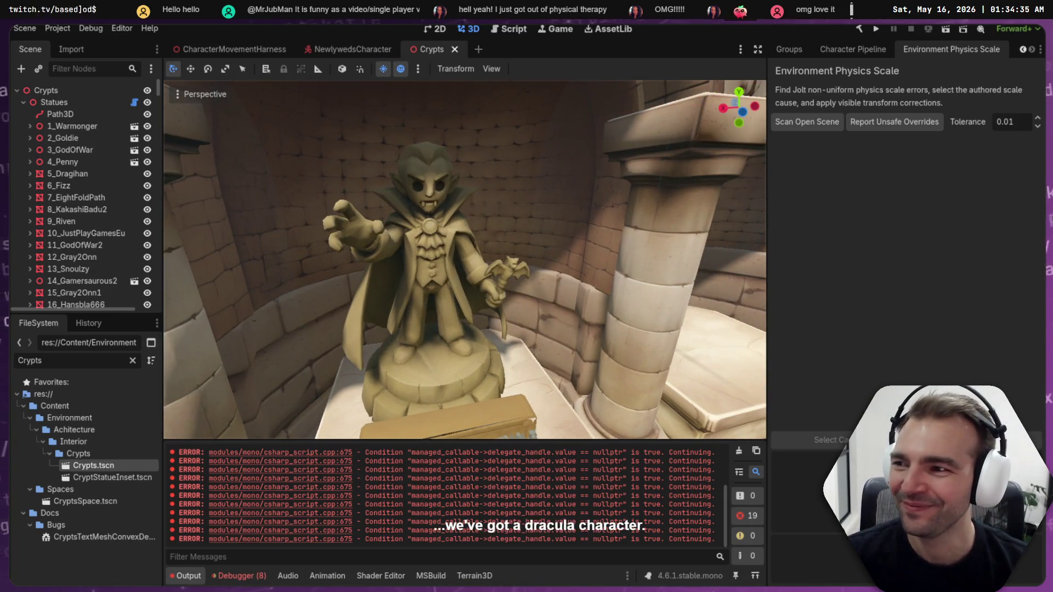
pyautogui.moveTo(515, 256)
pyautogui.mouseDown()
pyautogui.moveTo(515, 286)
pyautogui.moveTo(448, 75)
pyautogui.mouseUp()
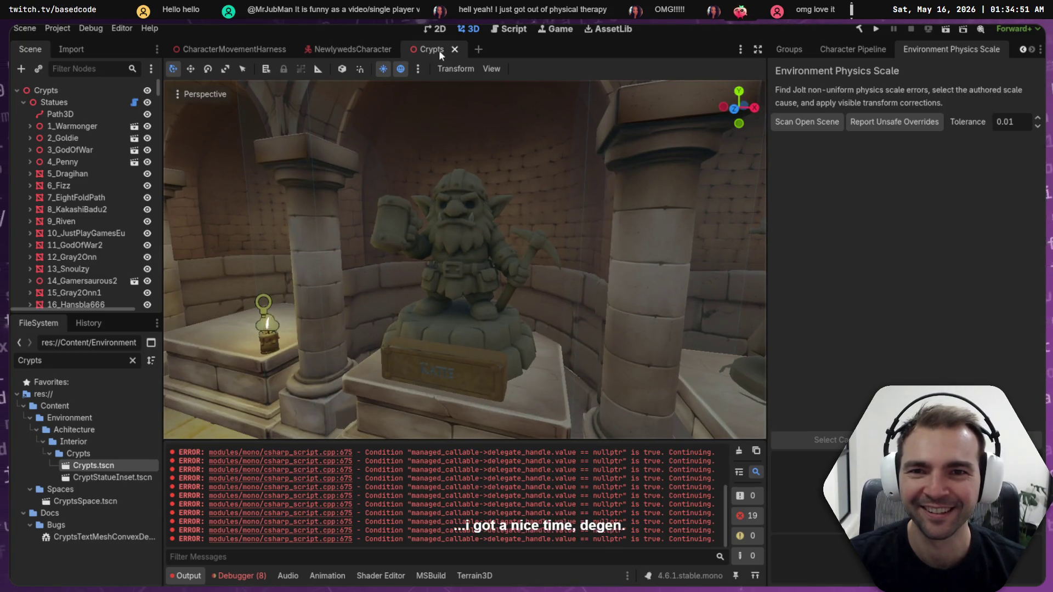
# Close the Crypts scene and clear the error messages from the Output log
pyautogui.click(454, 50)
pyautogui.click(740, 453)
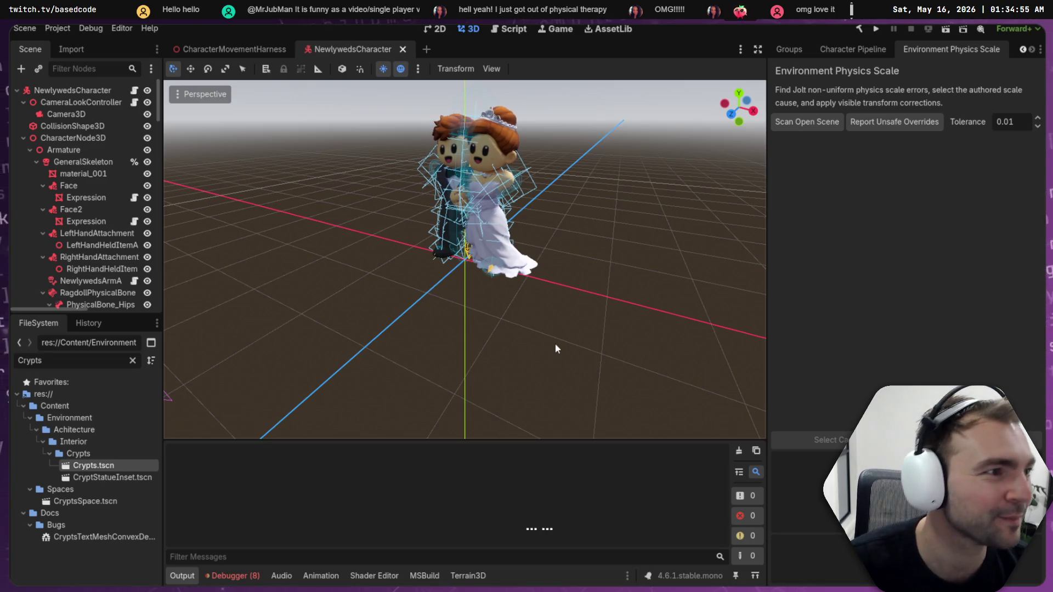
pyautogui.hotkey('alt', 'Tab')
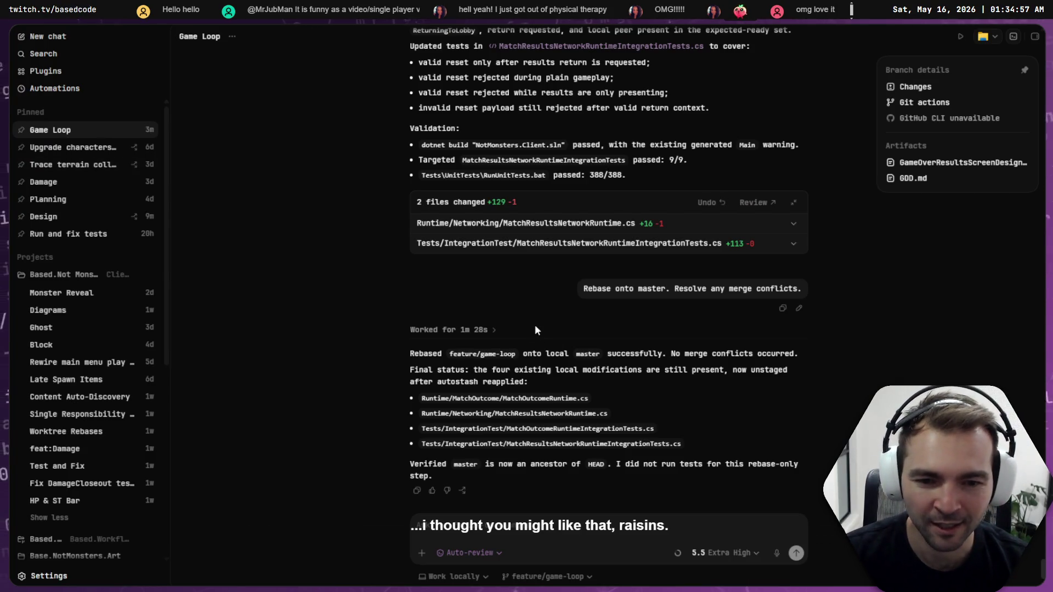
pyautogui.hotkey('alt', 'Tab')
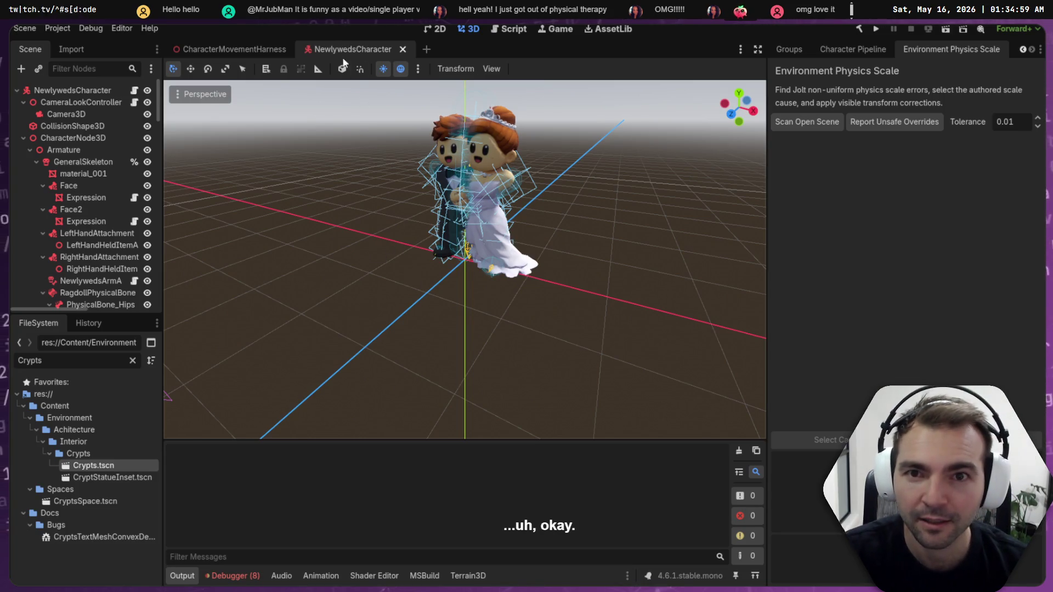
# Close the NewlywedsCharacter and CharacterMovementHarness scene tabs, leaving only an empty scene
pyautogui.middleClick(343, 52)
pyautogui.middleClick(252, 54)
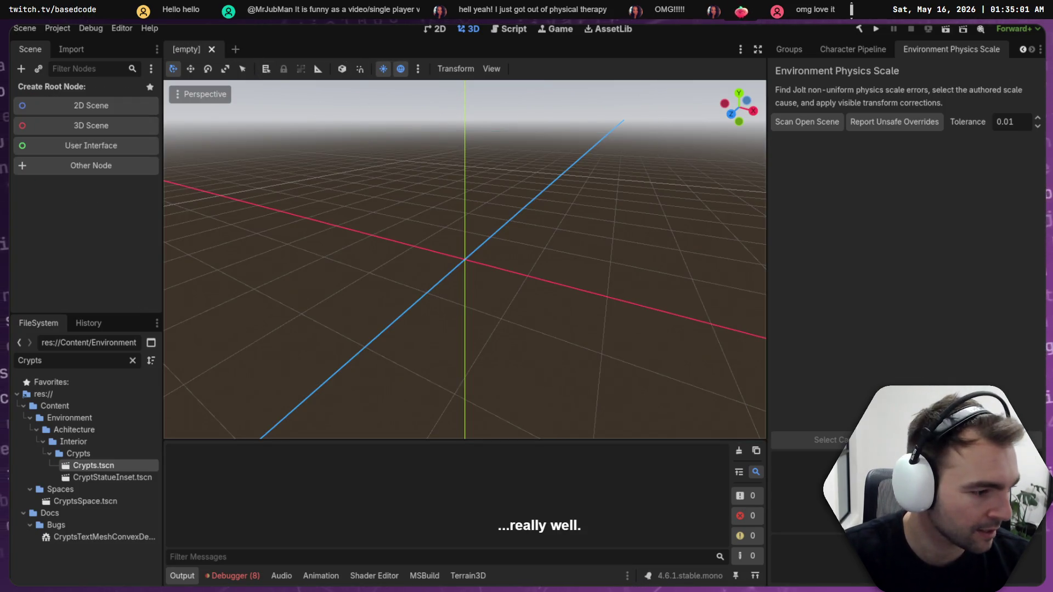
pyautogui.hotkey('alt', 'Tab')
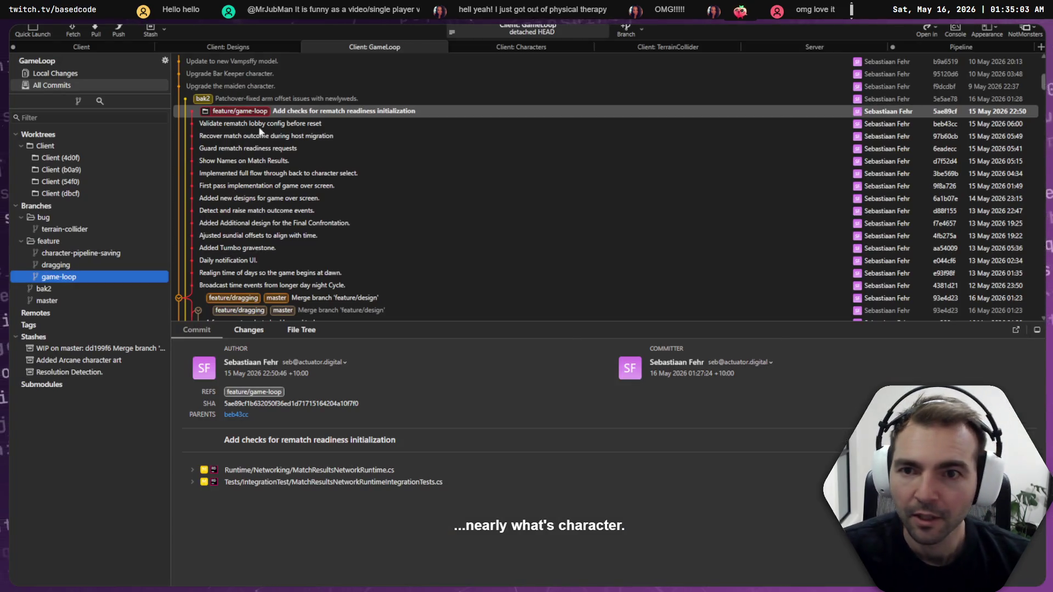
# Select feature/game-loop in Client's history, cancel the master checkout, and show Local Changes (4)
pyautogui.click(245, 116)
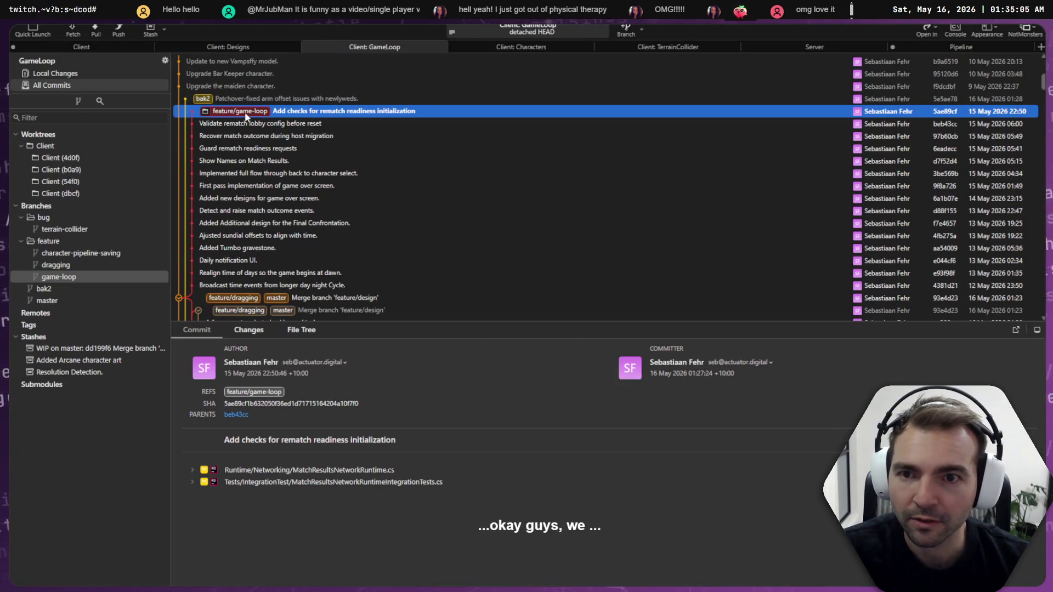
pyautogui.click(65, 46)
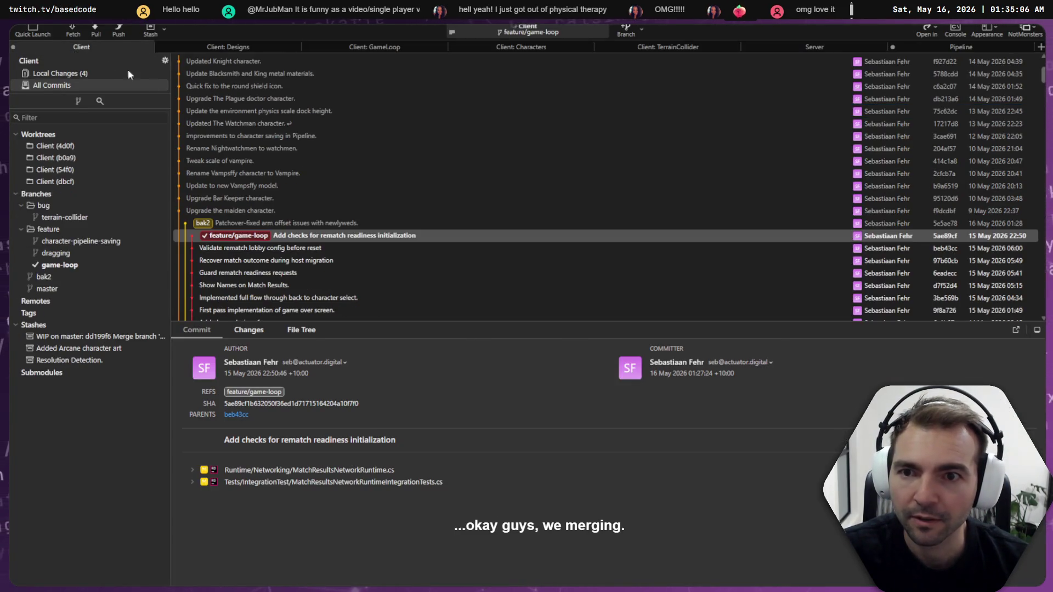
pyautogui.click(229, 237)
pyautogui.scroll(-5, 233, 240)
pyautogui.scroll(10, 238, 235)
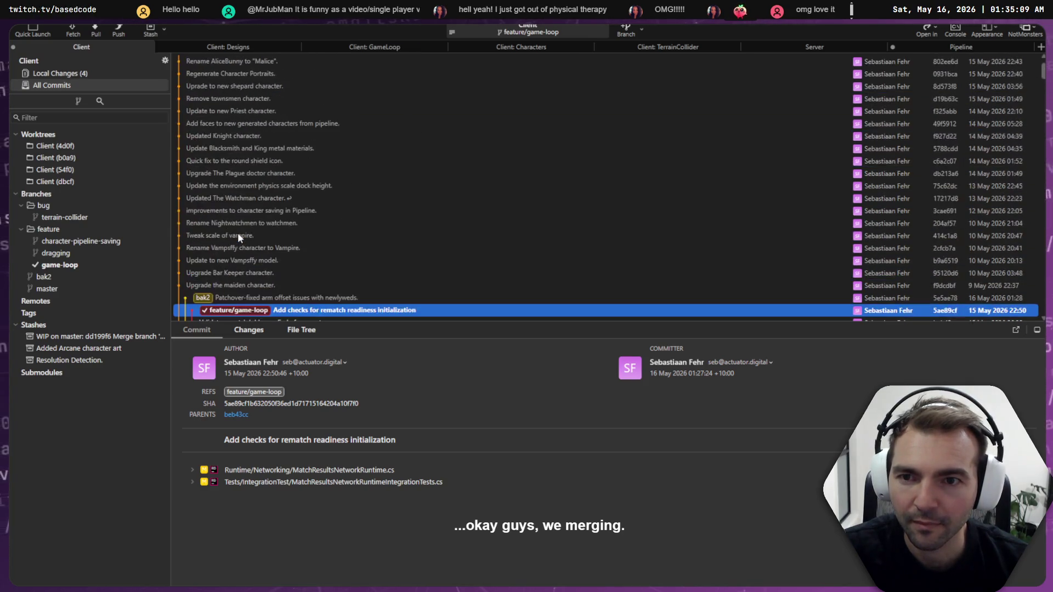
pyautogui.scroll(-5, 243, 231)
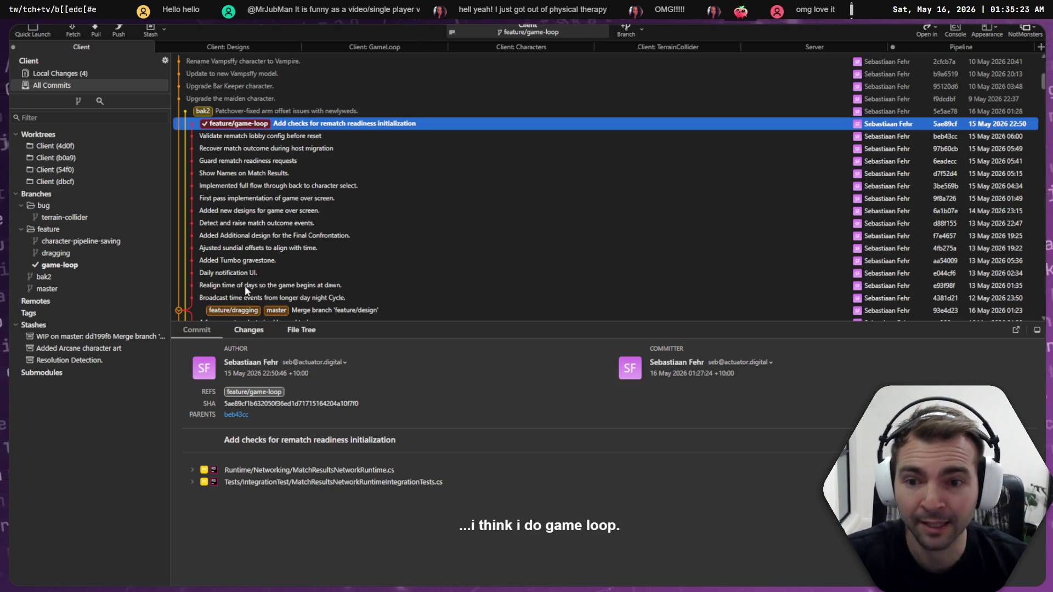
pyautogui.doubleClick(277, 311)
pyautogui.click(634, 327)
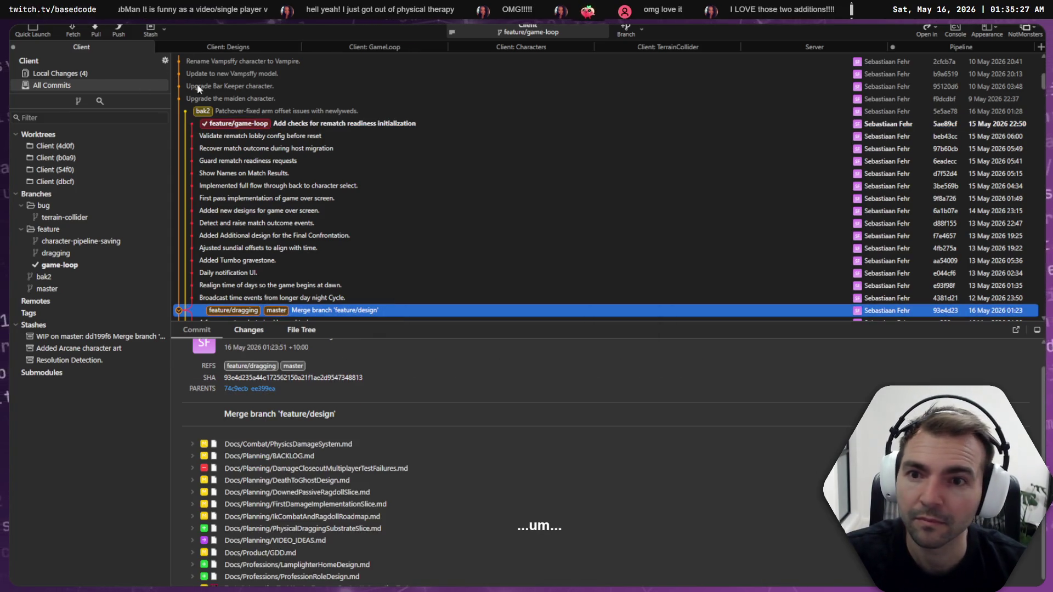
pyautogui.click(100, 75)
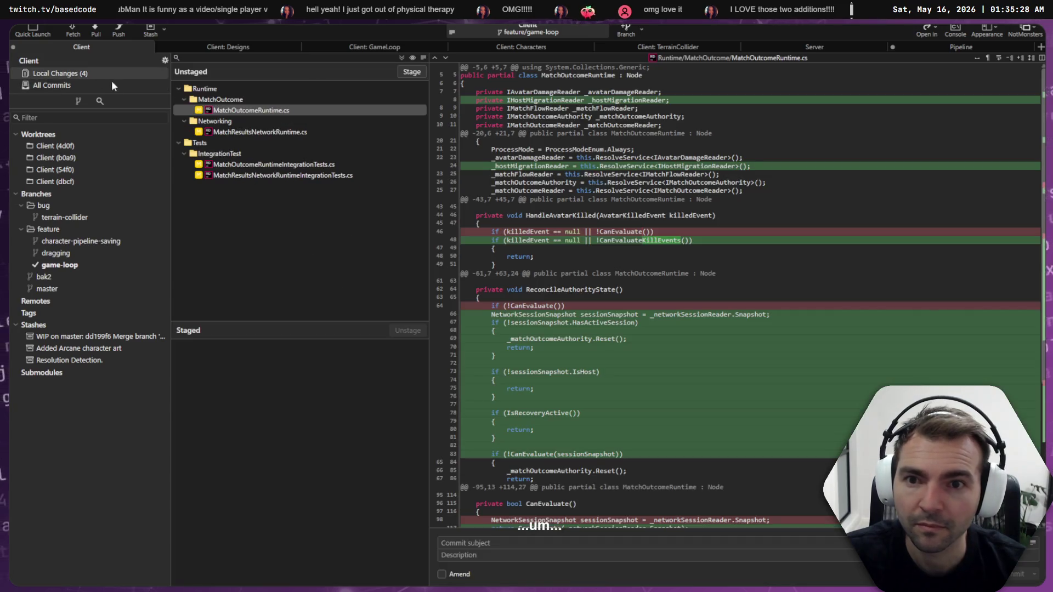
# Review the MatchResultsNetworkRuntime.cs and integration-test diffs, then stage all four changed files
pyautogui.click(255, 134)
pyautogui.click(262, 165)
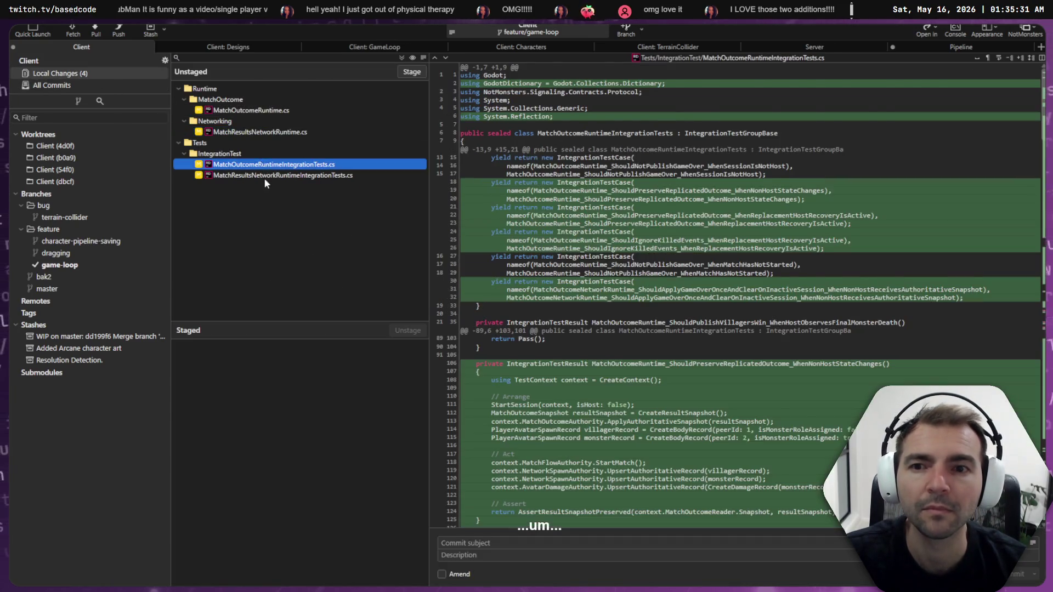
pyautogui.click(264, 175)
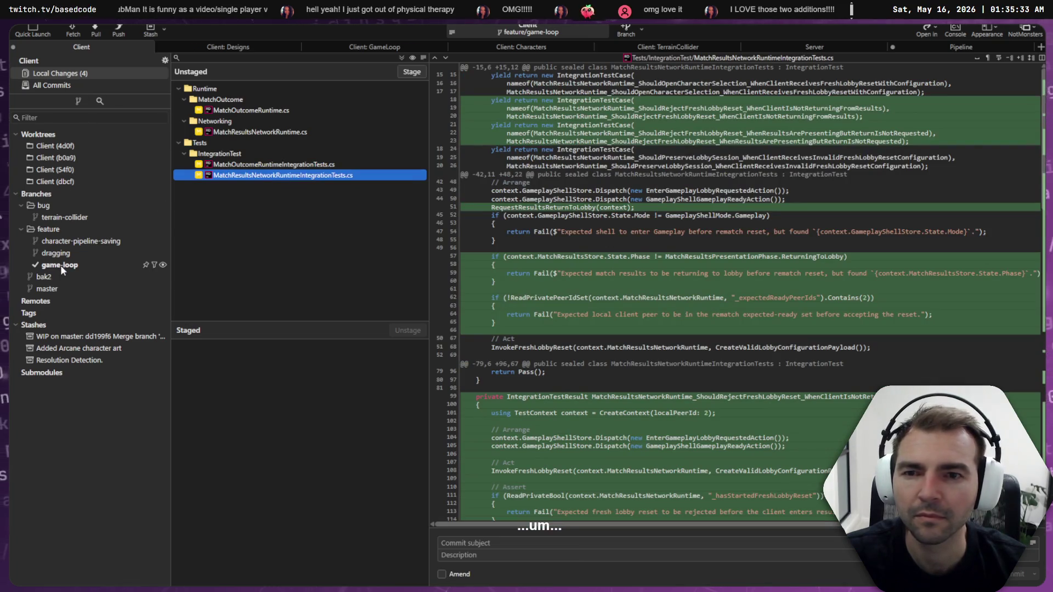
pyautogui.click(82, 266)
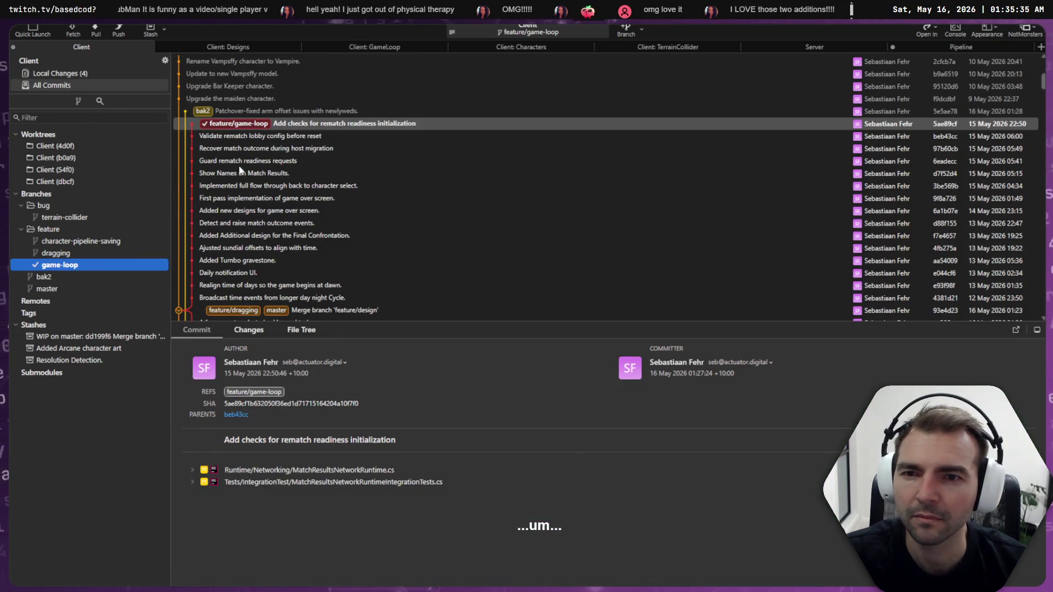
pyautogui.click(66, 73)
pyautogui.keyDown('shift'); pyautogui.click(264, 115); pyautogui.keyUp('shift')
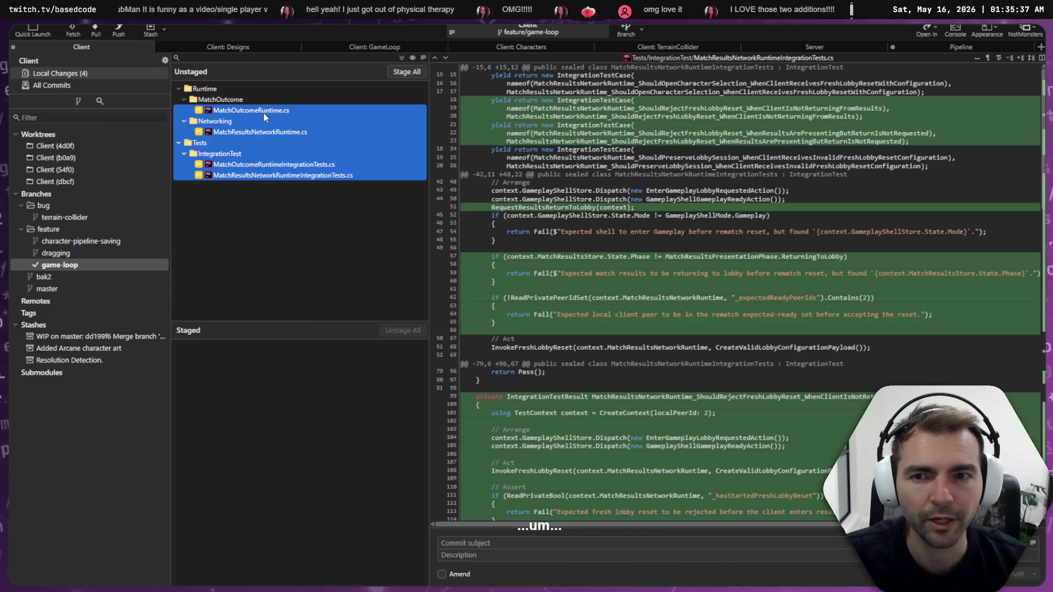
pyautogui.click(411, 71)
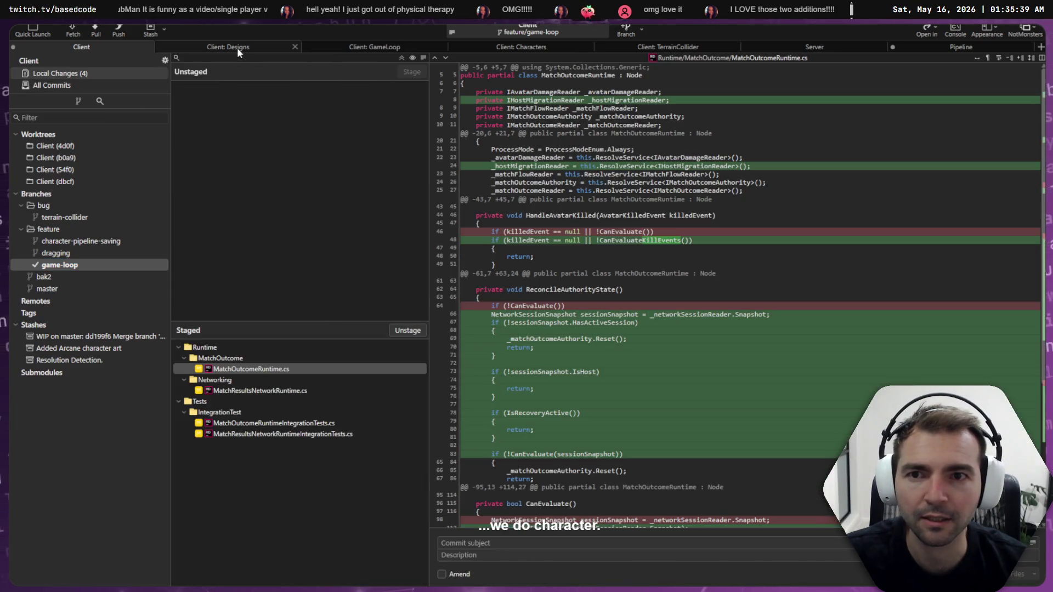
# Glance at the Characters and GameLoop repository histories, then return to the Codex Game Loop chat
pyautogui.click(487, 44)
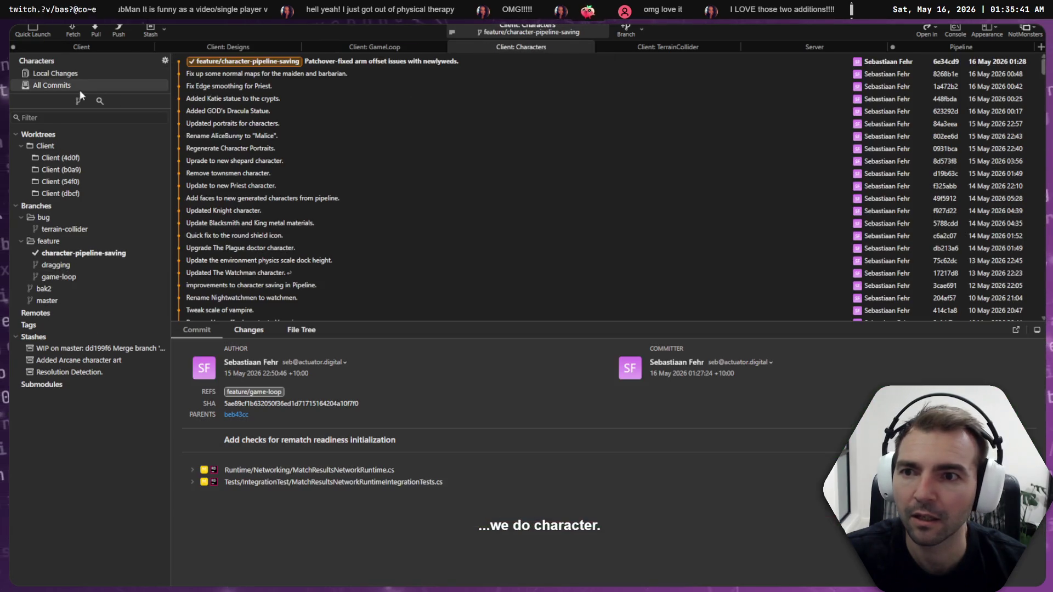
pyautogui.hotkey('alt', 'Tab')
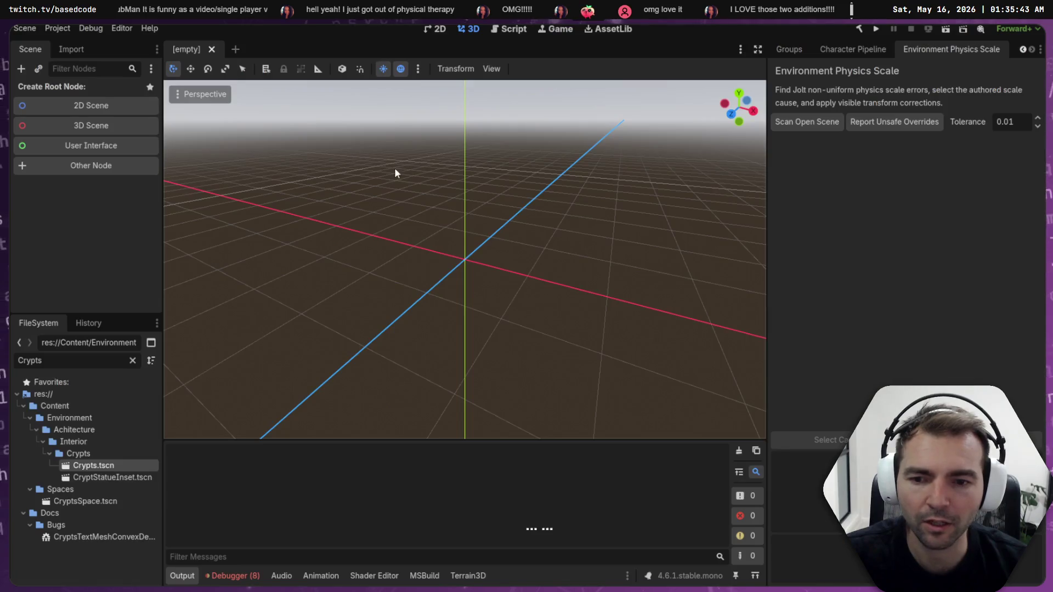
pyautogui.hotkey('alt', 'Tab')
pyautogui.hotkey('alt', 'Tab')
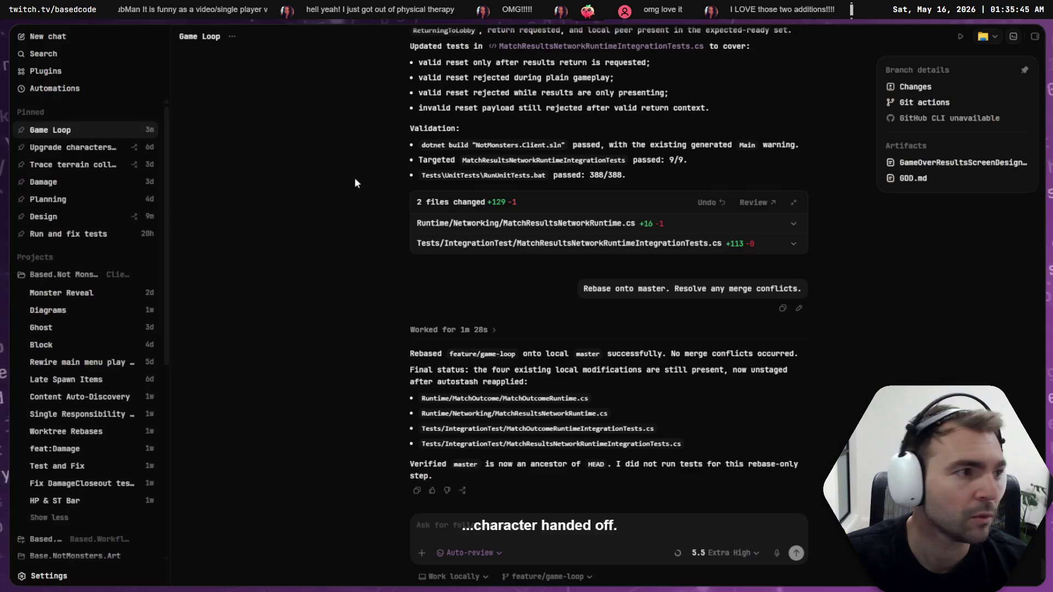
pyautogui.hotkey('alt', 'Tab')
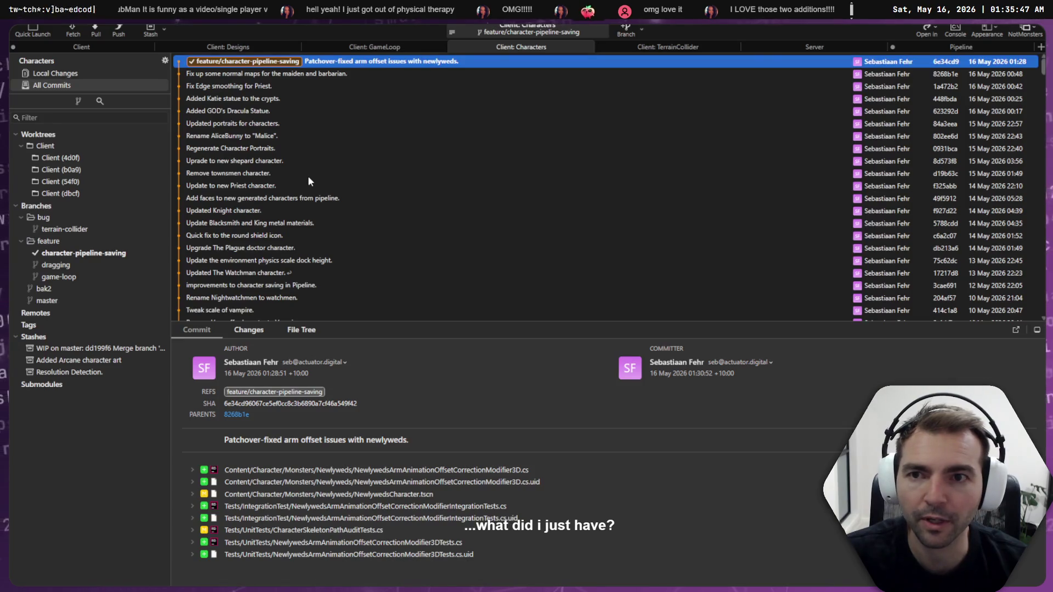
pyautogui.click(366, 47)
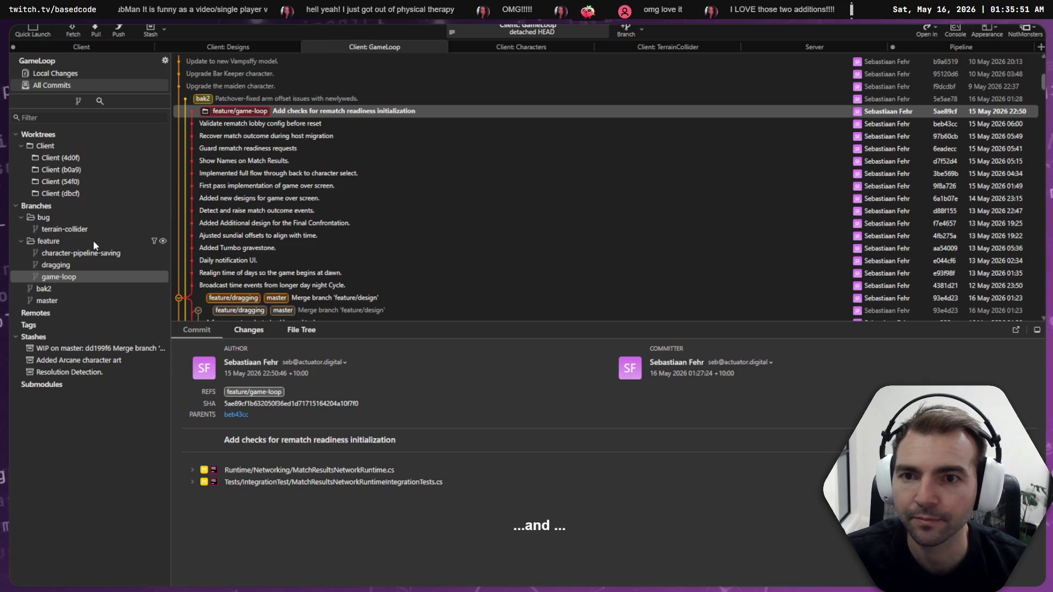
pyautogui.hotkey('alt', 'Tab')
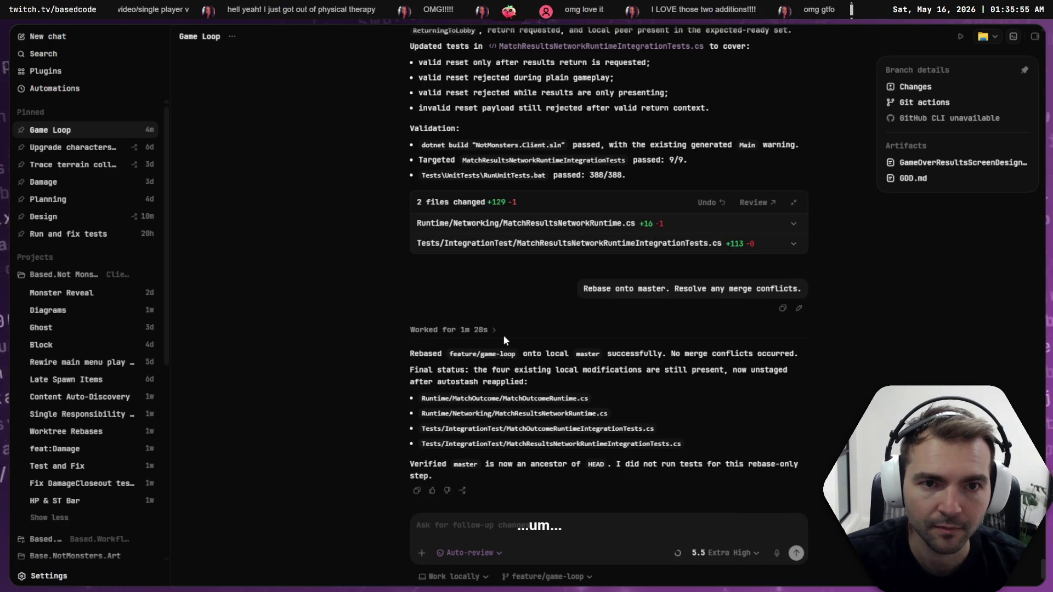
# Select the P3 finding about MatchResultsSceneController silently returning on missing refs
pyautogui.scroll(15, 503, 334)
pyautogui.scroll(6, 531, 322)
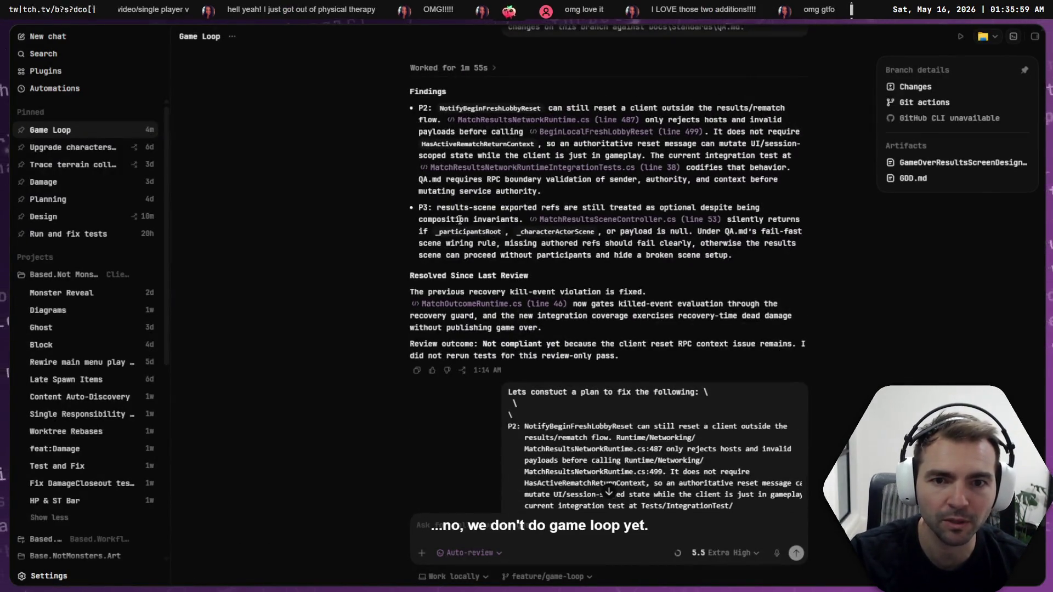
pyautogui.moveTo(432, 207)
pyautogui.mouseDown()
pyautogui.moveTo(775, 247)
pyautogui.moveTo(783, 264)
pyautogui.mouseUp()
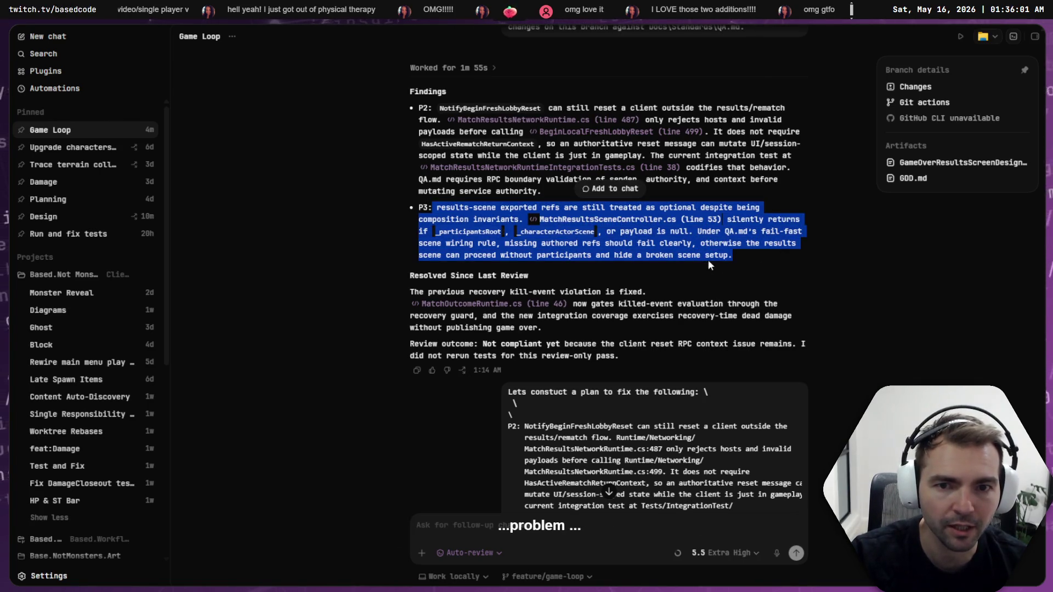
pyautogui.click(741, 259)
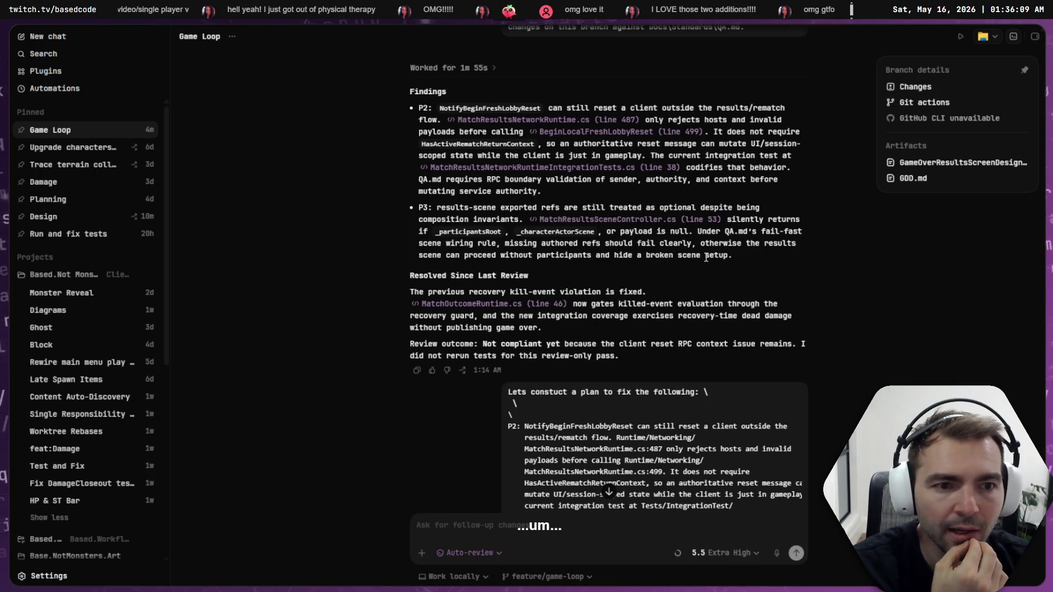
pyautogui.moveTo(734, 256); pyautogui.dragTo(426, 208)
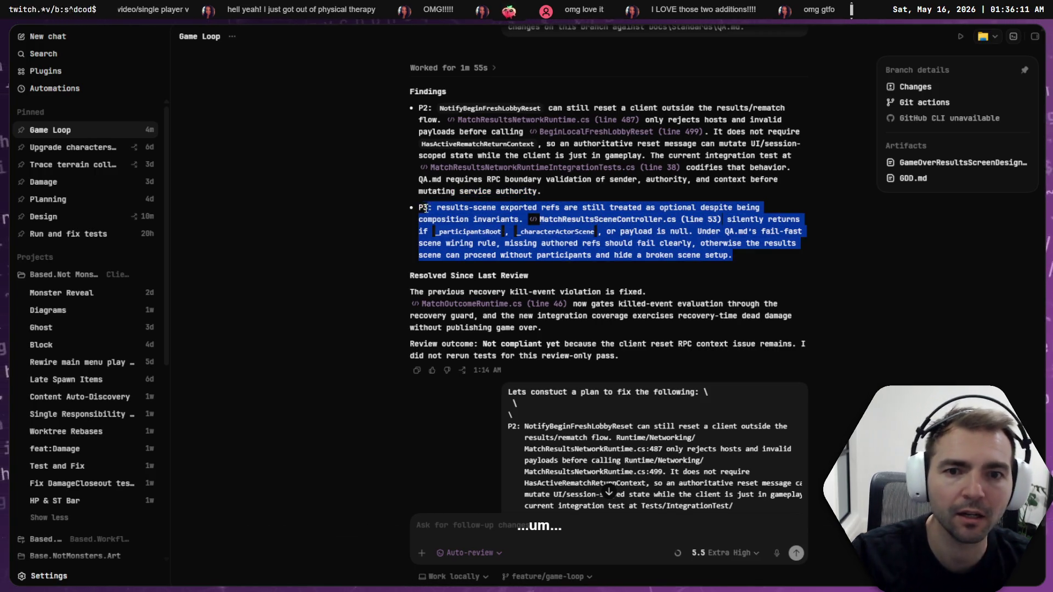
# Check the Work locally options, then return to Fork's GameLoop history
pyautogui.scroll(-15, 519, 300)
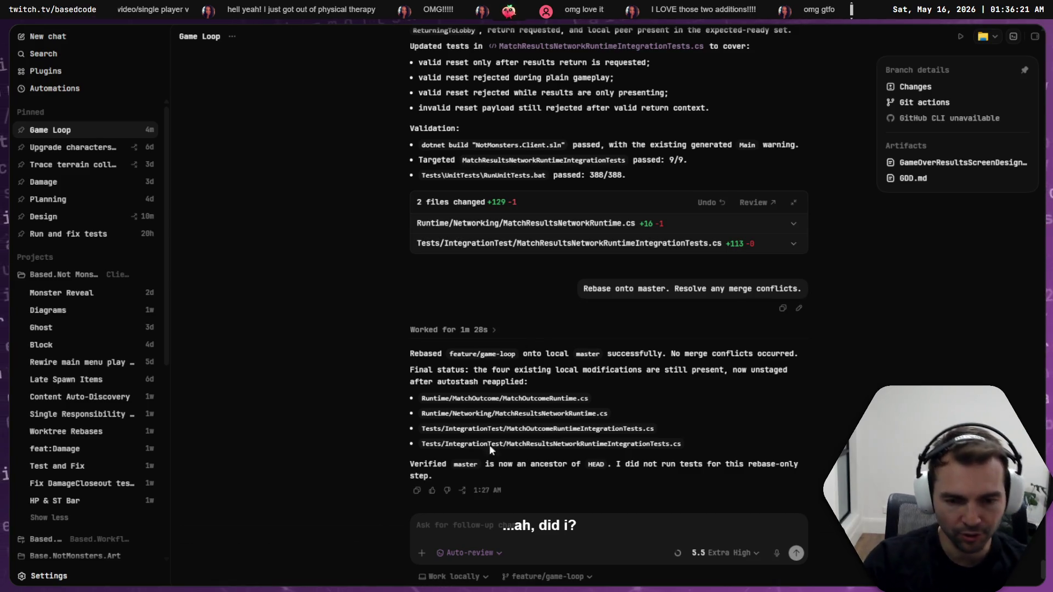
pyautogui.click(482, 577)
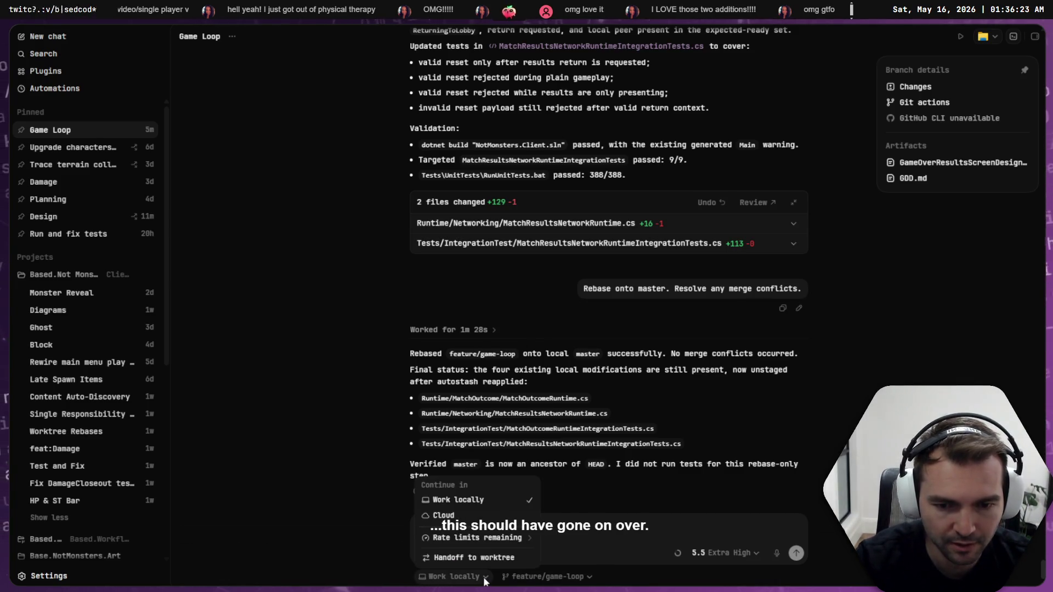
pyautogui.click(614, 550)
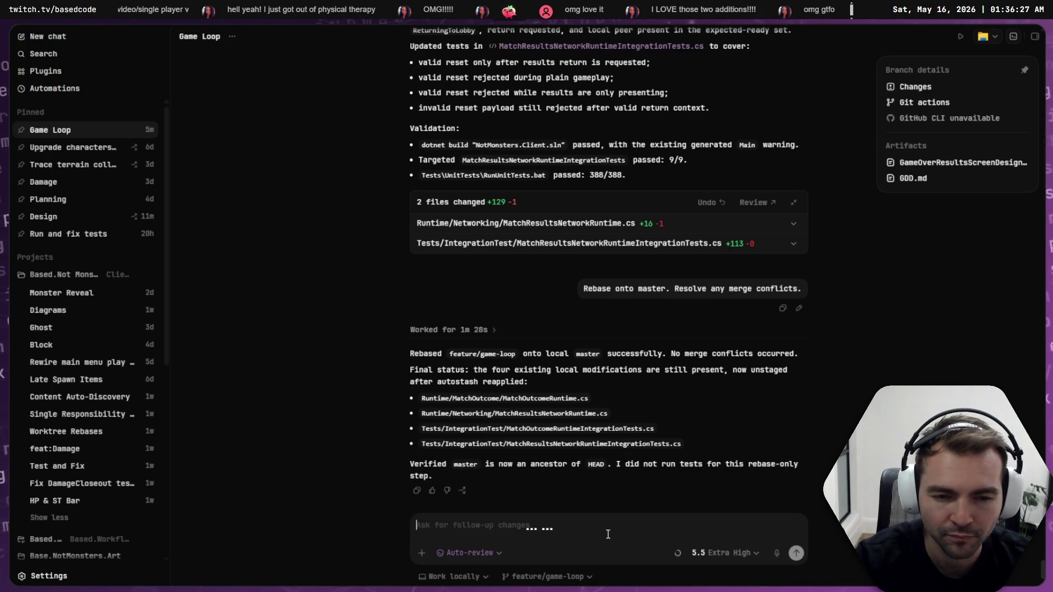
pyautogui.hotkey('alt', 'Tab')
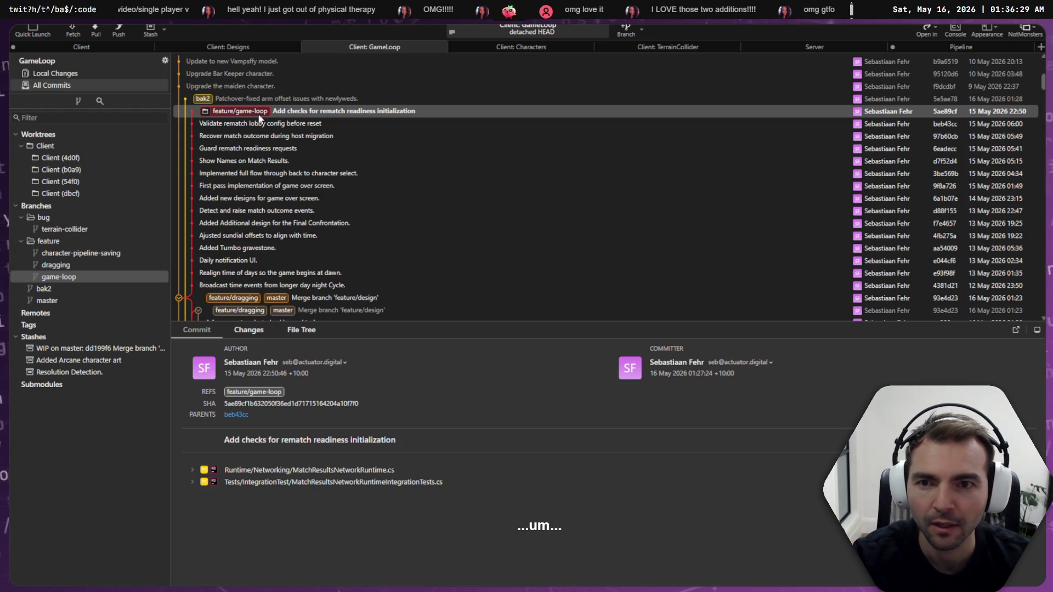
# Try checking out feature/game-loop in GameLoop, dismiss the conflict error, and show Client's changes
pyautogui.doubleClick(253, 112)
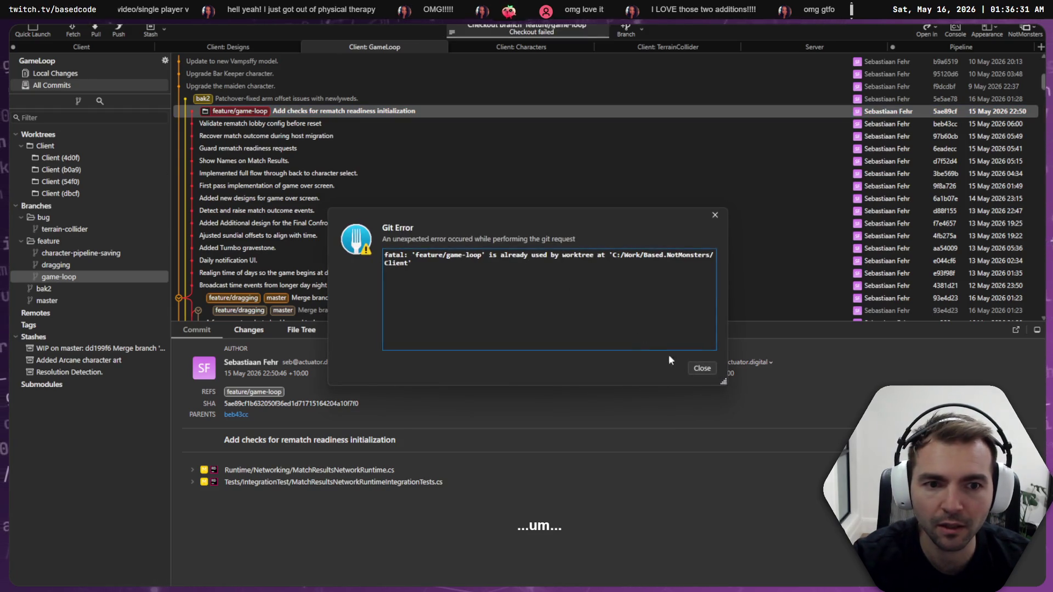
pyautogui.click(702, 368)
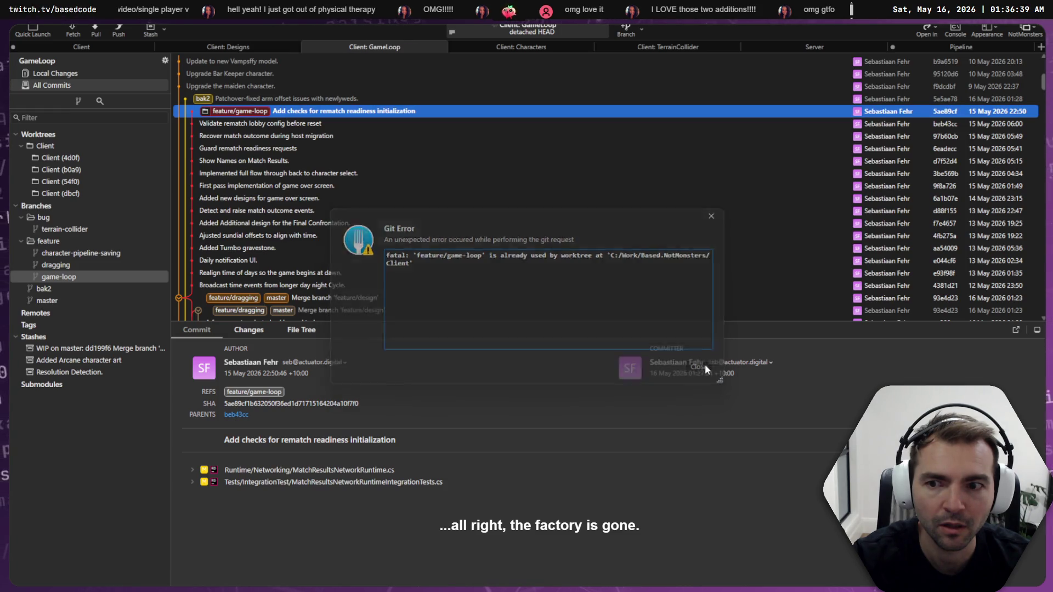
pyautogui.scroll(3, 235, 255)
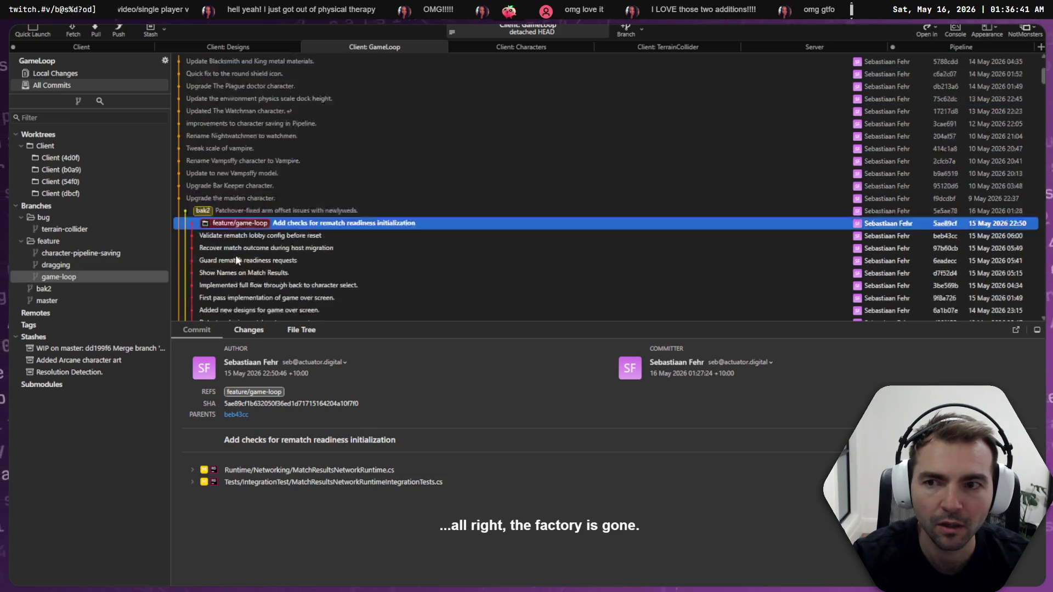
pyautogui.scroll(-5, 219, 165)
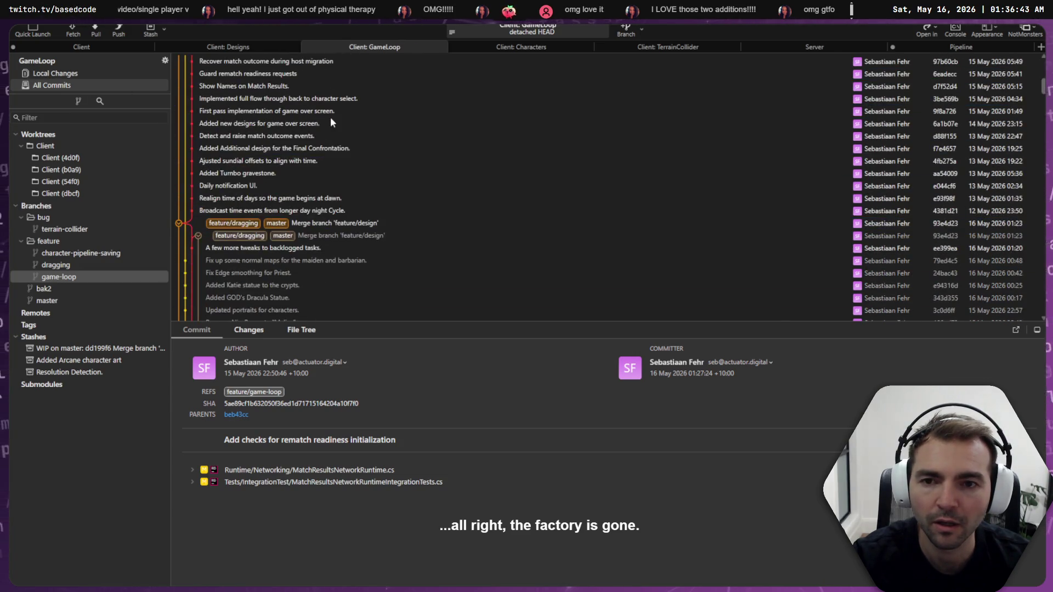
pyautogui.scroll(5, 330, 117)
pyautogui.click(61, 46)
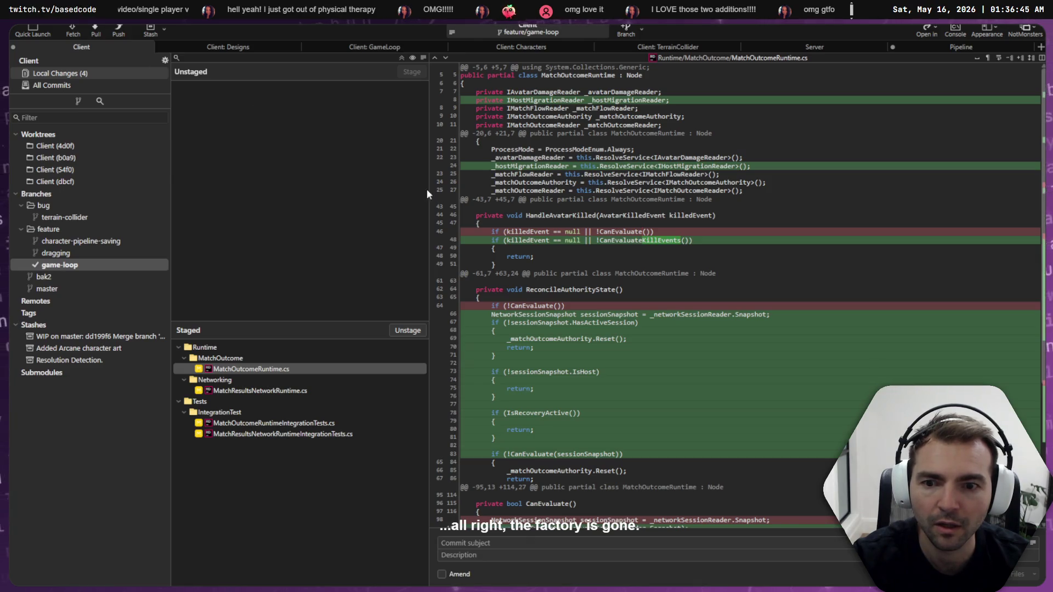
# Unstage and restage all four changed files on feature/game-loop
pyautogui.click(65, 265)
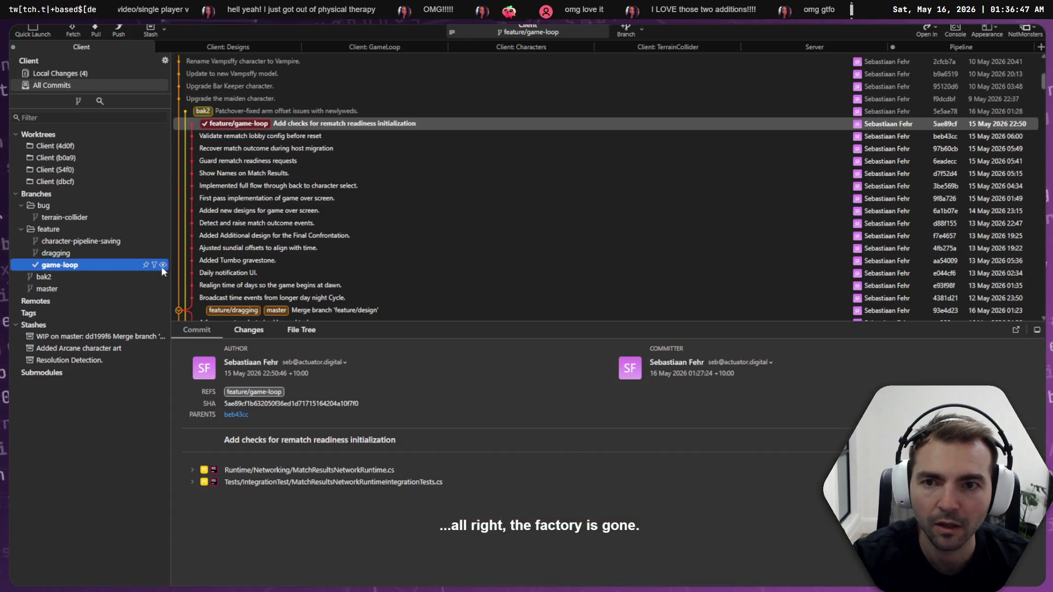
pyautogui.click(91, 75)
pyautogui.click(303, 373)
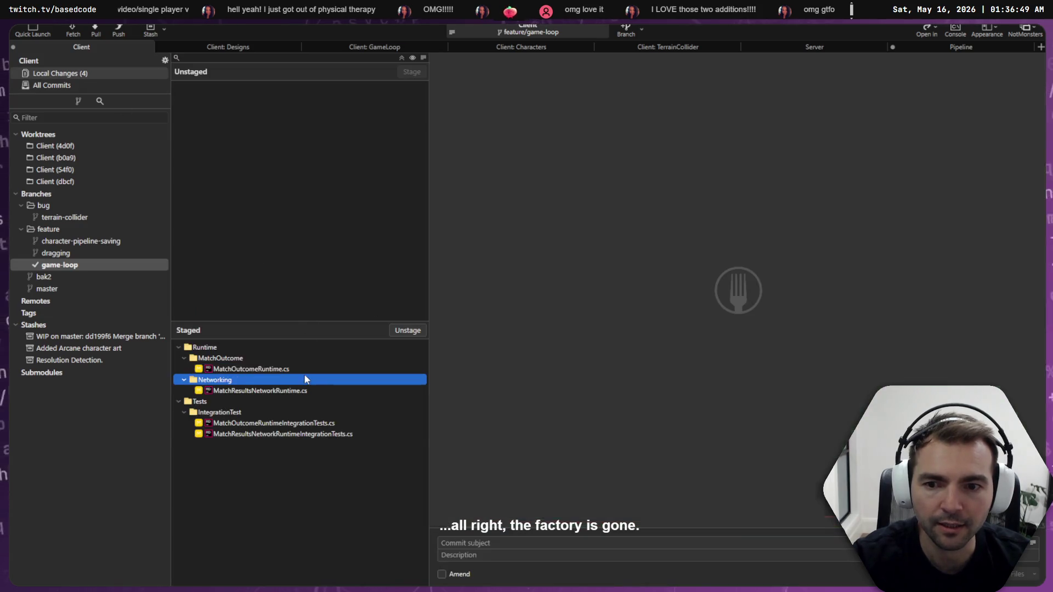
pyautogui.hotkey('ctrl', 'a')
pyautogui.click(407, 329)
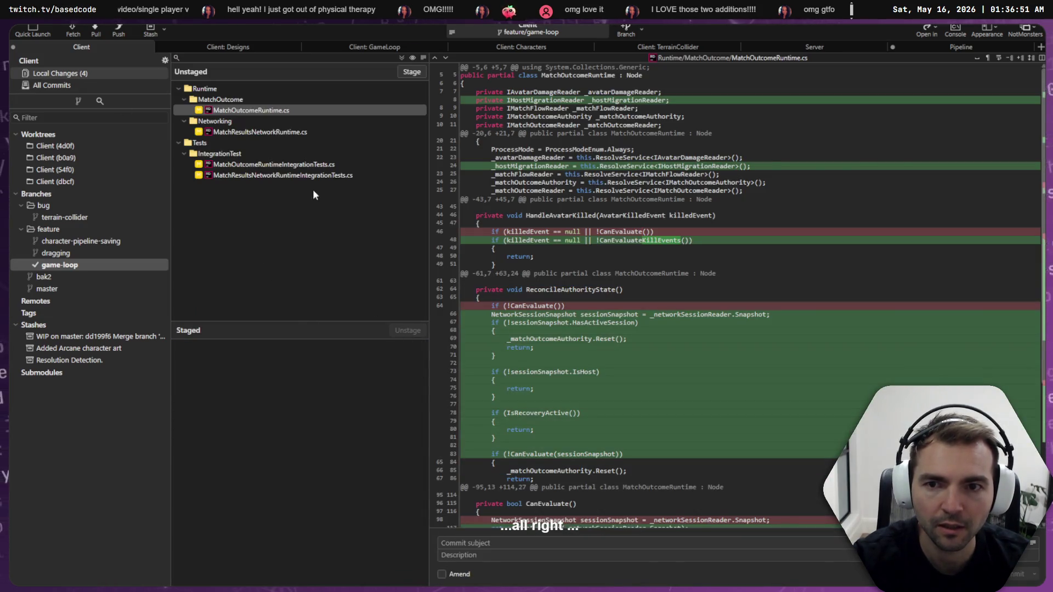
pyautogui.click(315, 211)
pyautogui.hotkey('ctrl', 'a')
pyautogui.click(411, 71)
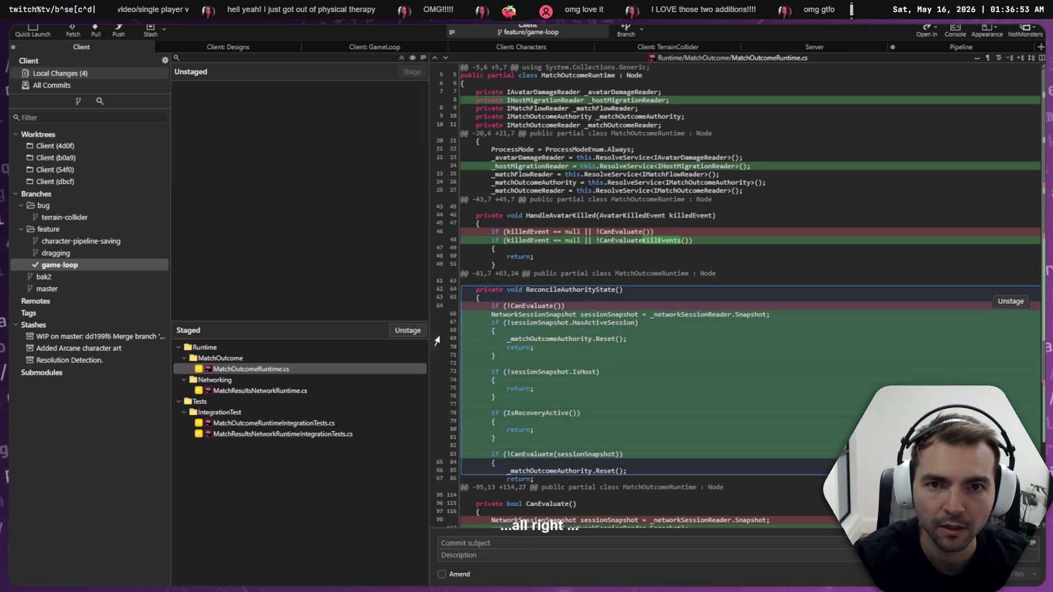
# Discard the draft subject and have OpenAI generate the commit message
pyautogui.click(485, 545)
pyautogui.write('Fix so')
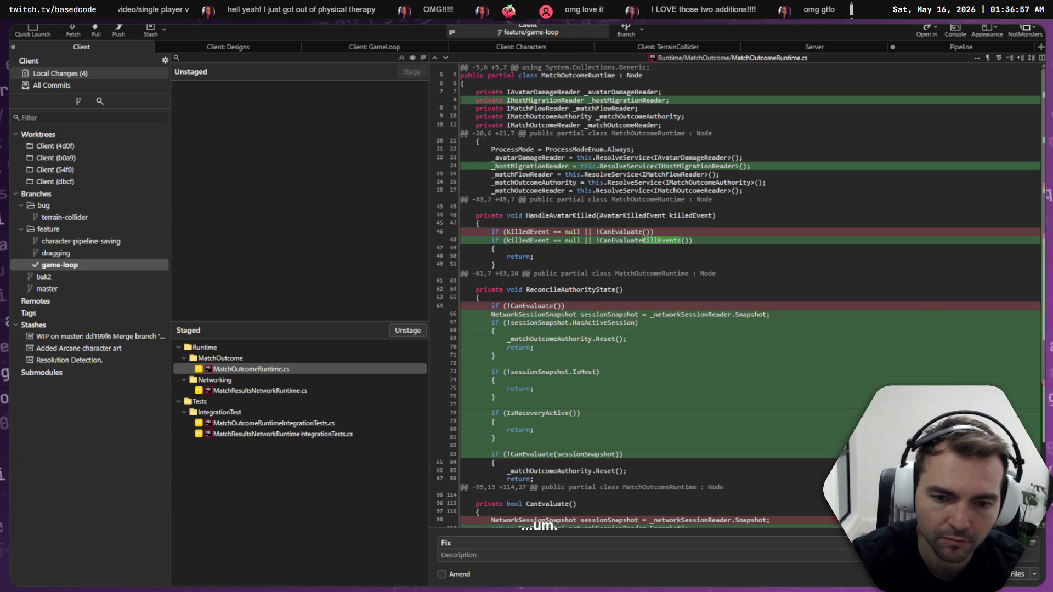
pyautogui.write('me compliance')
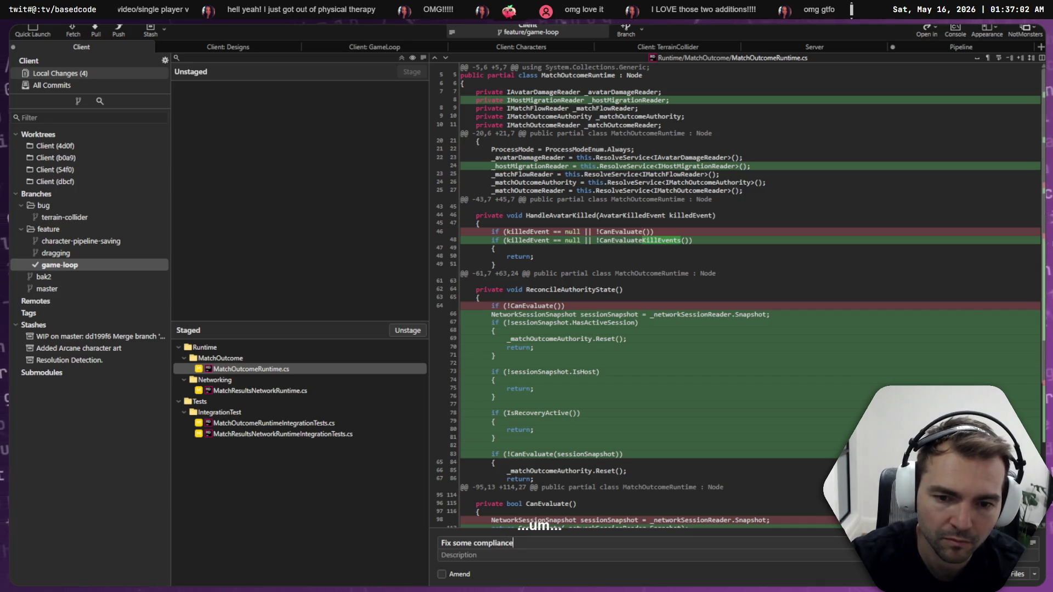
pyautogui.hotkey('ctrl', 'BackSpace')
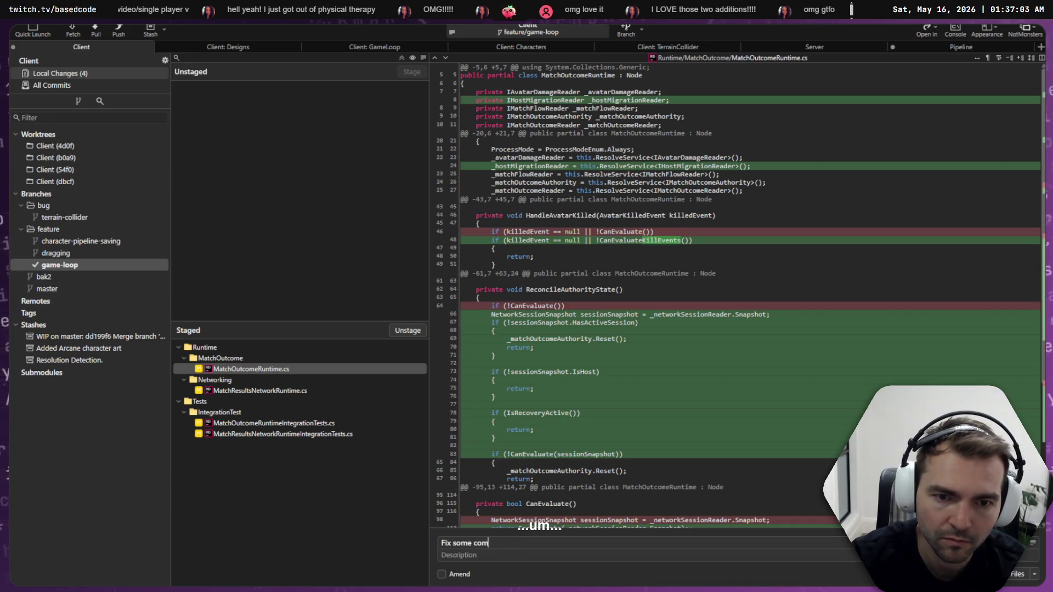
pyautogui.hotkey('ctrl', 'BackSpace')
pyautogui.hotkey('ctrl', 'BackSpace')
pyautogui.hotkey('ctrl', 'BackSpace')
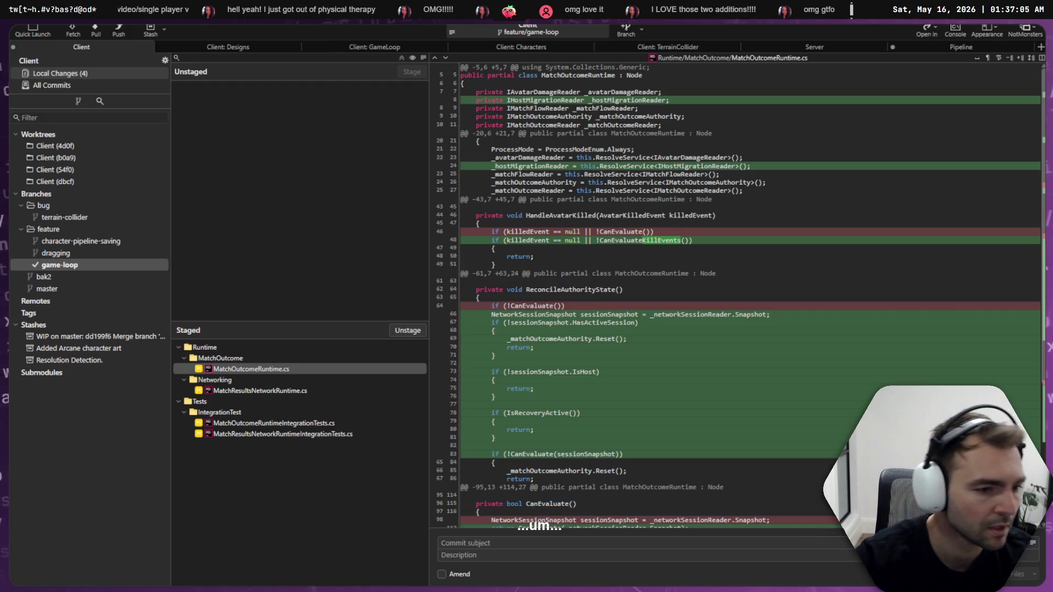
pyautogui.click(1031, 544)
pyautogui.click(864, 383)
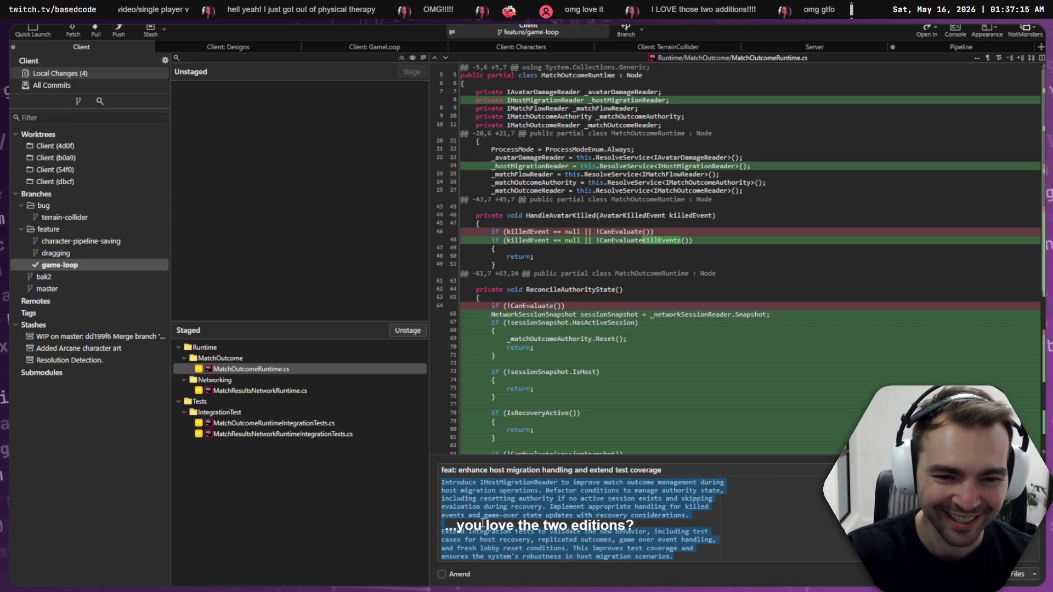
# Change the prefix to 'Enhance host migration handling and extend test coverage' and commit
pyautogui.moveTo(464, 544); pyautogui.dragTo(441, 544)
pyautogui.write('E')
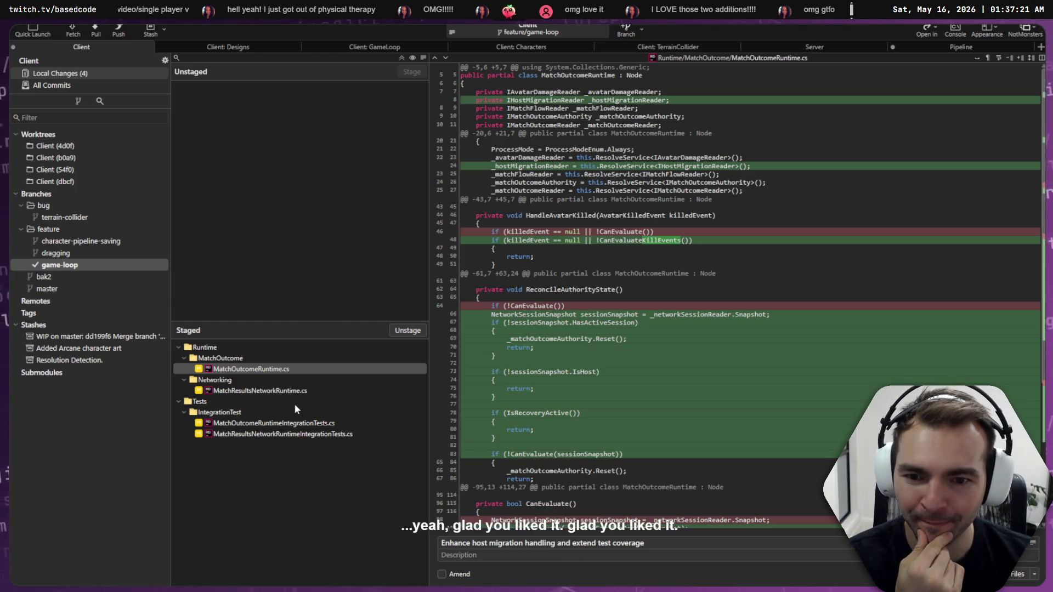
pyautogui.click(279, 425)
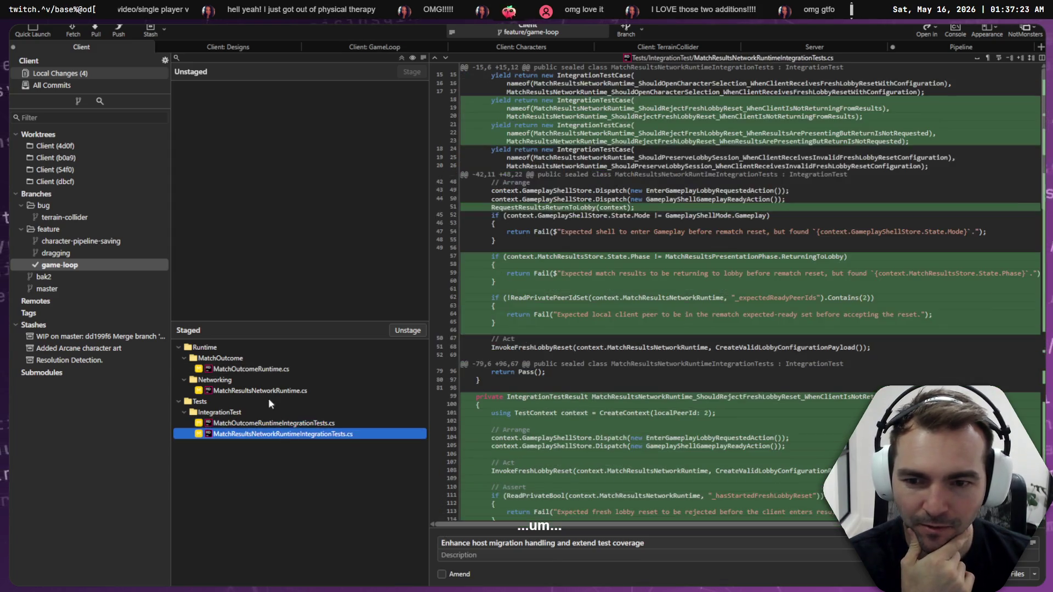
pyautogui.click(257, 369)
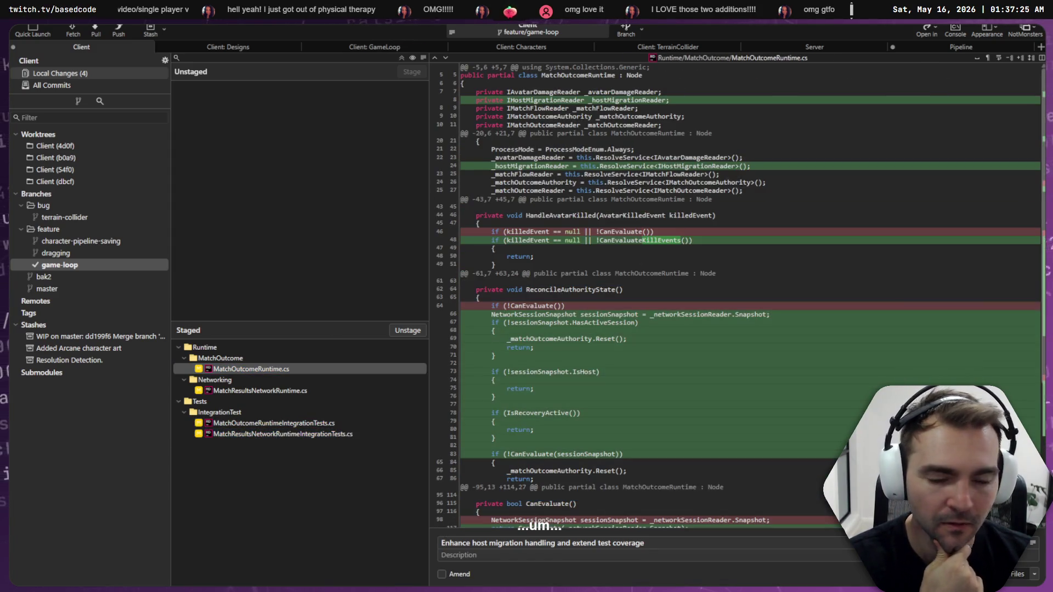
pyautogui.hotkey('ctrl', 'Return')
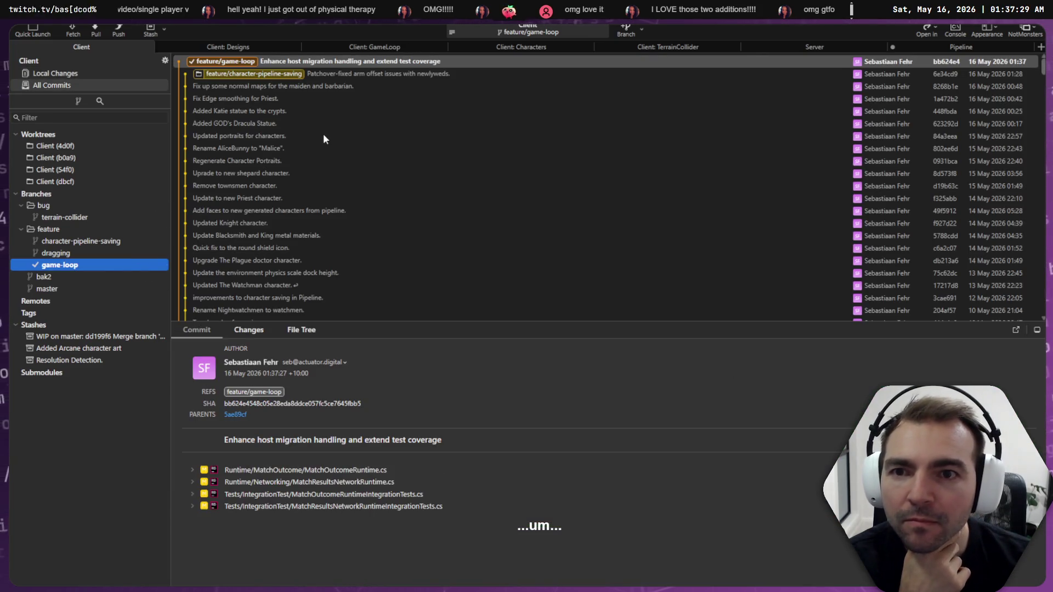
# Check out master in the main Client repository
pyautogui.scroll(-5, 324, 133)
pyautogui.scroll(-5, 326, 135)
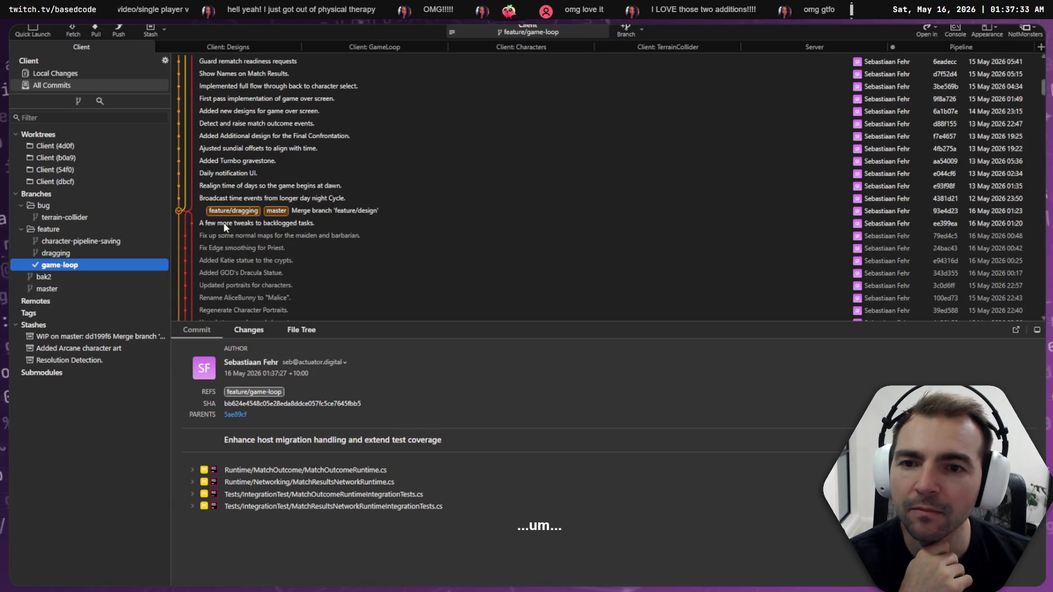
pyautogui.doubleClick(277, 212)
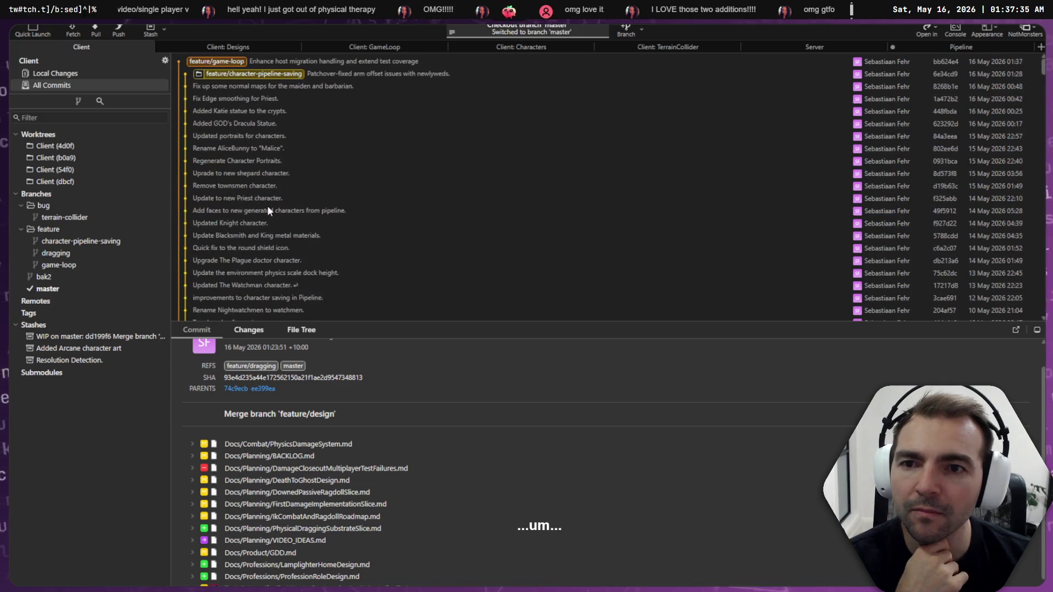
# Open feature/character-pipeline-saving in the Client (4d0f) worktree and select it for renaming
pyautogui.click(275, 75)
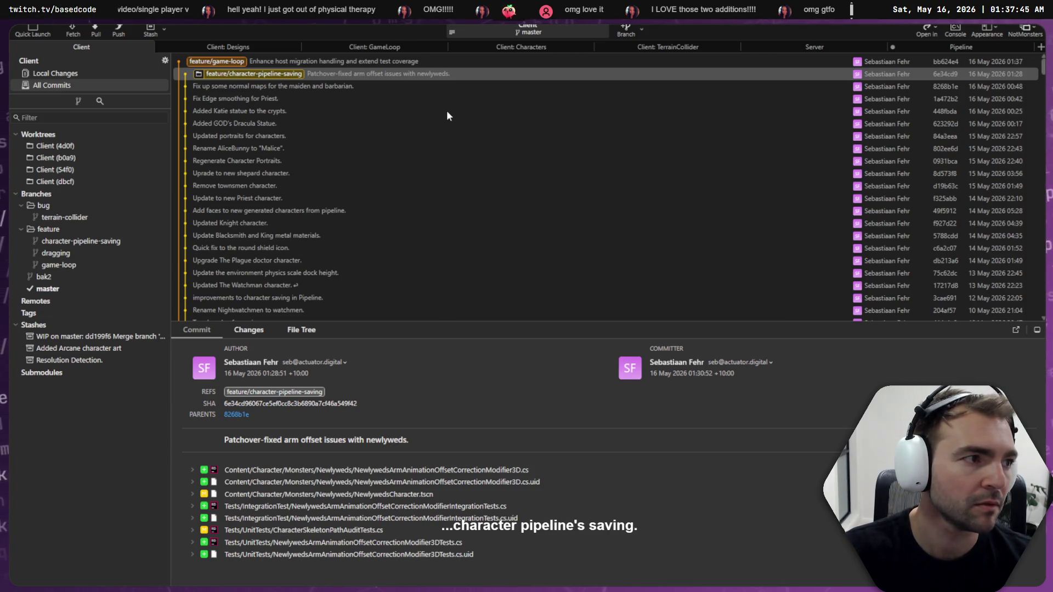
pyautogui.hotkey('alt', 'Tab')
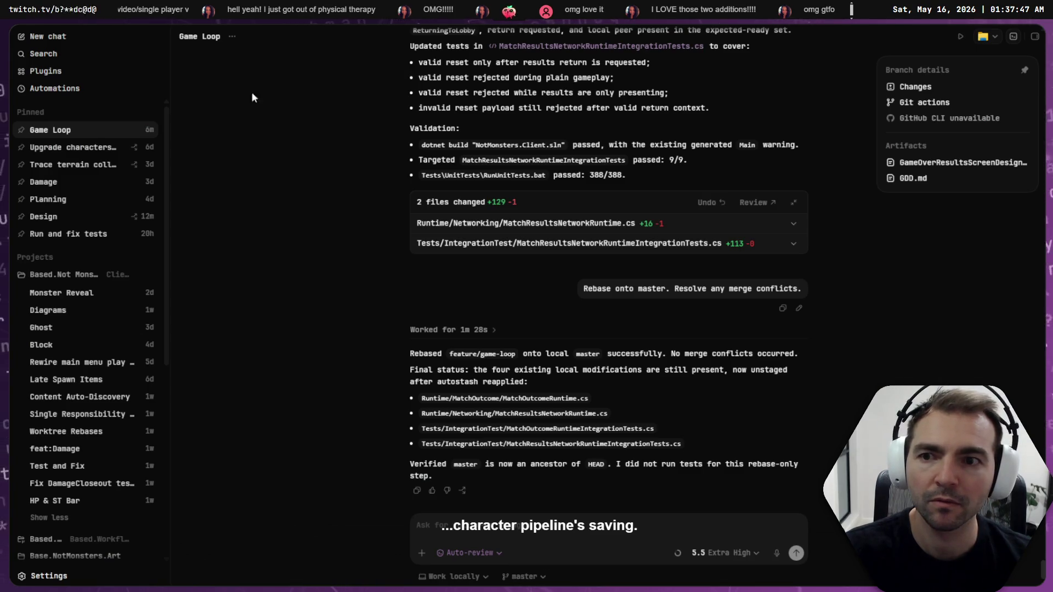
pyautogui.hotkey('alt', 'Tab')
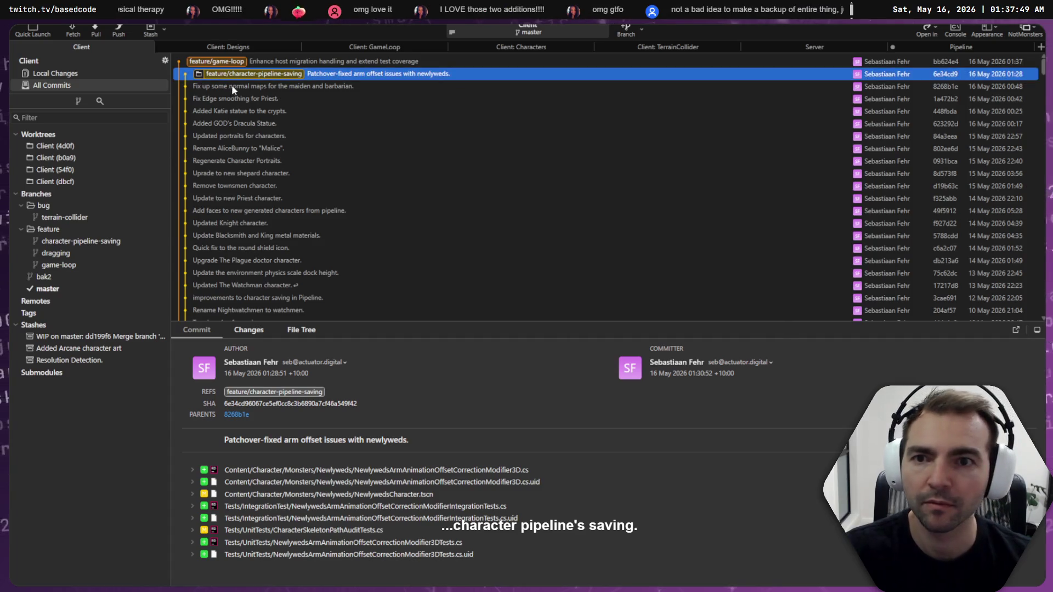
pyautogui.doubleClick(241, 73)
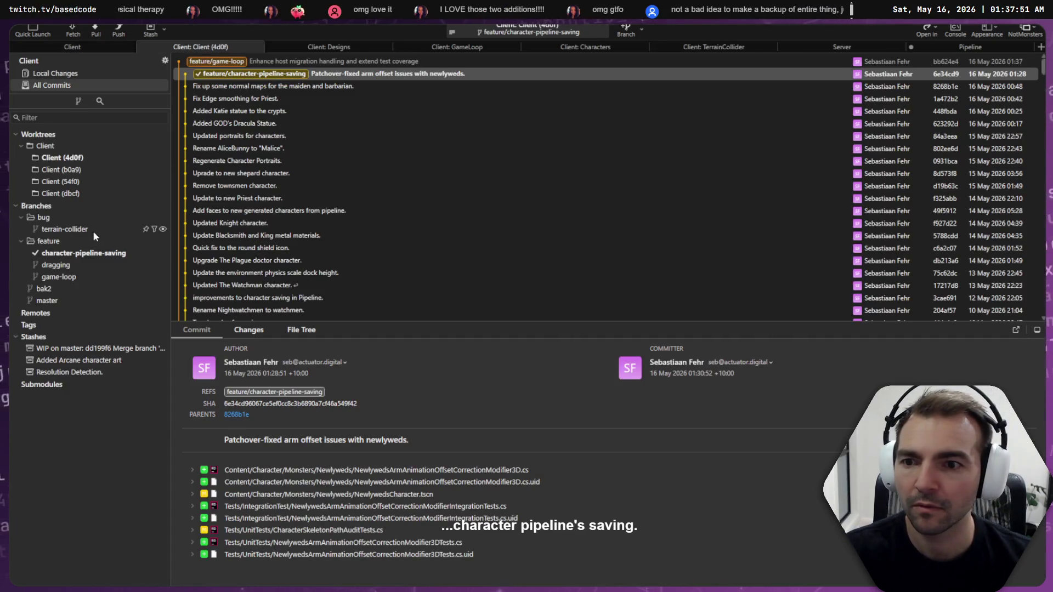
pyautogui.click(91, 253)
pyautogui.press('F2')
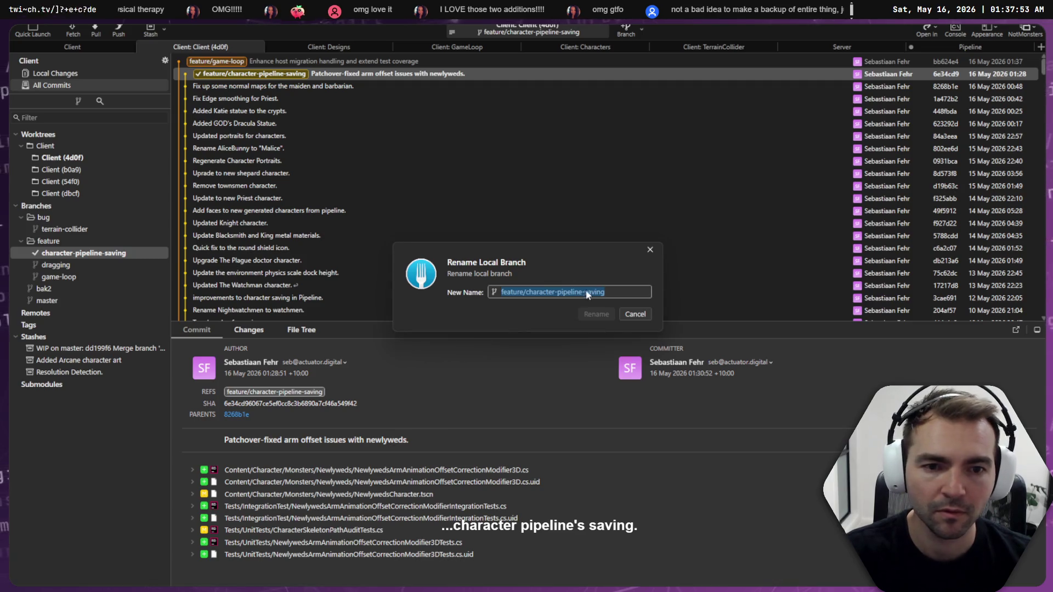
# Replace 'pipeline-saving' with 'upgrades' to rename the branch feature/character-upgrades
pyautogui.click(557, 292)
pyautogui.moveTo(557, 292); pyautogui.dragTo(633, 293)
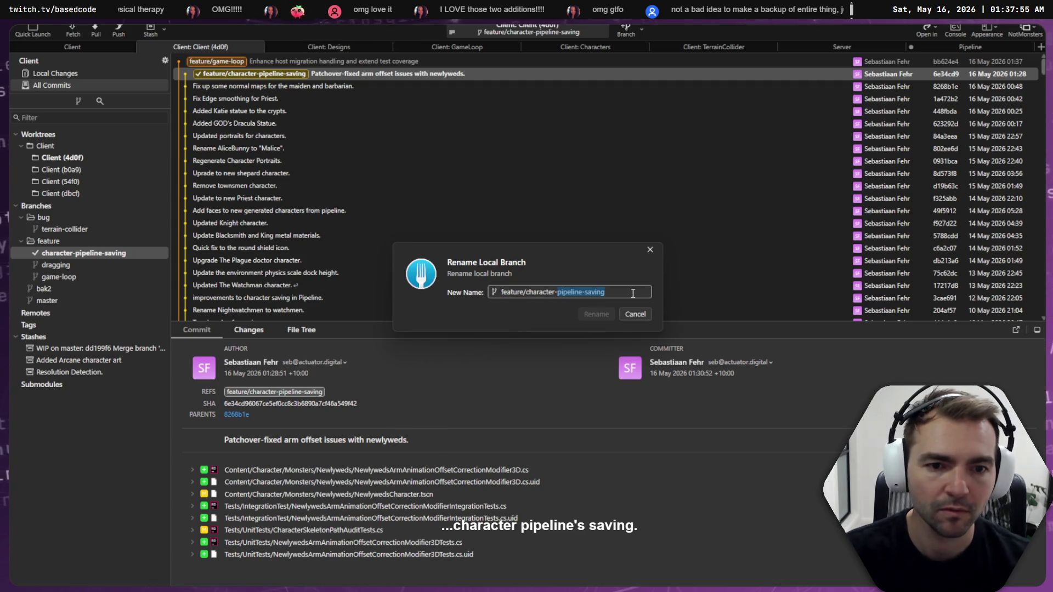
pyautogui.write('upgrades')
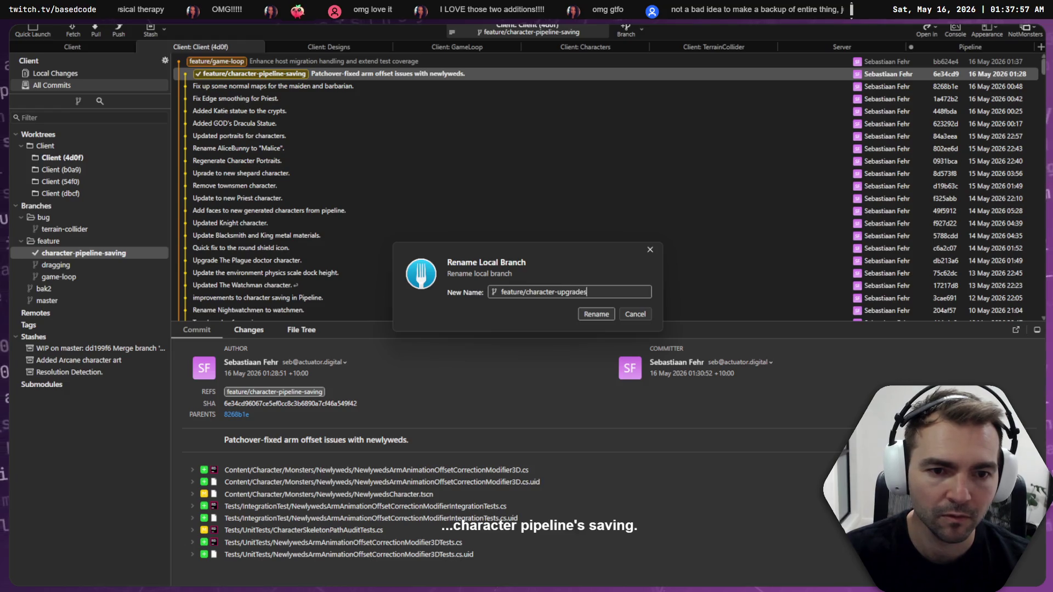
pyautogui.press('Return')
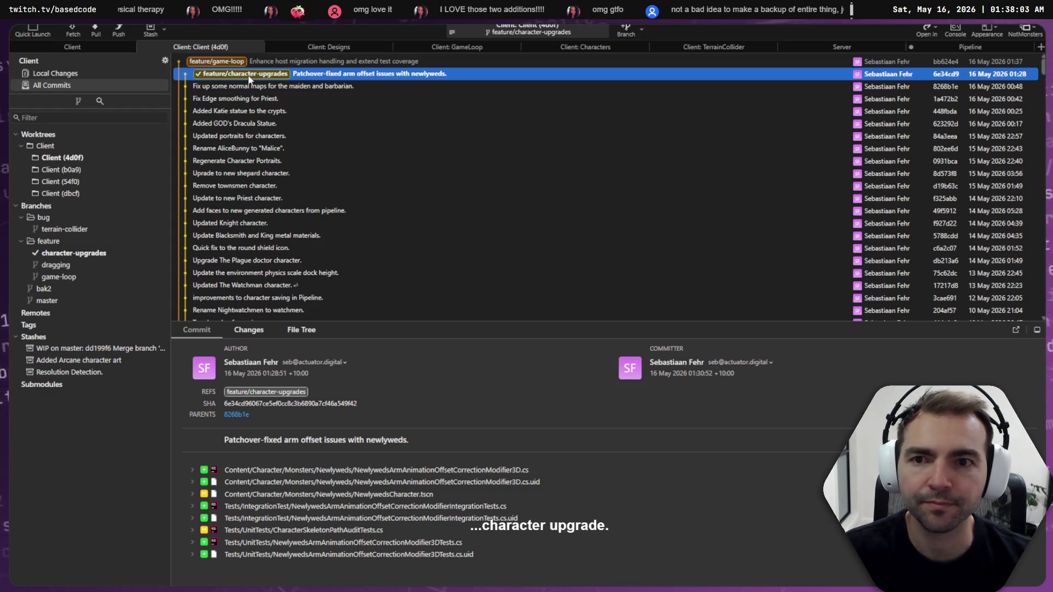
pyautogui.hotkey('alt', 'Tab')
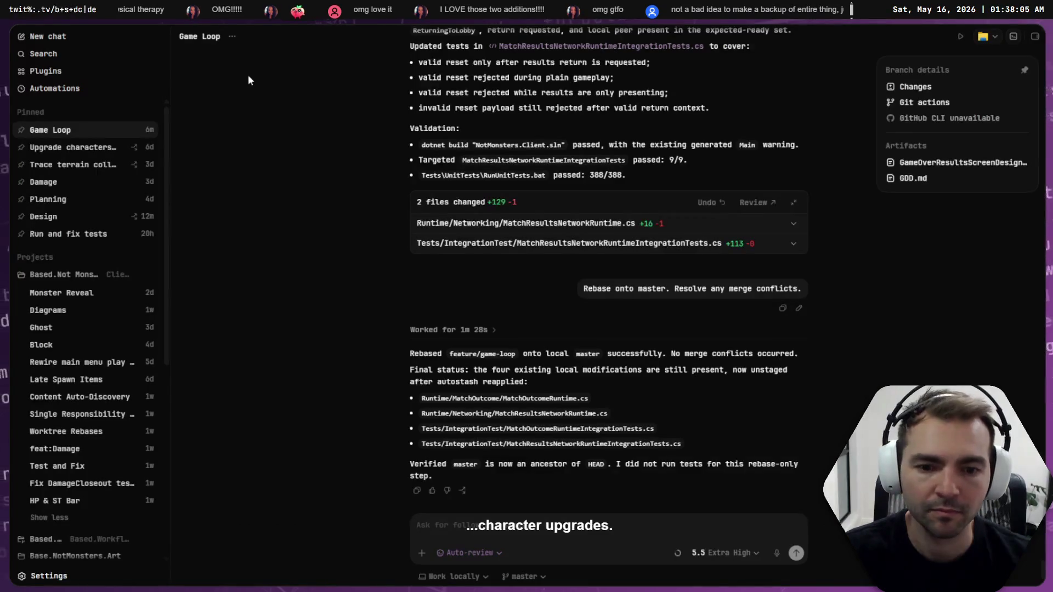
# Point the Upgrade characters chat at the feature/character-upgrades branch
pyautogui.click(77, 148)
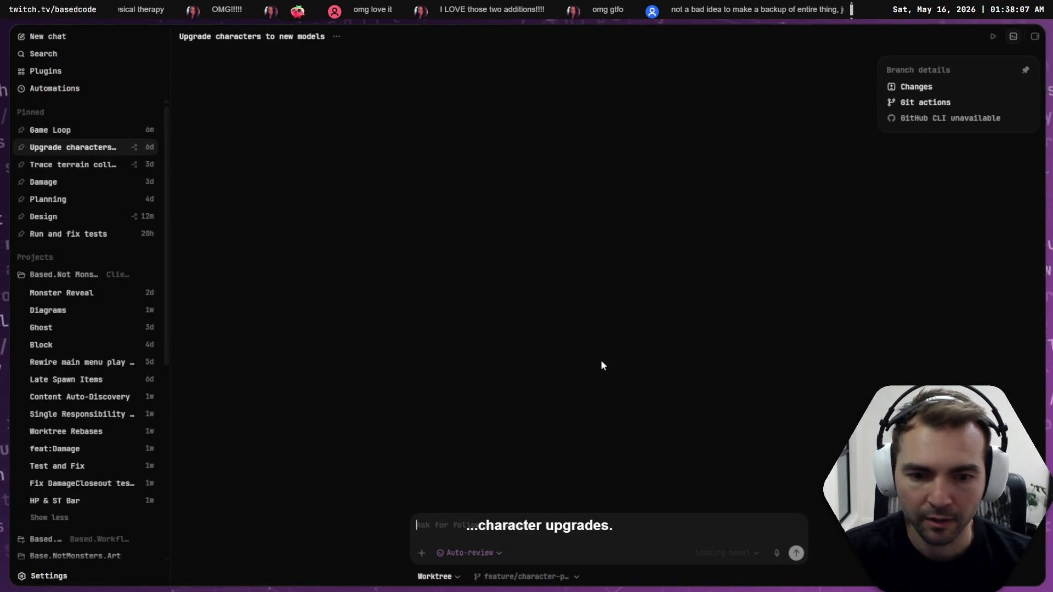
pyautogui.click(576, 577)
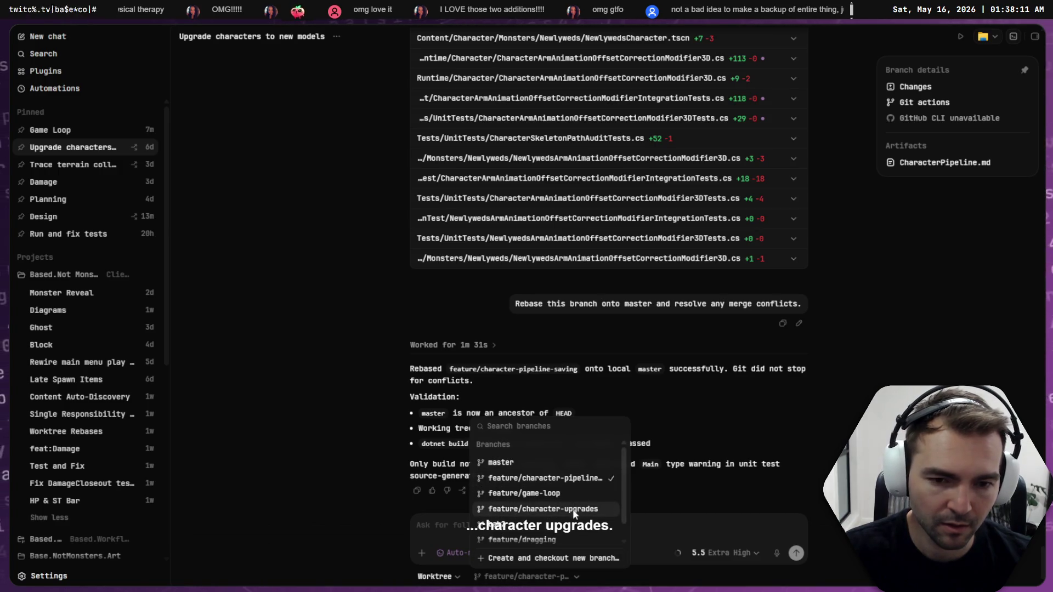
pyautogui.click(544, 514)
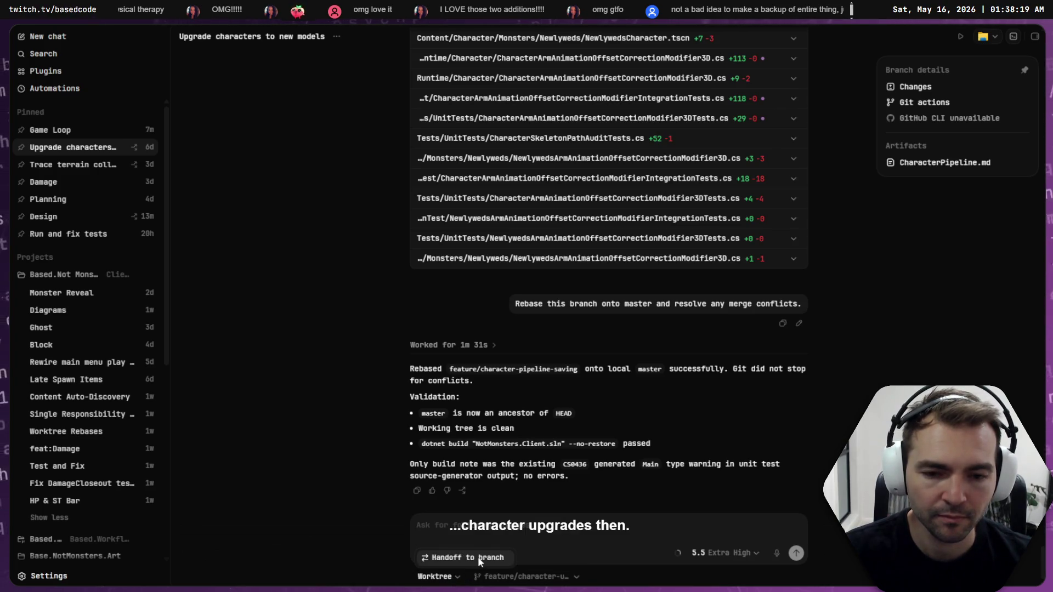
# Glance at Fork's All Commits, then open the hand-off to local dialog
pyautogui.hotkey('alt', 'Tab')
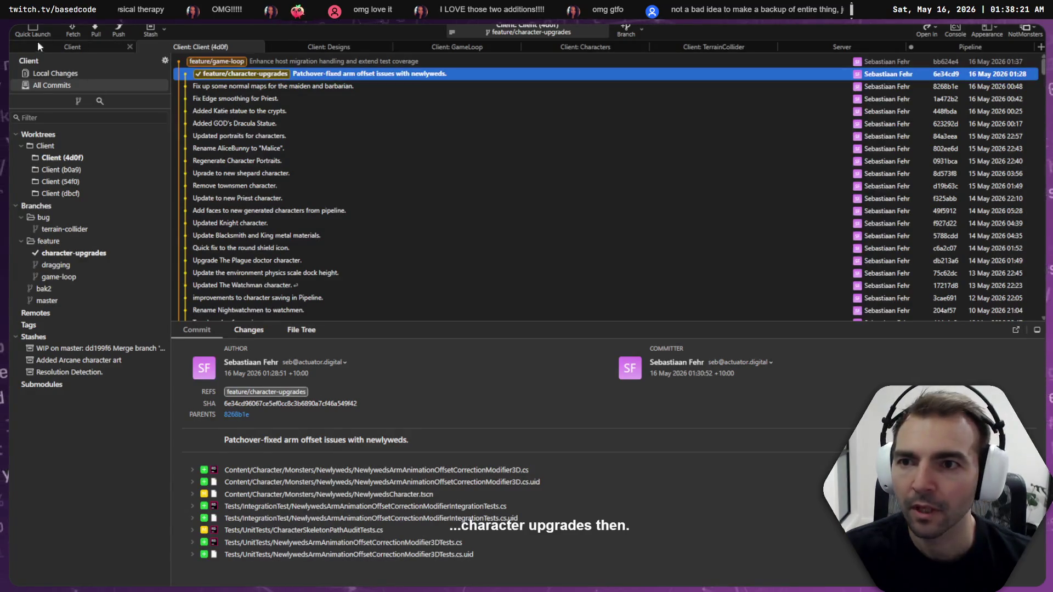
pyautogui.click(50, 86)
pyautogui.hotkey('alt', 'Tab')
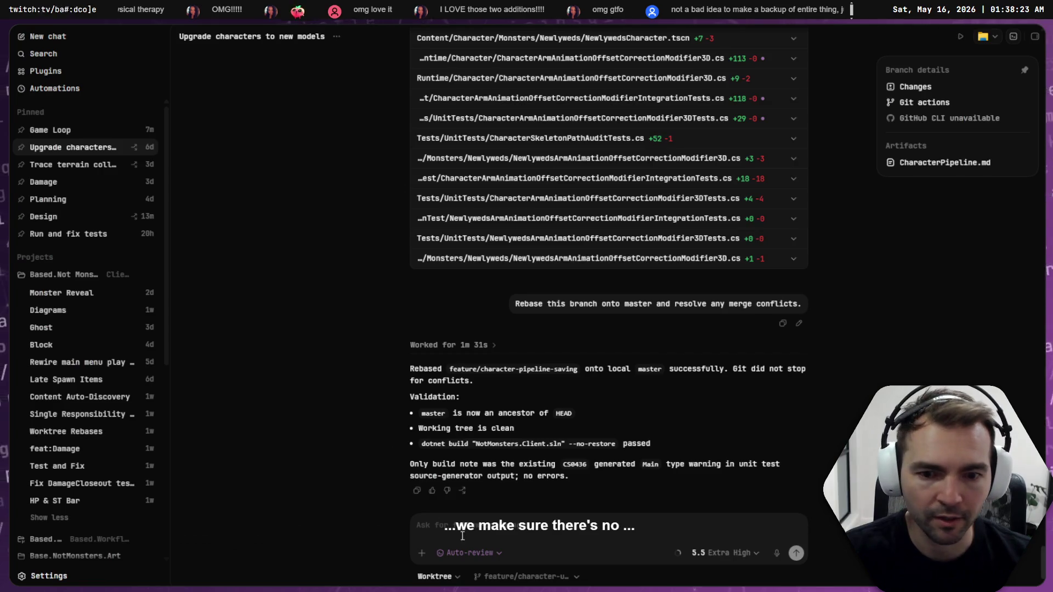
pyautogui.click(456, 556)
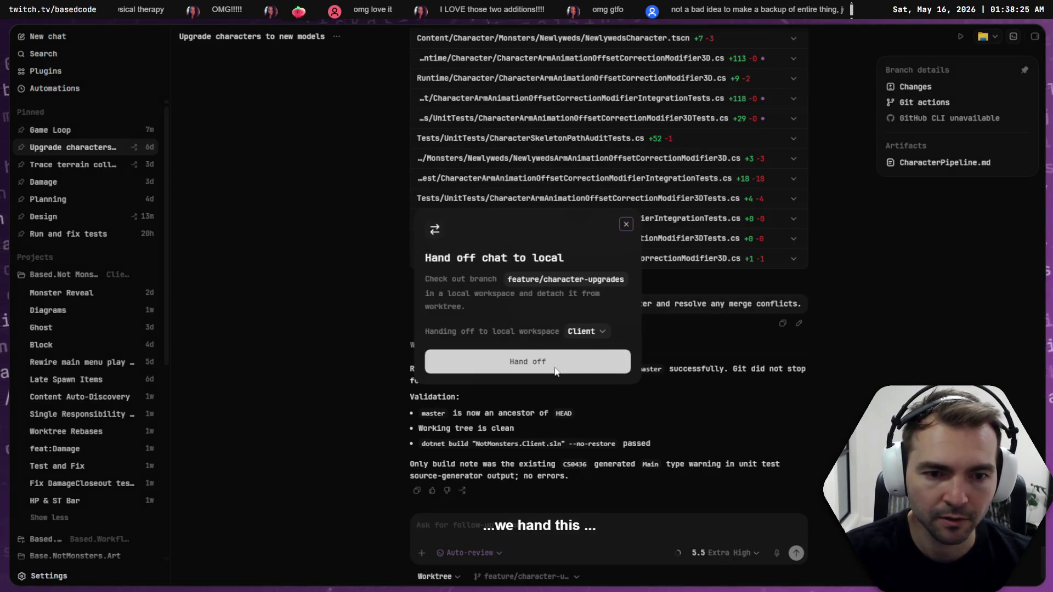
# Confirm the hand-off to the local Client workspace and dismiss the success toast
pyautogui.click(528, 360)
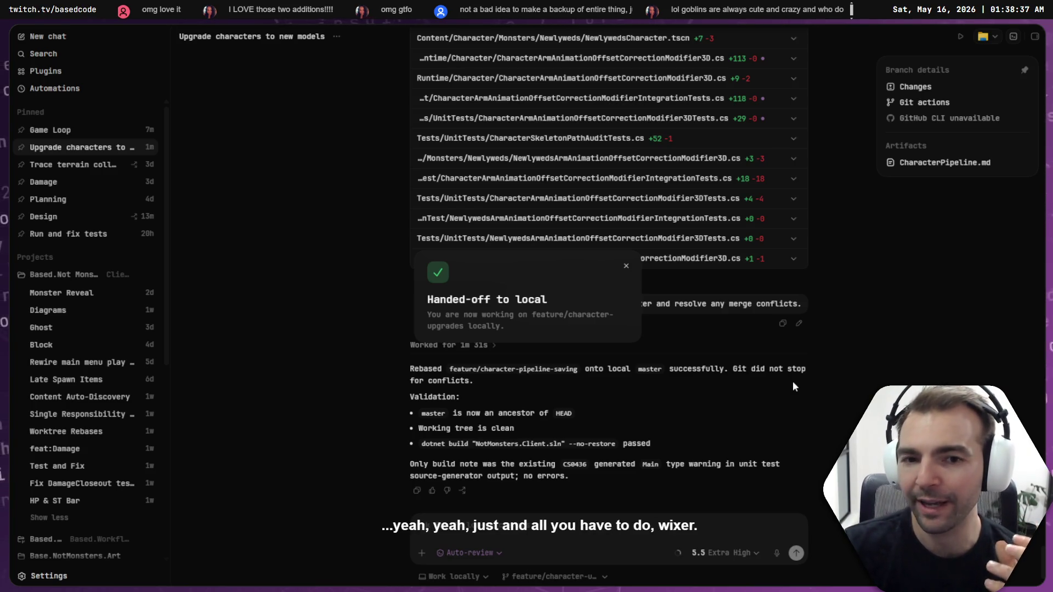
pyautogui.click(631, 269)
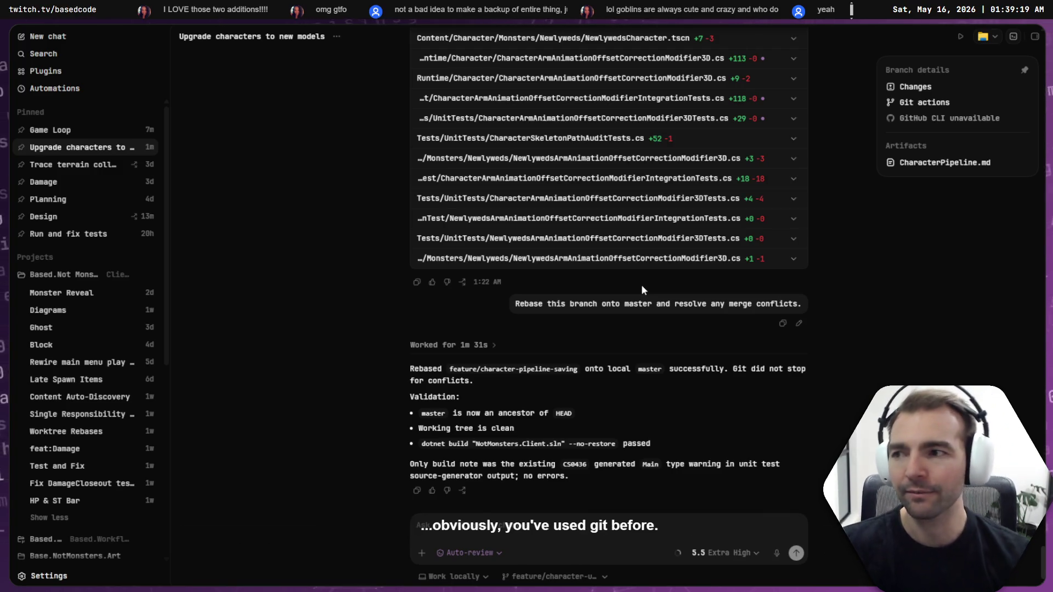
# Bring Fork's Client commit graph back to the front
pyautogui.hotkey('alt', 'Tab')
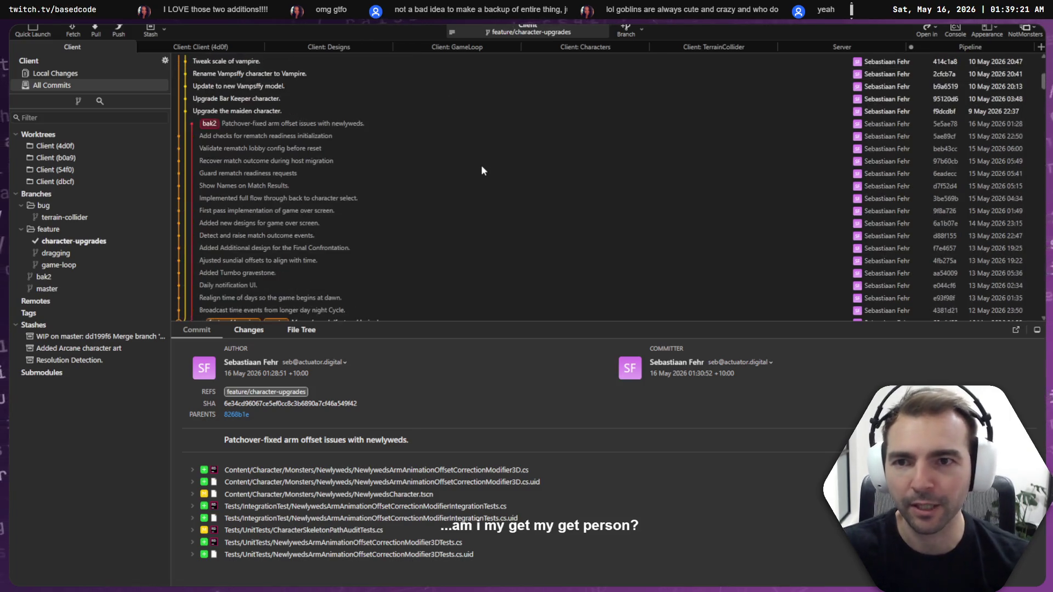
# Check out the master branch from the commit graph
pyautogui.scroll(-2, 456, 149)
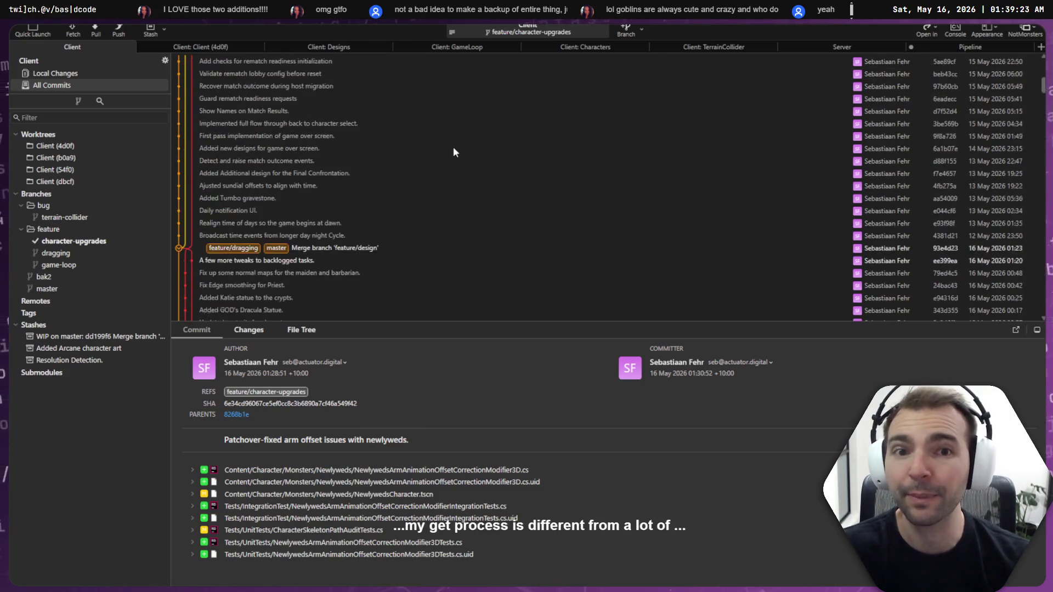
pyautogui.scroll(5, 453, 146)
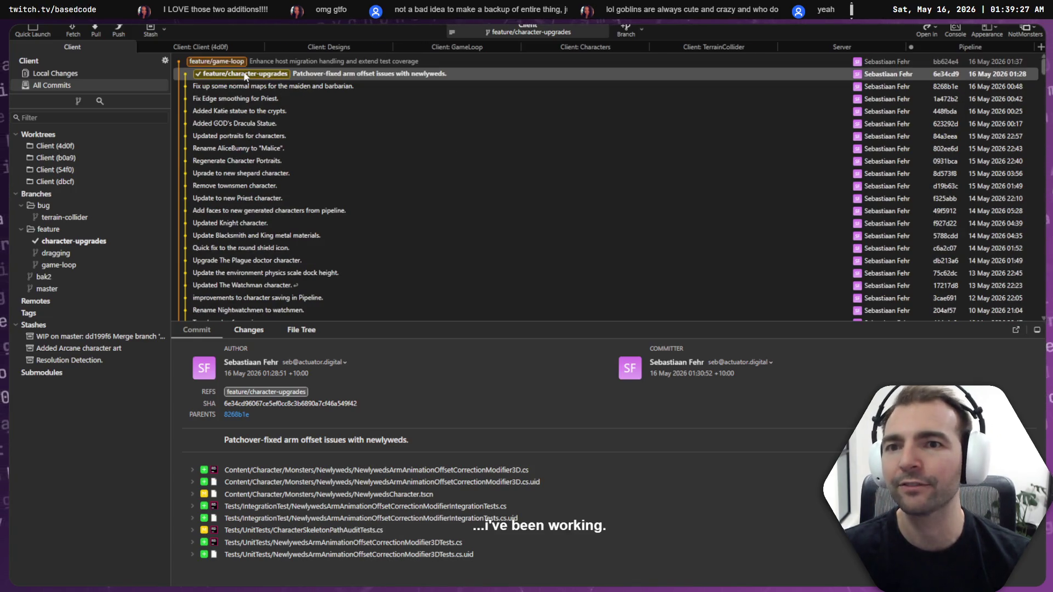
pyautogui.scroll(-10, 278, 80)
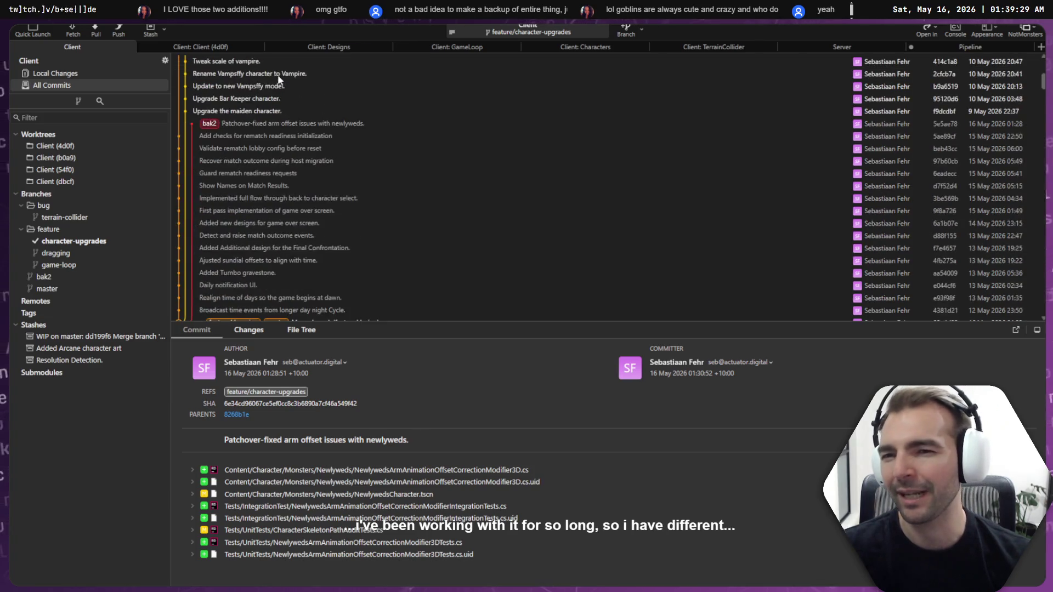
pyautogui.scroll(-5, 278, 78)
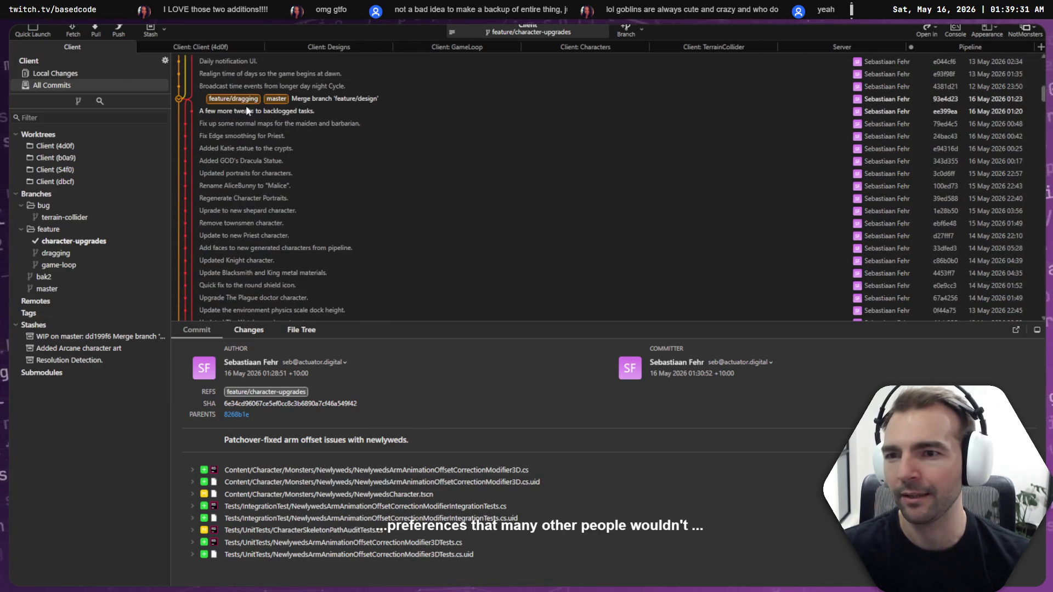
pyautogui.doubleClick(282, 102)
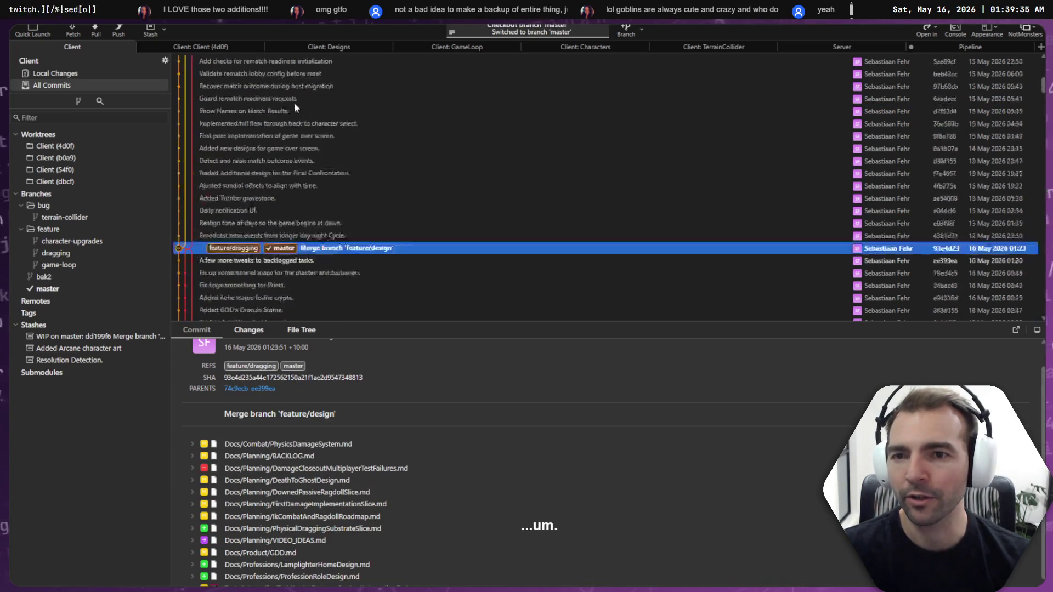
# Inspect the feature/quick-play, bug/fix-chapel-items-on-late and feature/ghost-on-death merge commits
pyautogui.scroll(-15, 293, 102)
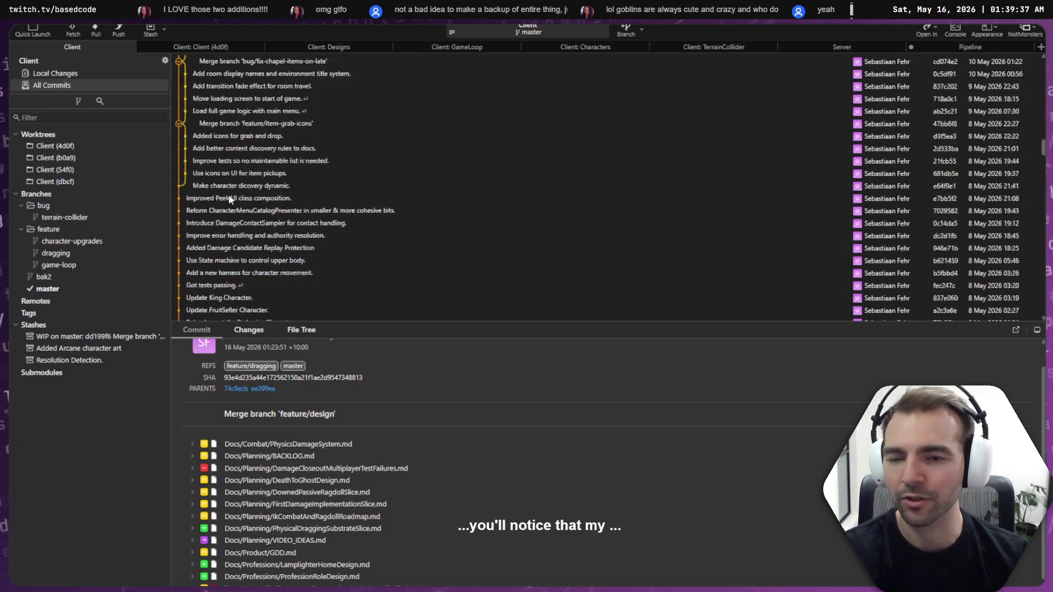
pyautogui.scroll(3, 230, 201)
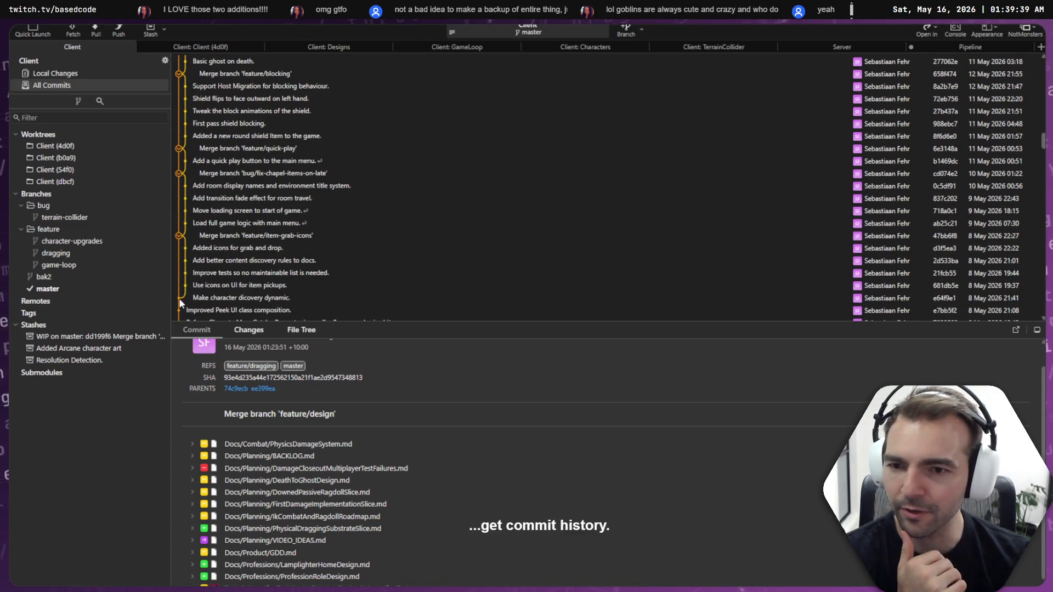
pyautogui.scroll(1, 206, 246)
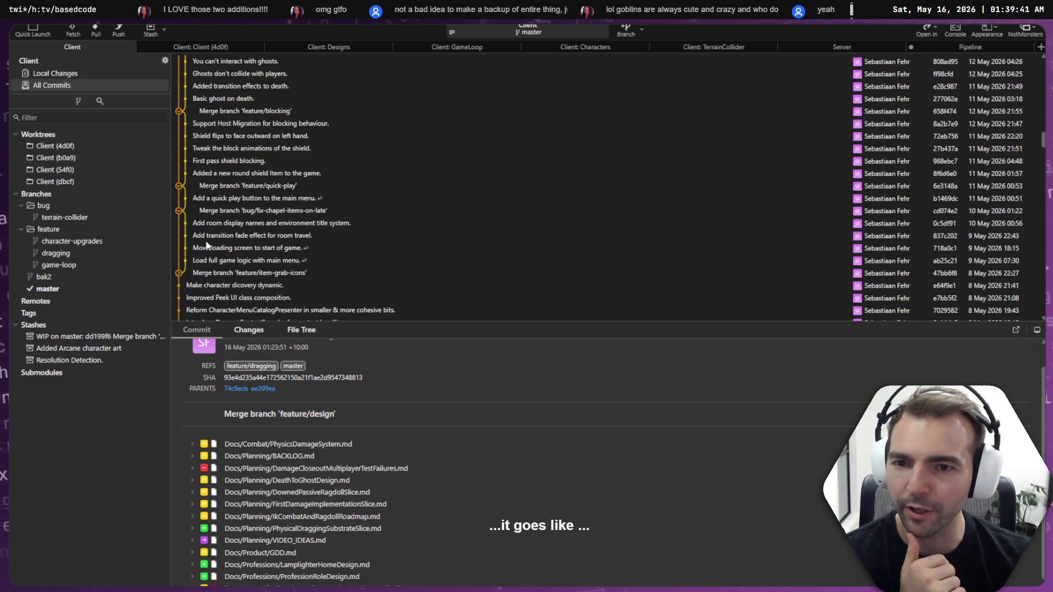
pyautogui.click(178, 211)
pyautogui.click(179, 187)
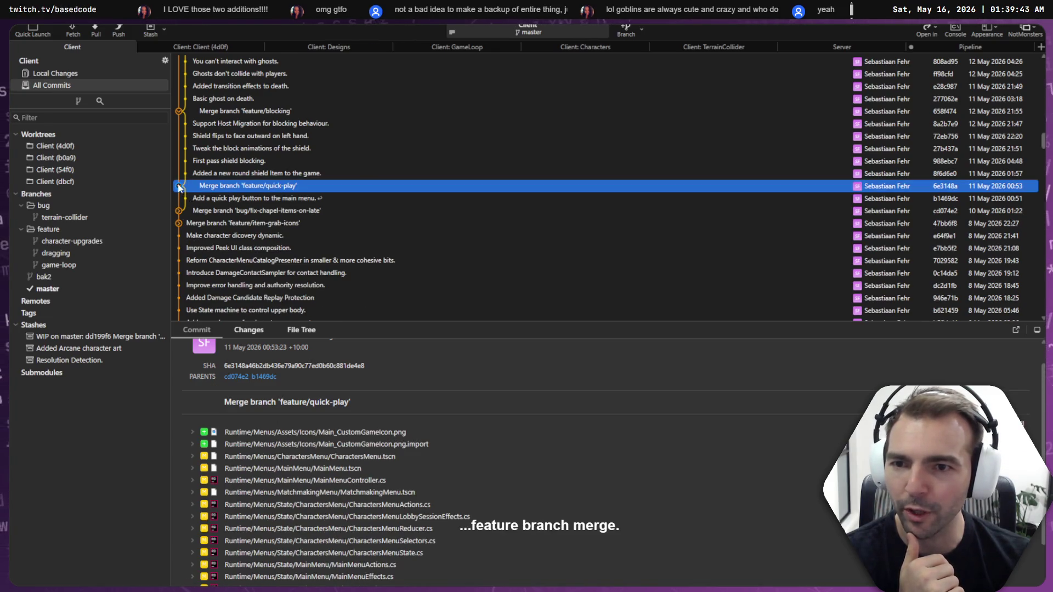
pyautogui.click(179, 211)
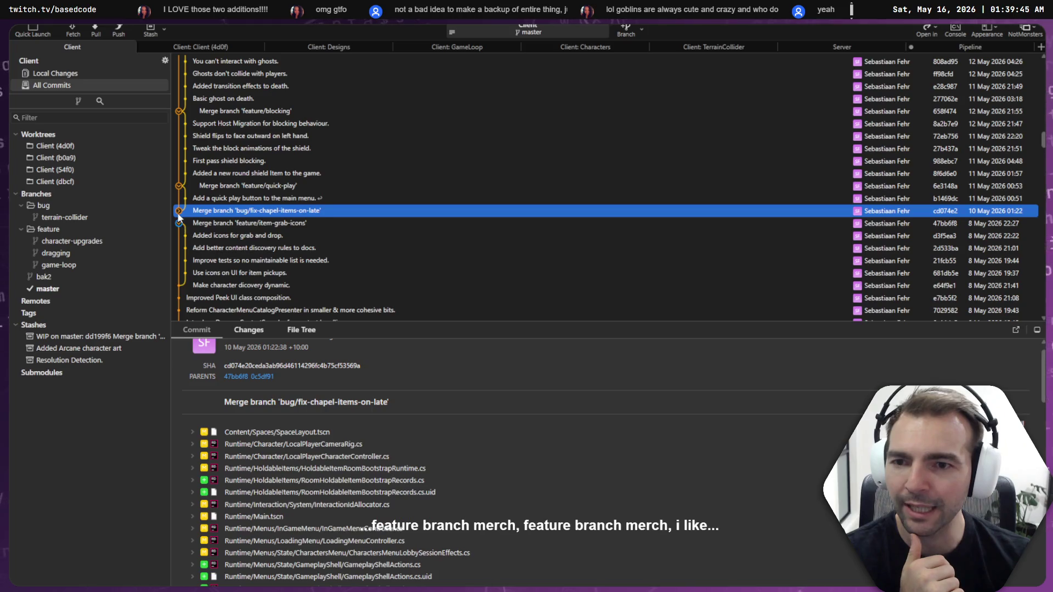
pyautogui.scroll(3, 186, 208)
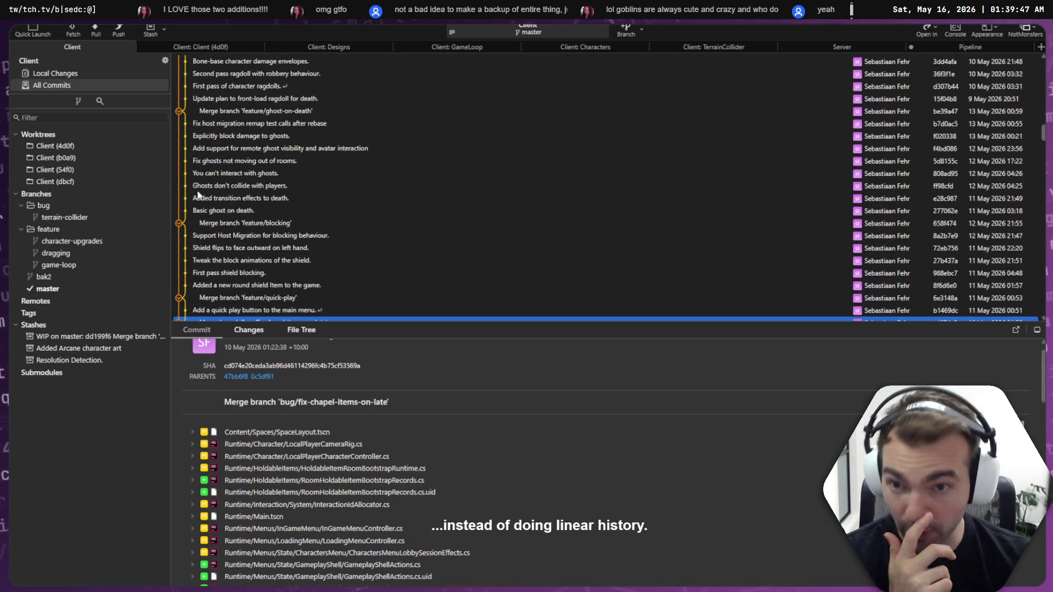
pyautogui.scroll(3, 199, 195)
pyautogui.click(204, 227)
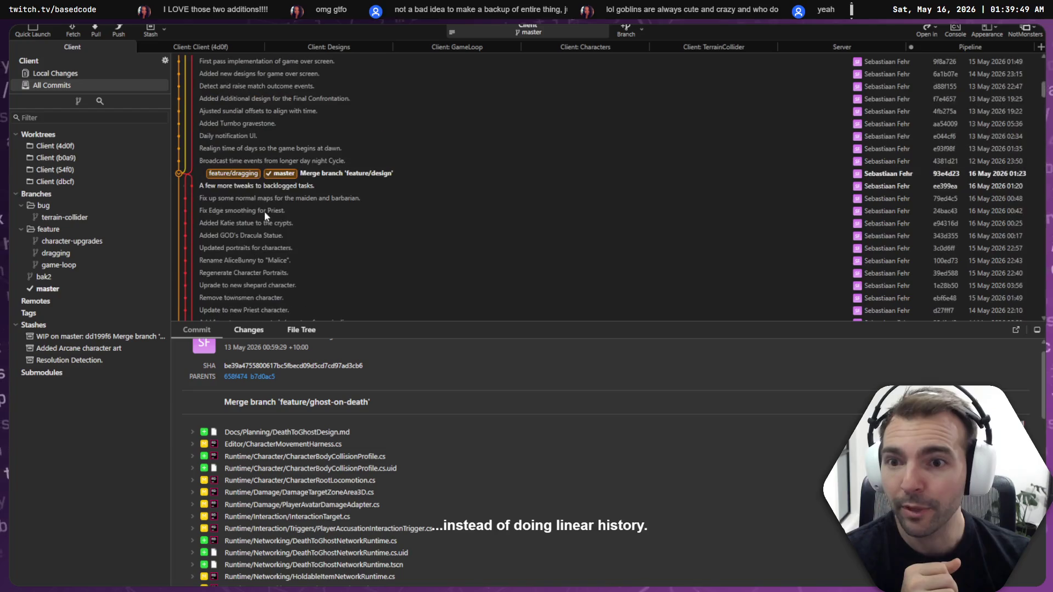
pyautogui.scroll(5, 273, 204)
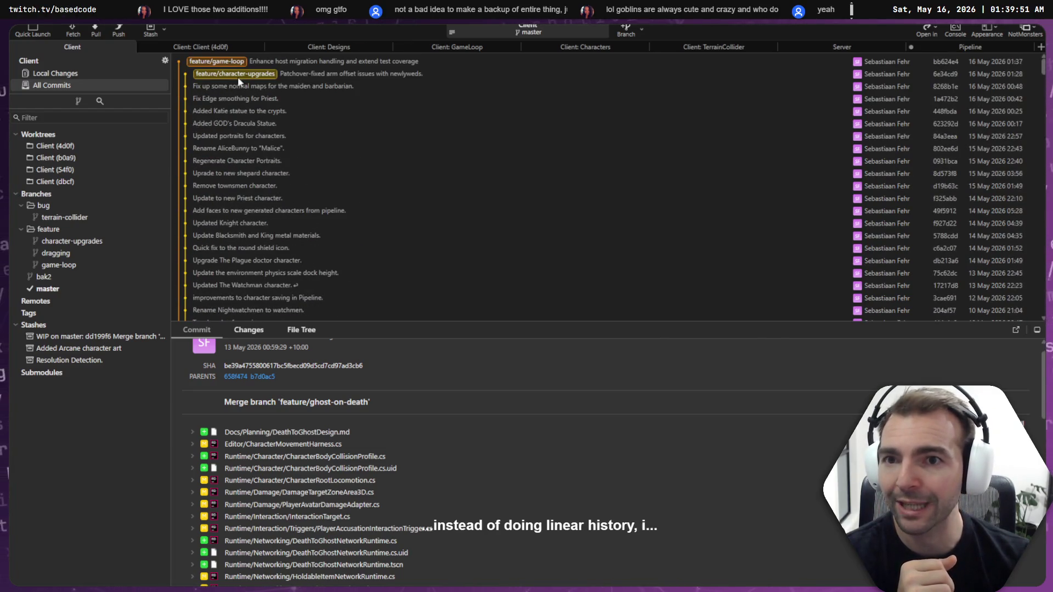
# Review the character-upgrades commit, ghost-on-death merge, host migration remap fix and ragdoll plan update
pyautogui.click(196, 61)
pyautogui.click(198, 73)
pyautogui.scroll(-5, 275, 104)
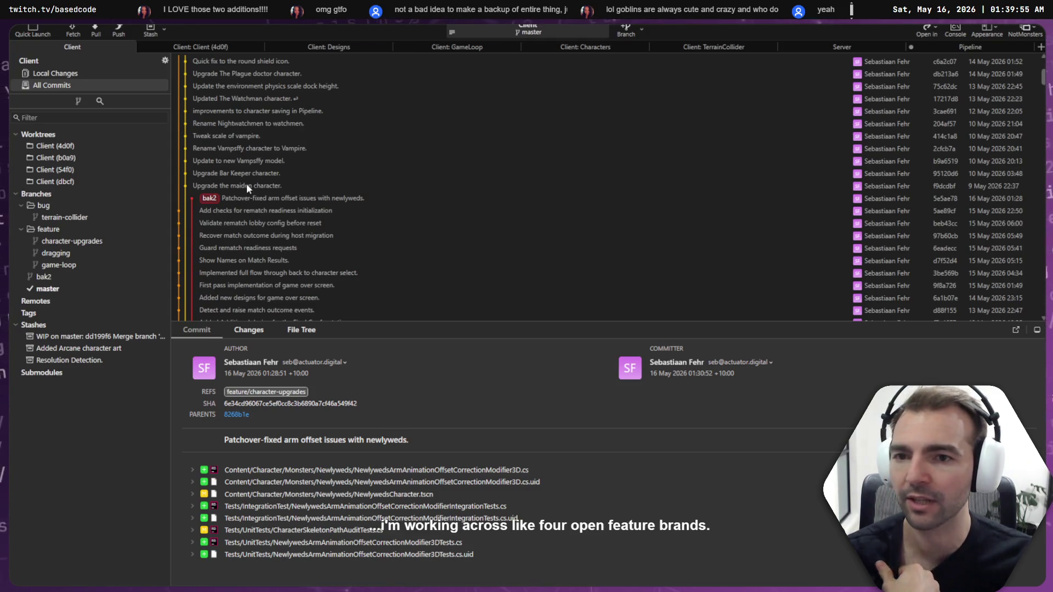
pyautogui.scroll(-10, 245, 183)
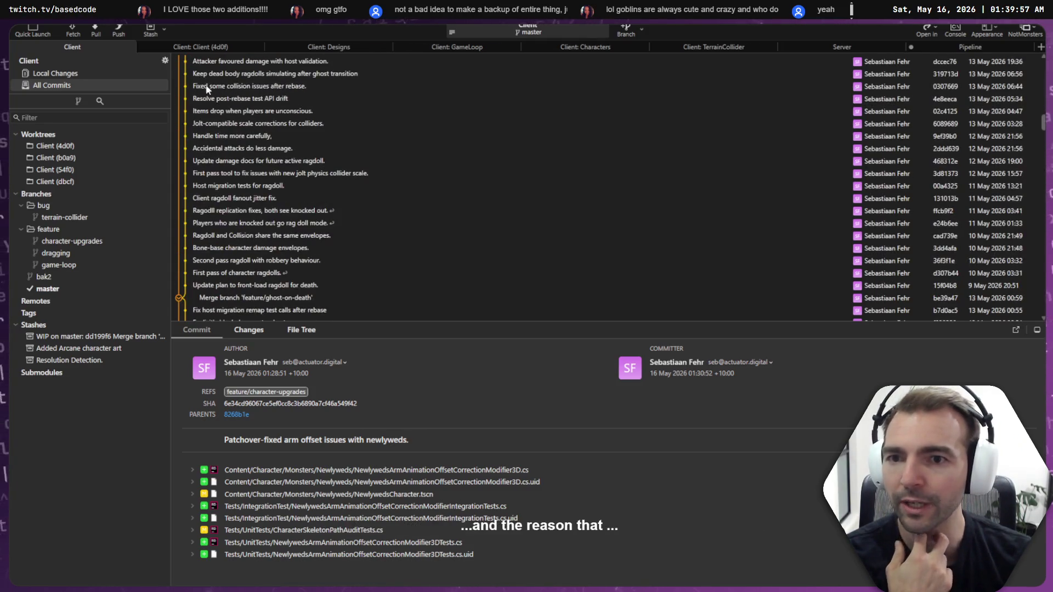
pyautogui.click(237, 261)
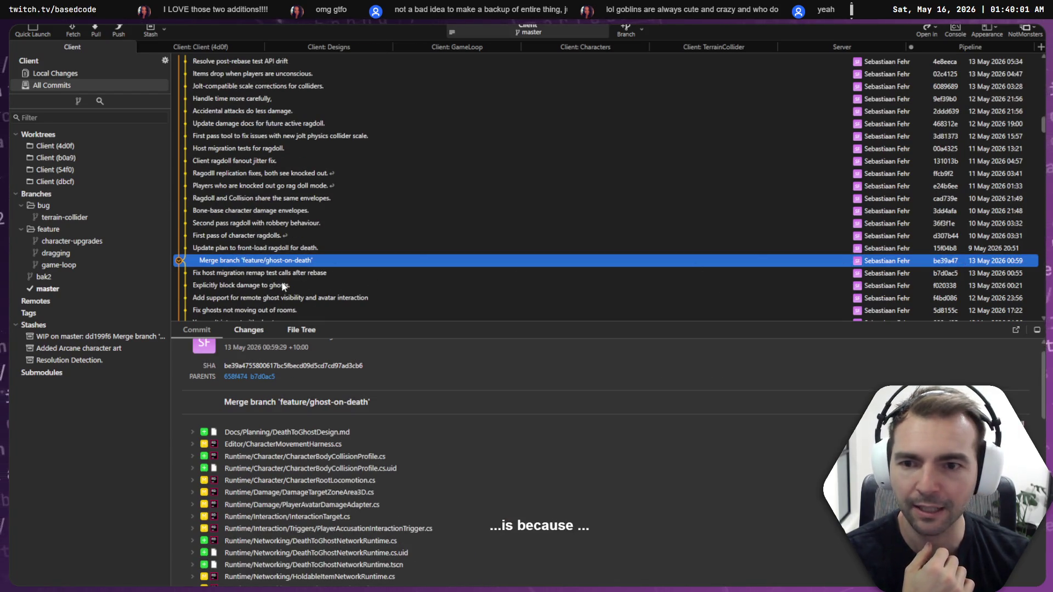
pyautogui.click(341, 273)
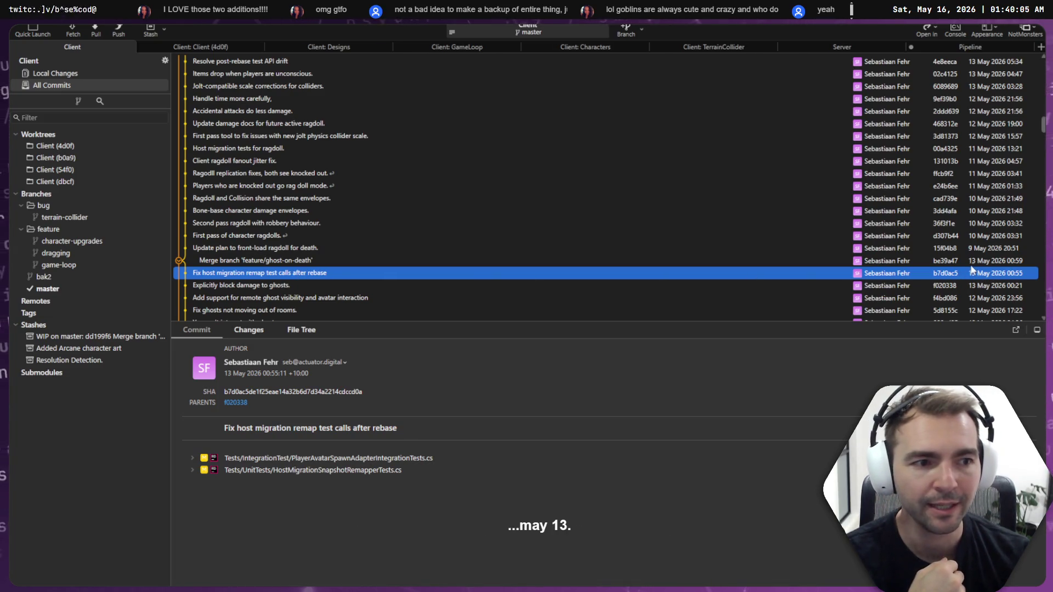
pyautogui.click(973, 249)
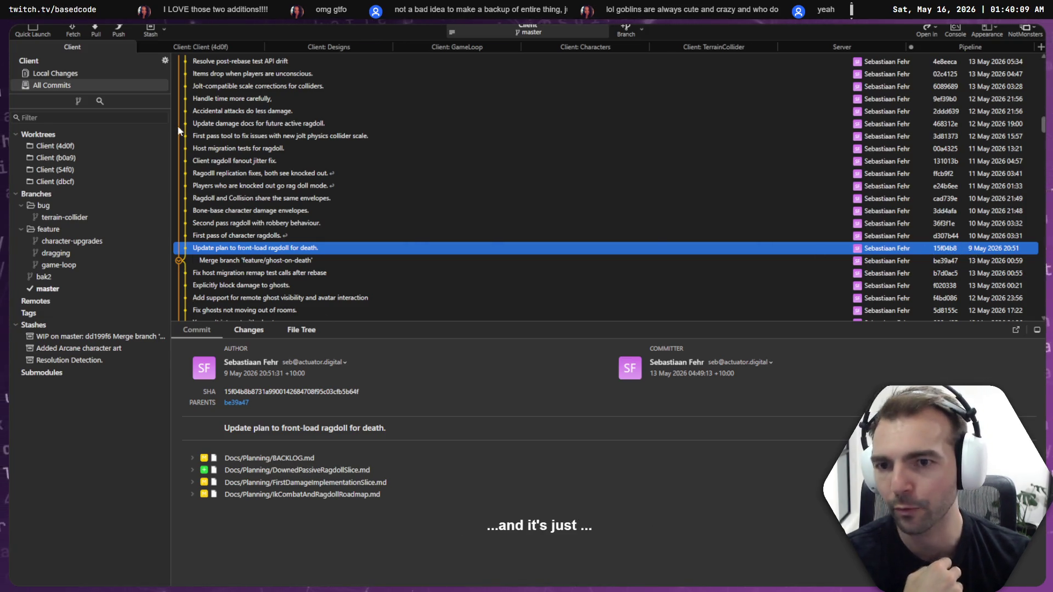
pyautogui.scroll(5, 330, 235)
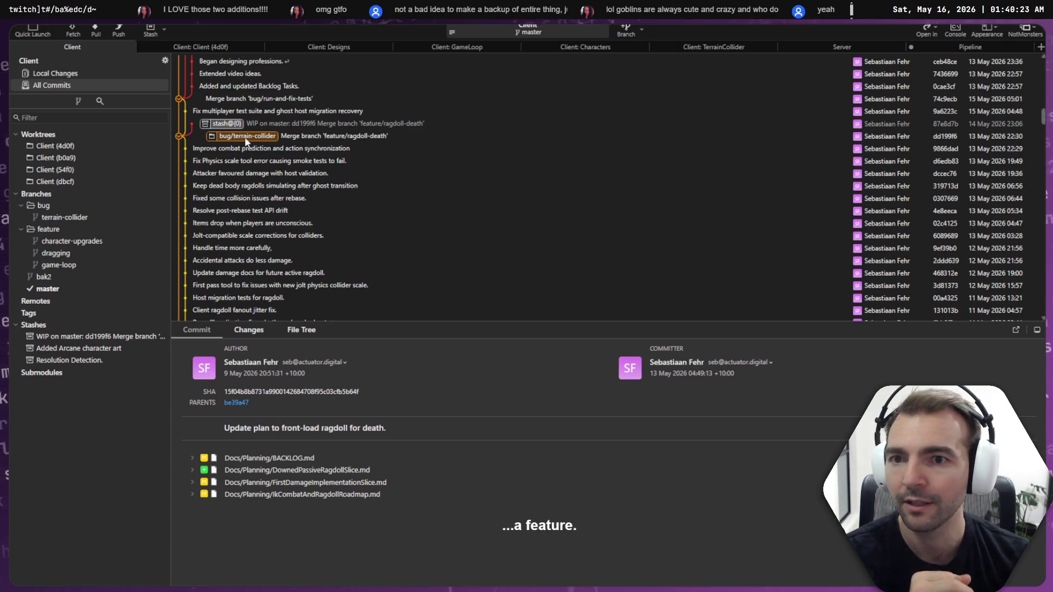
# Start deleting the work-in-progress stash, then cancel and keep it
pyautogui.scroll(3, 246, 139)
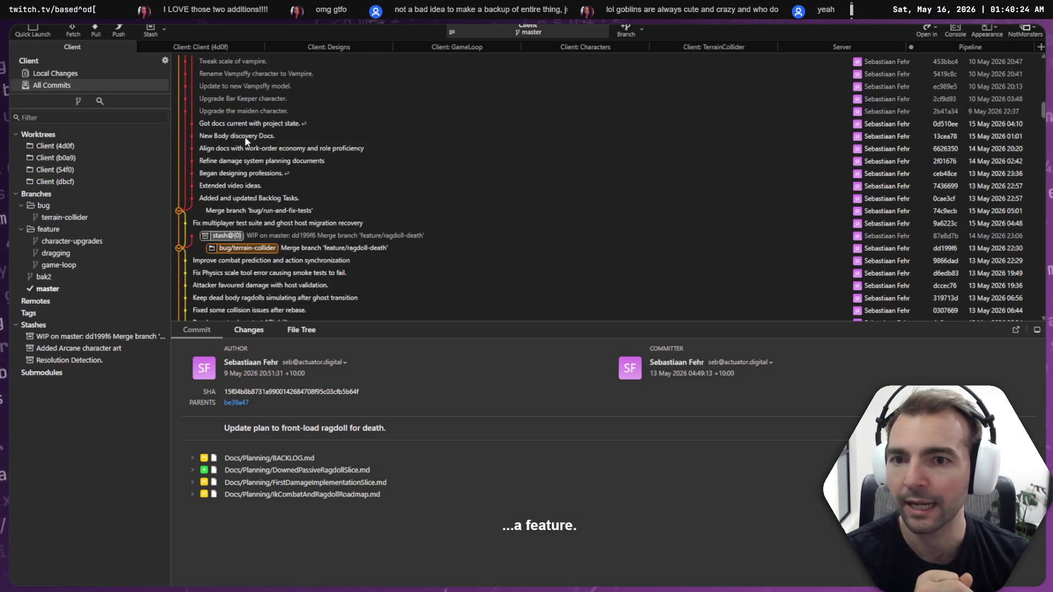
pyautogui.rightClick(219, 239)
pyautogui.click(269, 272)
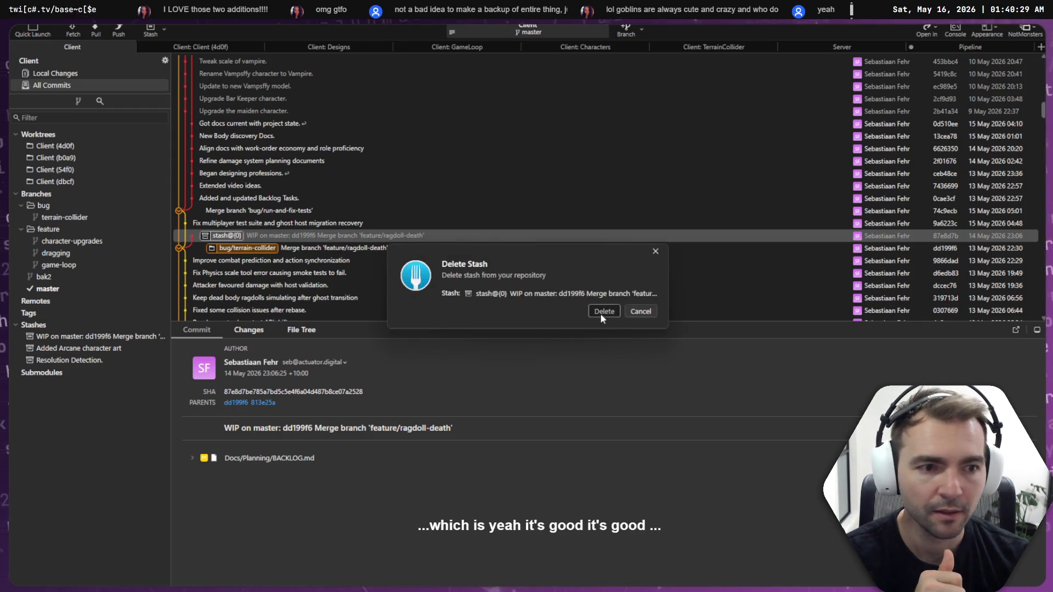
pyautogui.click(641, 311)
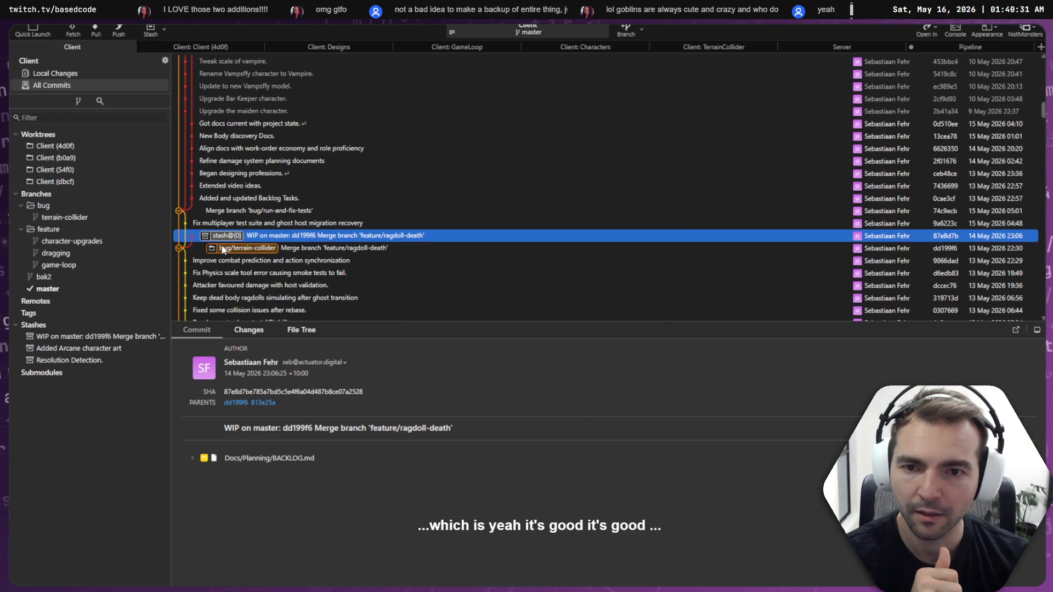
# Briefly check out feature/character-upgrades, then switch back to master
pyautogui.scroll(10, 260, 245)
pyautogui.click(242, 62)
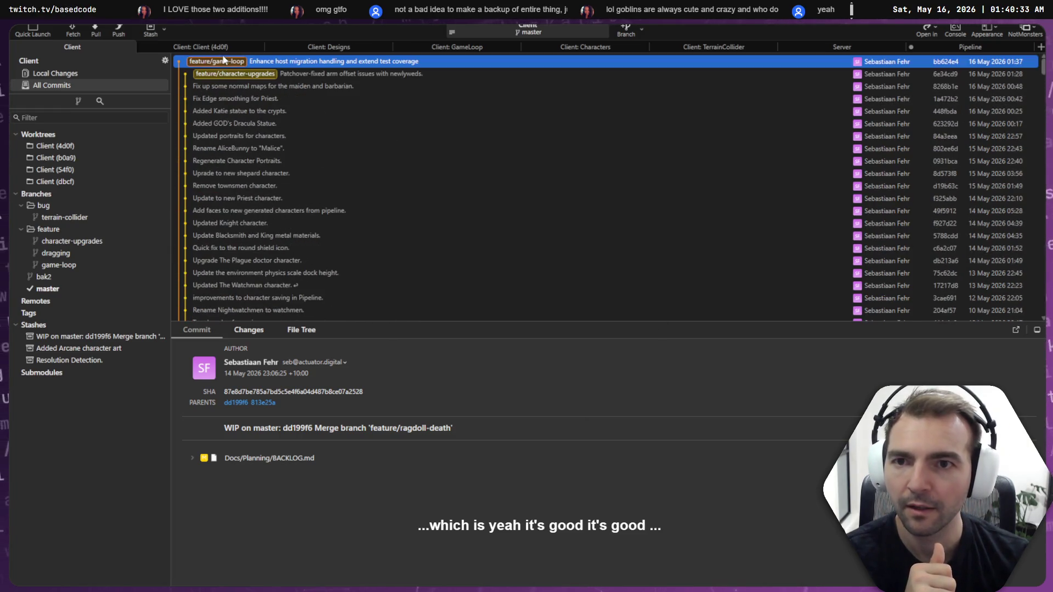
pyautogui.click(245, 76)
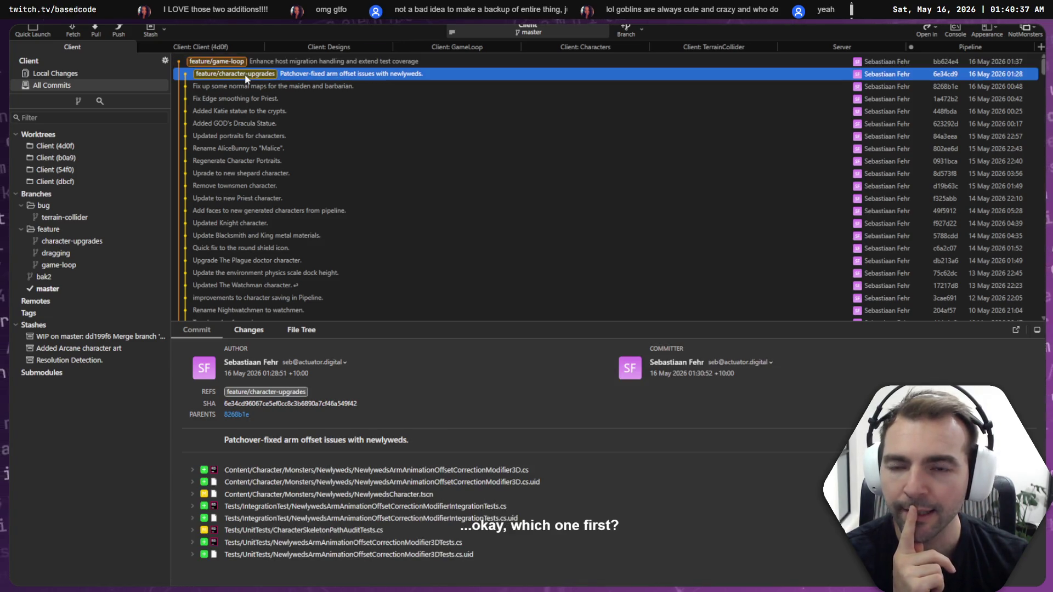
pyautogui.doubleClick(244, 74)
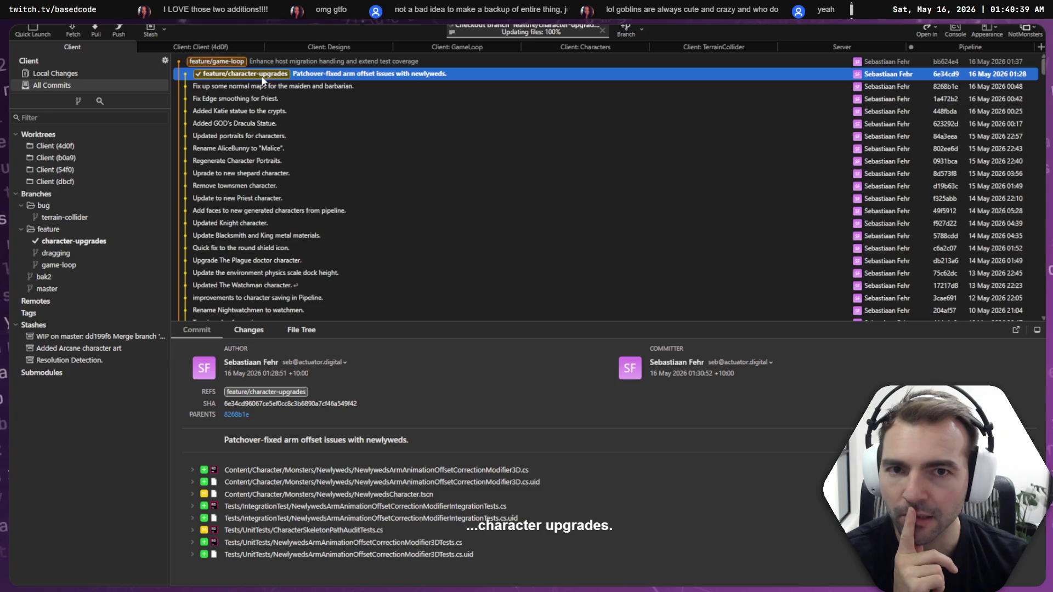
pyautogui.click(54, 289)
pyautogui.doubleClick(55, 289)
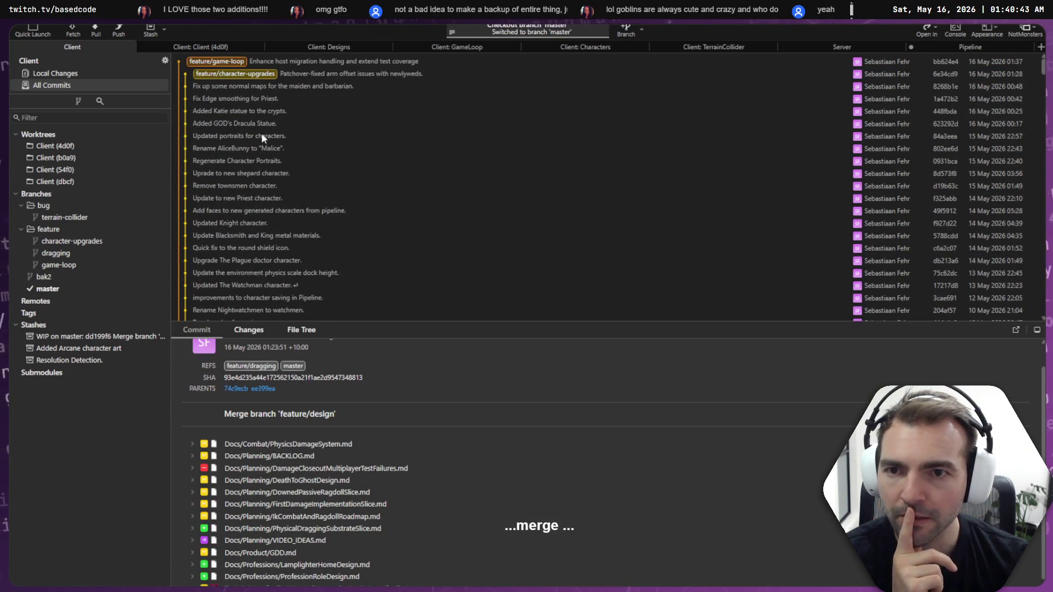
pyautogui.rightClick(252, 75)
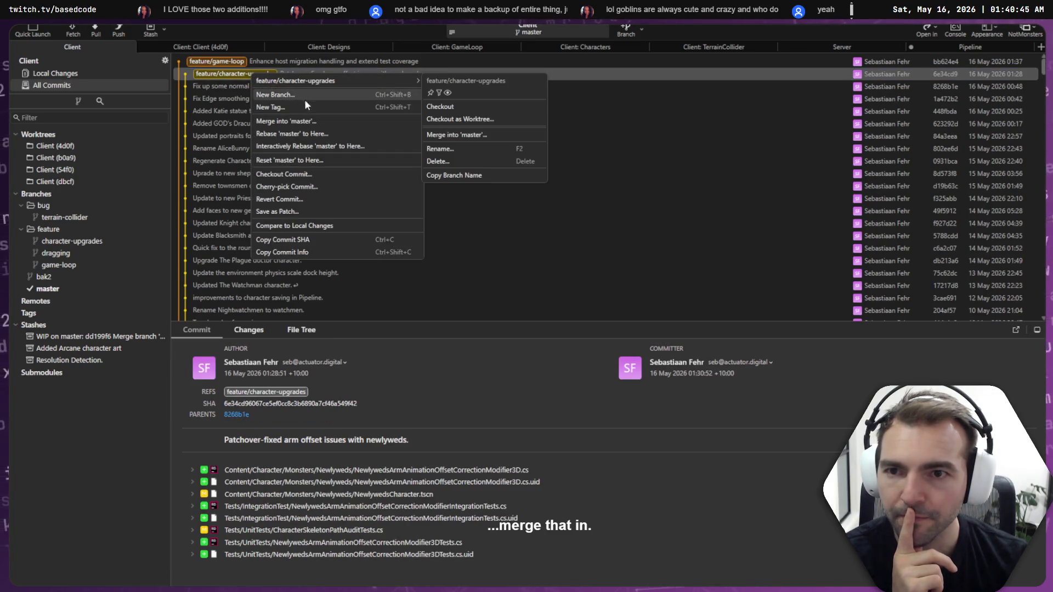
# Merge feature/character-upgrades into master using No Fast-Forward, then inspect the new merge commit
pyautogui.moveTo(348, 85)
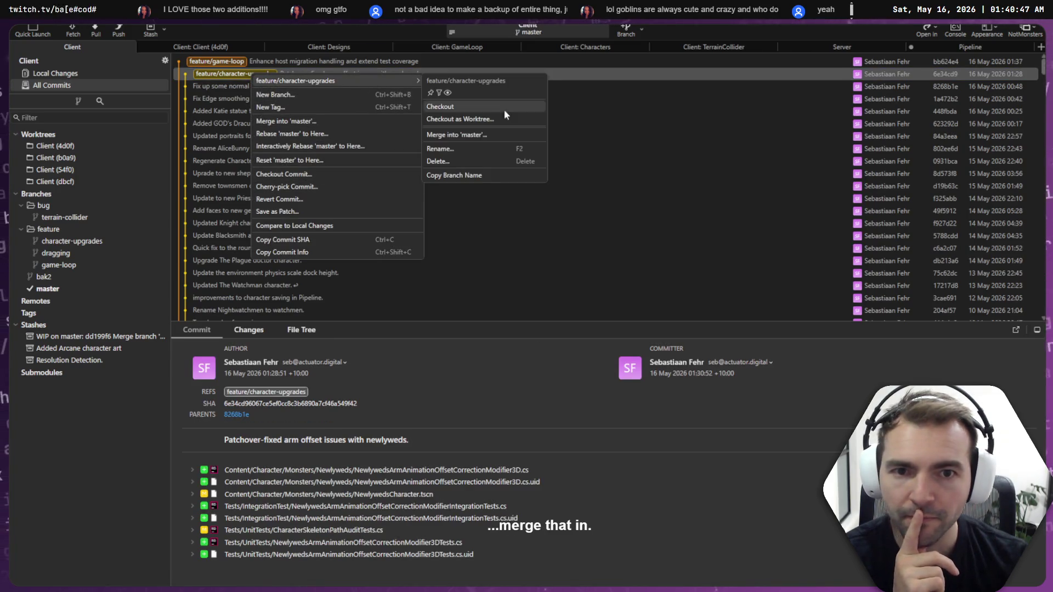
pyautogui.click(458, 136)
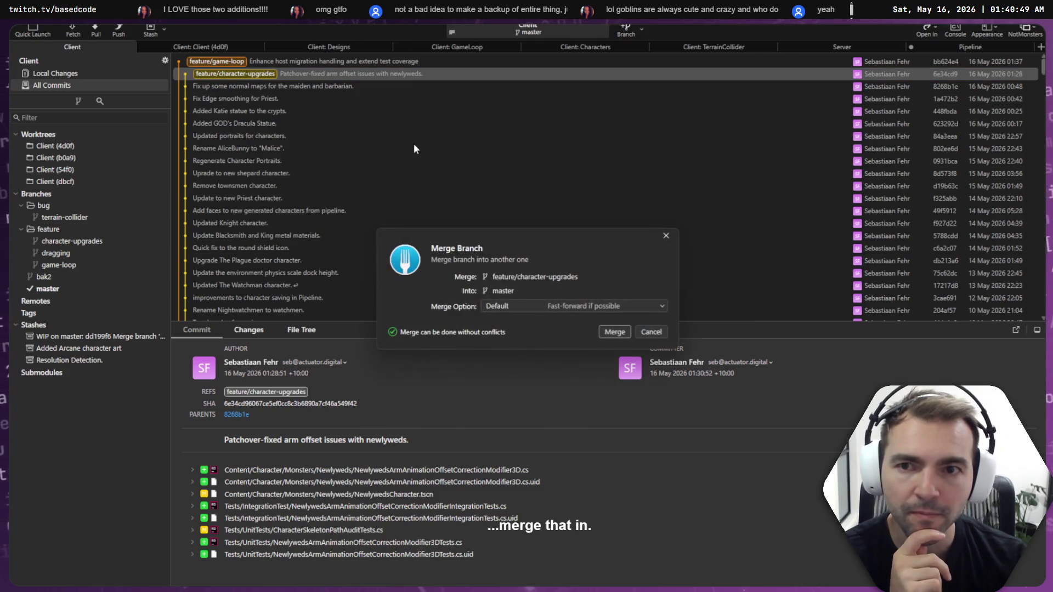
pyautogui.click(564, 307)
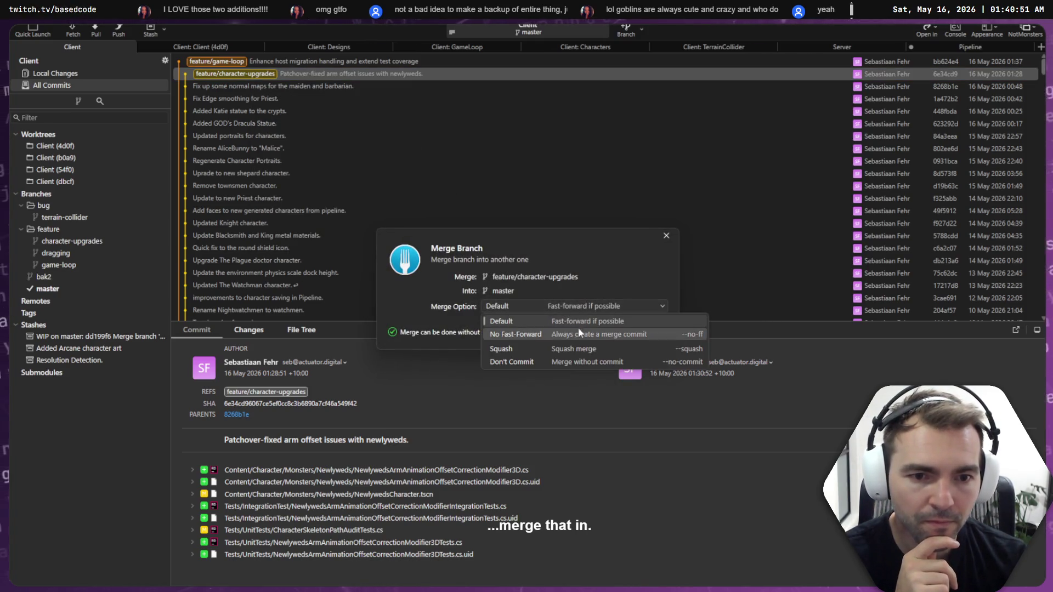
pyautogui.click(626, 333)
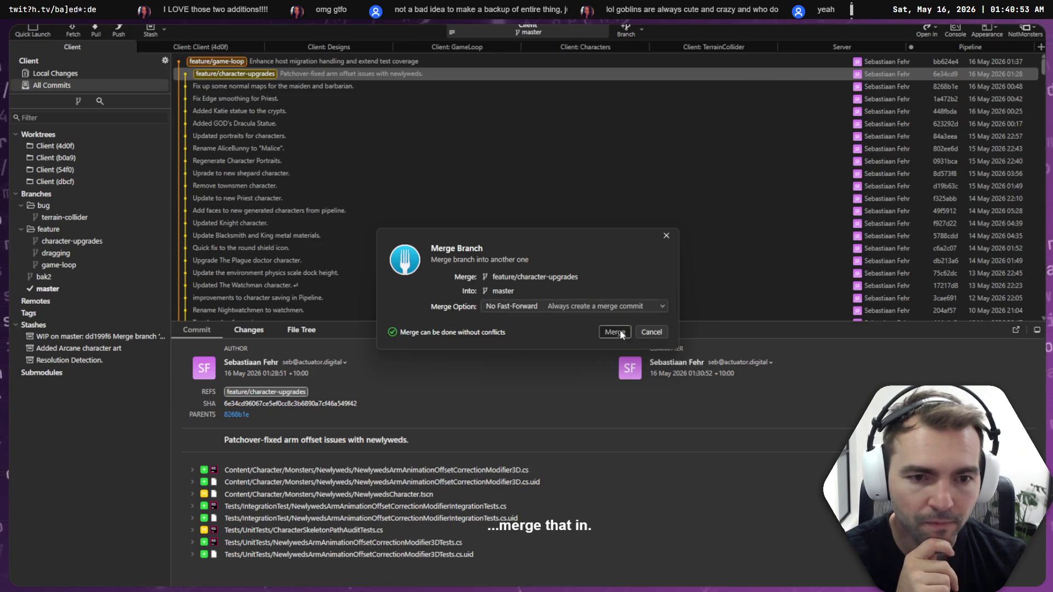
pyautogui.click(620, 330)
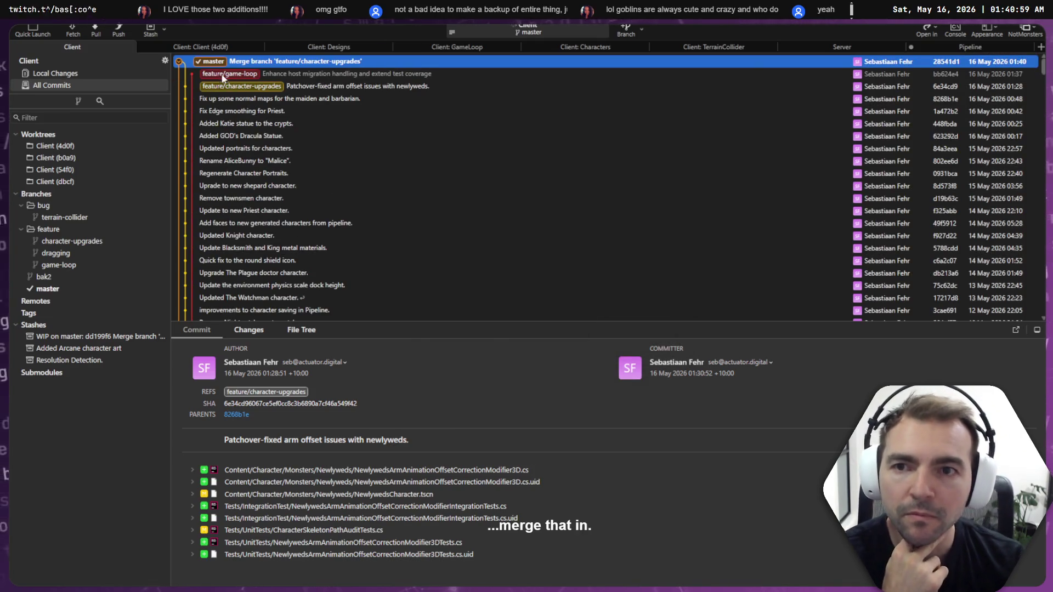
pyautogui.click(218, 62)
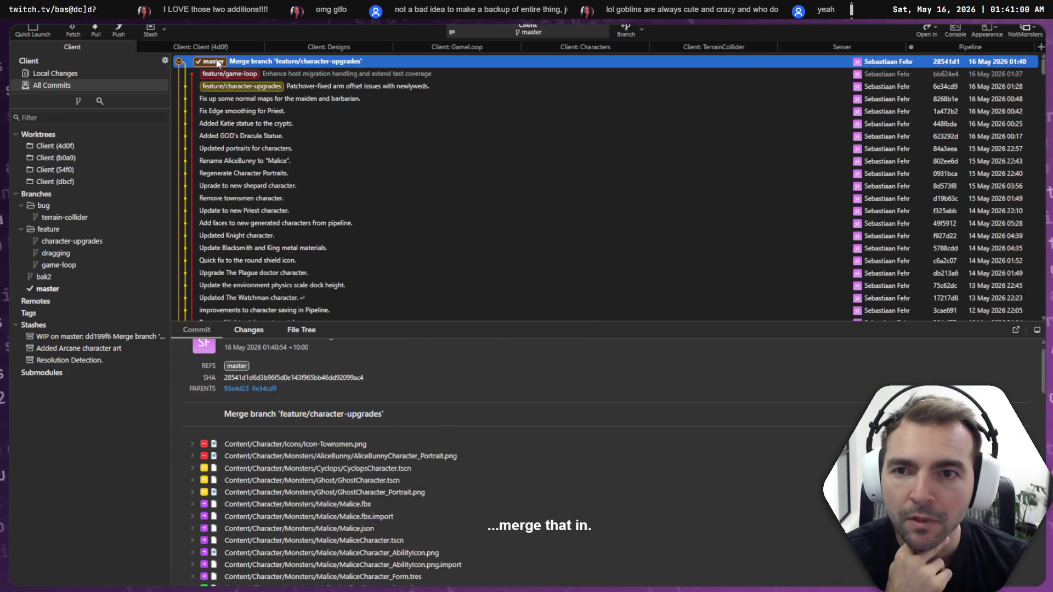
pyautogui.click(268, 86)
# Delete the merged feature/character-upgrades branch
pyautogui.rightClick(268, 86)
pyautogui.moveTo(318, 96)
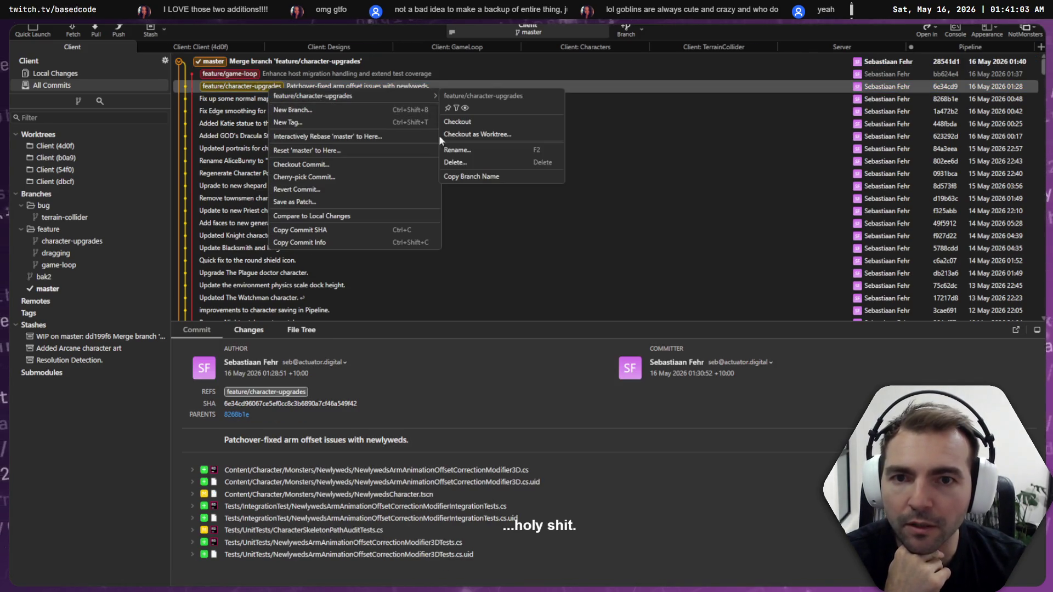
pyautogui.click(483, 162)
pyautogui.click(615, 317)
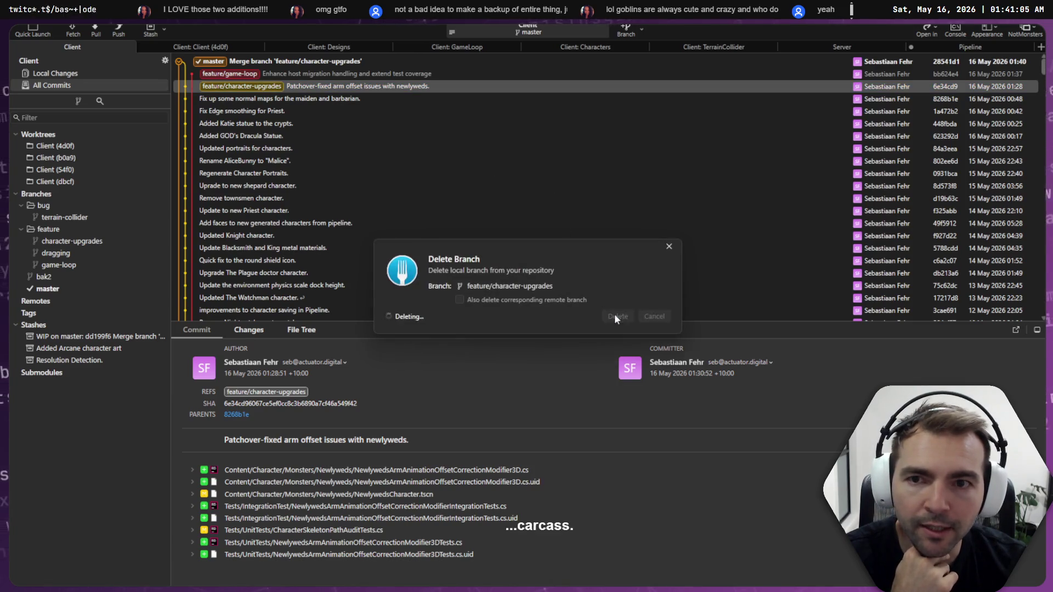
# Delete the bak2 branch
pyautogui.scroll(-5, 323, 146)
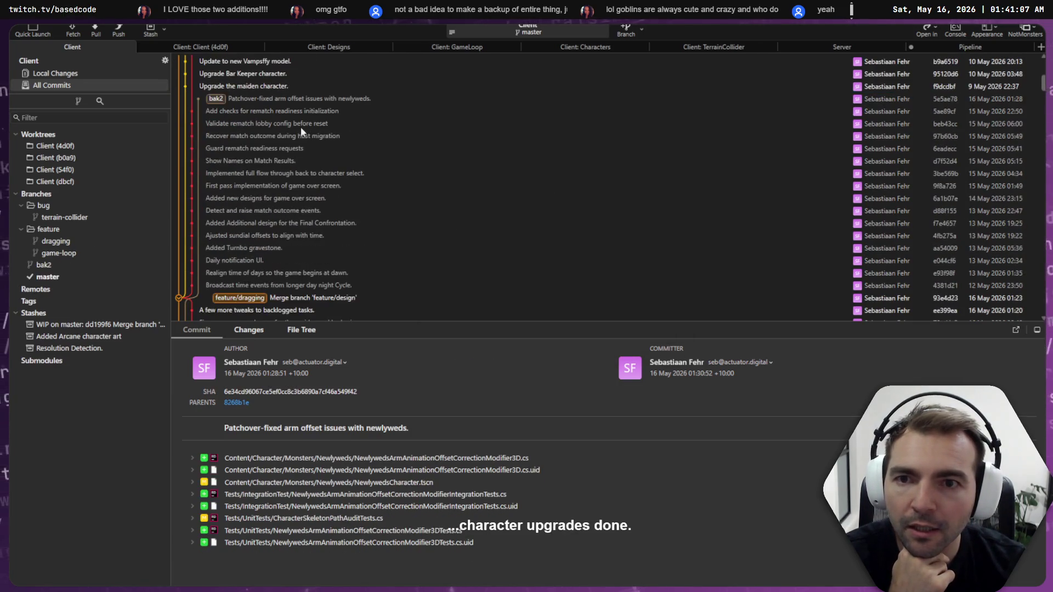
pyautogui.click(220, 101)
pyautogui.rightClick(220, 102)
pyautogui.moveTo(247, 107)
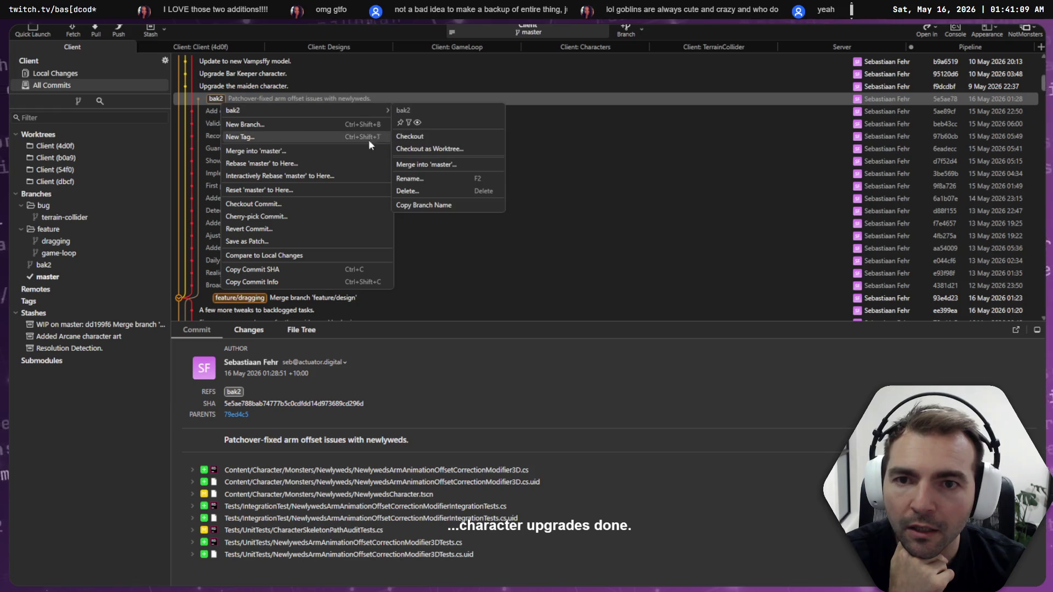
pyautogui.click(439, 190)
pyautogui.click(644, 316)
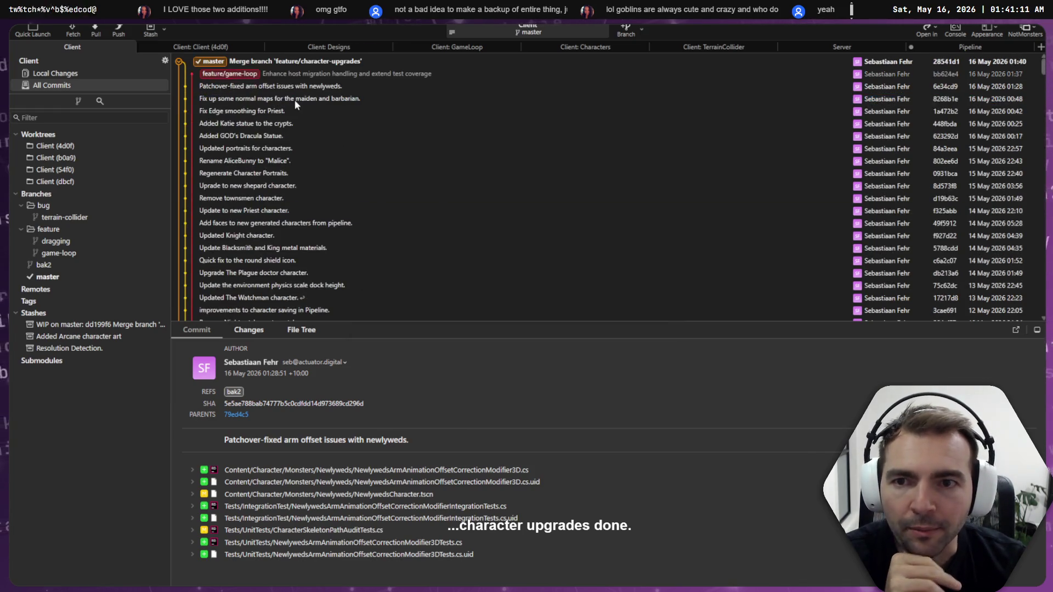
# Check out feature/game-loop, then switch back to master on the merge commit
pyautogui.click(232, 74)
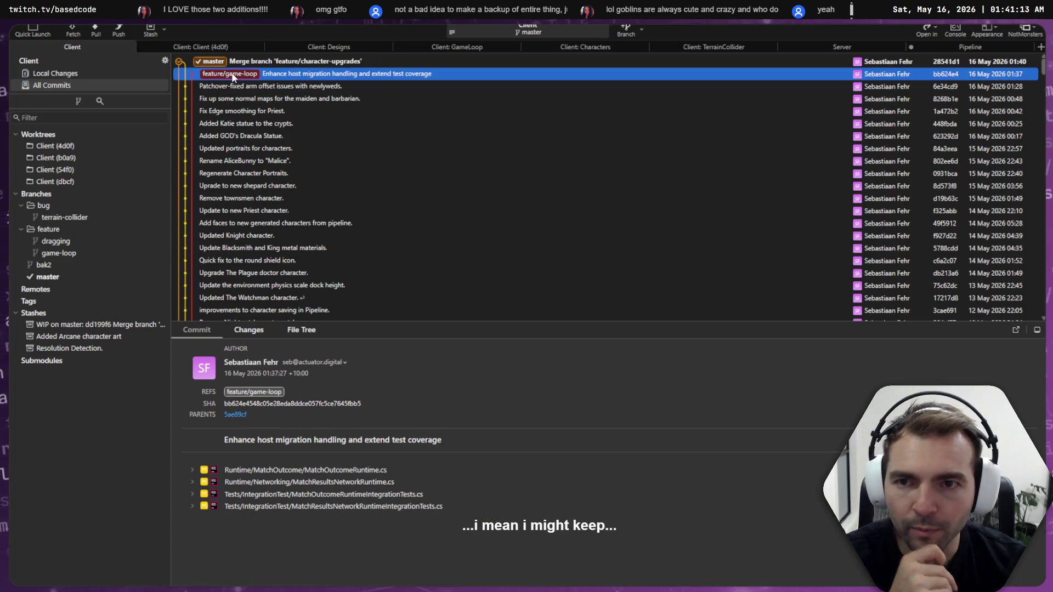
pyautogui.doubleClick(238, 77)
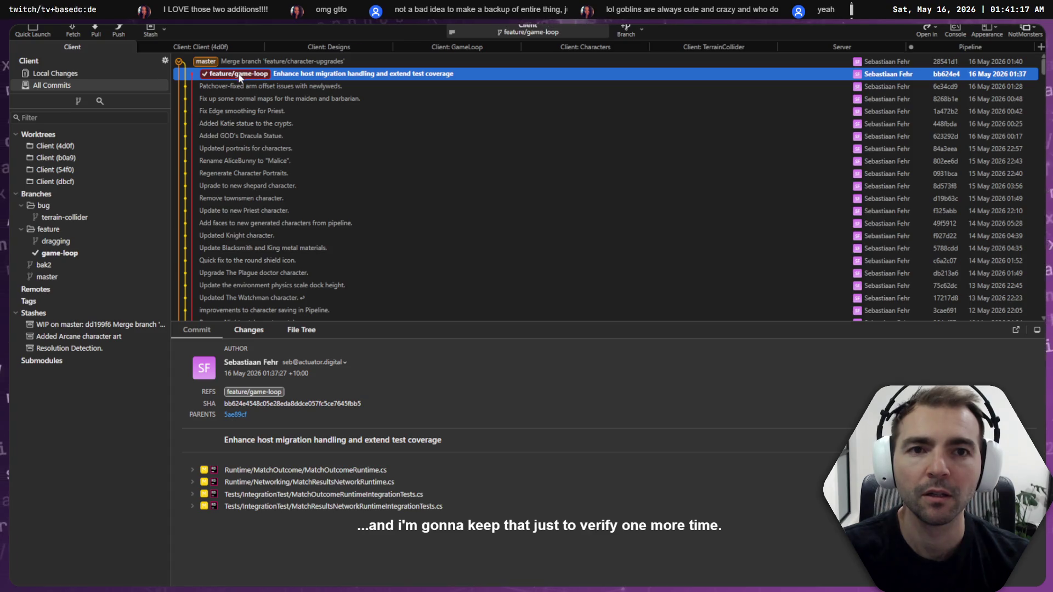
pyautogui.click(213, 63)
pyautogui.doubleClick(213, 63)
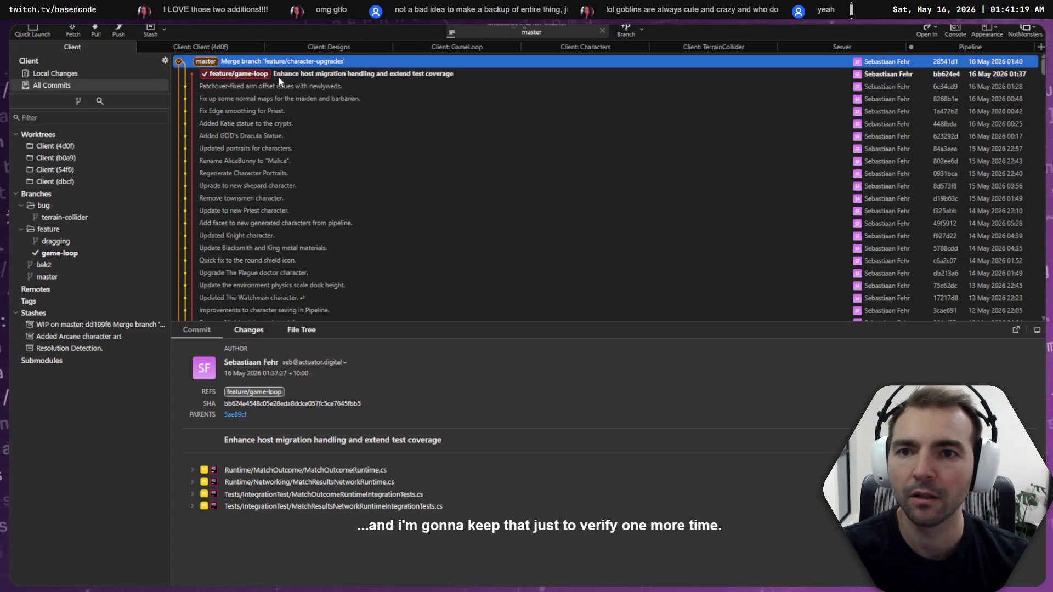
pyautogui.hotkey('alt', 'Tab')
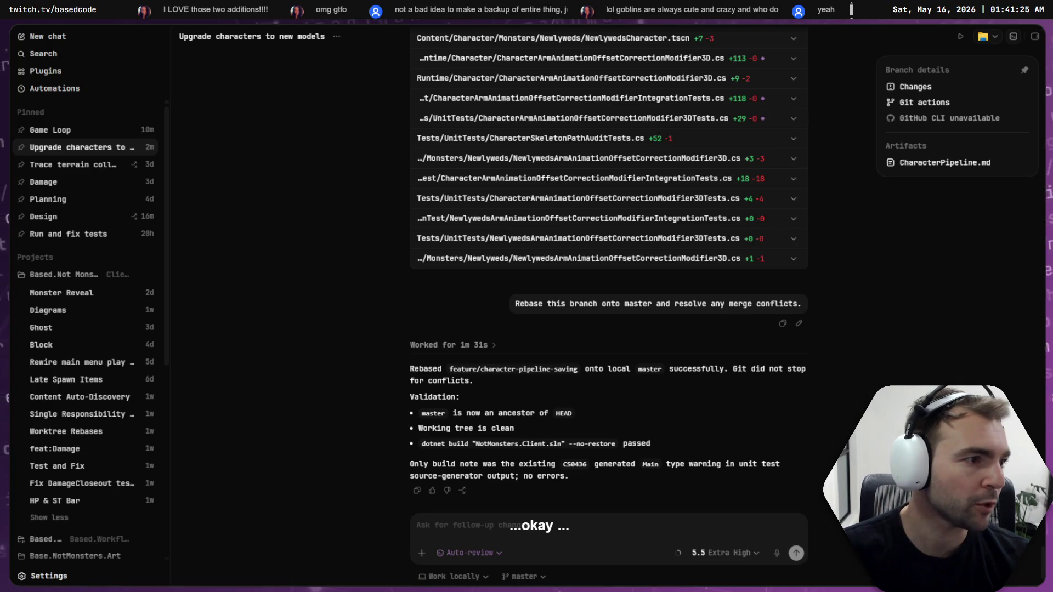
pyautogui.hotkey('alt', 'Tab')
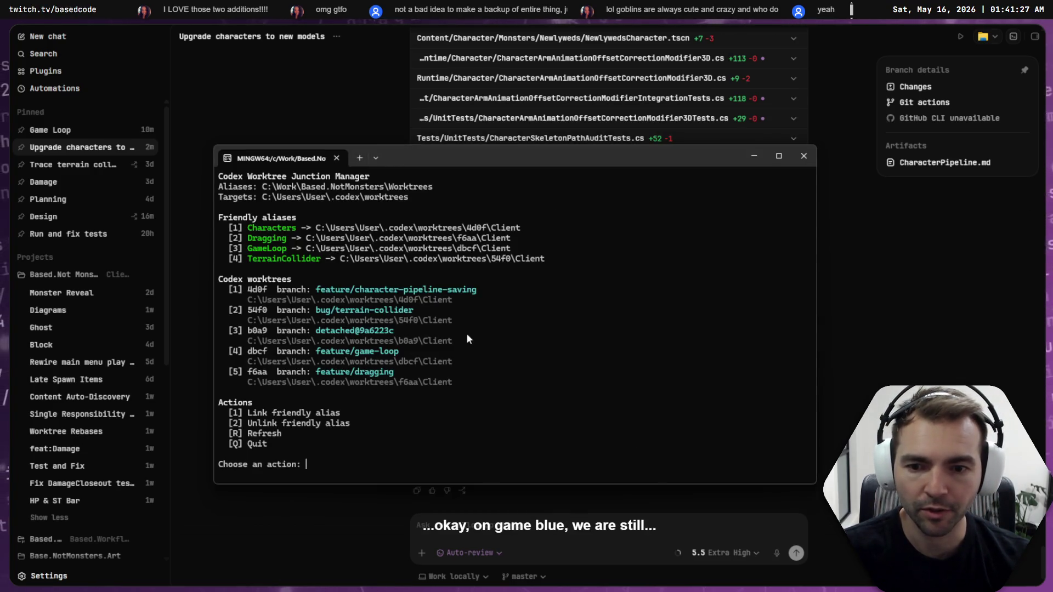
pyautogui.write('r')
pyautogui.press('Return')
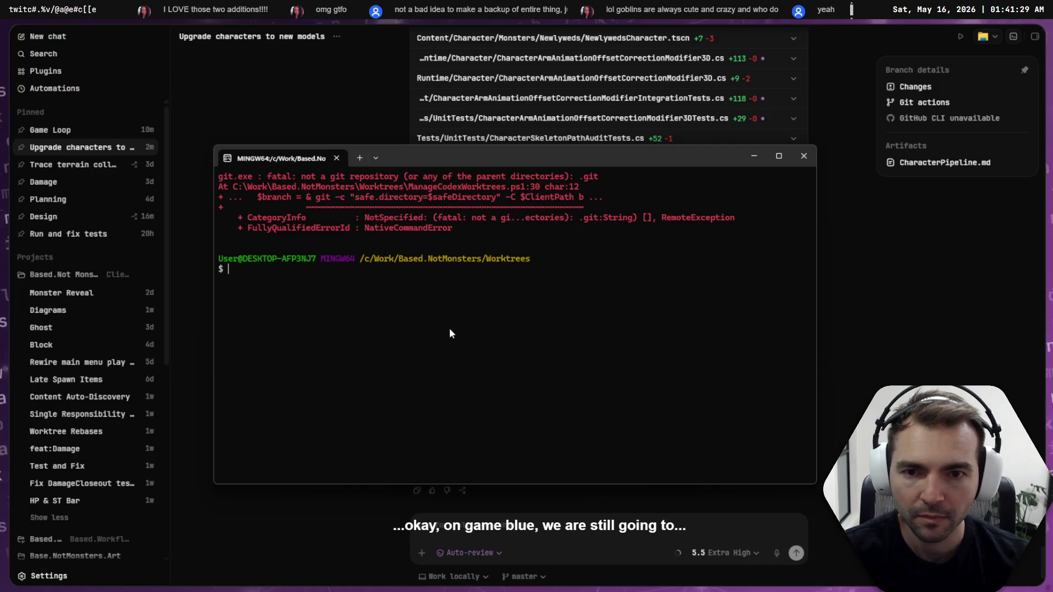
pyautogui.press('Up')
pyautogui.press('Down')
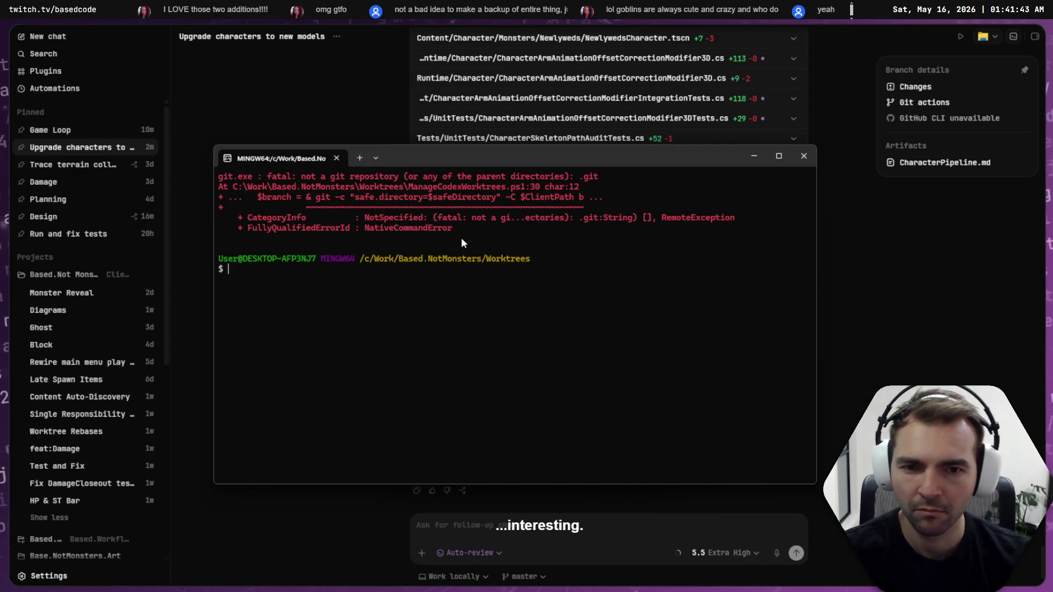
pyautogui.moveTo(455, 230); pyautogui.dragTo(218, 176)
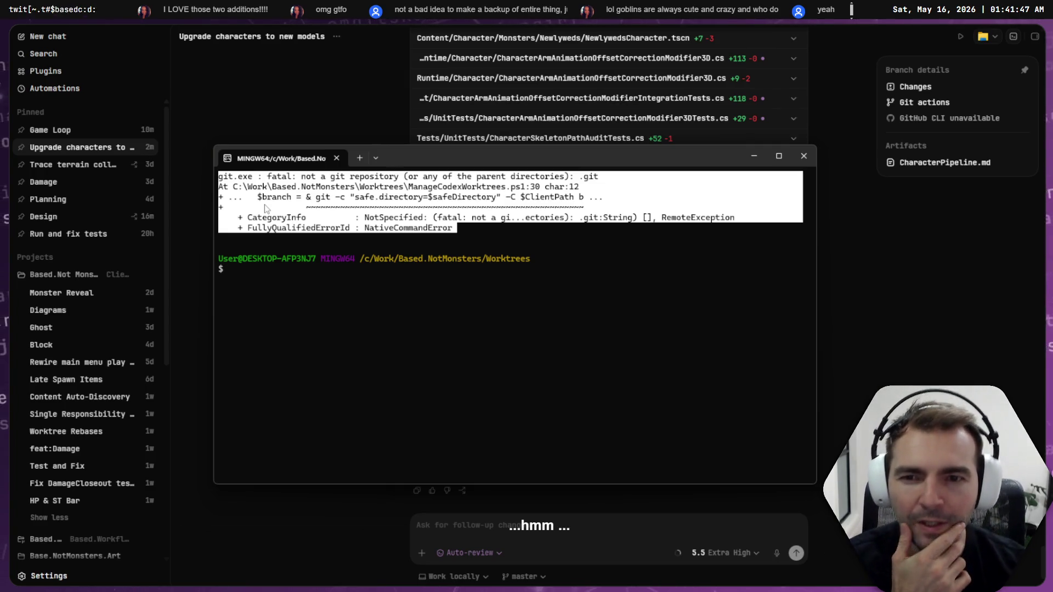
pyautogui.click(314, 215)
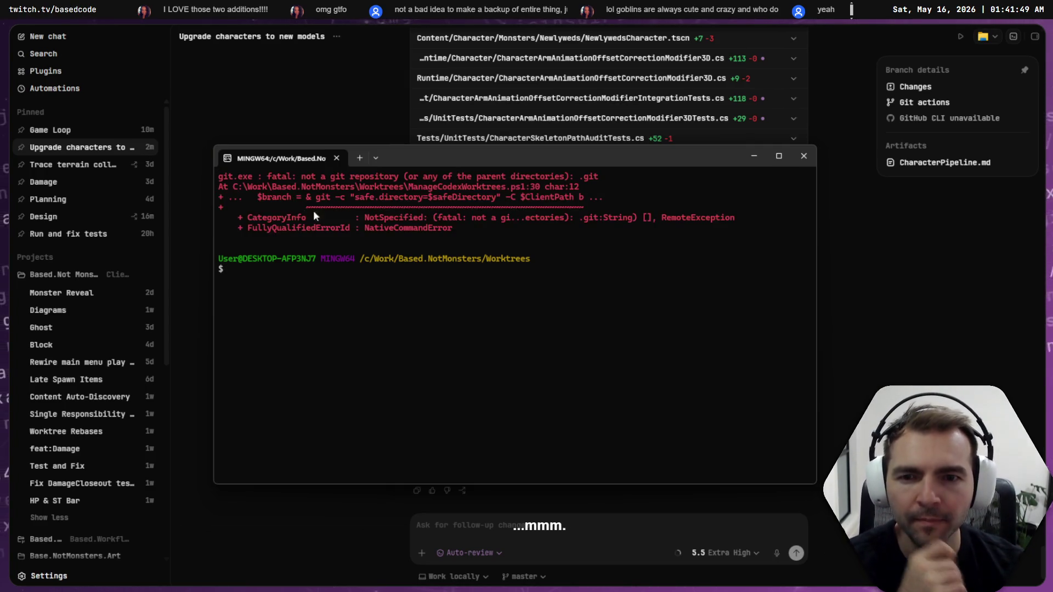
pyautogui.hotkey('alt', 'Tab')
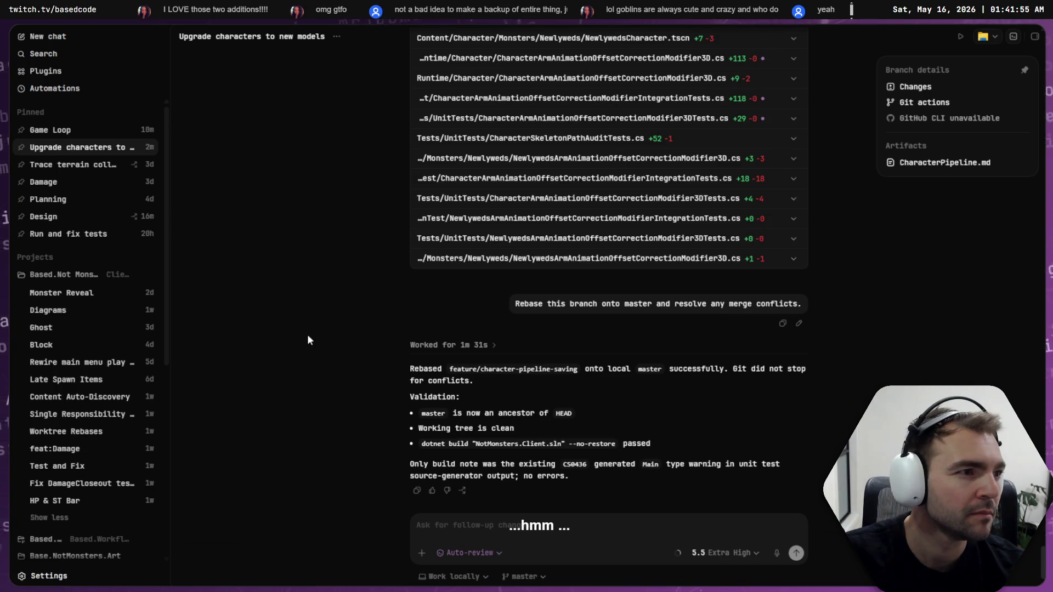
pyautogui.hotkey('alt', 'Tab')
# Launch Codex in the trusted Worktrees folder, discard a draft prompt, and quit
pyautogui.write('codex')
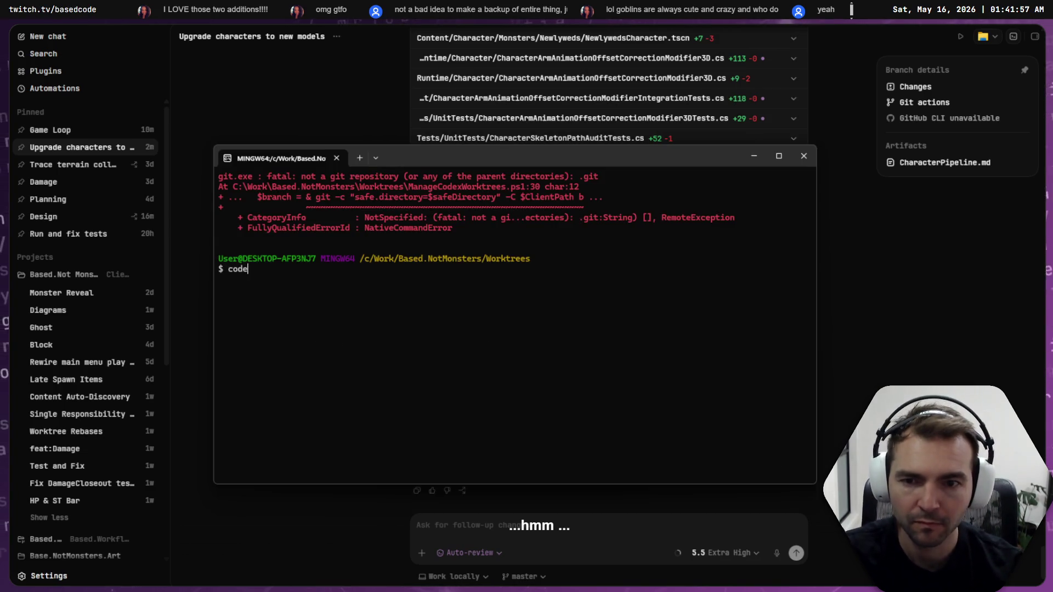
pyautogui.press('Return')
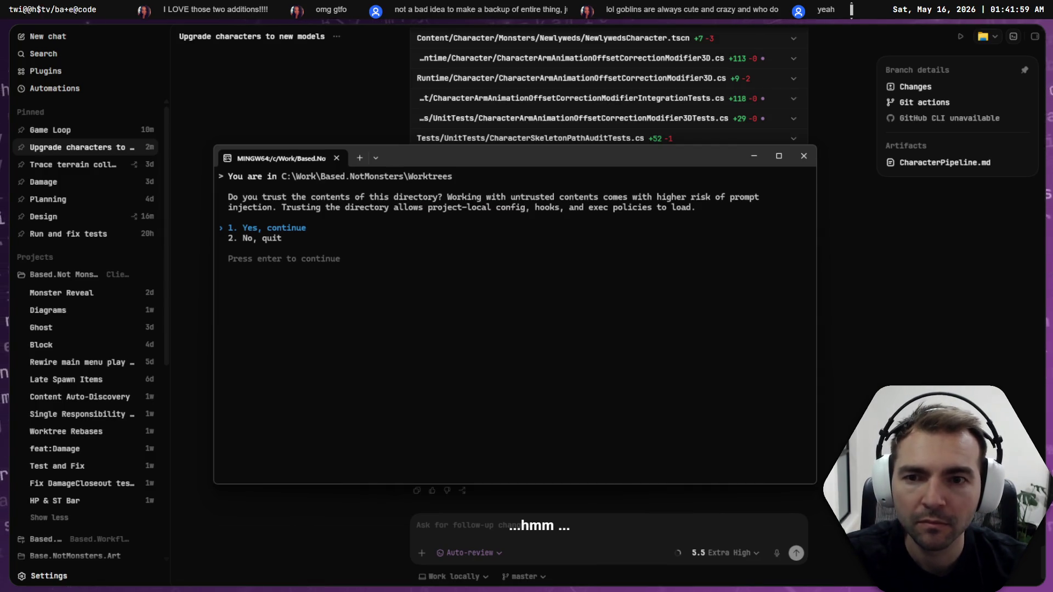
pyautogui.press('Return')
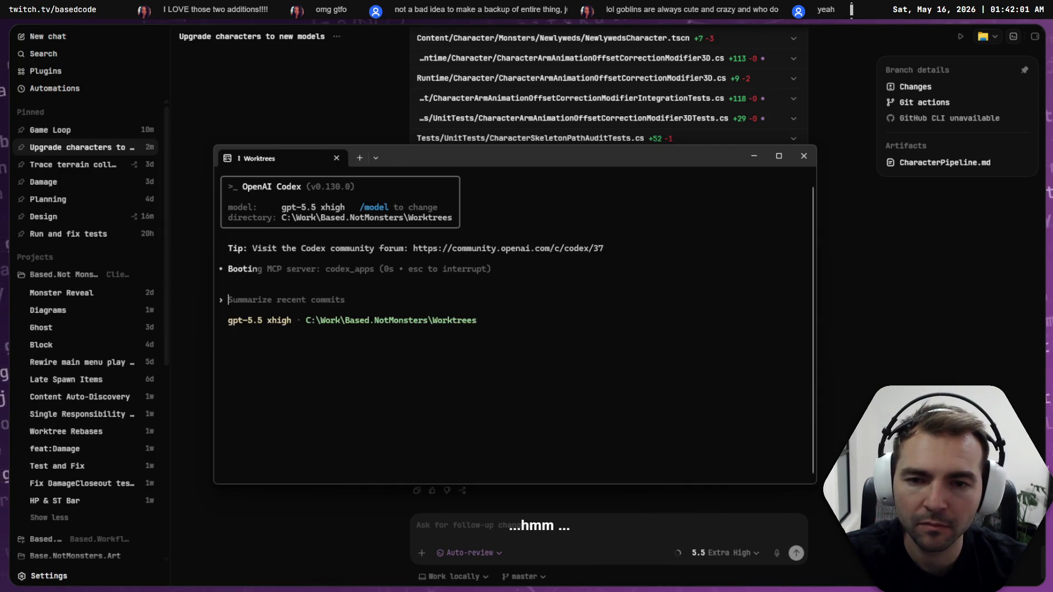
pyautogui.write('Running ')
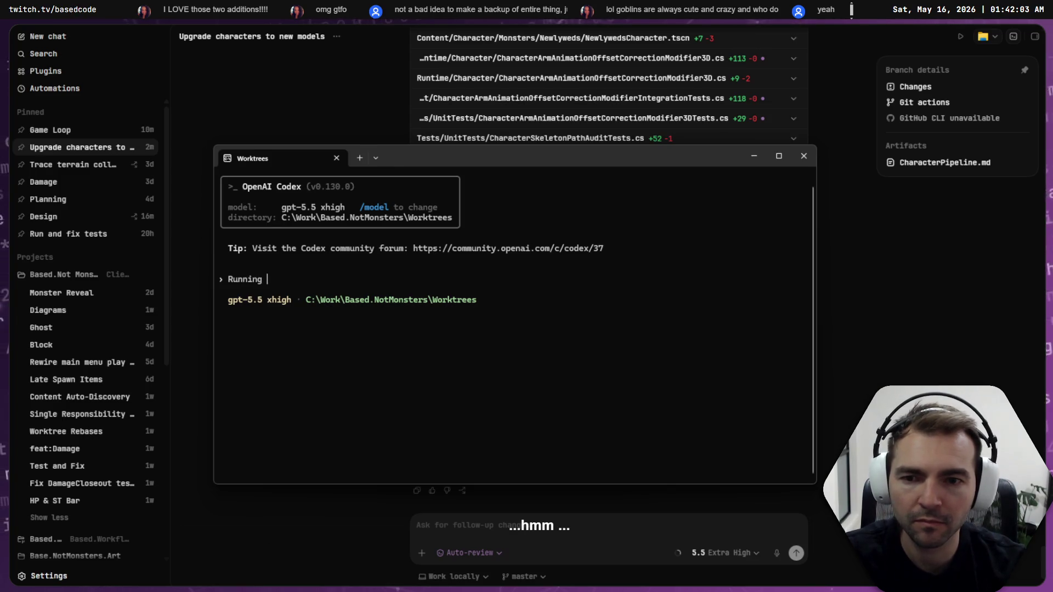
pyautogui.write('@.bat')
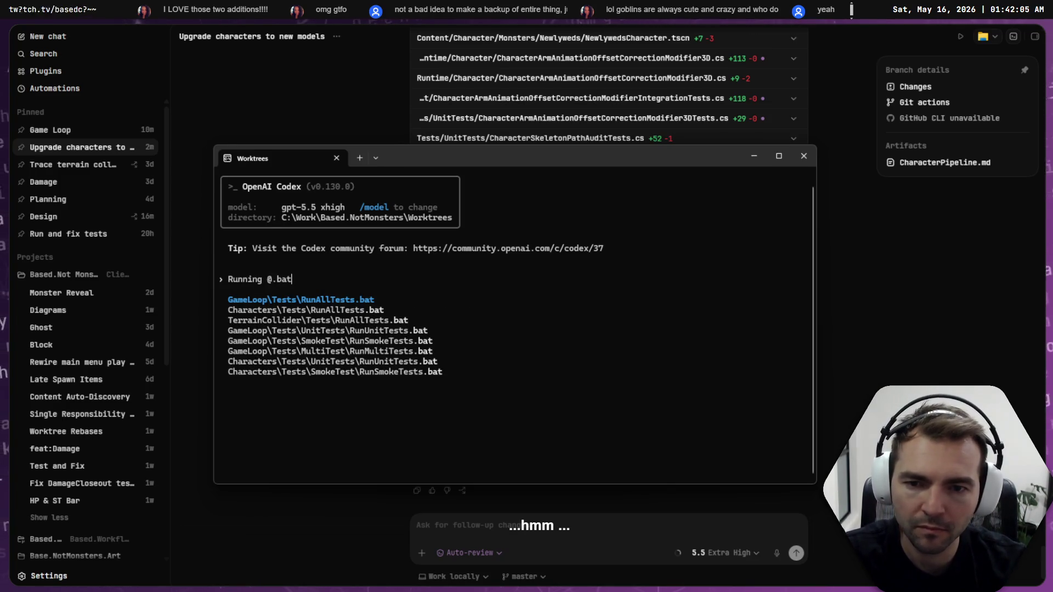
pyautogui.press('BackSpace')
pyautogui.press('BackSpace')
pyautogui.press('BackSpace')
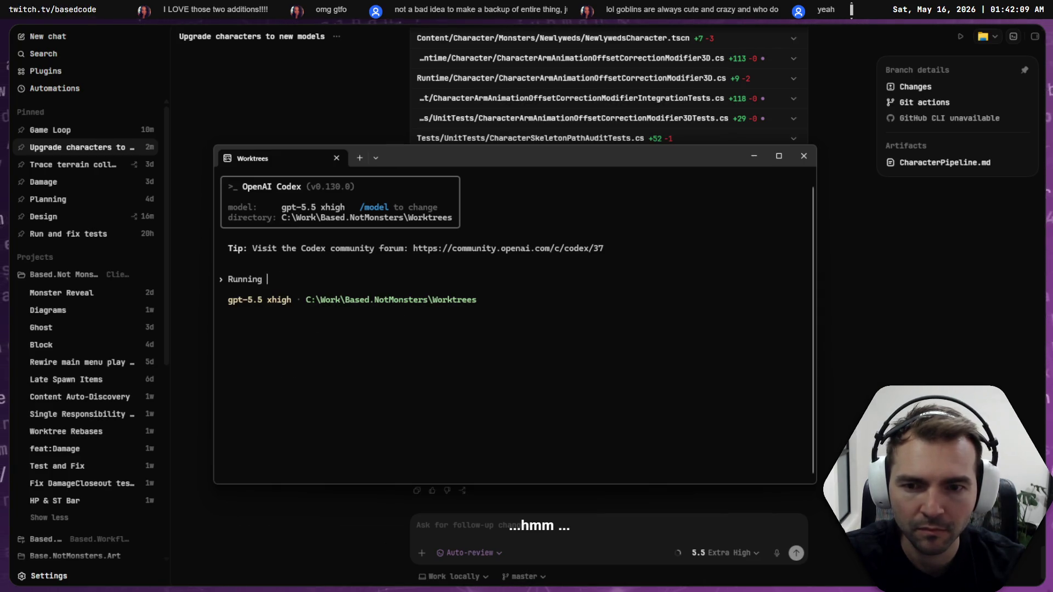
pyautogui.press('BackSpace')
pyautogui.press('BackSpace')
pyautogui.press('BackSpace')
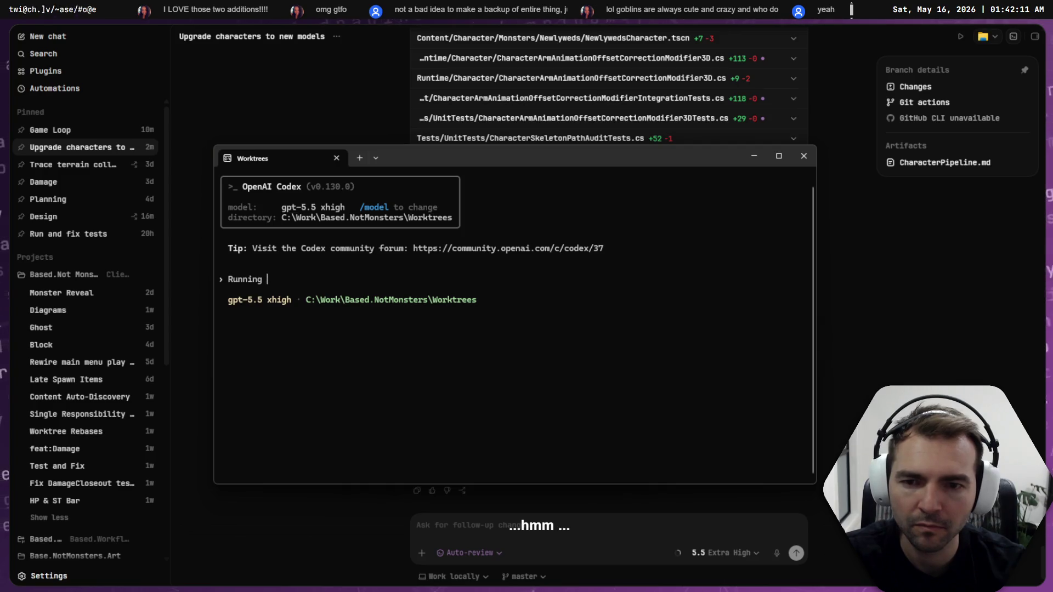
pyautogui.write('@Worktree.ba')
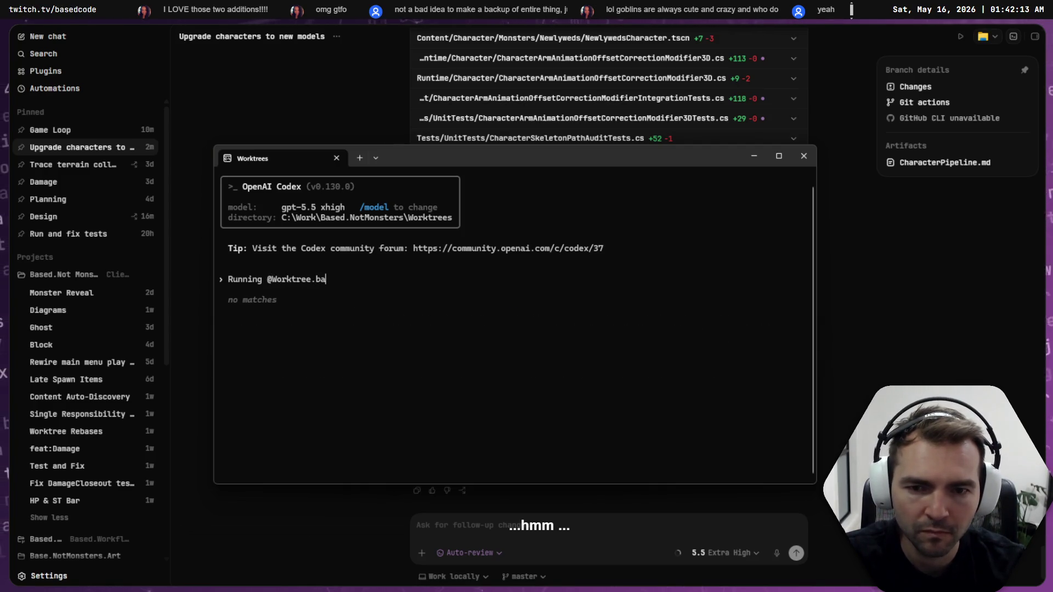
pyautogui.press('BackSpace')
pyautogui.press('BackSpace')
pyautogui.press('BackSpace')
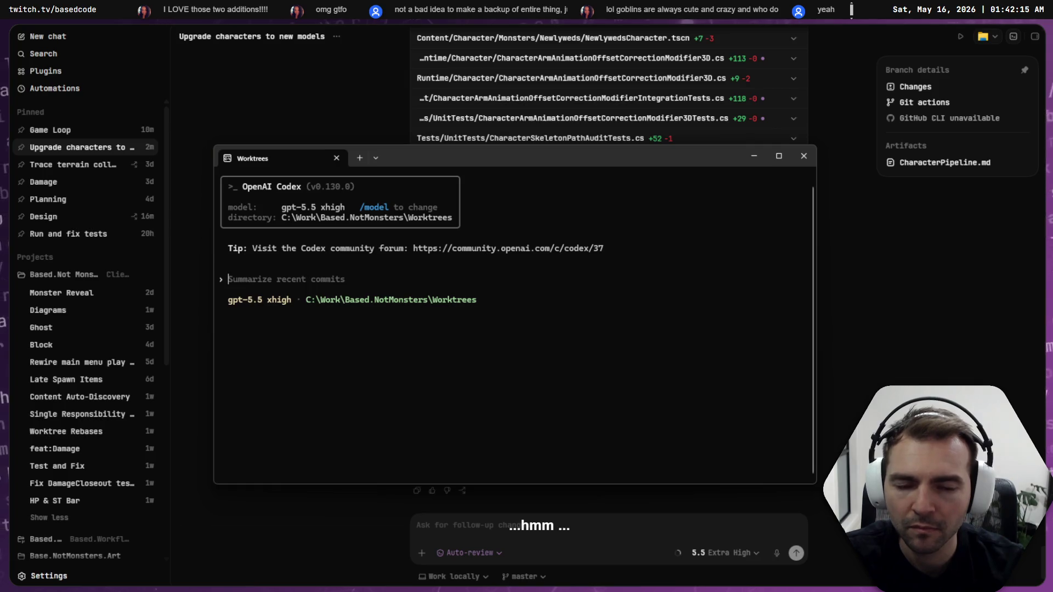
pyautogui.hotkey('ctrl', 'c')
pyautogui.hotkey('ctrl', 'c')
pyautogui.hotkey('ctrl', 'c')
# List the Worktrees folder files and @-mention ManageCodexWorktrees.cmd in a new prompt
pyautogui.write('ls')
pyautogui.press('Return')
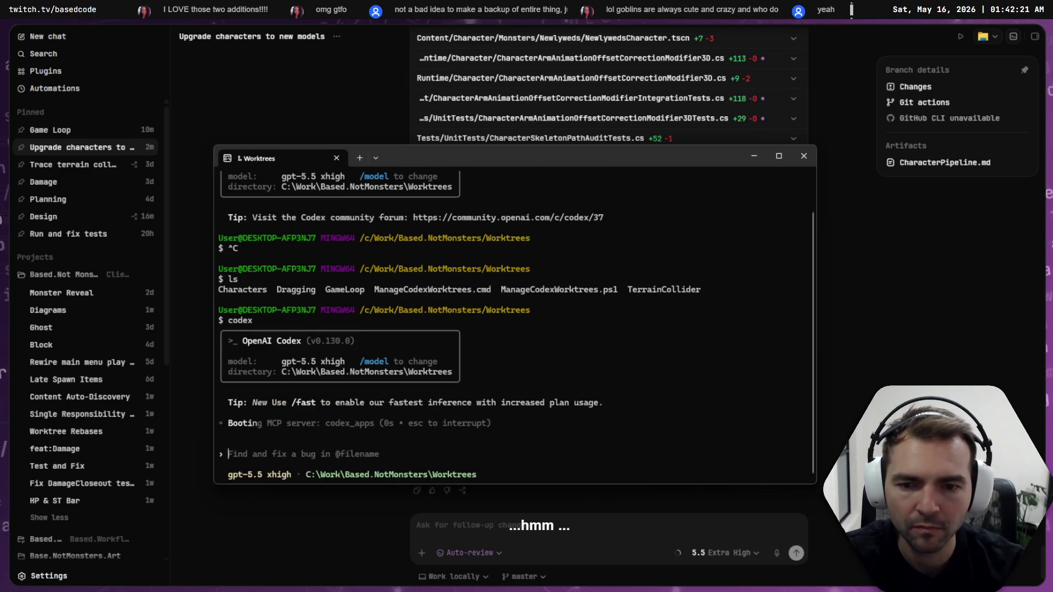
pyautogui.write('@RunningC')
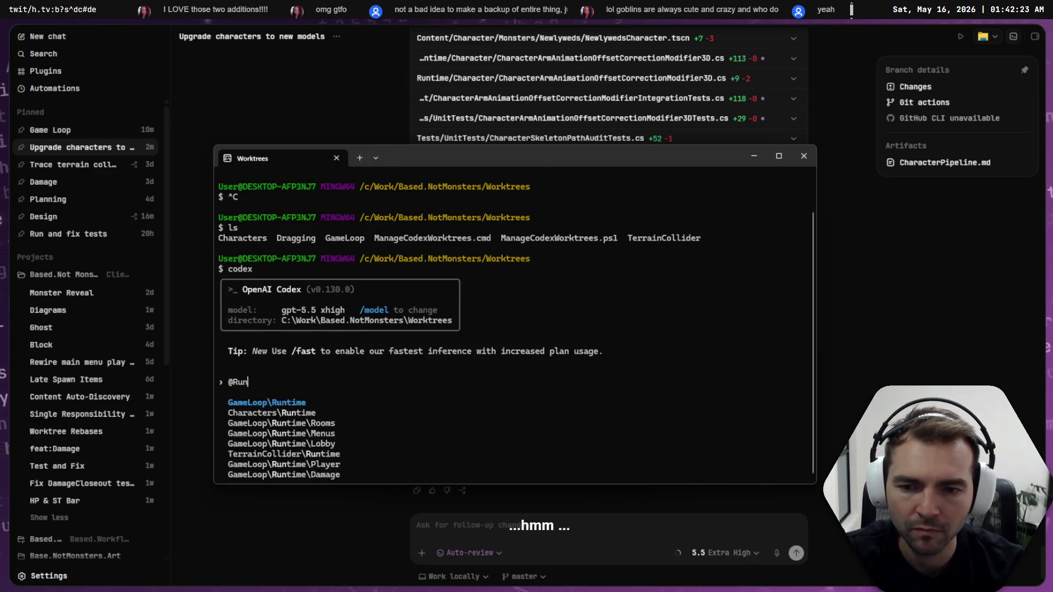
pyautogui.press('BackSpace')
pyautogui.press('BackSpace')
pyautogui.press('BackSpace')
pyautogui.write('ManageCode')
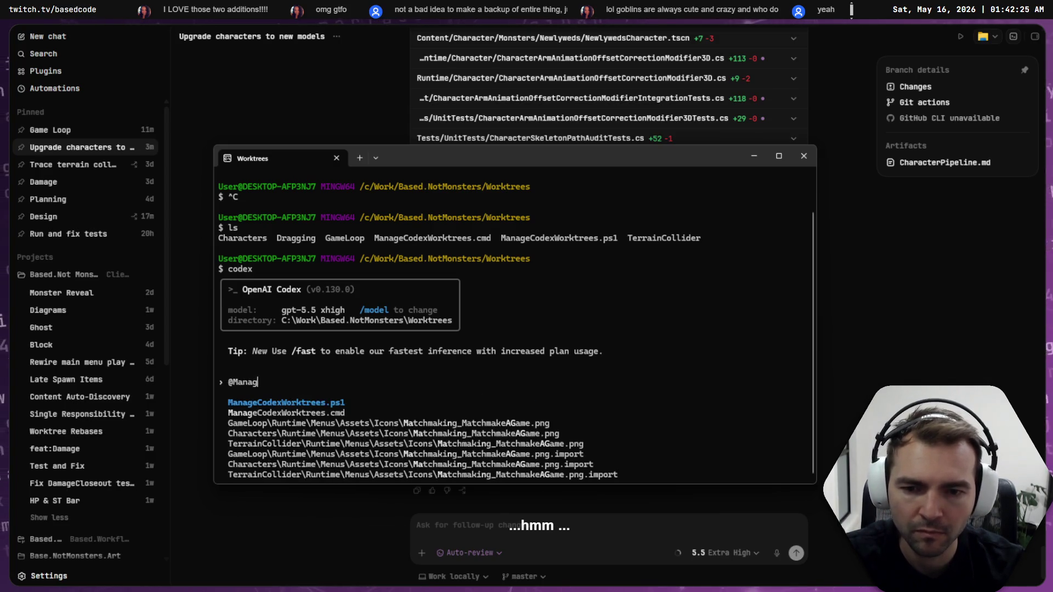
pyautogui.press('Down')
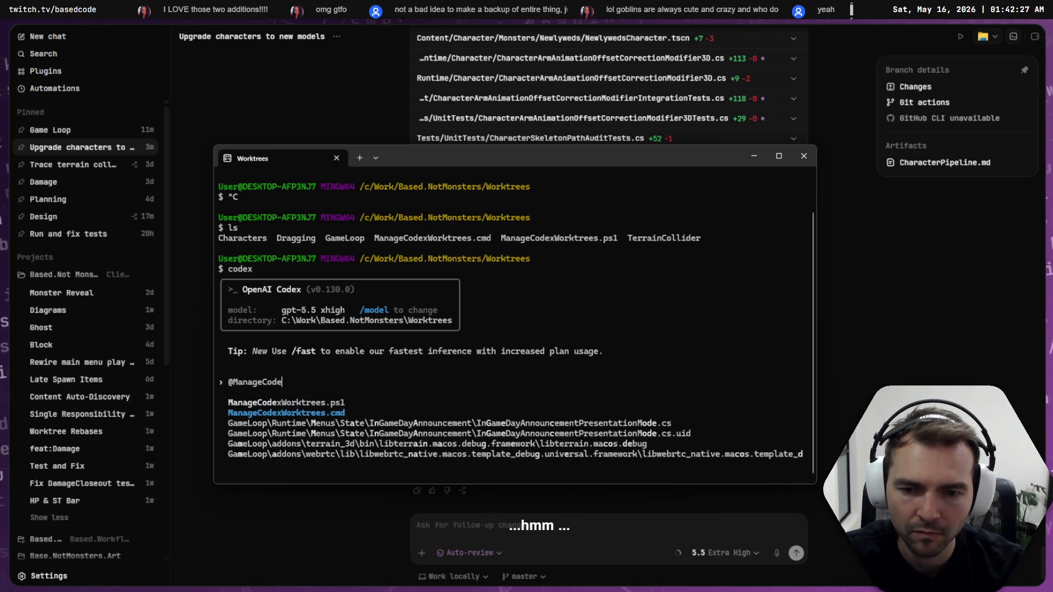
pyautogui.press('Tab')
# Paste the script's git error into the prompt and ask Codex "What's the cause?"
pyautogui.write('Running ')
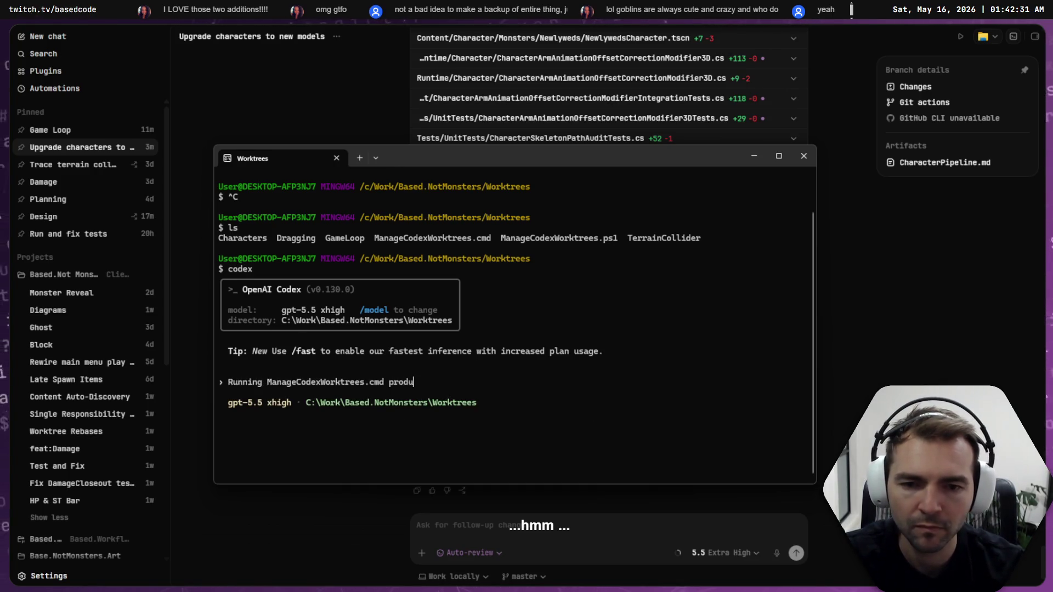
pyautogui.write('the')
pyautogui.write('e following e')
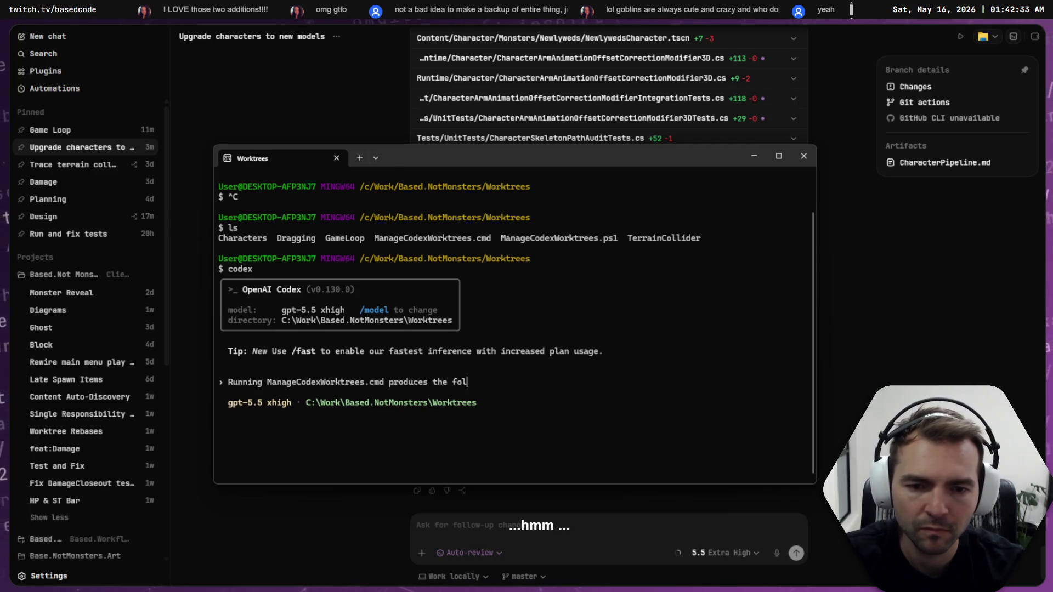
pyautogui.write('rror:')
pyautogui.hotkey('shift', 'Return')
pyautogui.hotkey('shift', 'Return')
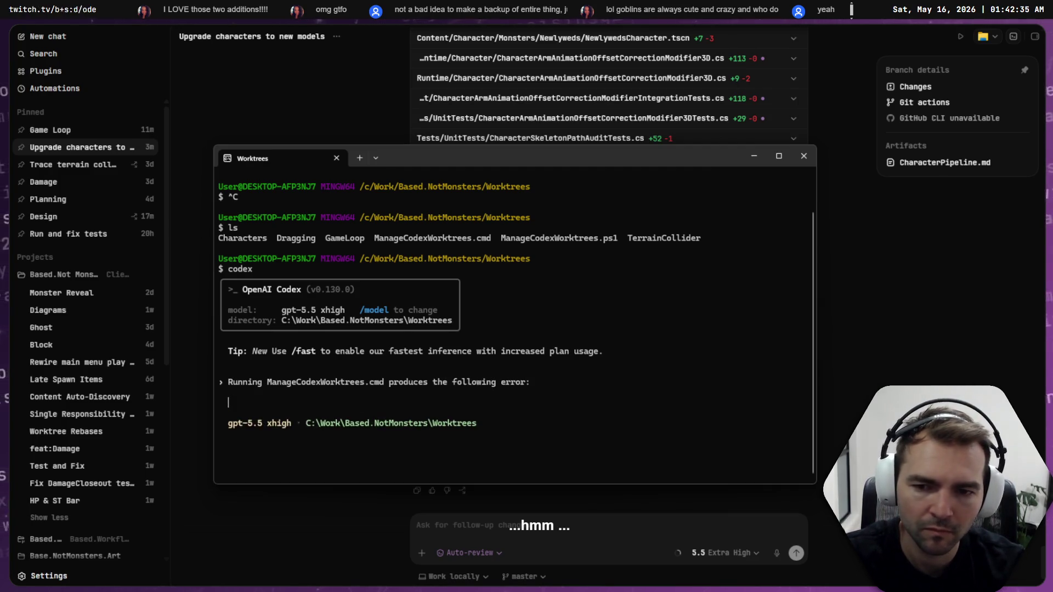
pyautogui.hotkey('ctrl', 'v')
pyautogui.hotkey('shift', 'Return')
pyautogui.hotkey('shift', 'Return')
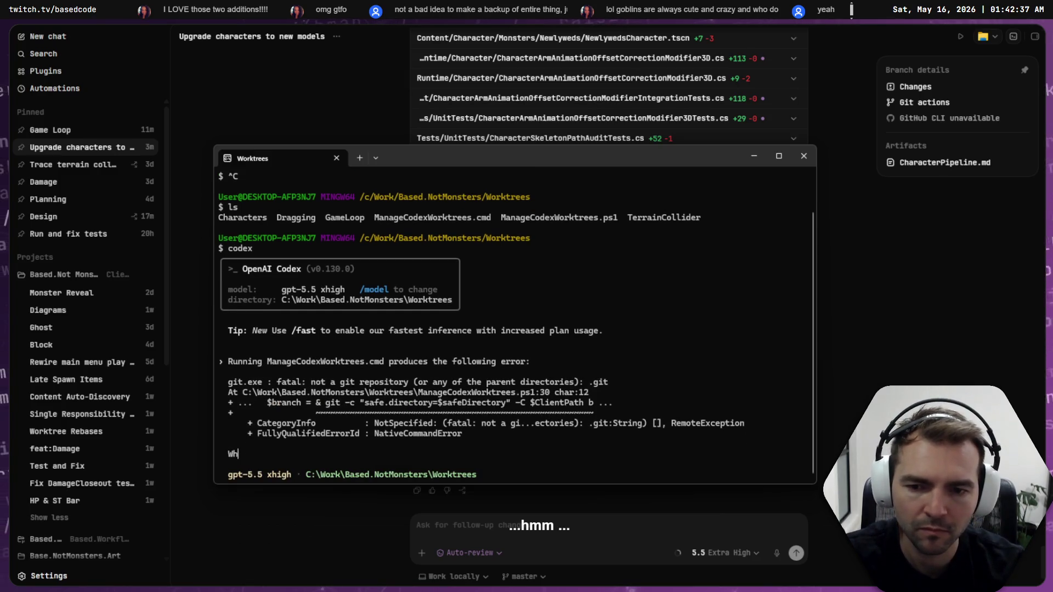
pyautogui.write('at')
pyautogui.hotkey('shift', 'Return')
pyautogui.press('BackSpace')
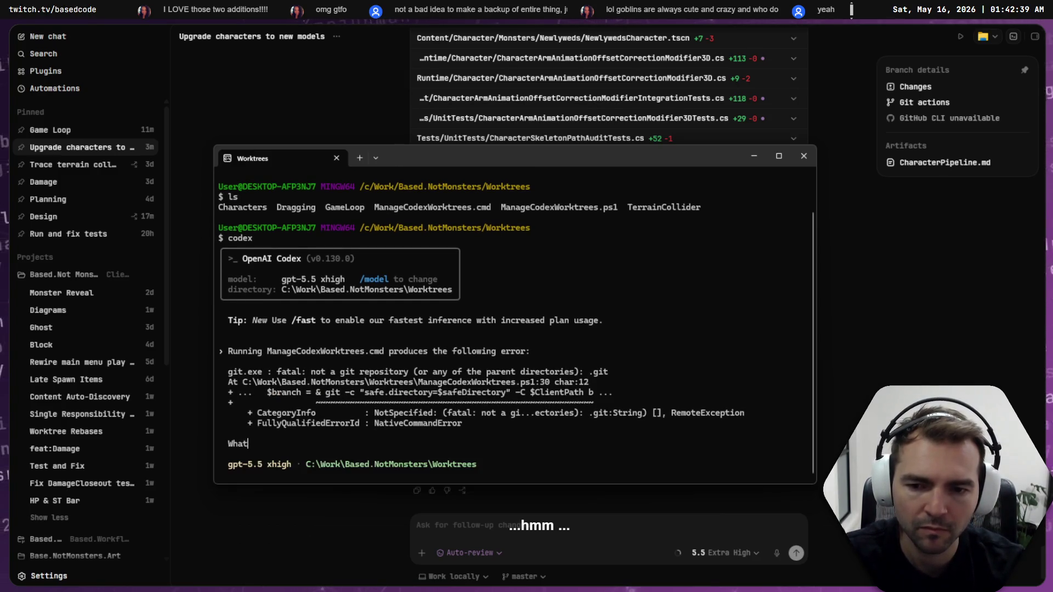
pyautogui.write("'s the ca")
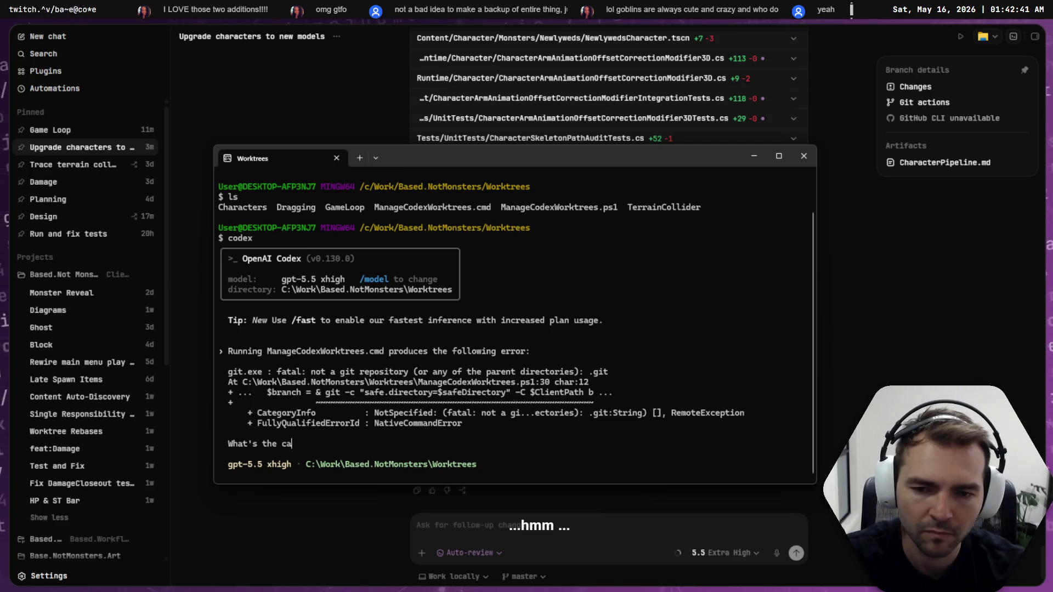
pyautogui.write('use?')
pyautogui.press('Return')
pyautogui.hotkey('alt', 'Tab')
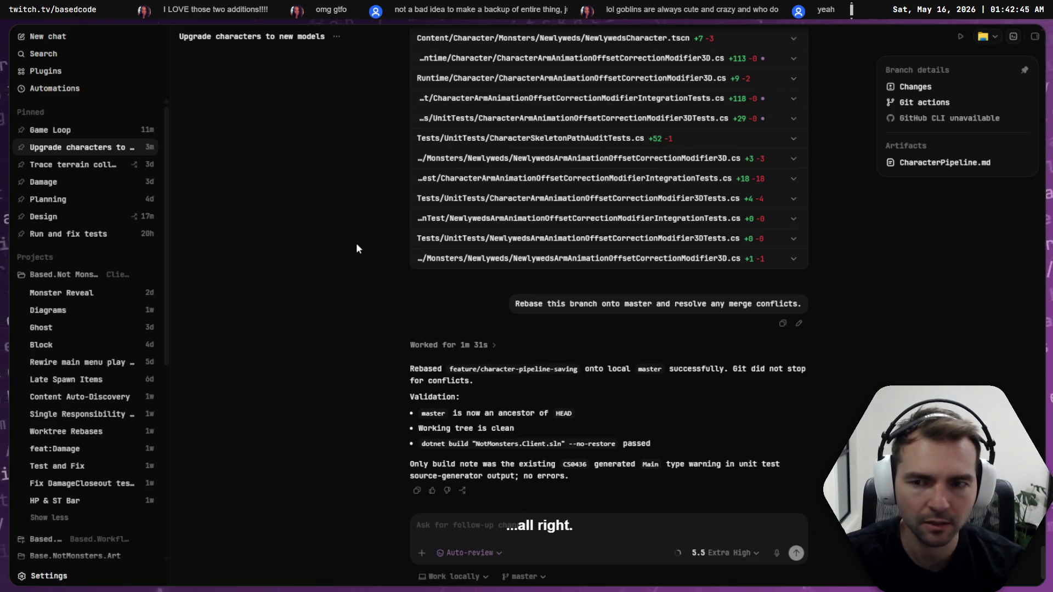
# Unpin the Upgrade characters to new models chat and reopen the Game Loop chat
pyautogui.click(62, 130)
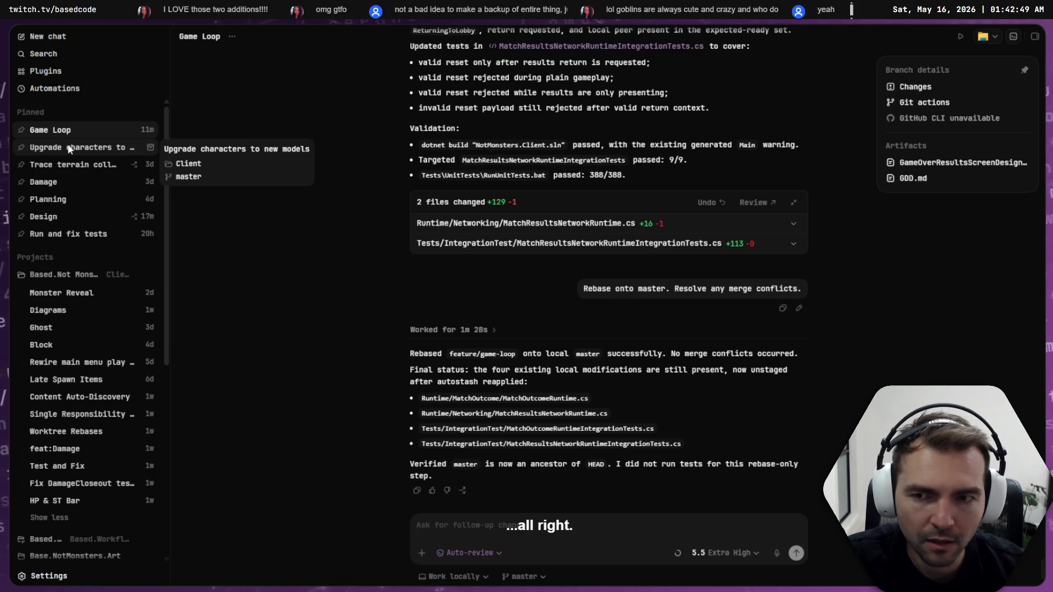
pyautogui.click(69, 148)
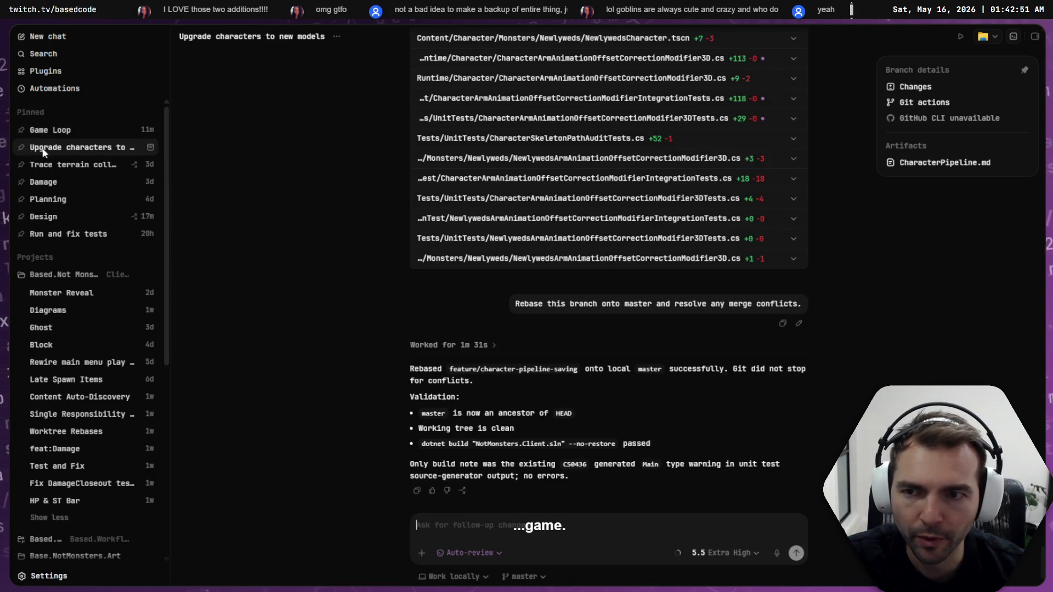
pyautogui.click(22, 145)
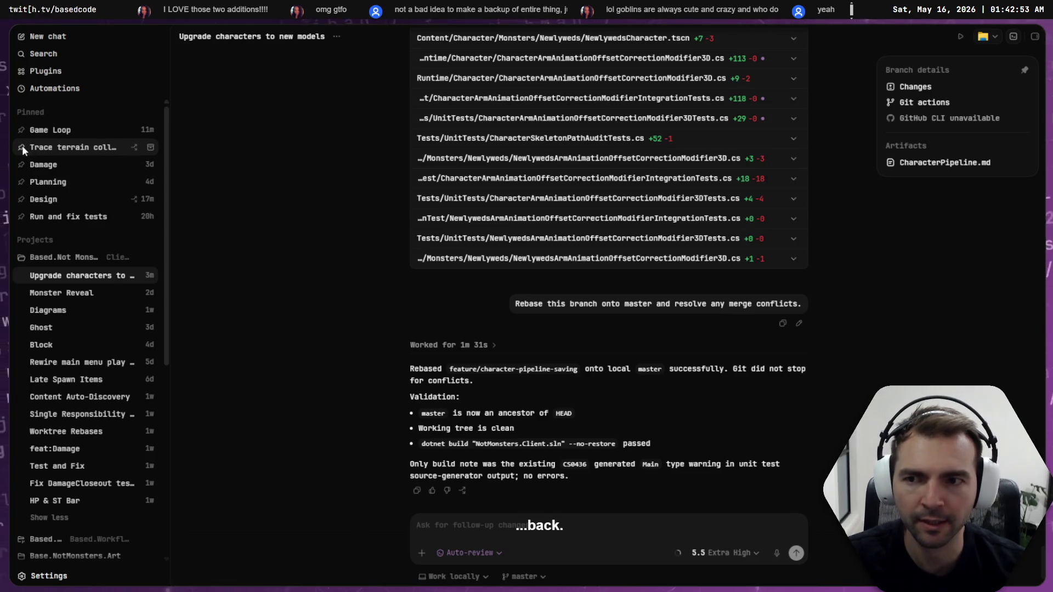
pyautogui.click(44, 133)
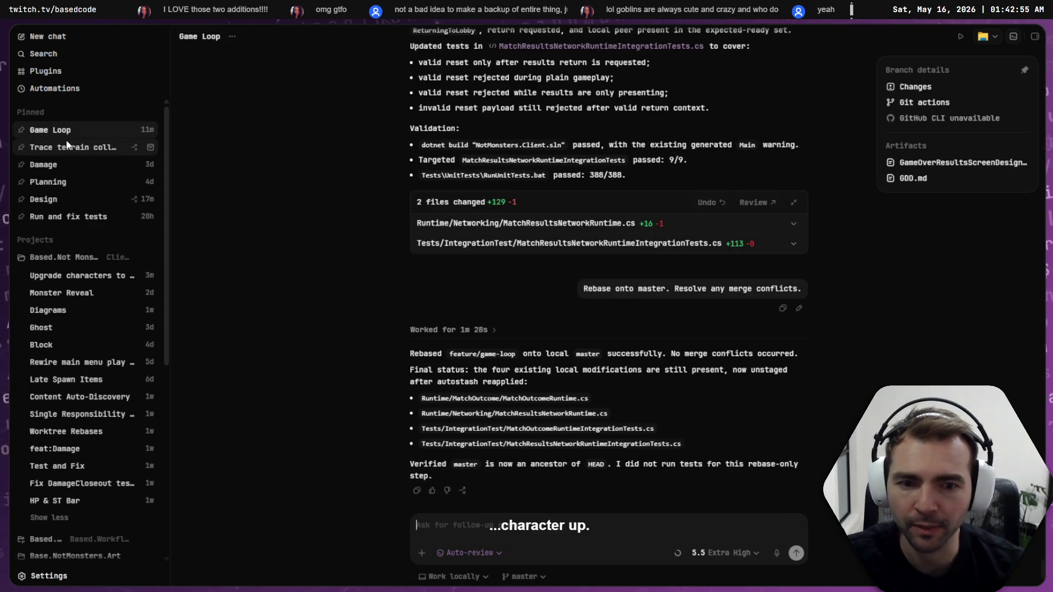
pyautogui.hotkey('alt', 'Tab')
pyautogui.hotkey('alt', 'Tab')
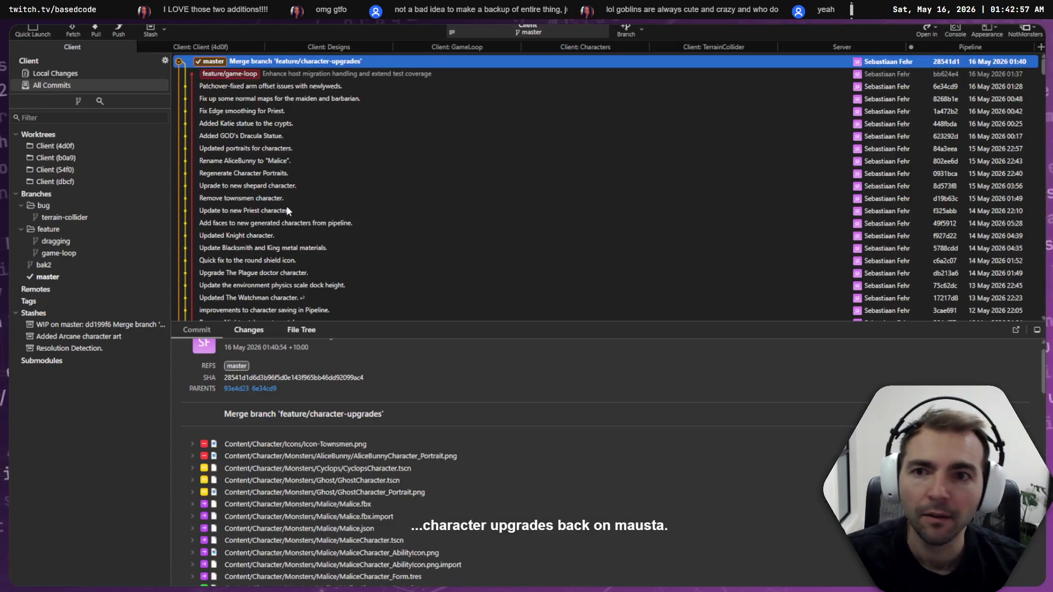
# Review the Patchover commit and the feature/character-upgrades merge commit on master
pyautogui.click(240, 86)
pyautogui.scroll(-10, 240, 110)
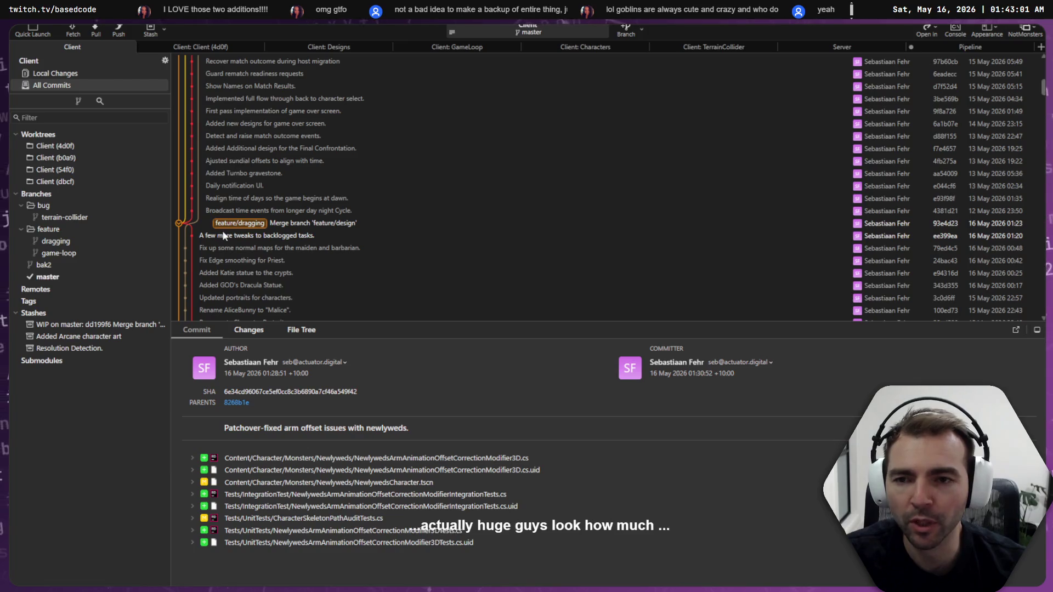
pyautogui.scroll(5, 222, 230)
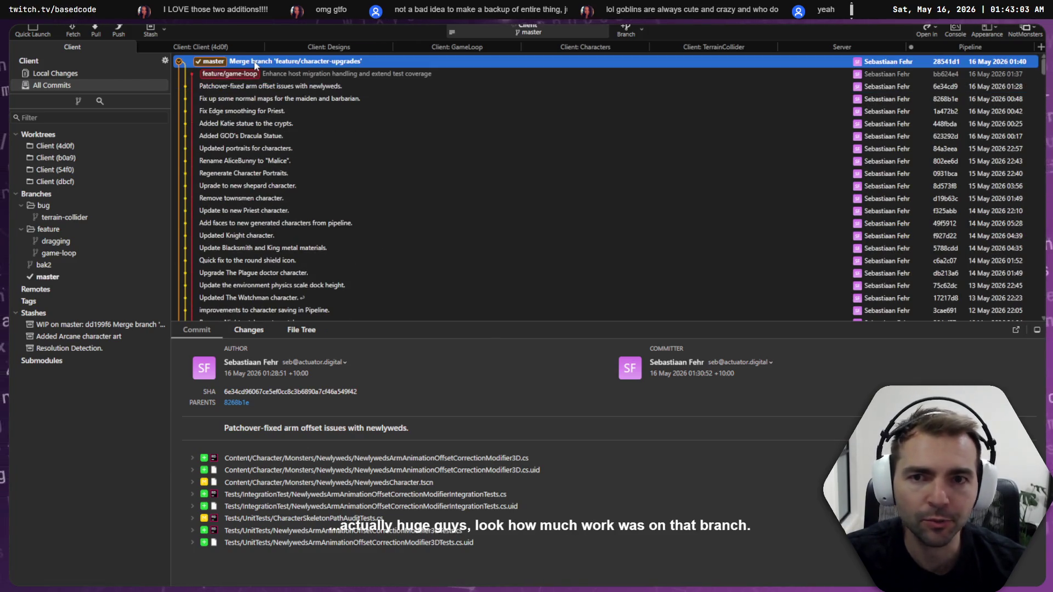
pyautogui.click(237, 62)
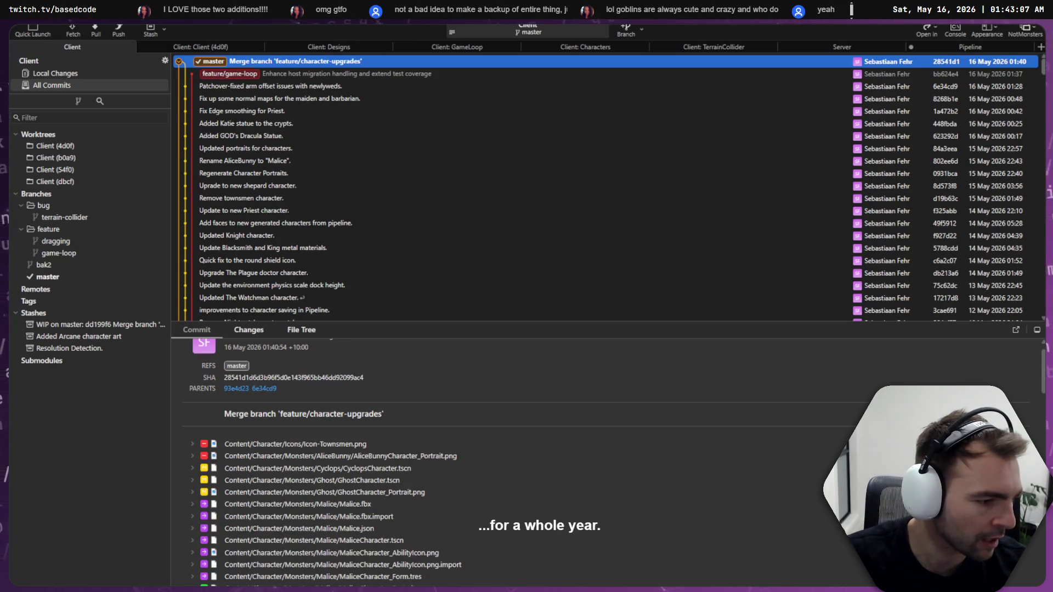
pyautogui.hotkey('alt', 'Tab')
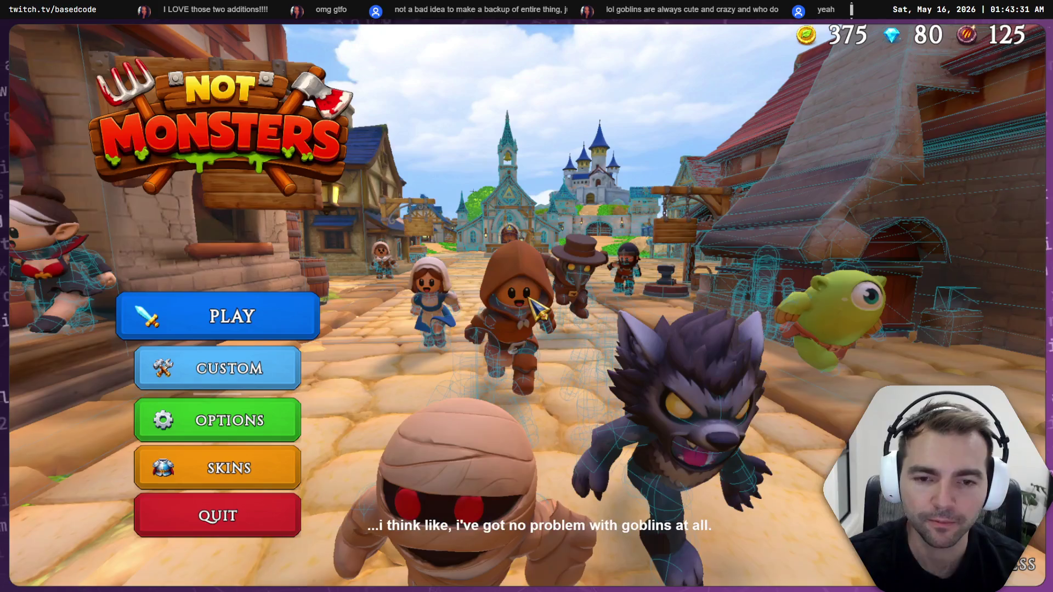
# Host an online game with the player count lowered to 4
pyautogui.click(270, 371)
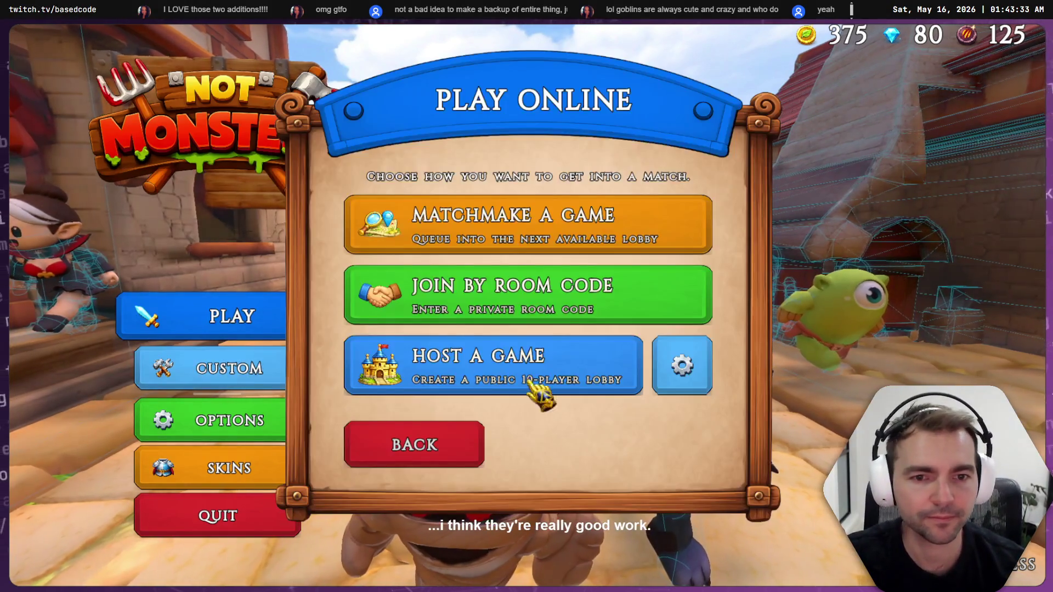
pyautogui.click(536, 395)
pyautogui.moveTo(547, 374); pyautogui.dragTo(328, 366)
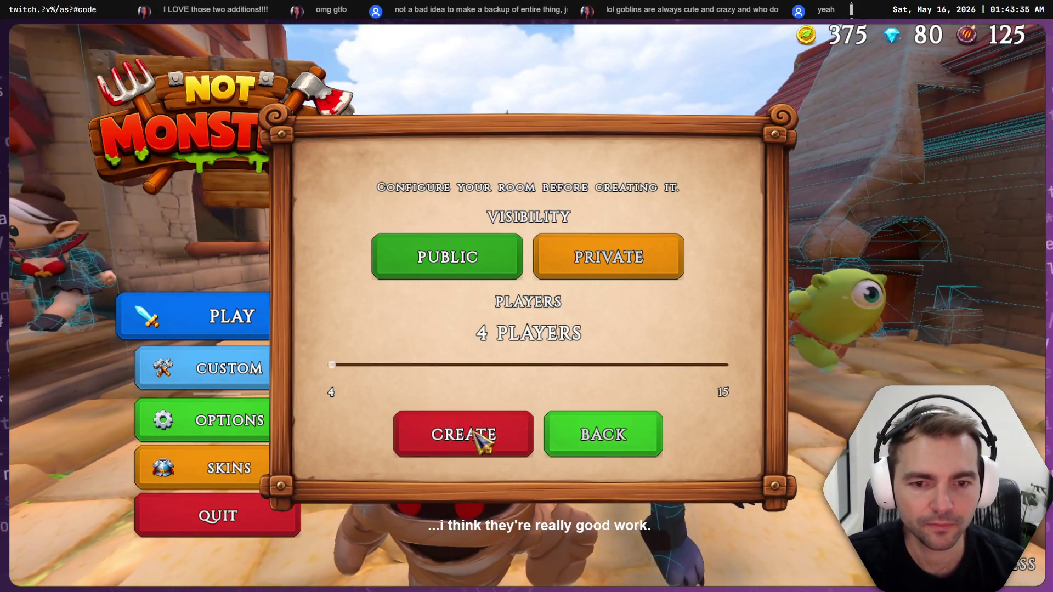
pyautogui.click(482, 439)
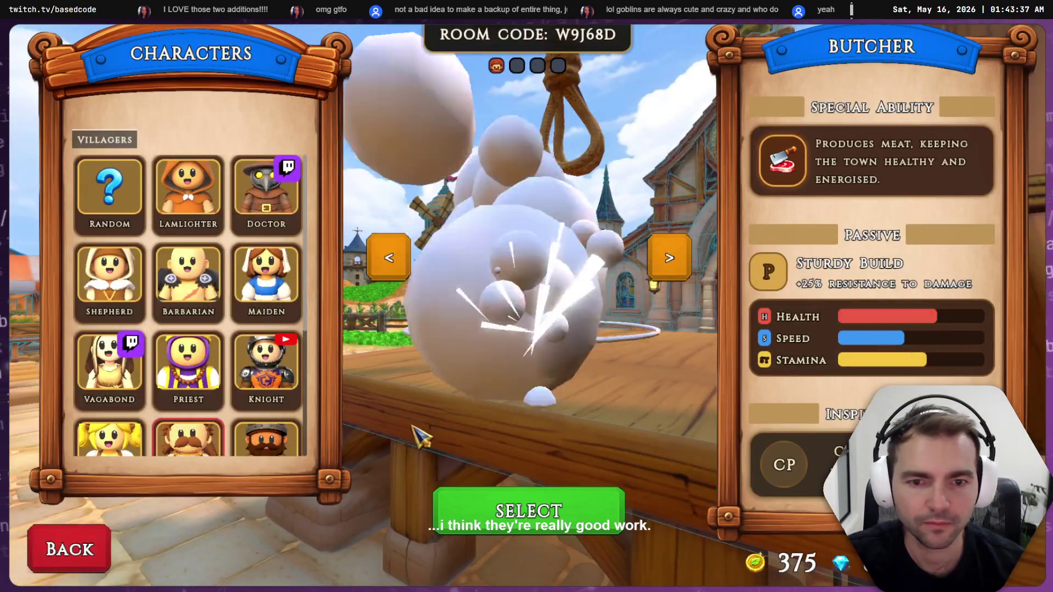
# Preview the Fruitseller, King, Knight and Doctor, then select the Vagabond
pyautogui.scroll(-3, 263, 394)
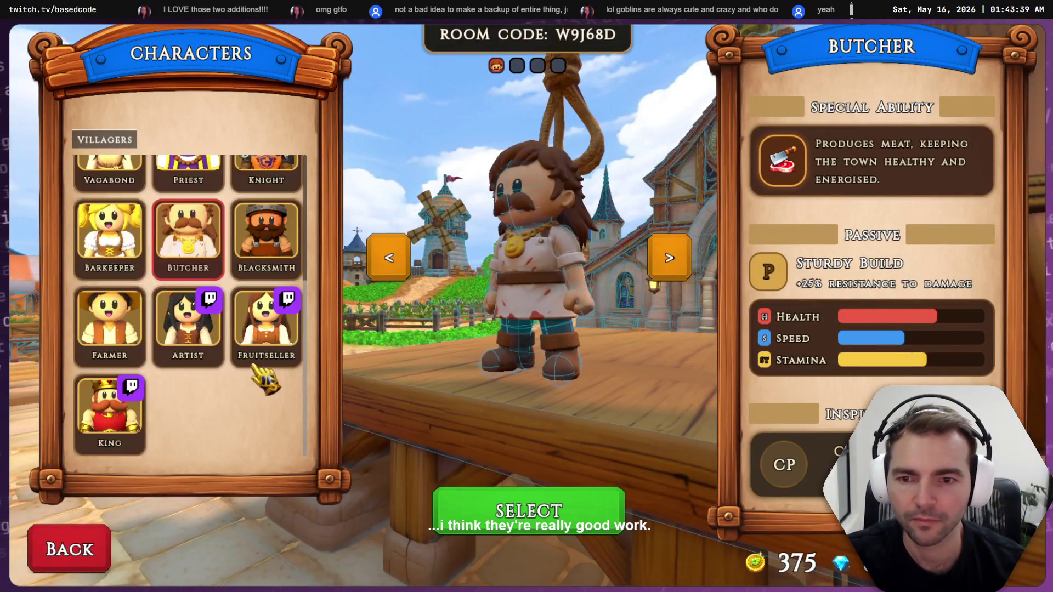
pyautogui.click(247, 362)
pyautogui.click(132, 417)
pyautogui.scroll(5, 186, 307)
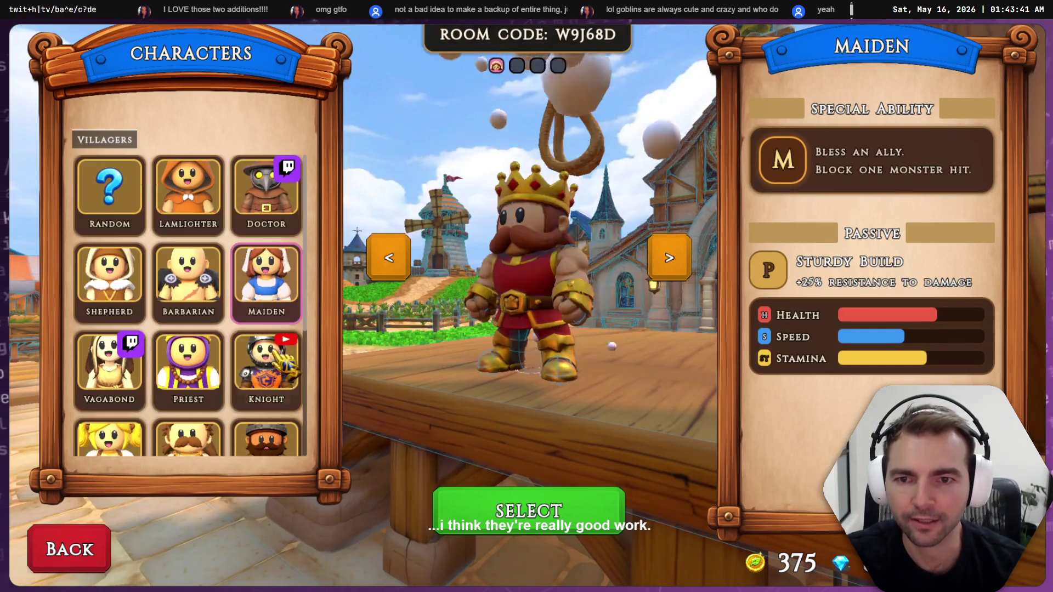
pyautogui.click(282, 391)
pyautogui.click(267, 194)
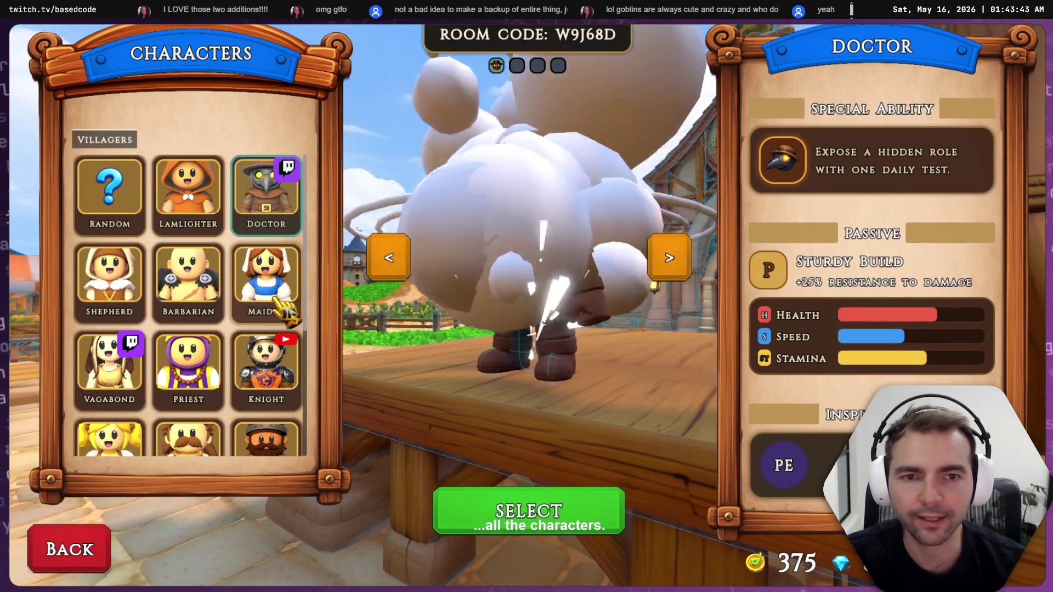
pyautogui.click(123, 198)
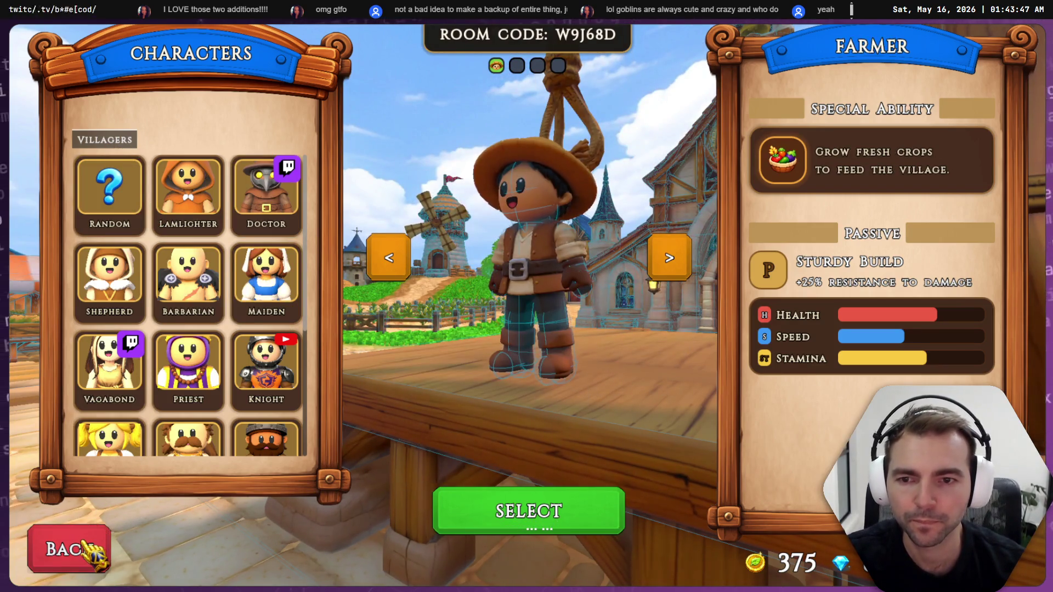
pyautogui.click(110, 369)
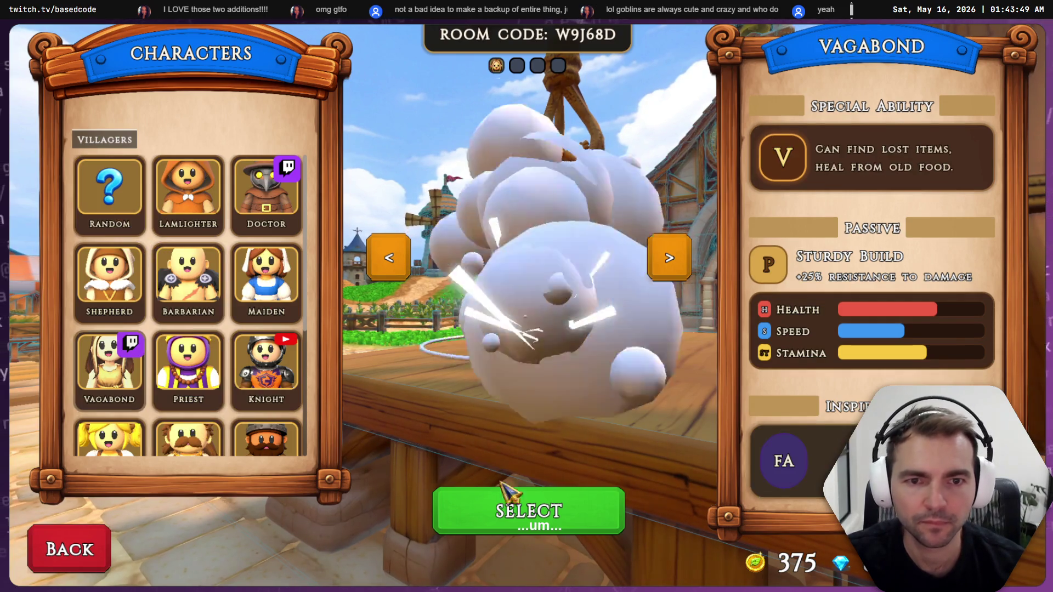
pyautogui.click(500, 510)
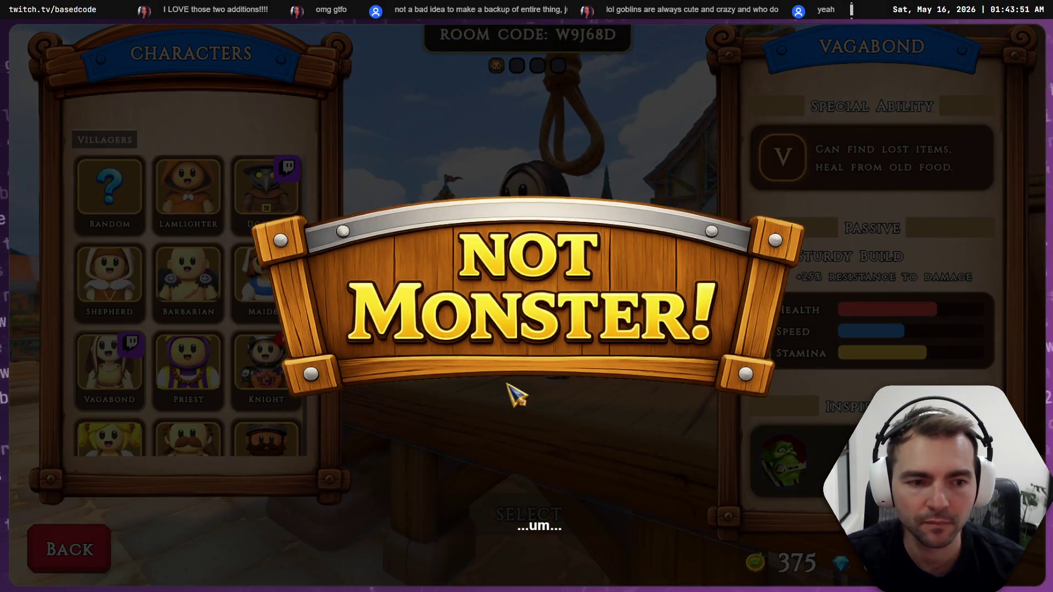
# Walk the Vagabond up the chapel aisle to beside the altar
pyautogui.press('w')
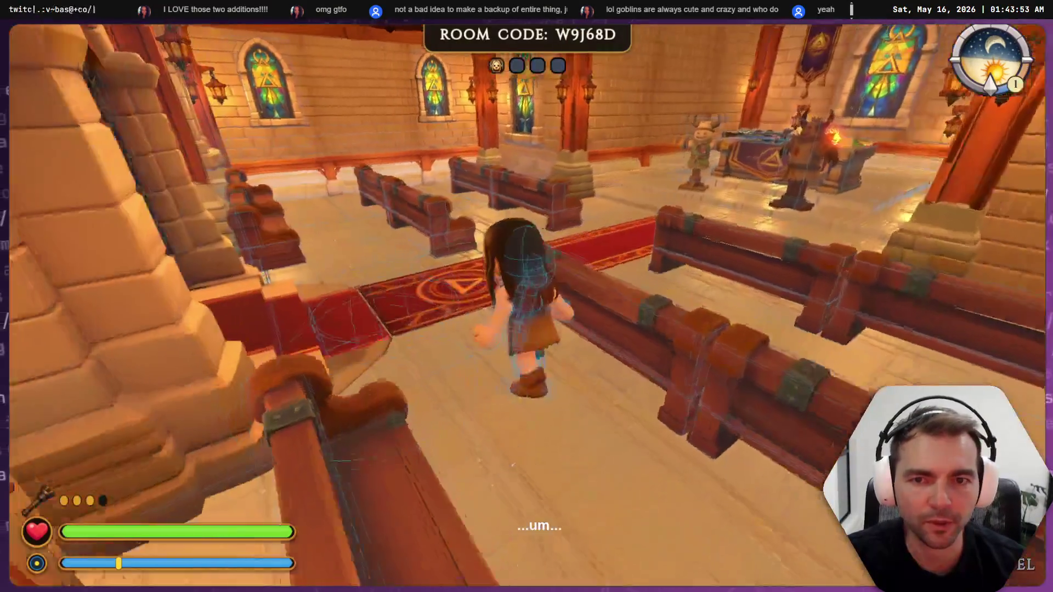
pyautogui.press('w')
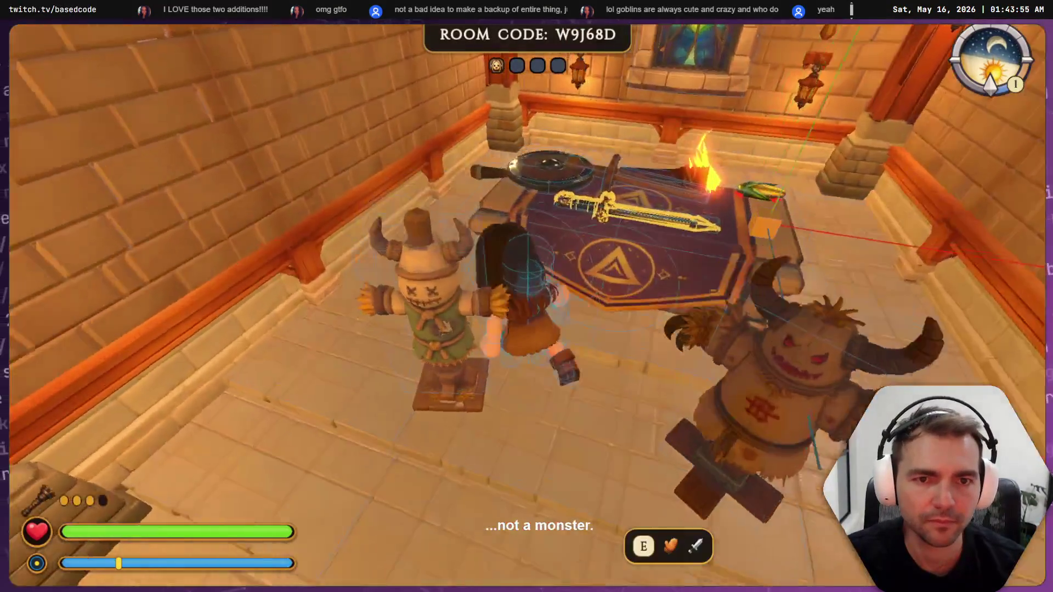
pyautogui.press('a')
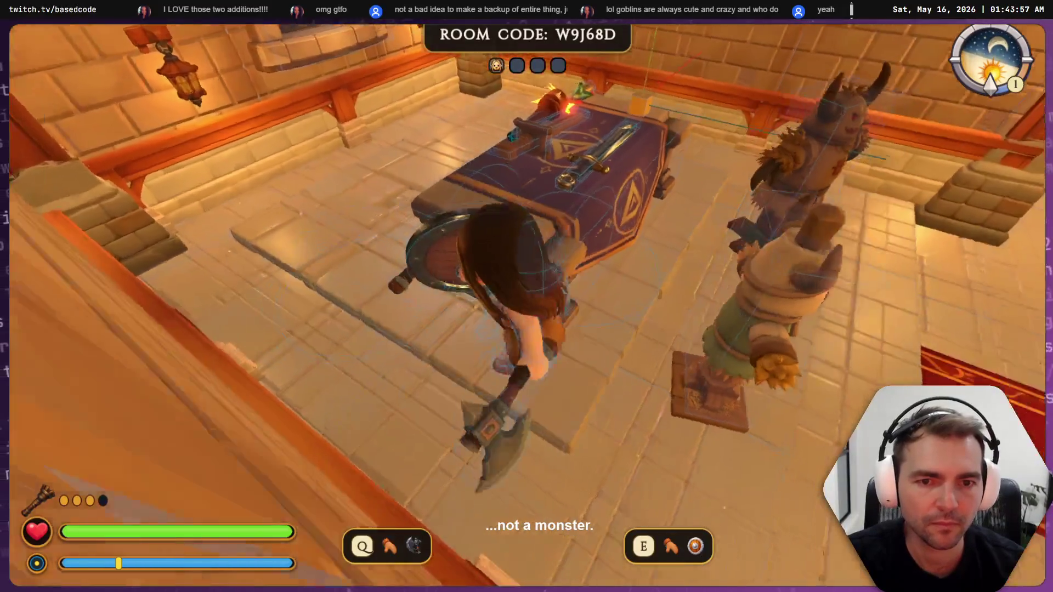
pyautogui.press('w')
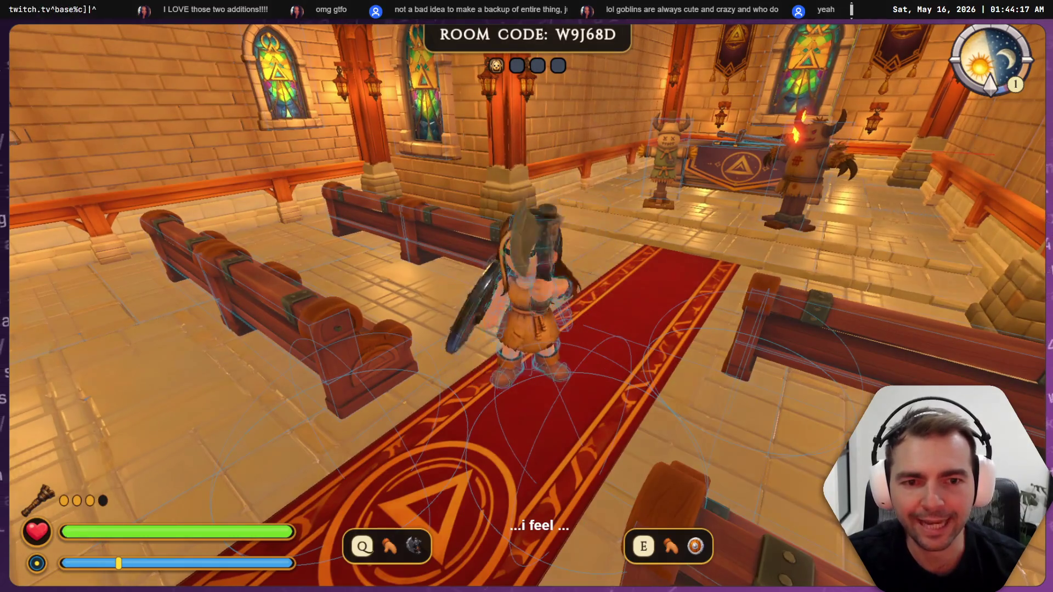
# Swing the axe several times, then run back down the aisle to the entrance
pyautogui.press('s')
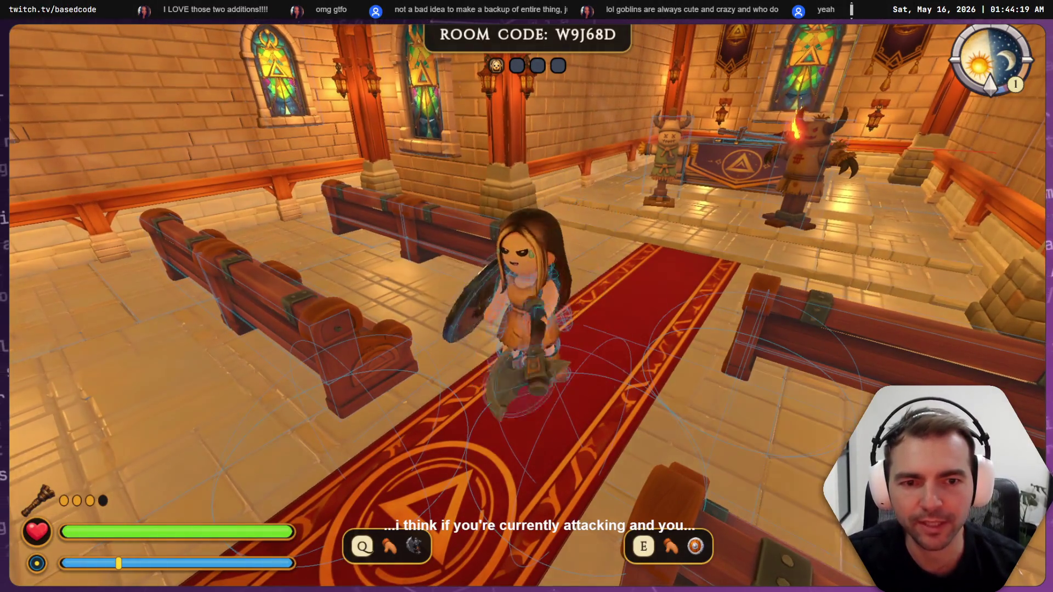
pyautogui.press('s')
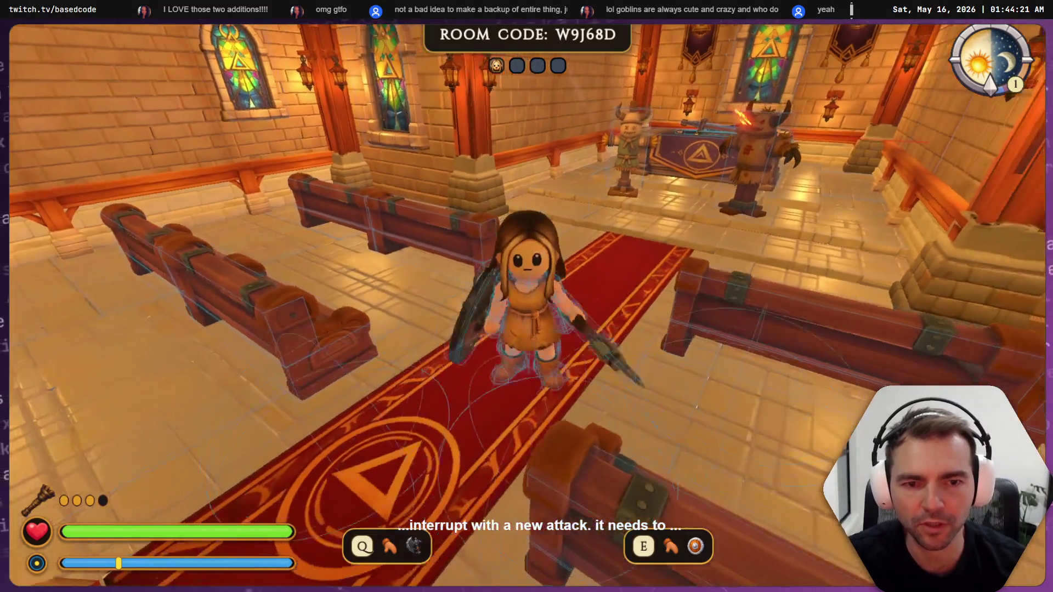
pyautogui.press('w')
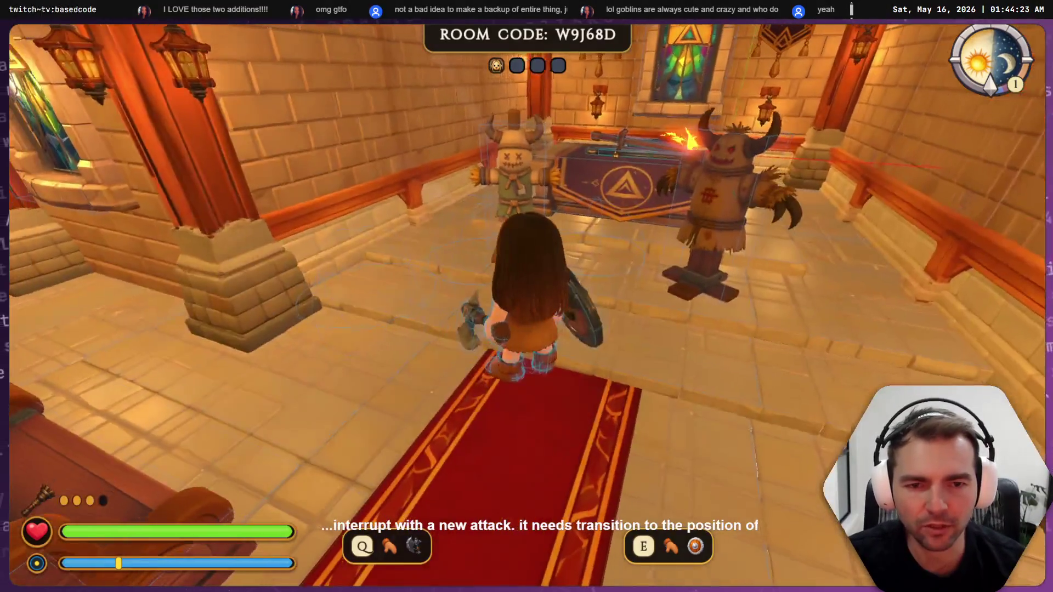
pyautogui.press('s')
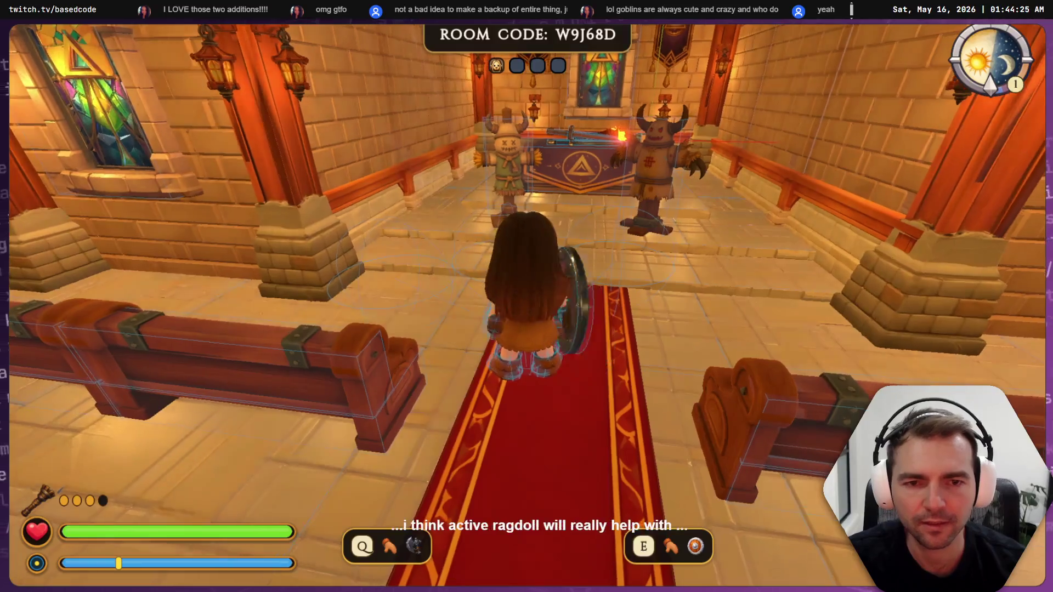
pyautogui.press('s')
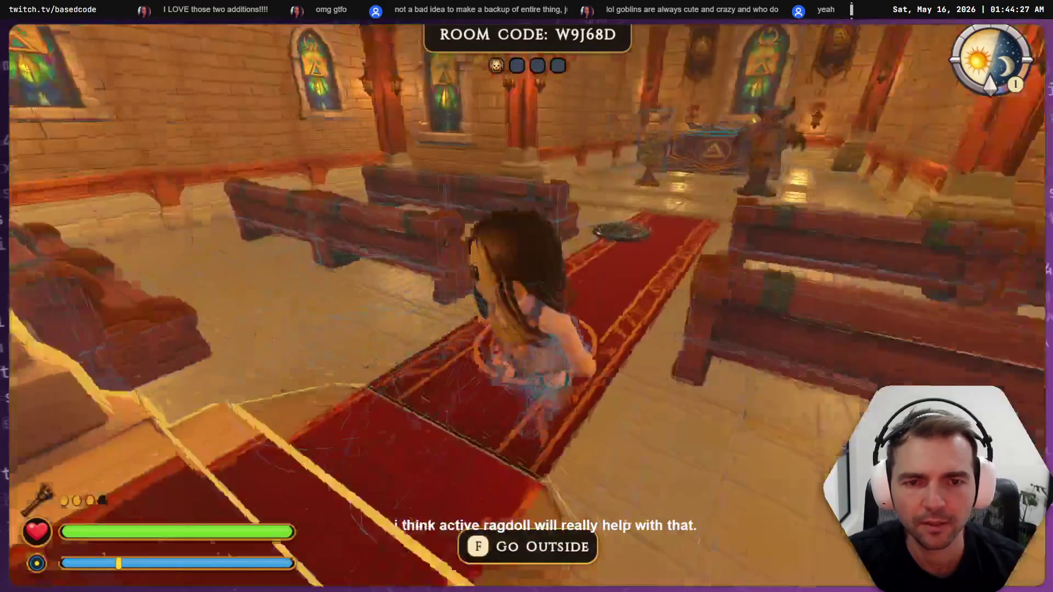
# Leave the chapel with F and walk past the benches outside
pyautogui.press('f')
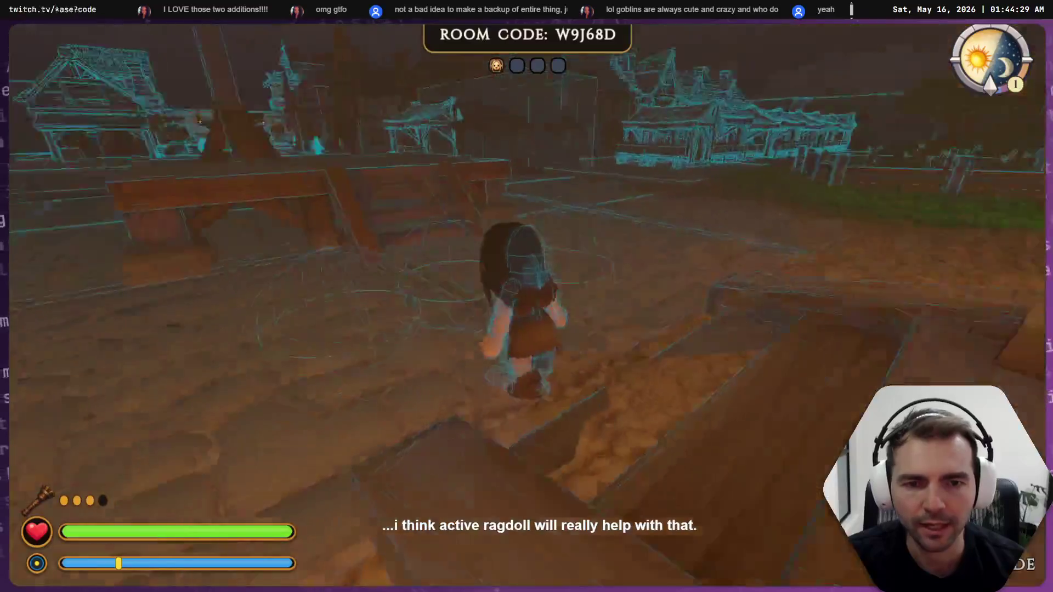
pyautogui.press('w')
pyautogui.press('s')
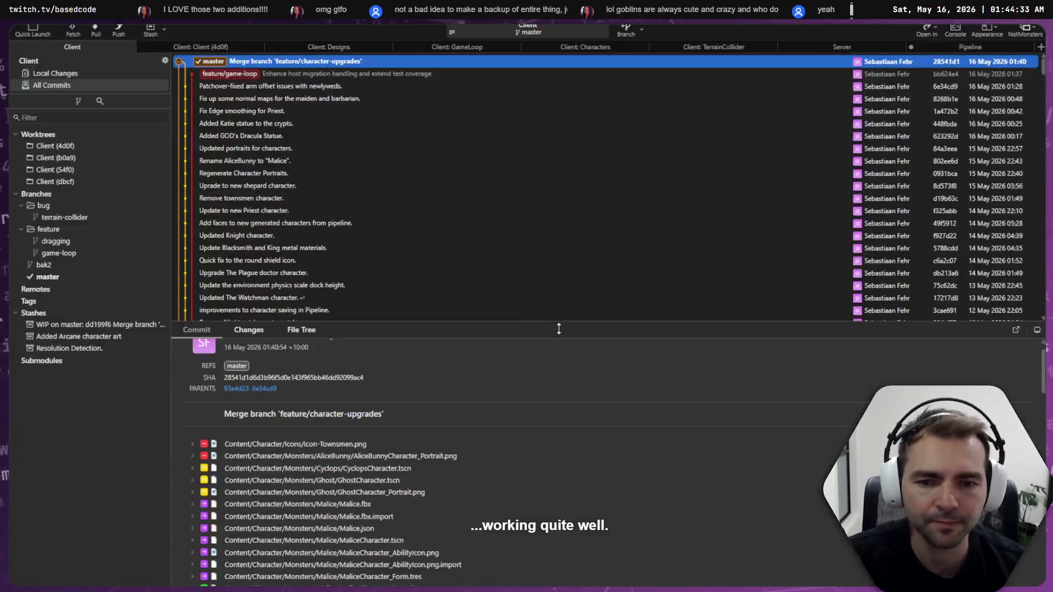
# Check out feature/game-loop, then switch back to master from the sidebar
pyautogui.click(240, 75)
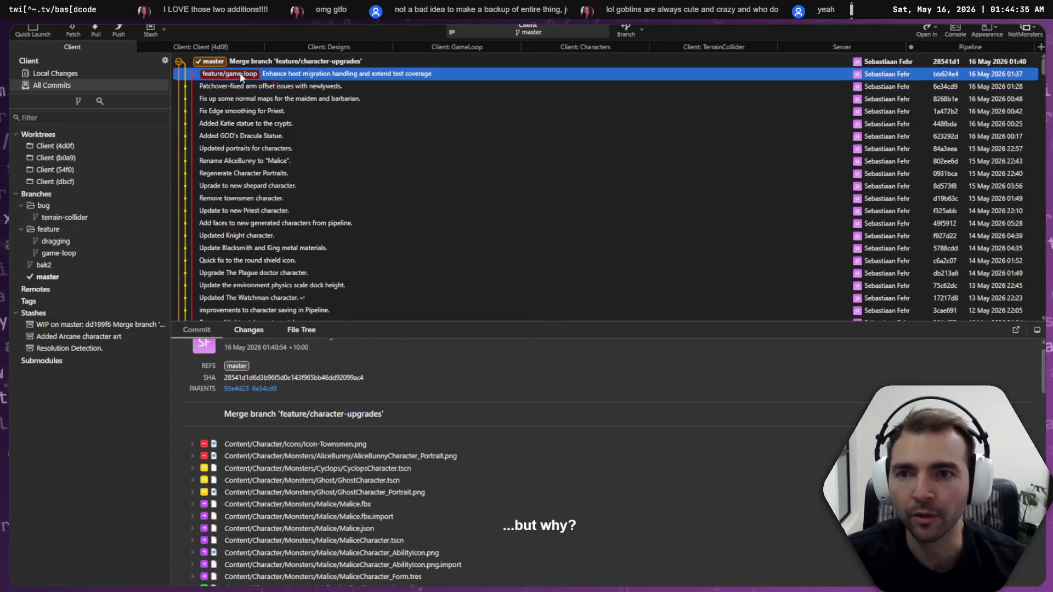
pyautogui.doubleClick(239, 73)
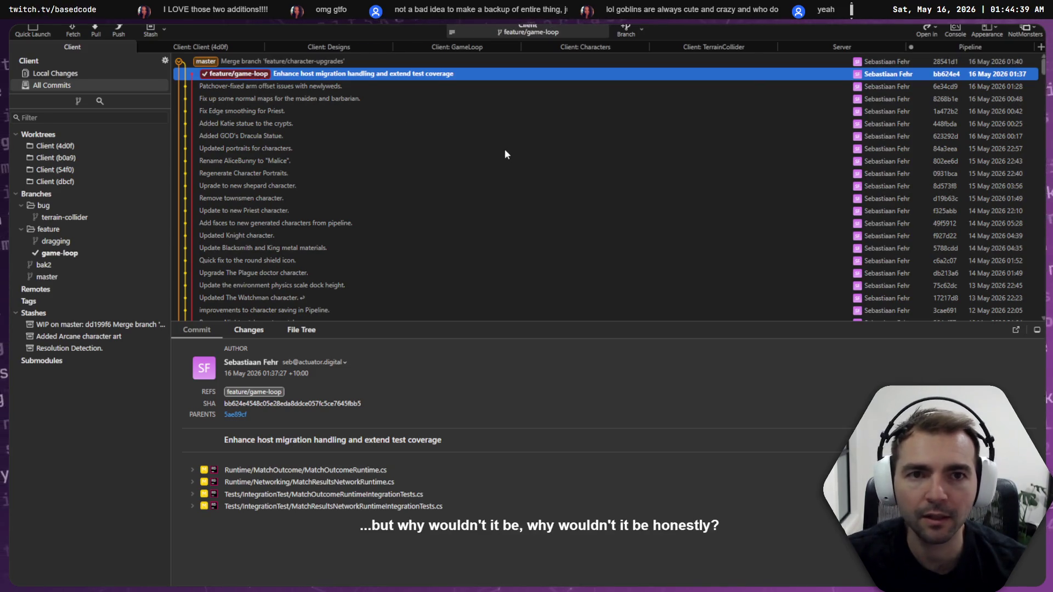
pyautogui.doubleClick(48, 276)
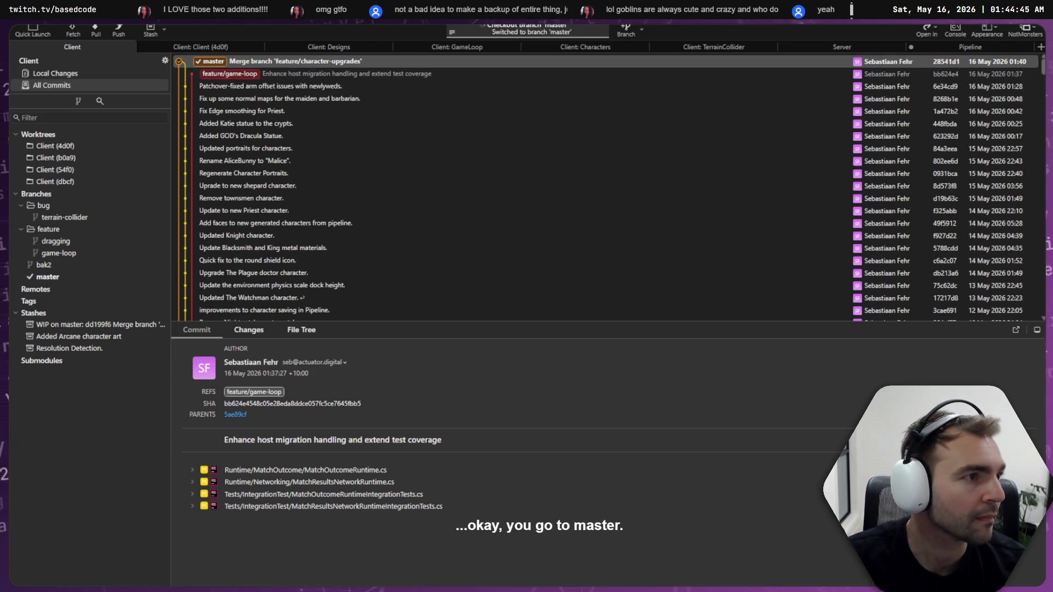
pyautogui.hotkey('alt', 'Tab')
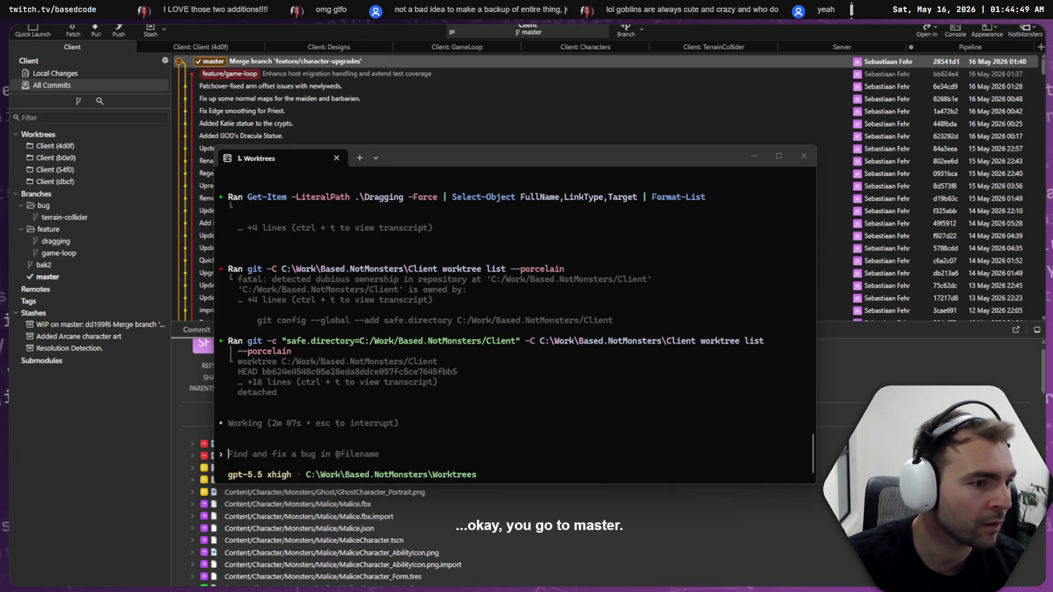
# Resend the recalled QA.md re-evaluation prompt in the left Codex pane and review its history
pyautogui.hotkey('alt', 'Tab')
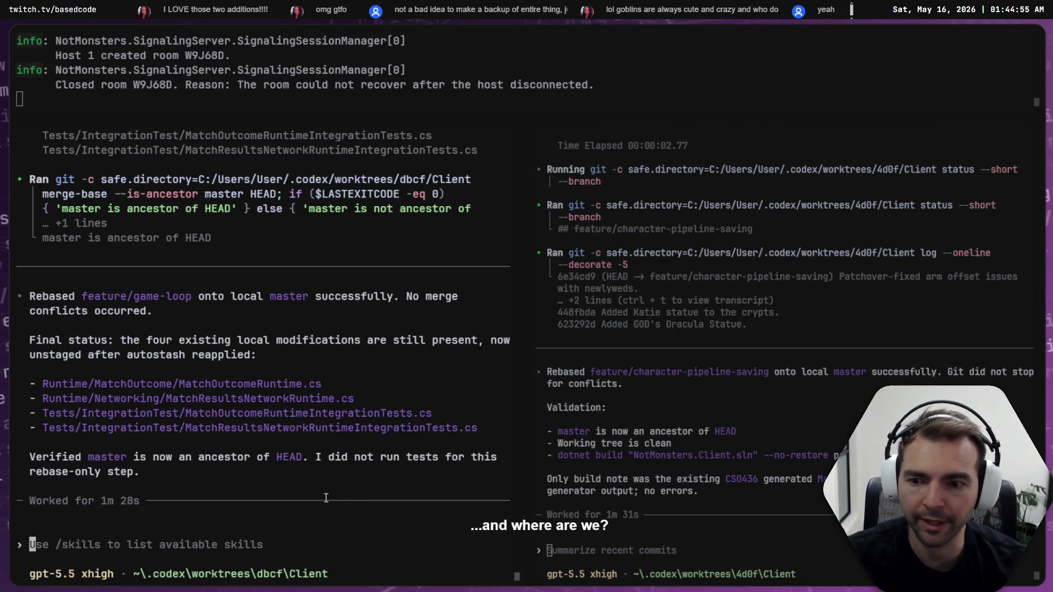
pyautogui.press('Up')
pyautogui.press('Up')
pyautogui.press('Up')
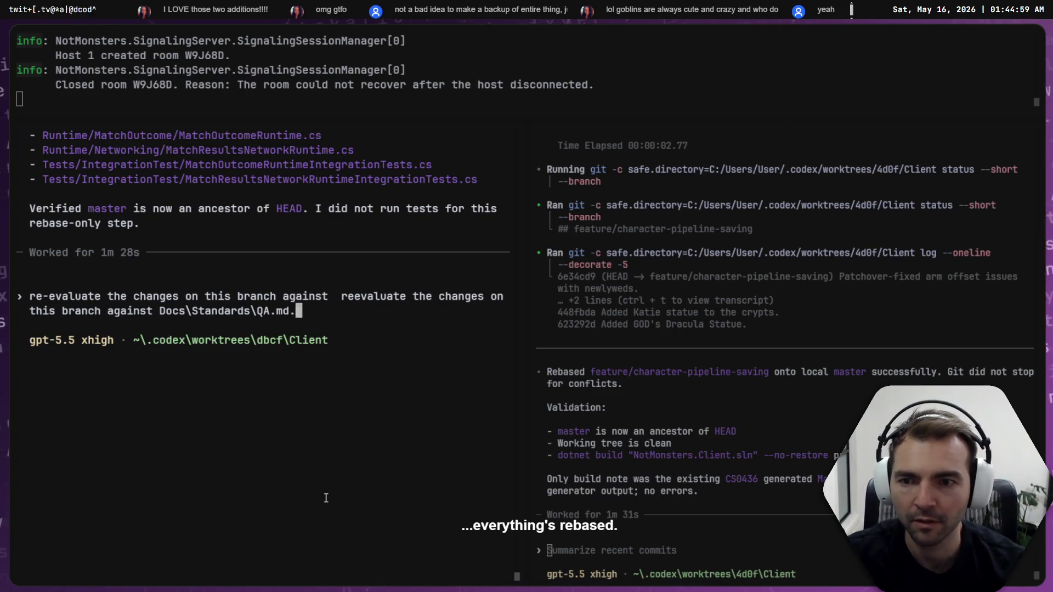
pyautogui.press('Return')
pyautogui.scroll(20, 324, 486)
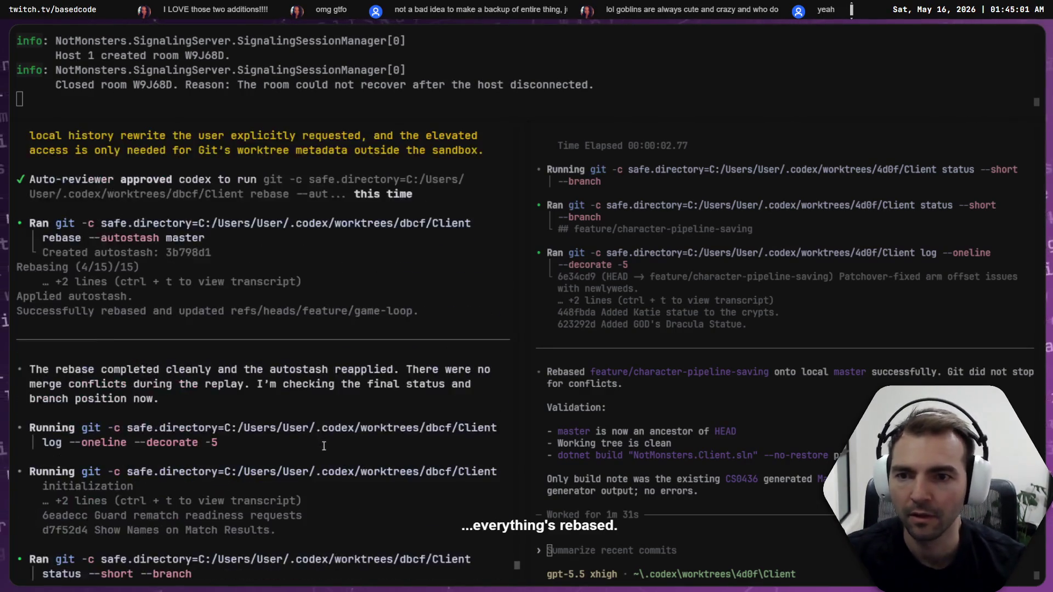
pyautogui.scroll(10, 324, 445)
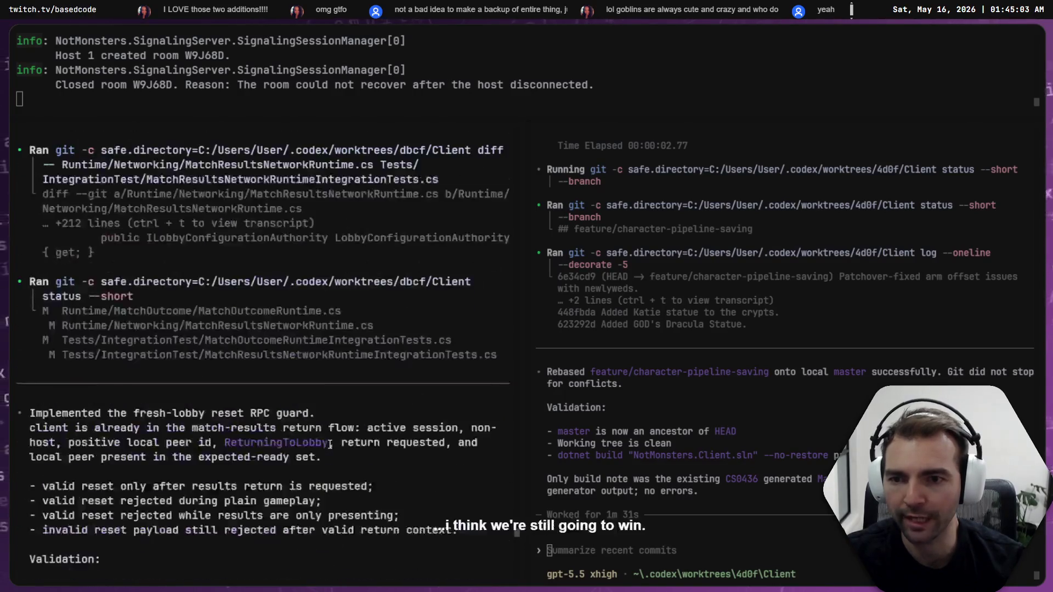
pyautogui.scroll(-10, 329, 442)
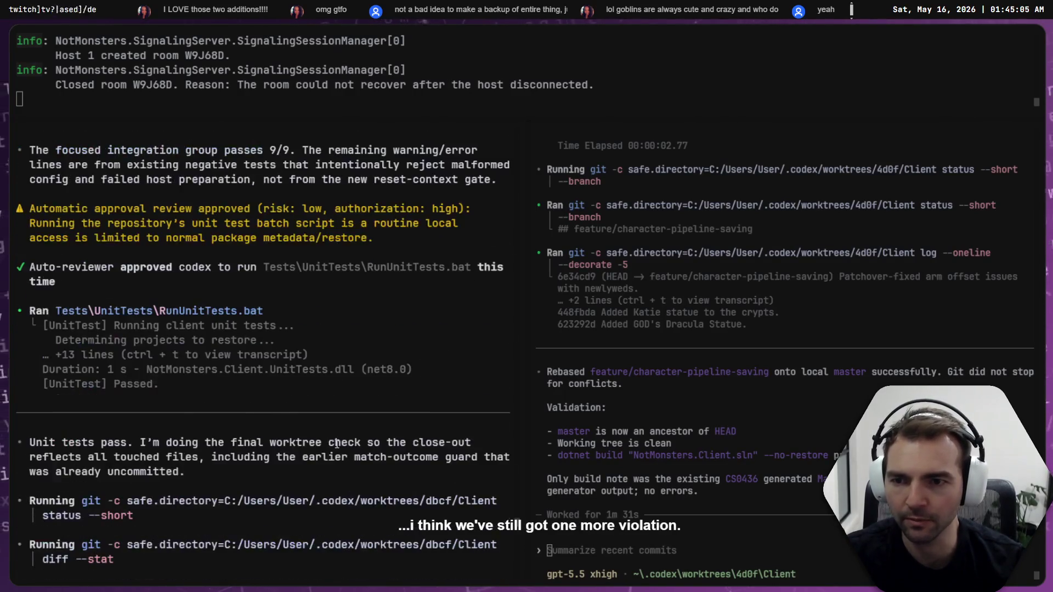
pyautogui.scroll(-15, 344, 441)
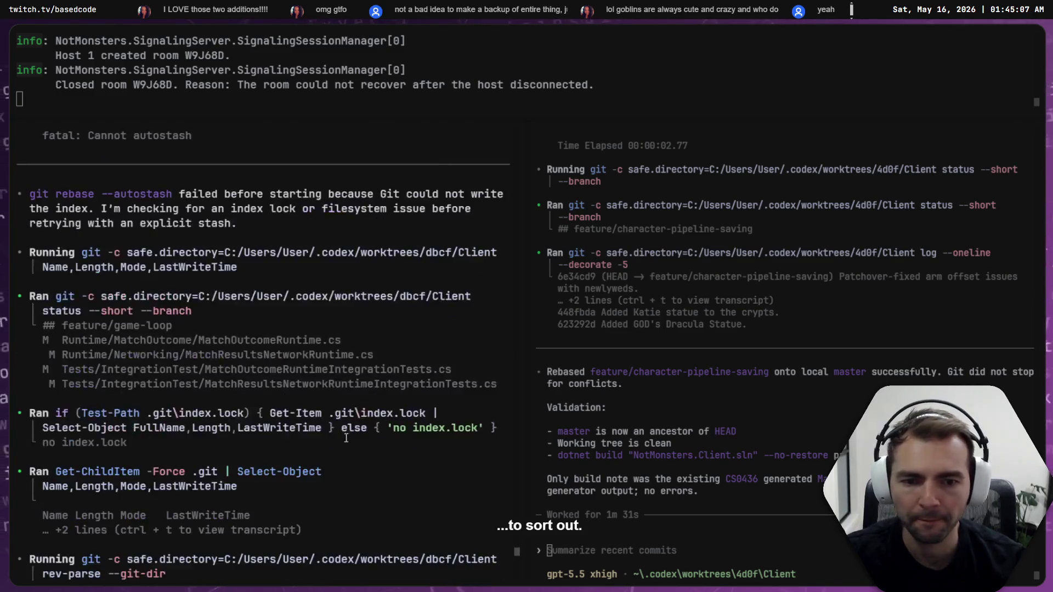
pyautogui.hotkey('alt', 'Tab')
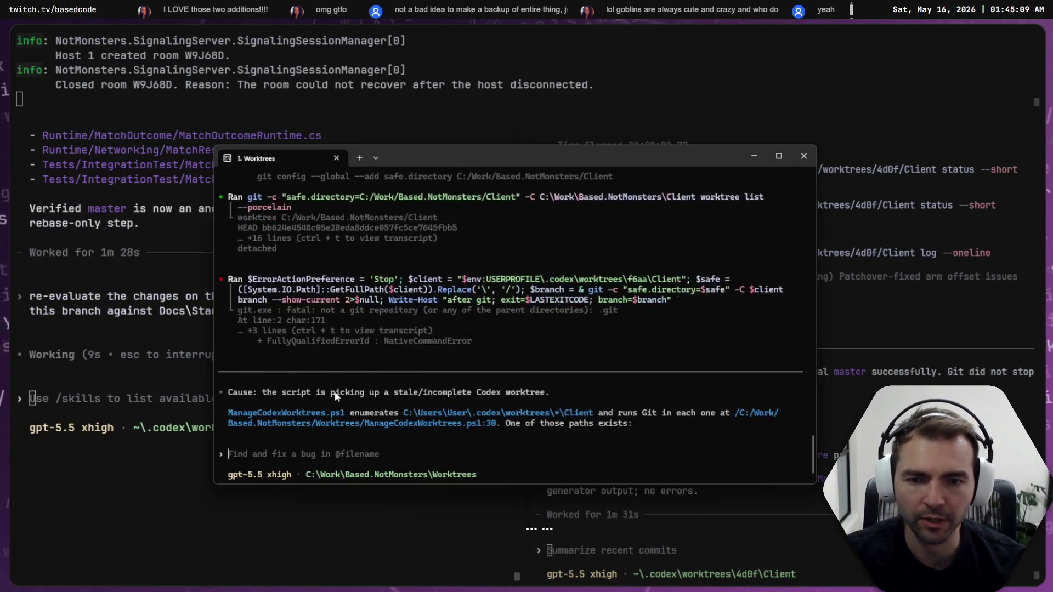
# Delete the bak2 branch in Fork
pyautogui.scroll(-10, 237, 297)
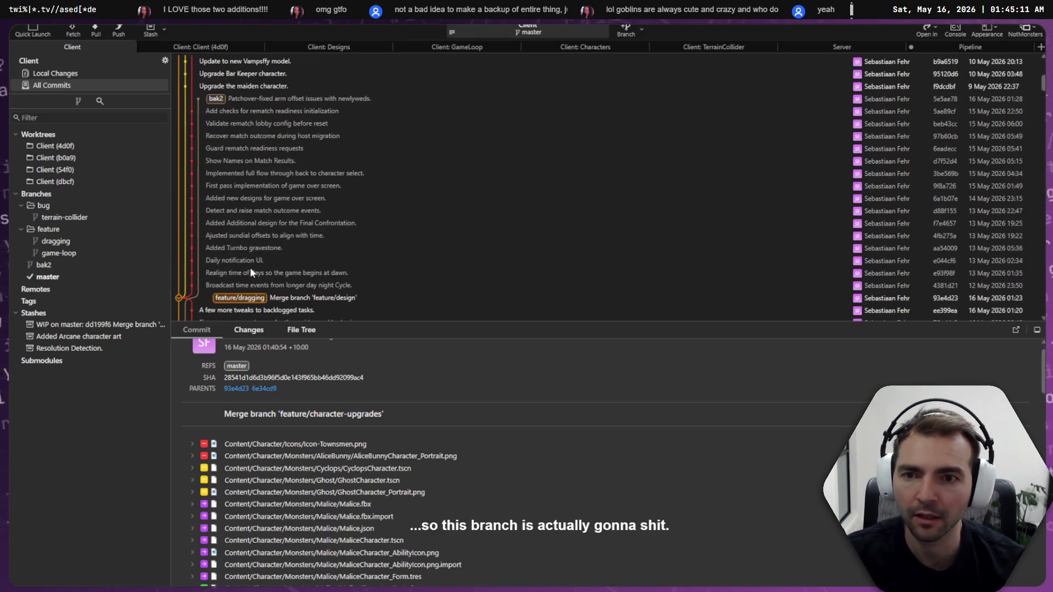
pyautogui.rightClick(220, 100)
pyautogui.moveTo(341, 120)
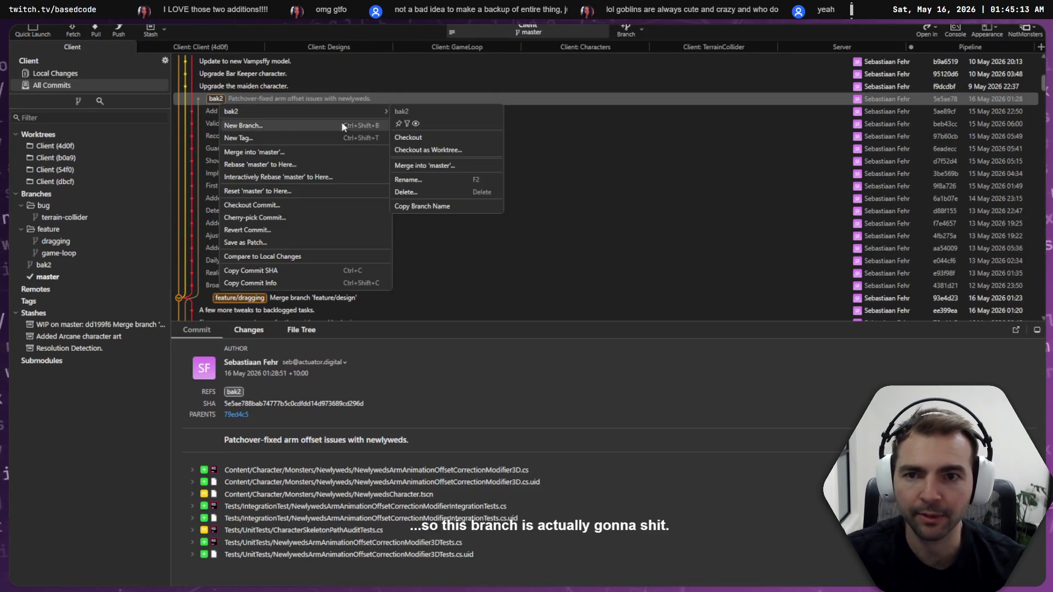
pyautogui.click(432, 188)
pyautogui.click(631, 316)
# Focus the Worktrees Codex prompt and start dictating a follow-up message
pyautogui.hotkey('alt', 'Tab')
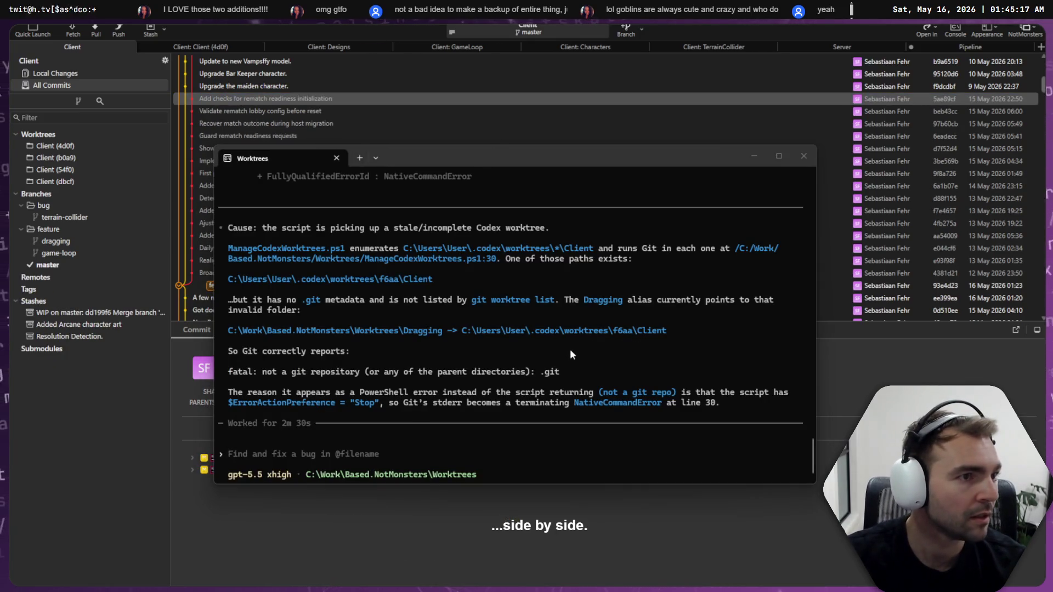
pyautogui.click(425, 434)
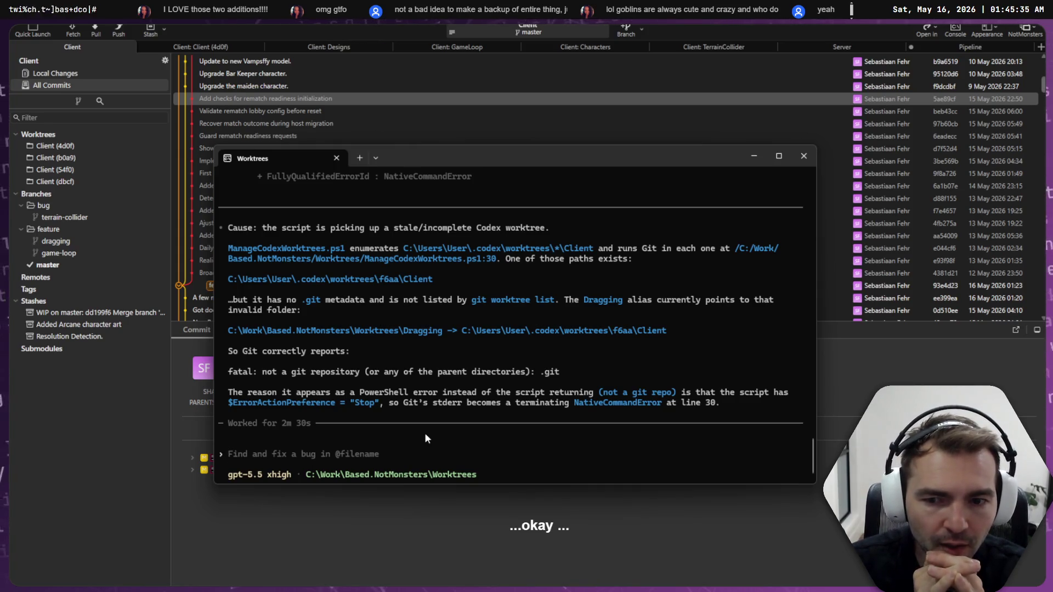
pyautogui.press('super+h')
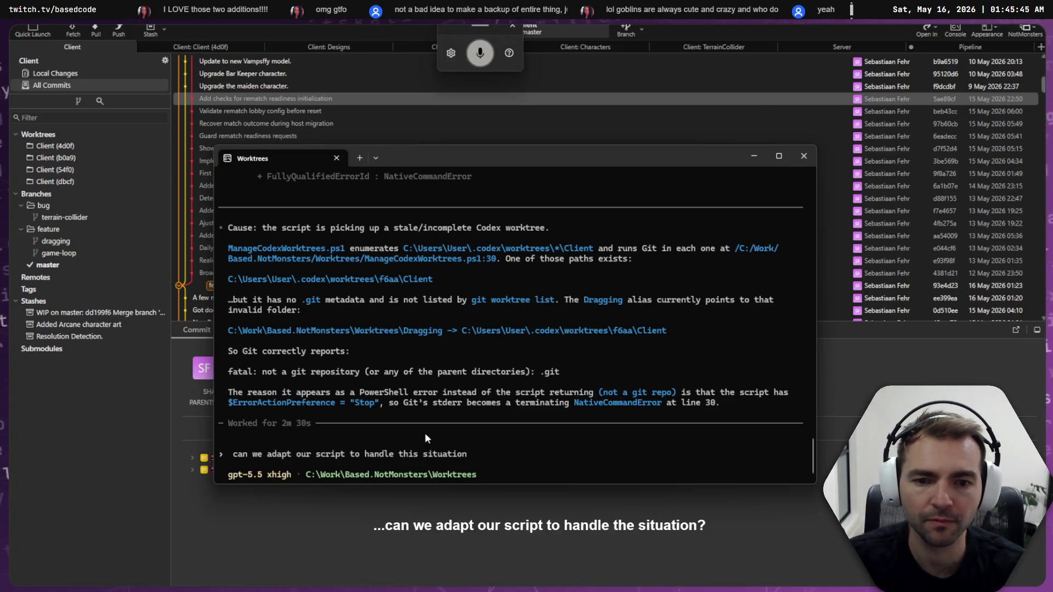
# Send Codex the question 'can we adapt our script to handle this situation?'
pyautogui.hotkey('shift', 'Tab')
pyautogui.press('Return')
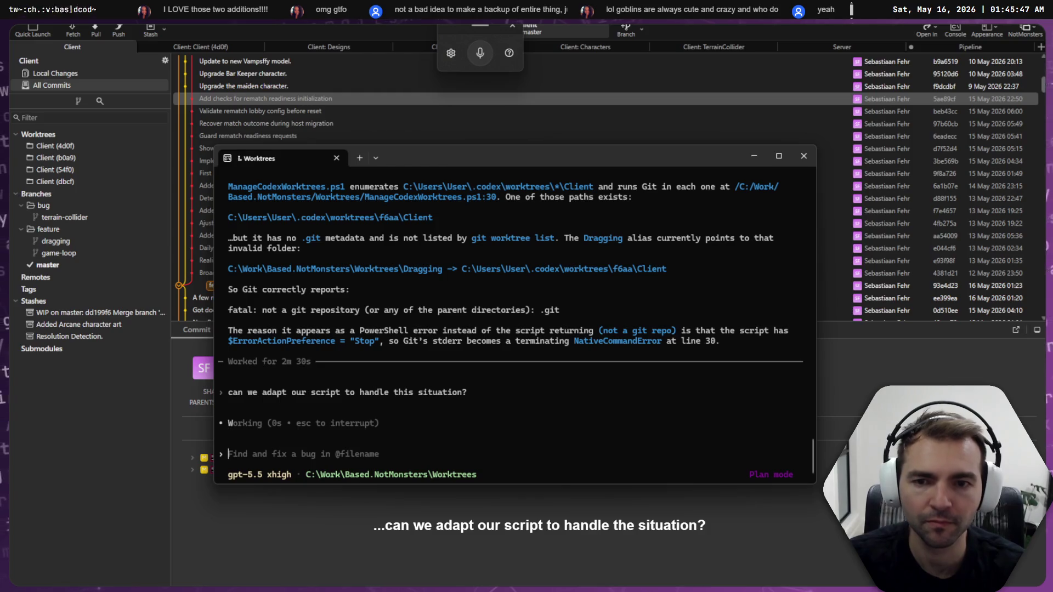
pyautogui.hotkey('alt', 'Tab')
pyautogui.hotkey('alt', 'Tab')
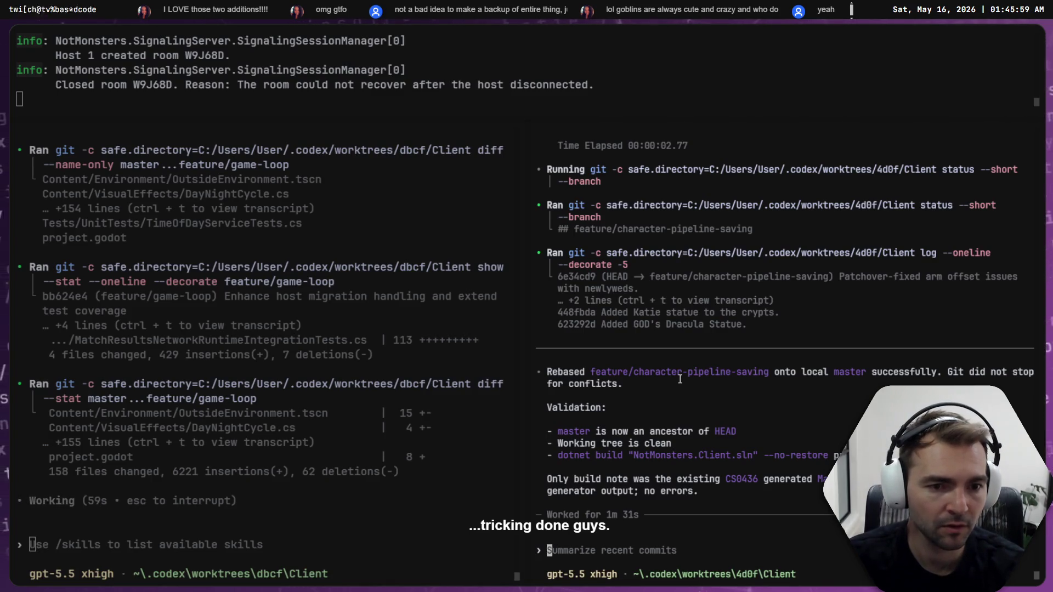
# Quit the Characters Codex session, move up with cd .., and list the Worktrees folder
pyautogui.hotkey('ctrl', 'c')
pyautogui.hotkey('ctrl', 'c')
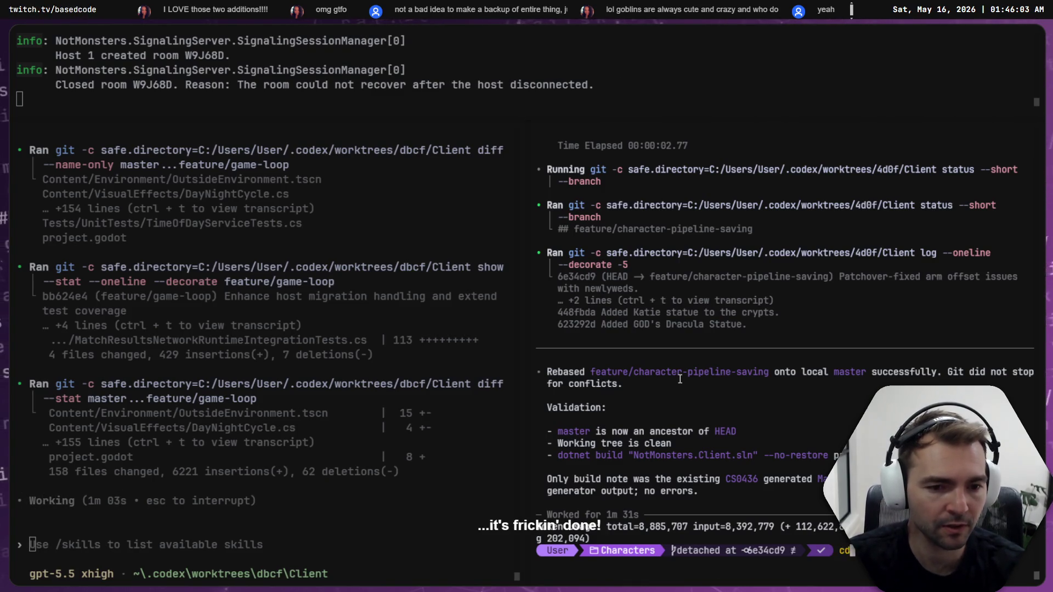
pyautogui.write('cd ..')
pyautogui.press('Return')
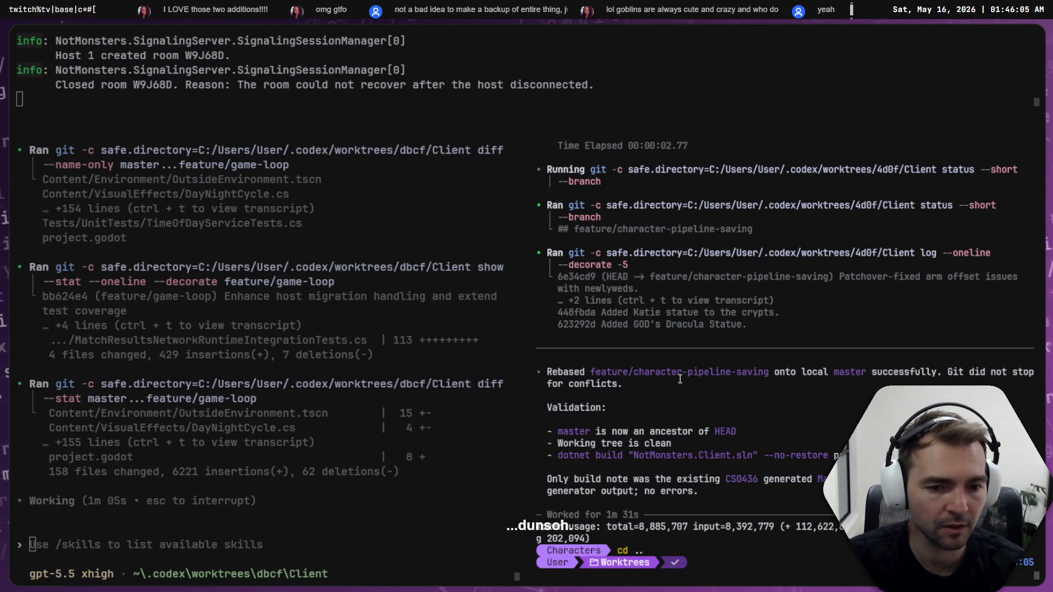
pyautogui.write('s')
pyautogui.press('Return')
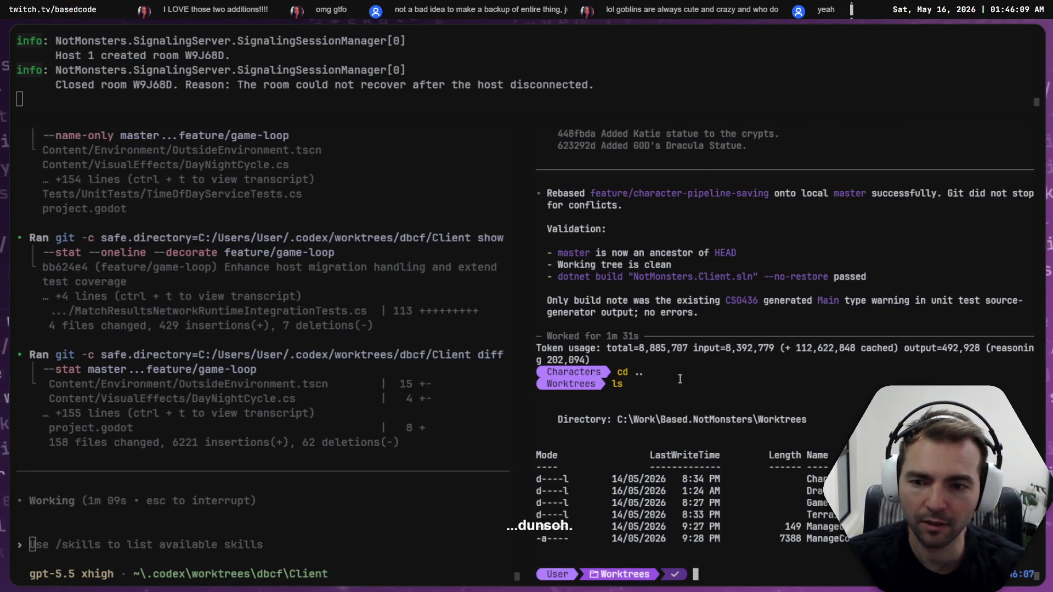
# Bring up the Worktrees Codex window showing its pending question about invalid folders
pyautogui.hotkey('alt', 'Tab')
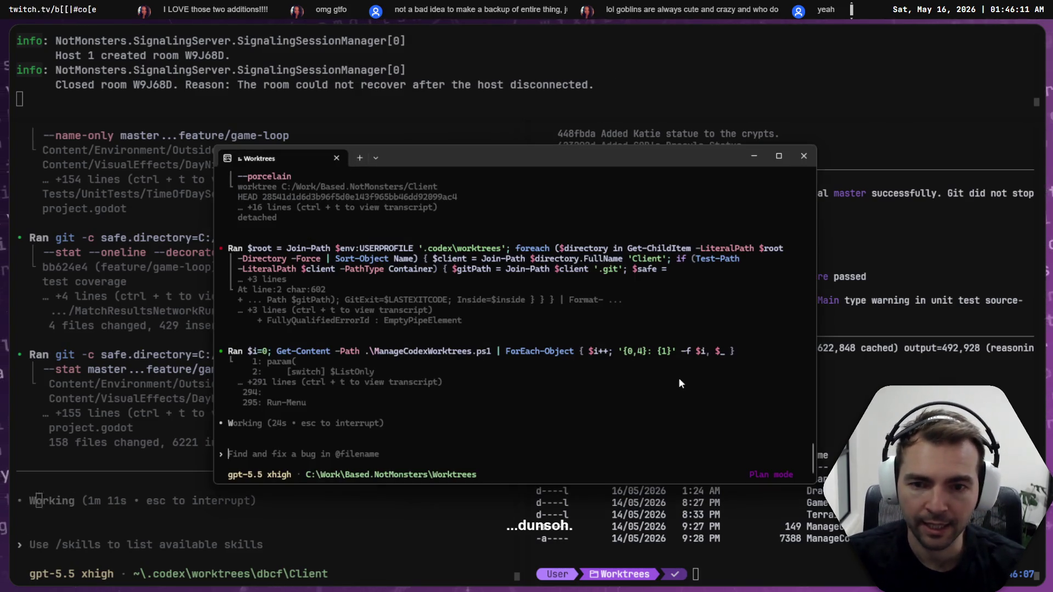
pyautogui.hotkey('alt', 'Tab')
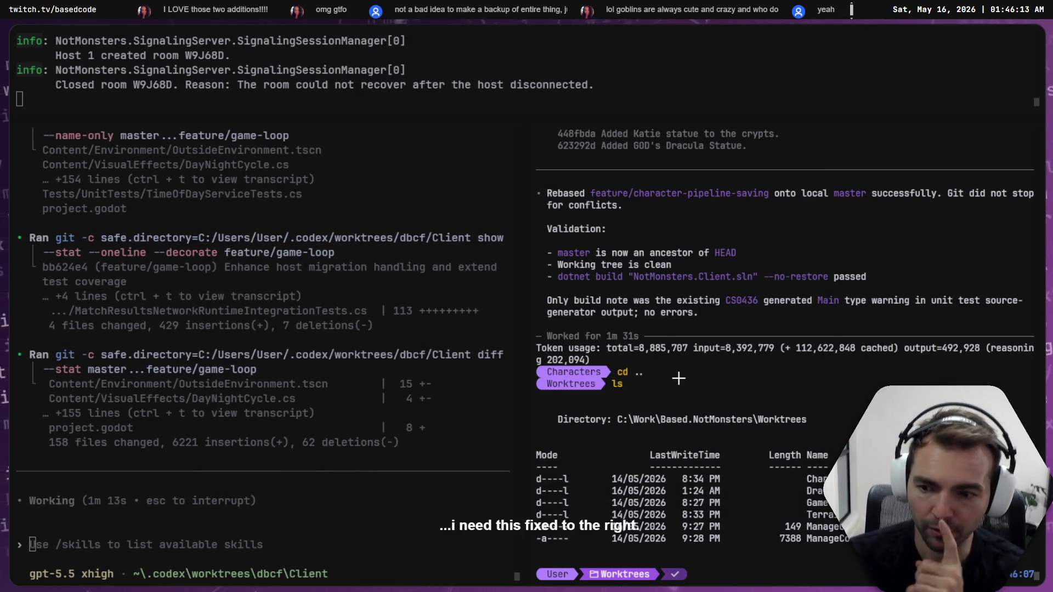
pyautogui.hotkey('alt', '2')
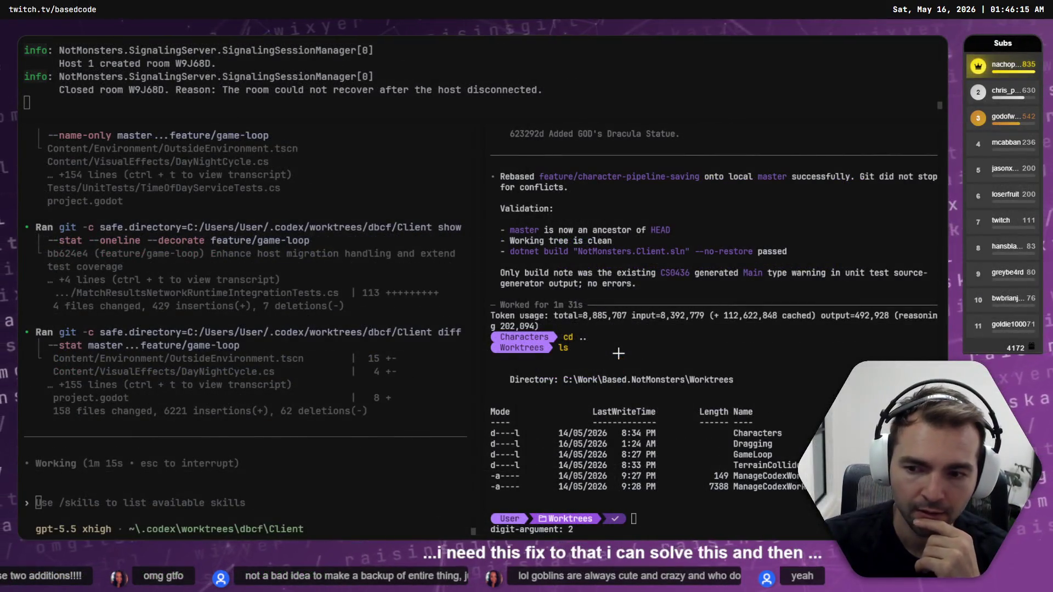
pyautogui.hotkey('alt', 'Tab')
pyautogui.hotkey('alt', 'Tab')
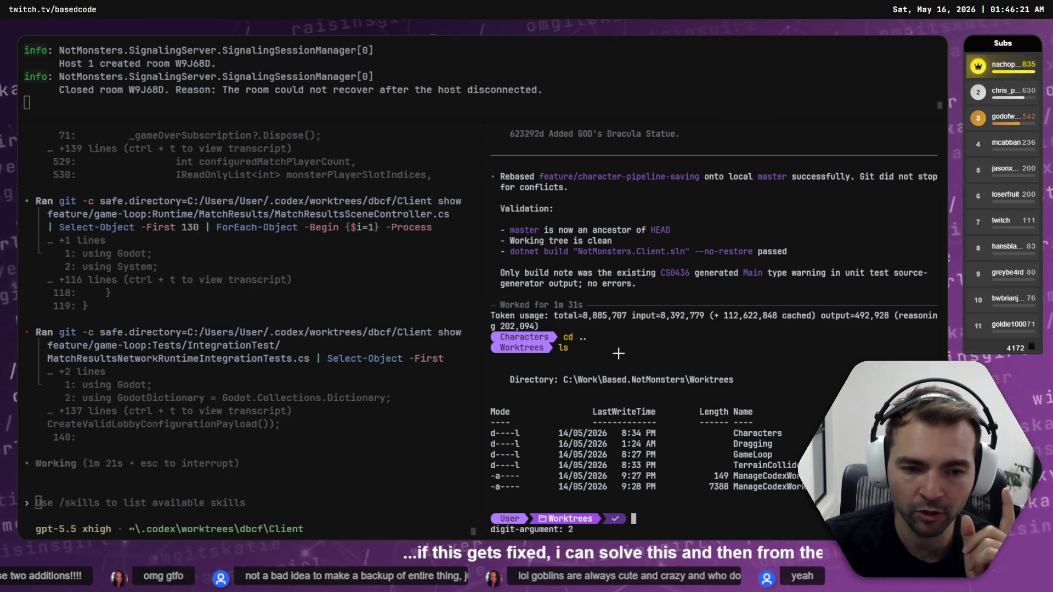
pyautogui.hotkey('alt', 'Tab')
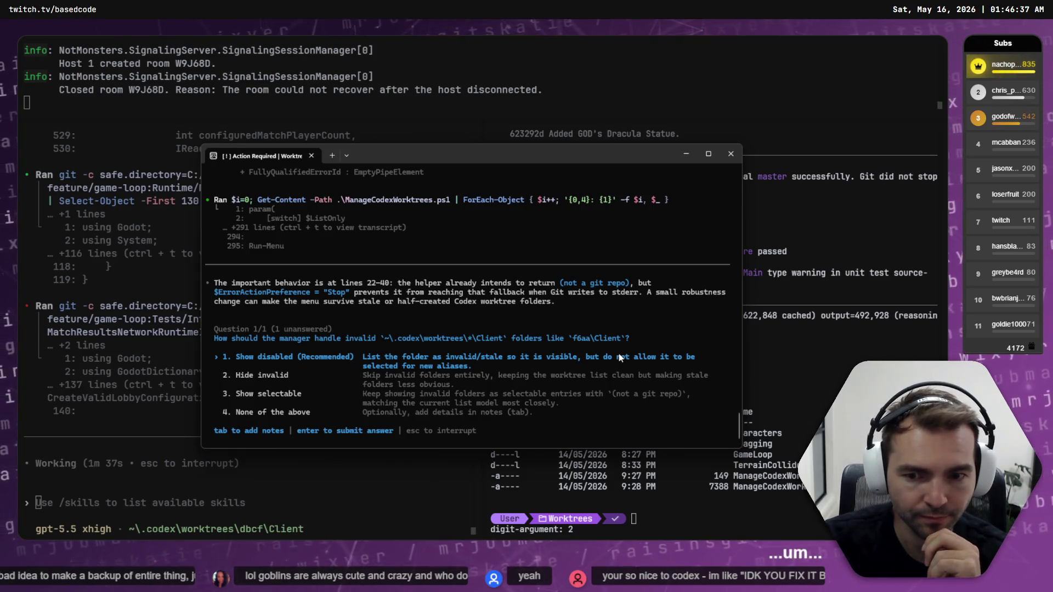
# Answer 'Show disabled' with a note about stale or invalid folders, then select the P3 finding text
pyautogui.press('Tab')
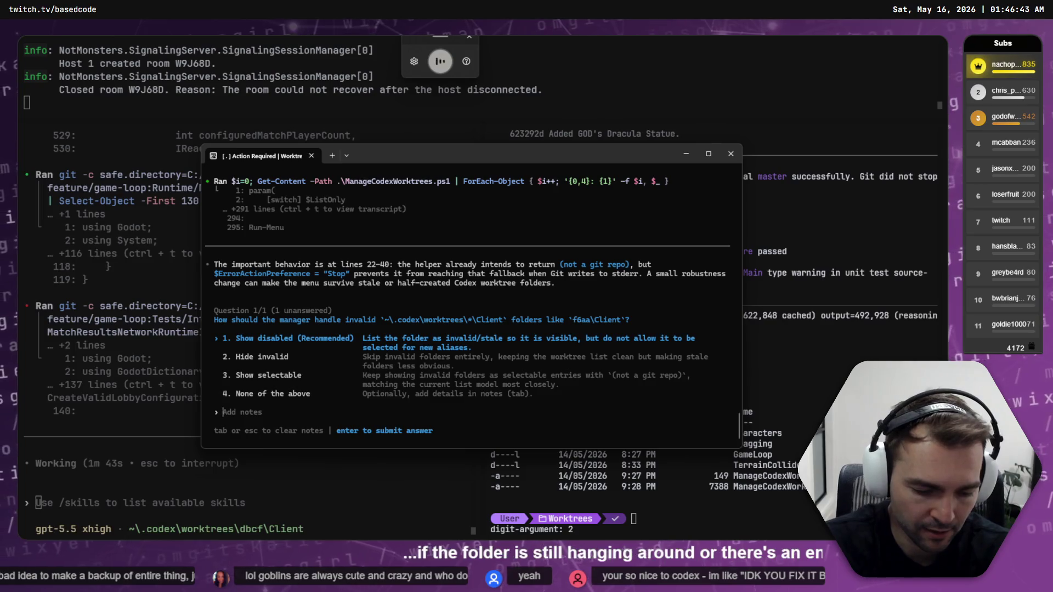
pyautogui.write("if the folder is still hanging around or there's an invalid junction that needs cleaning up we should show it")
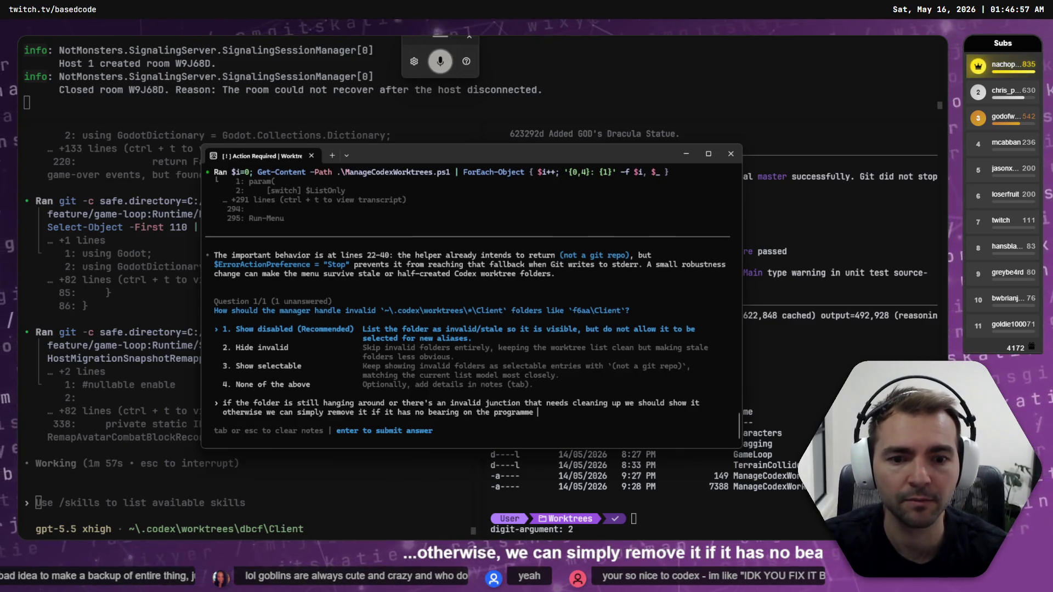
pyautogui.press('BackSpace')
pyautogui.press('BackSpace')
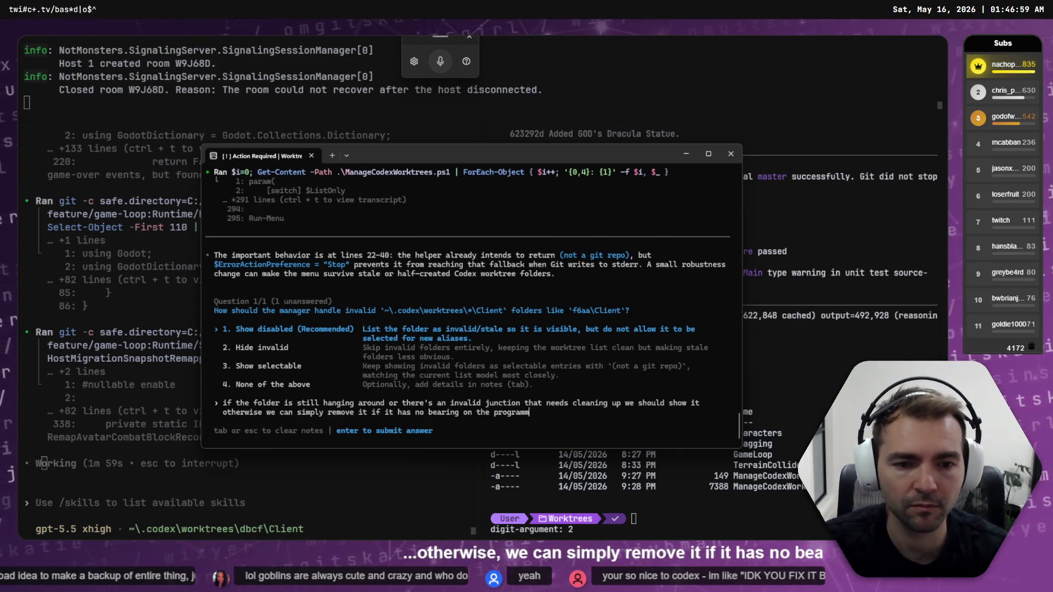
pyautogui.press('Return')
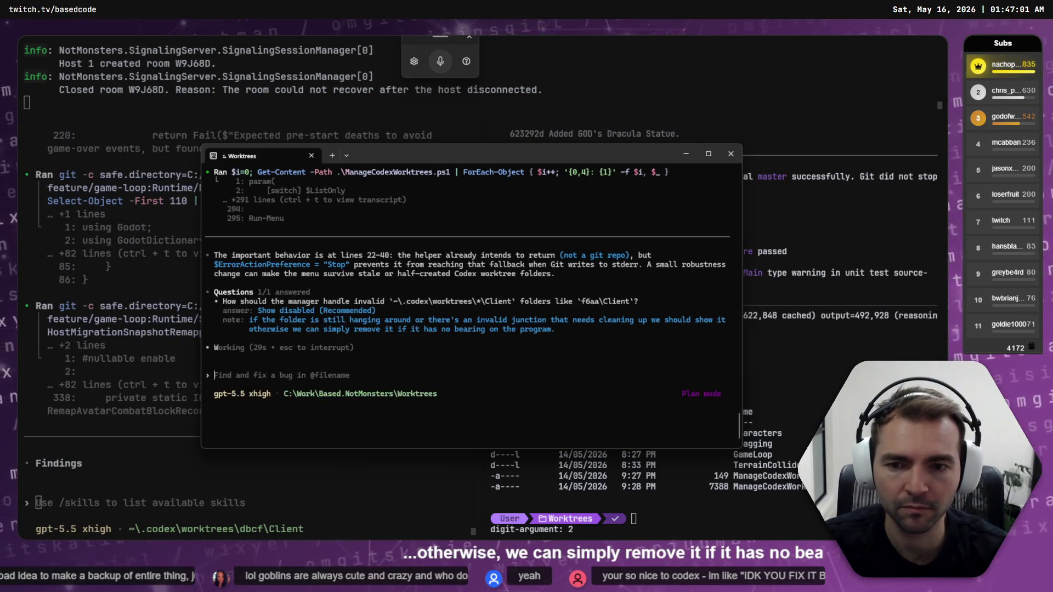
pyautogui.press('super+grave')
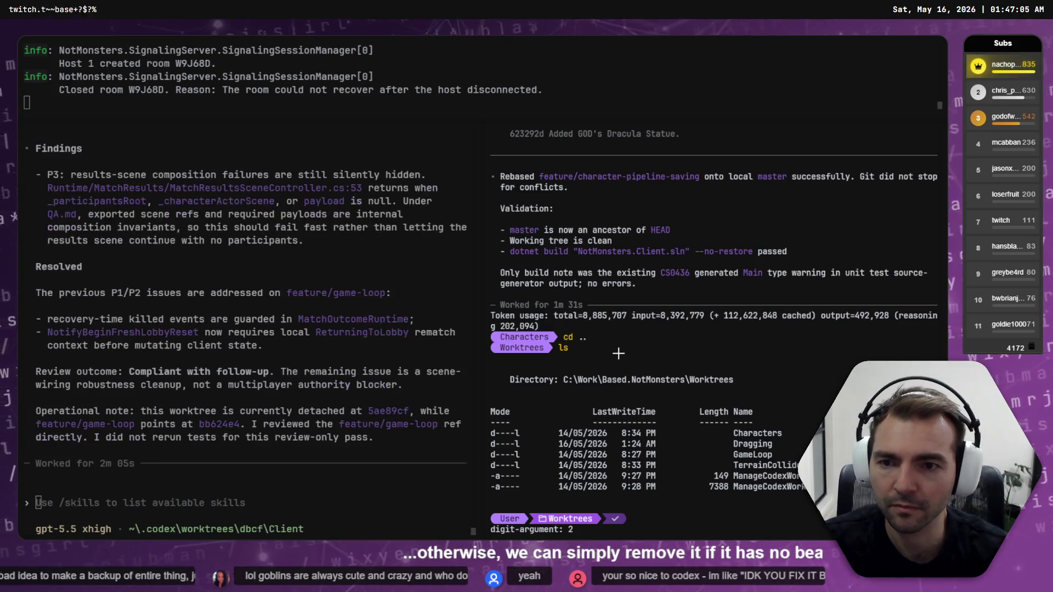
pyautogui.moveTo(280, 246)
pyautogui.mouseDown()
pyautogui.moveTo(181, 201)
pyautogui.moveTo(53, 174)
pyautogui.mouseUp()
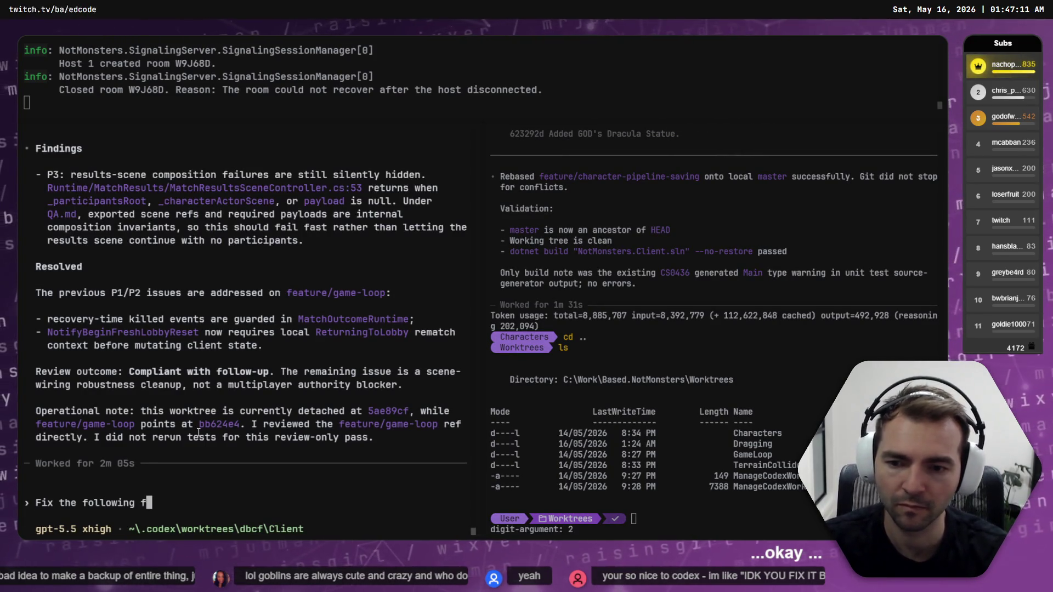
# Send Codex 'Fix the following finding:' with the pasted P3 finding in a code fence
pyautogui.hotkey('shift', 'Return')
pyautogui.hotkey('shift', 'Return')
pyautogui.write('```')
pyautogui.hotkey('shift', 'Return')
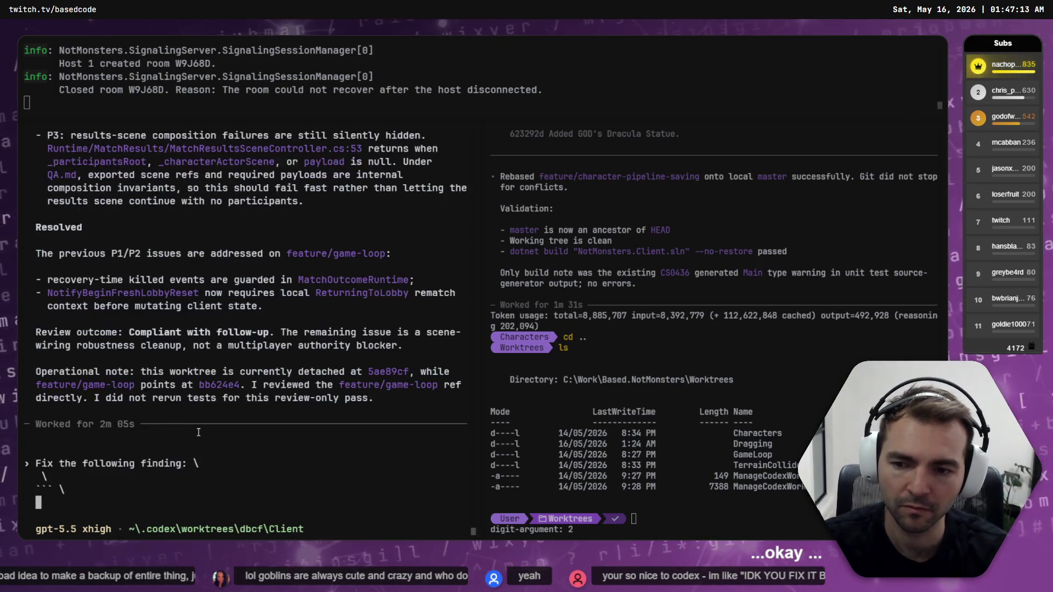
pyautogui.hotkey('shift', 'Return')
pyautogui.write('``')
pyautogui.hotkey('ctrl', 'v')
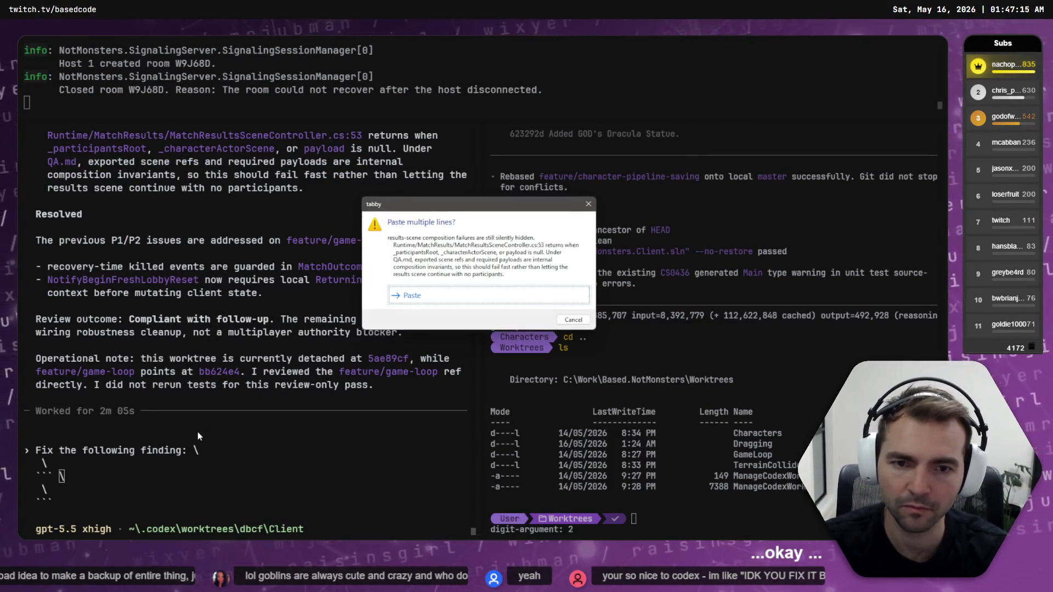
pyautogui.press('Escape')
pyautogui.press('Left')
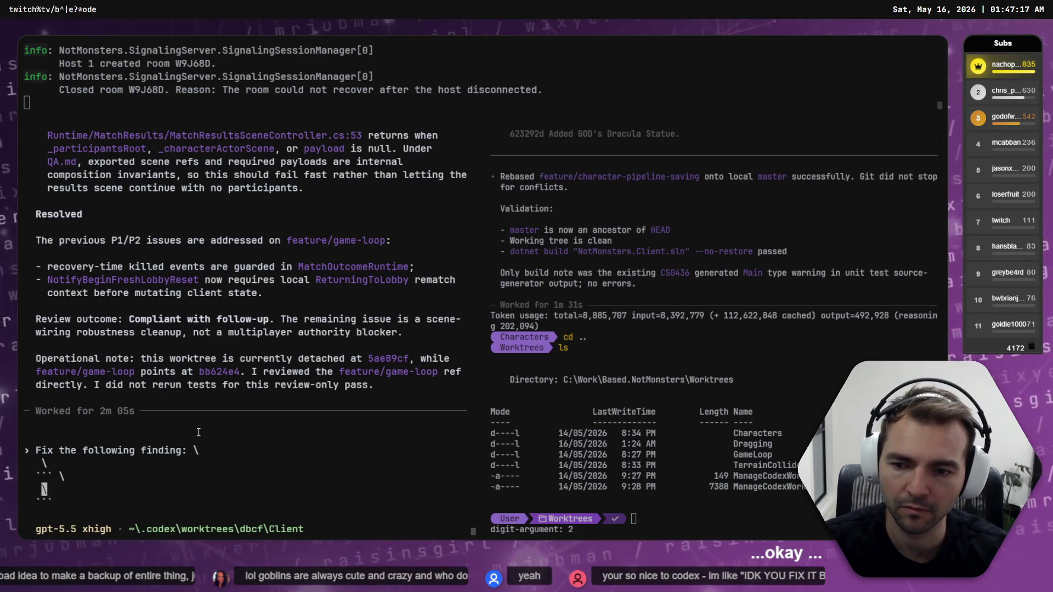
pyautogui.hotkey('ctrl', 'v')
pyautogui.press('Return')
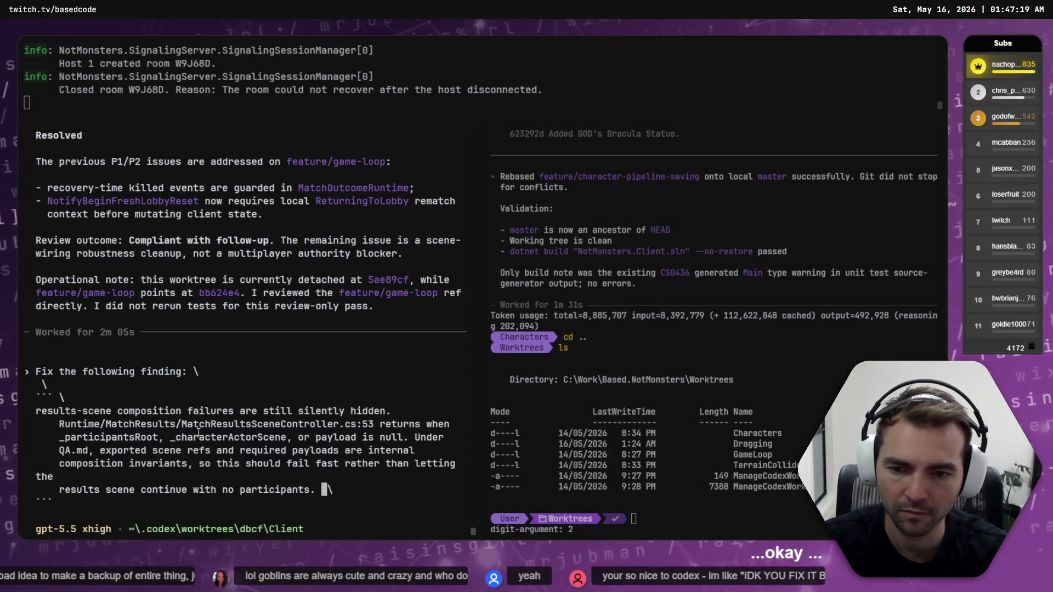
pyautogui.press('Return')
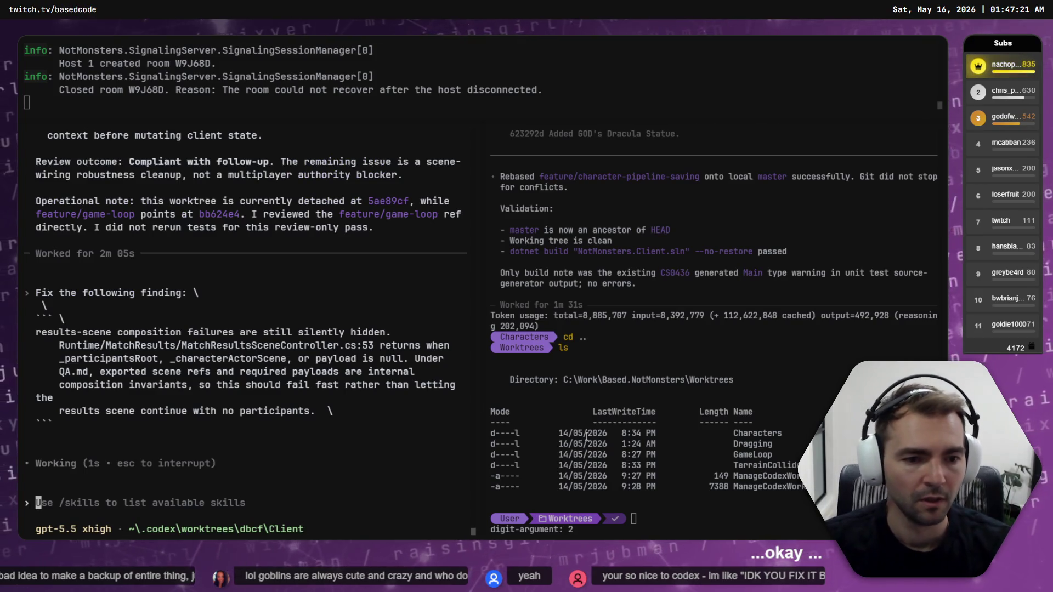
# Close the right-hand shell pane with exit and return to Fork
pyautogui.click(670, 449)
pyautogui.write('eexi')
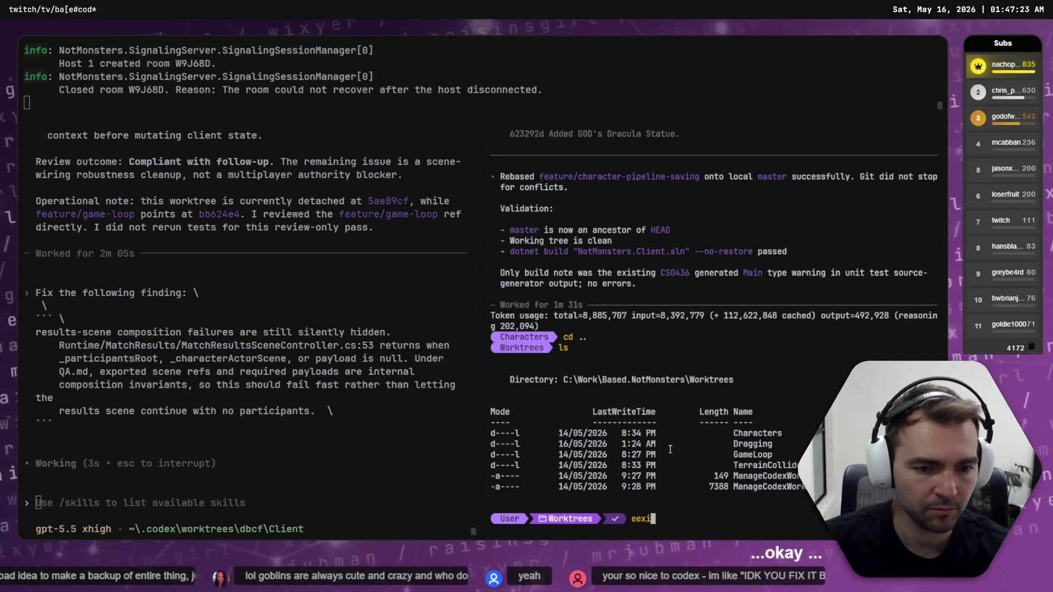
pyautogui.press('BackSpace')
pyautogui.press('BackSpace')
pyautogui.press('BackSpace')
pyautogui.write('exit')
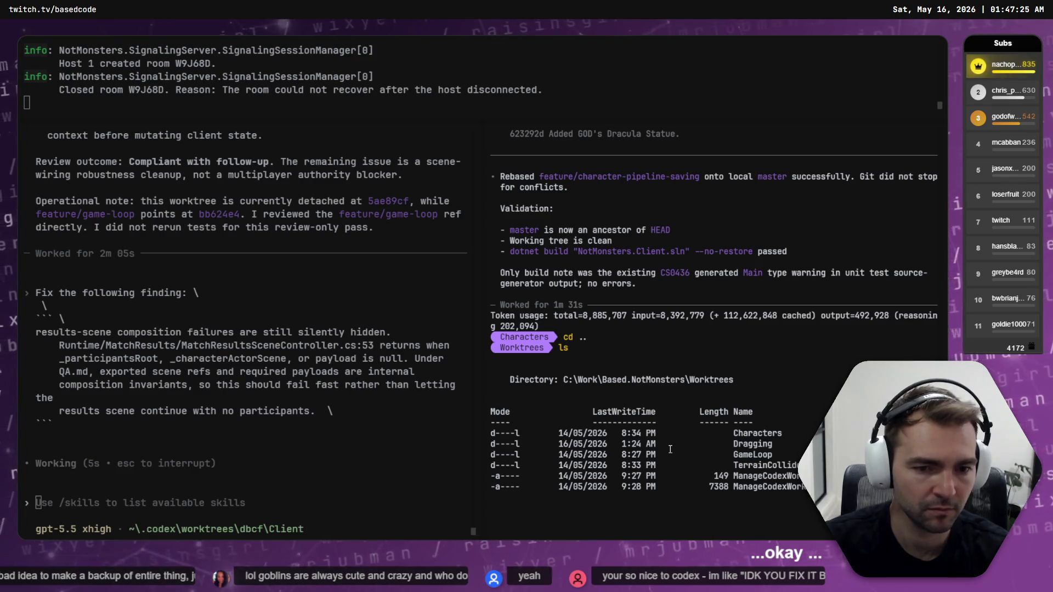
pyautogui.press('Return')
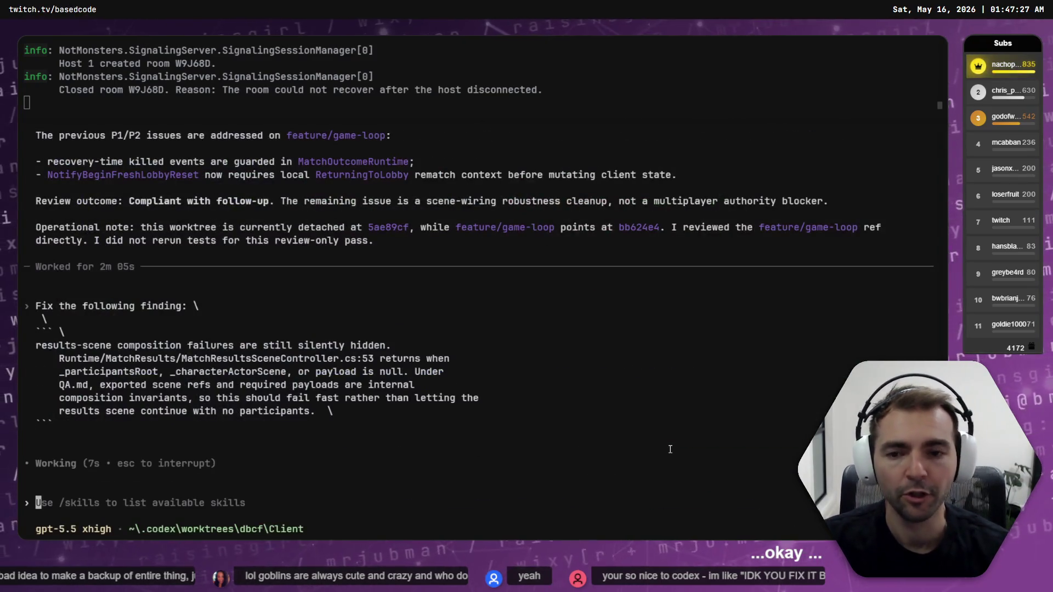
pyautogui.hotkey('alt', 'Tab')
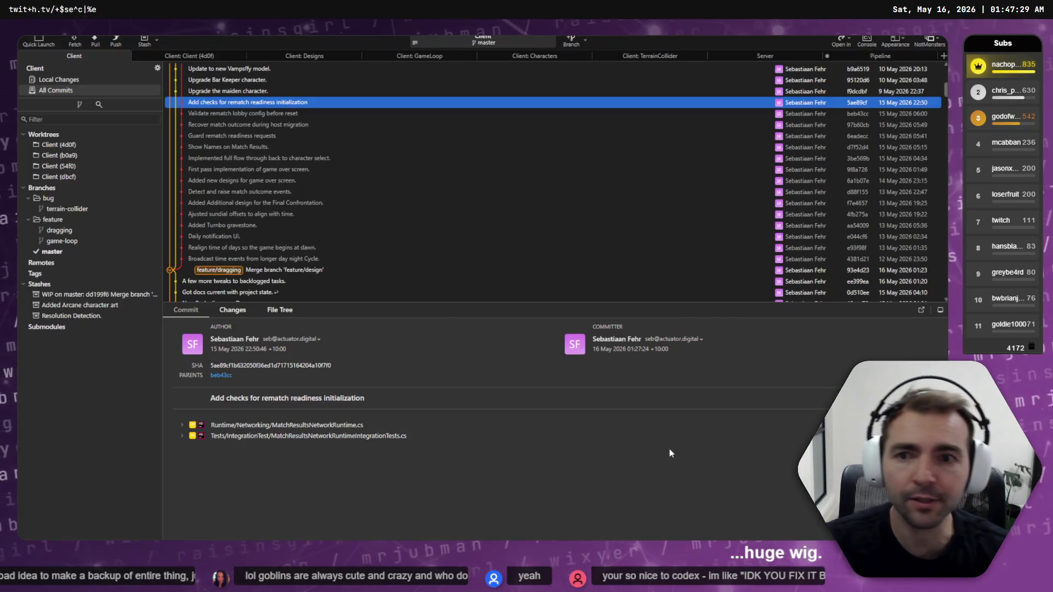
# Check out feature/dragging and merge master into it using 'Fast-forward if possible'
pyautogui.doubleClick(222, 270)
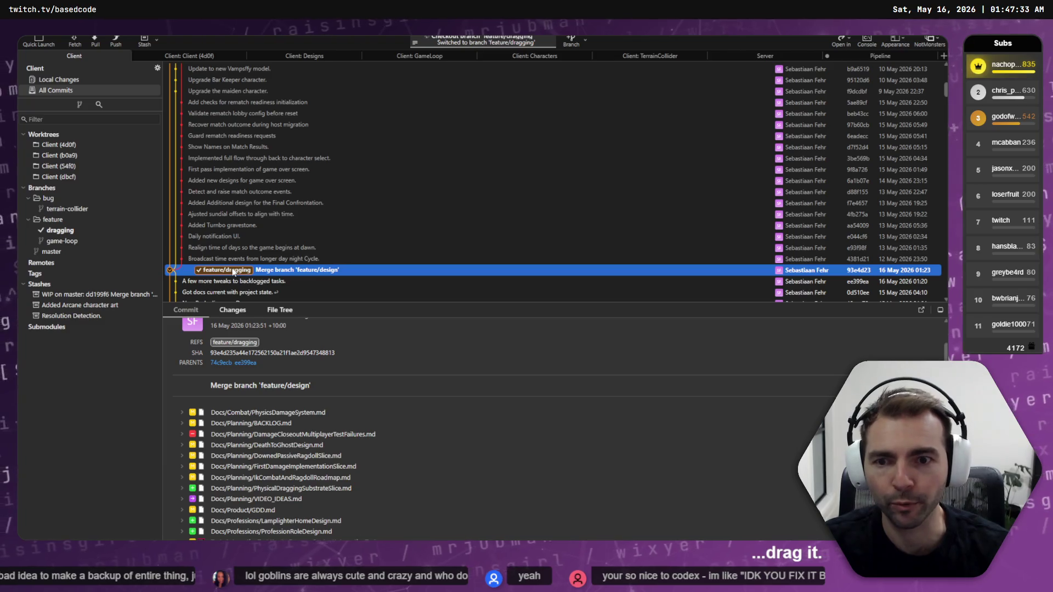
pyautogui.scroll(4, 236, 280)
pyautogui.scroll(4, 235, 280)
pyautogui.rightClick(196, 76)
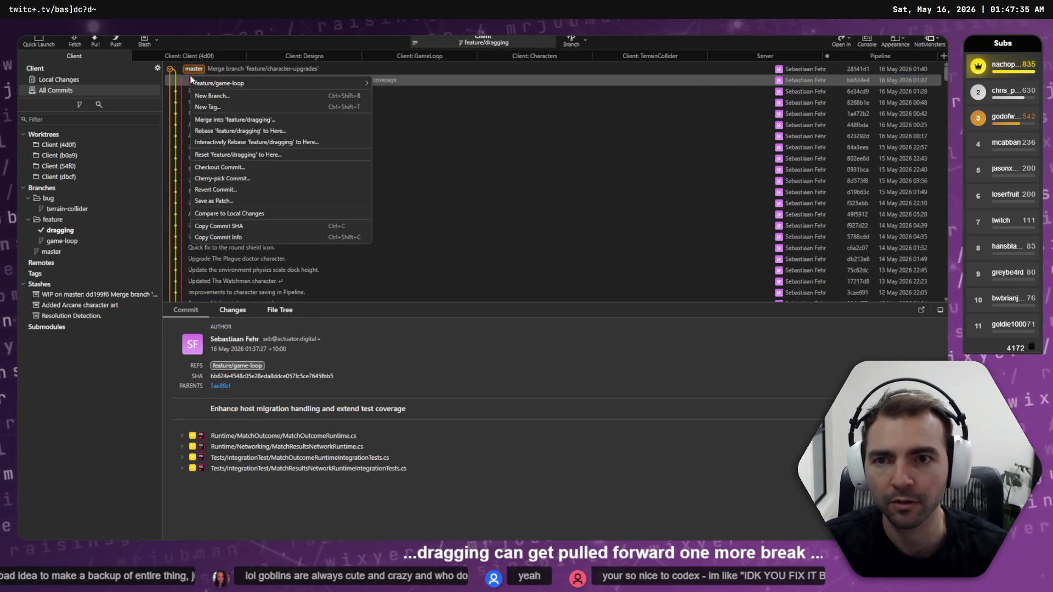
pyautogui.moveTo(329, 78)
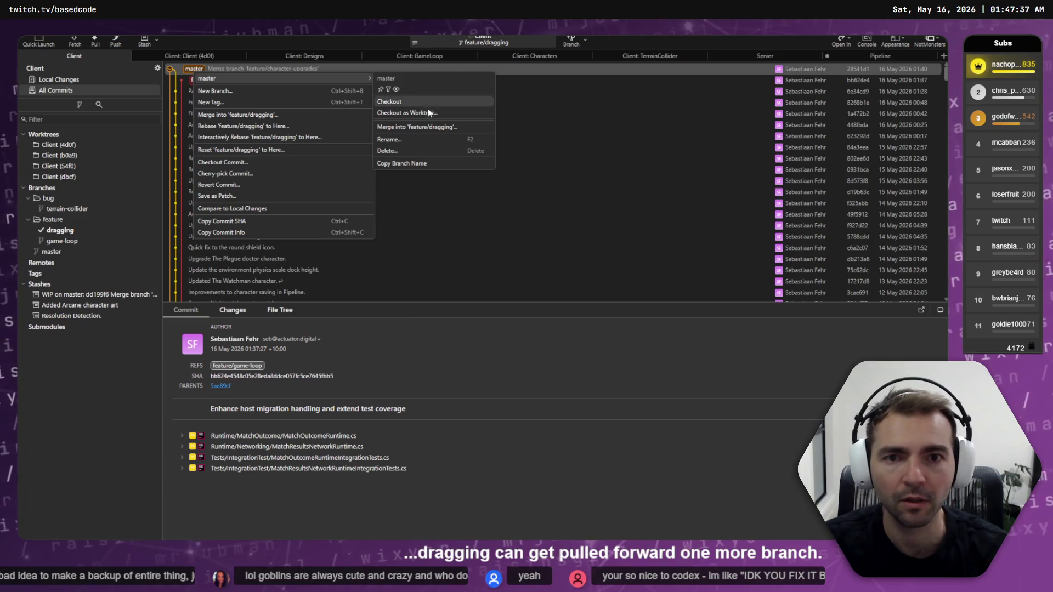
pyautogui.click(435, 129)
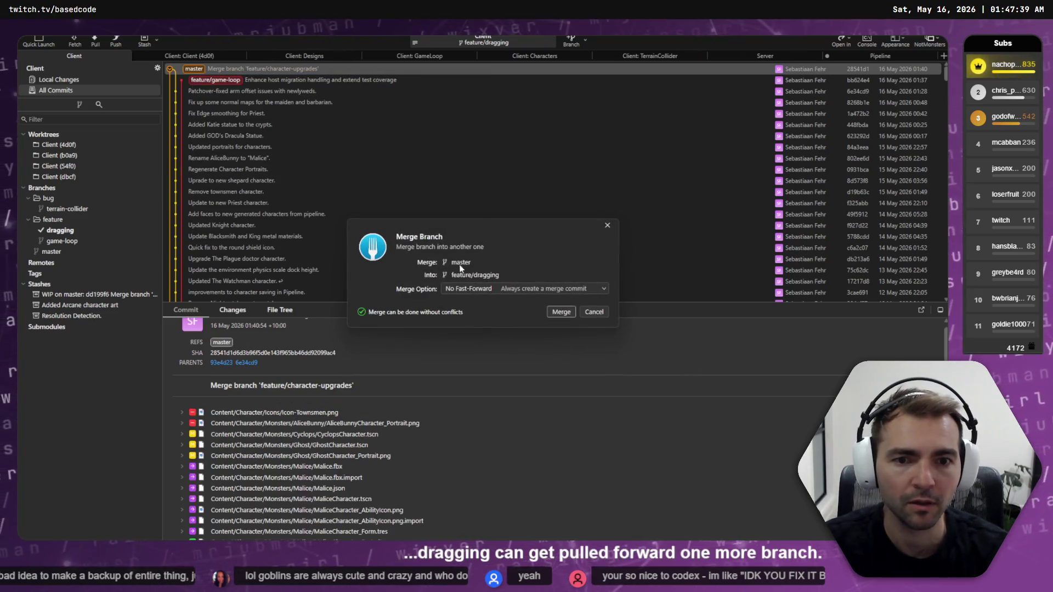
pyautogui.click(474, 291)
pyautogui.click(479, 299)
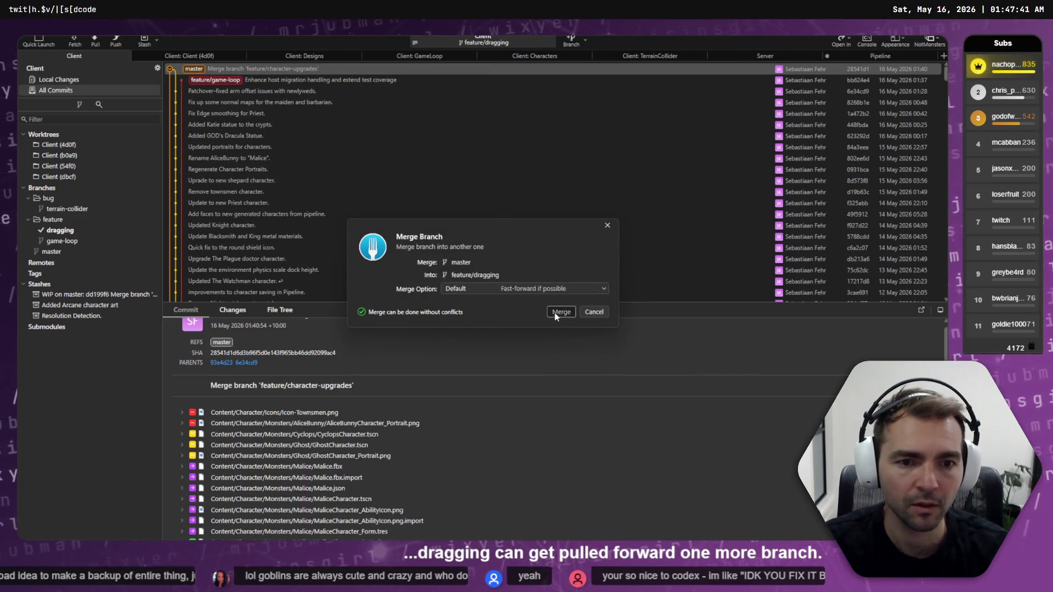
pyautogui.click(559, 312)
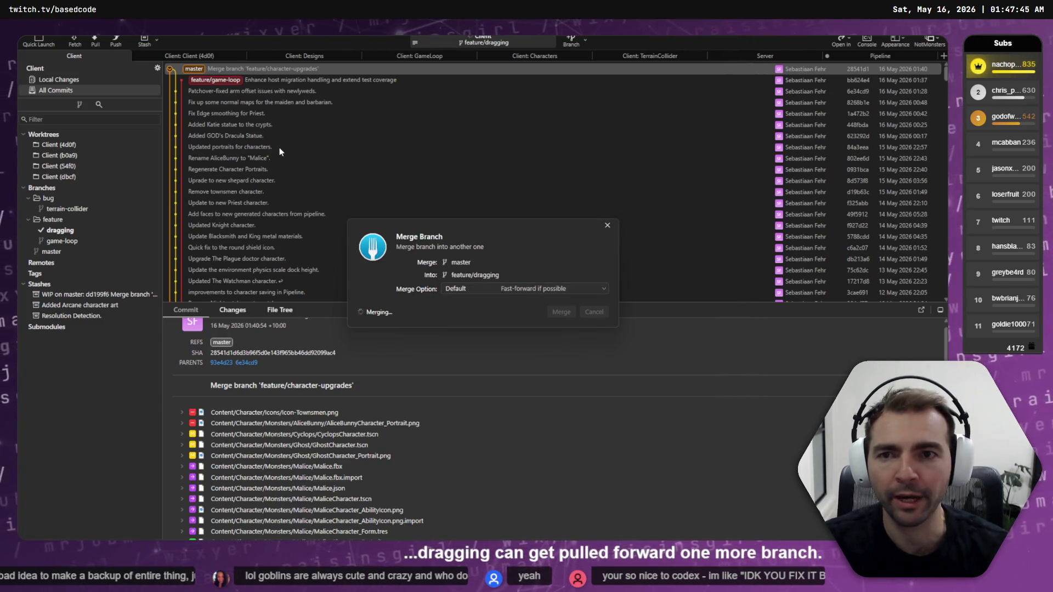
pyautogui.hotkey('alt', 'Tab')
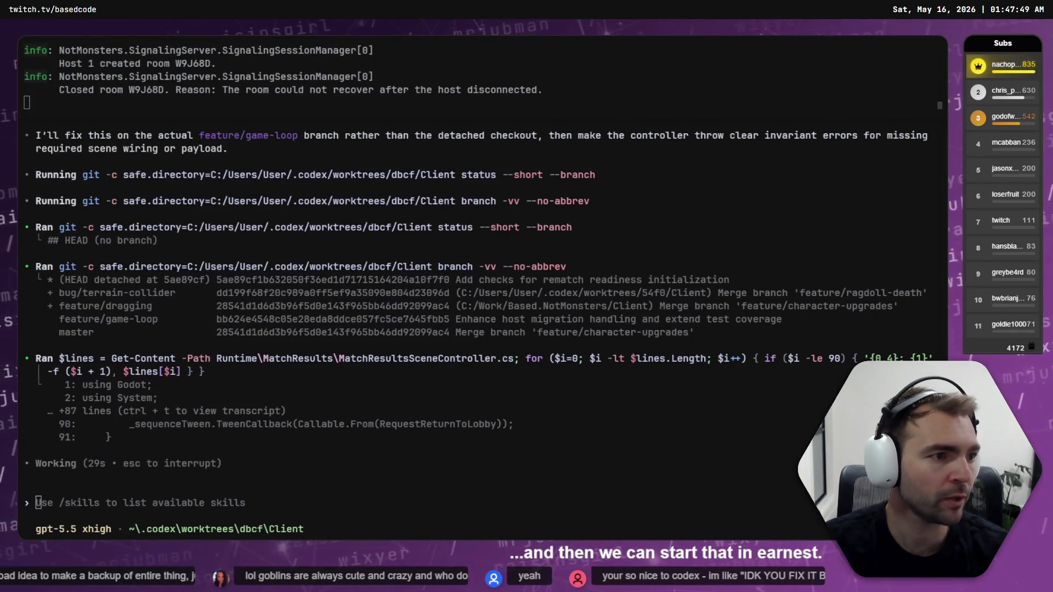
# View the Worktrees list in the Codex app's Settings, then go back to the terminal
pyautogui.hotkey('alt', 'Tab')
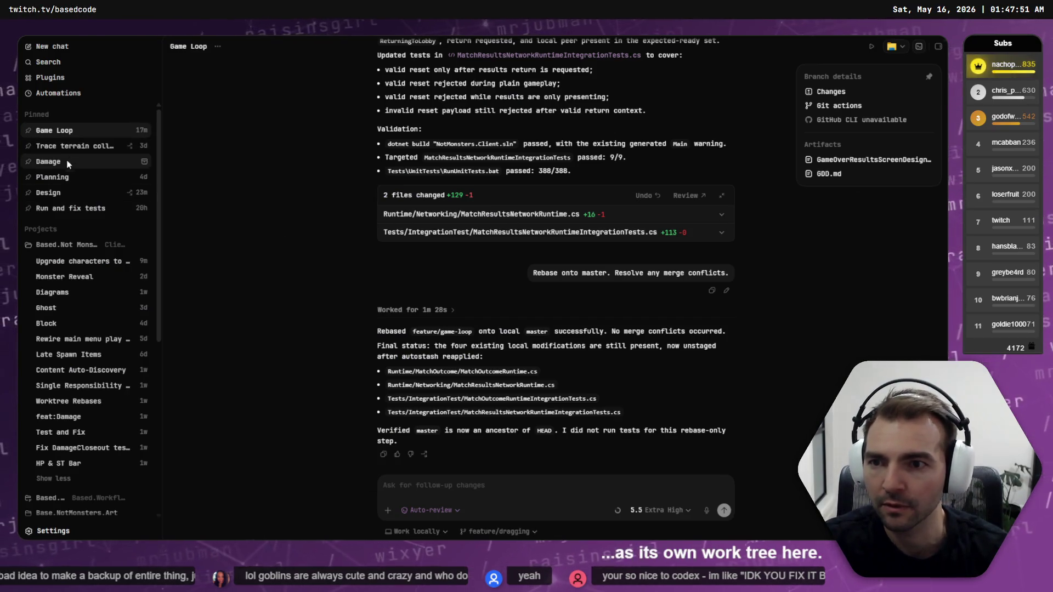
pyautogui.click(53, 531)
pyautogui.click(49, 481)
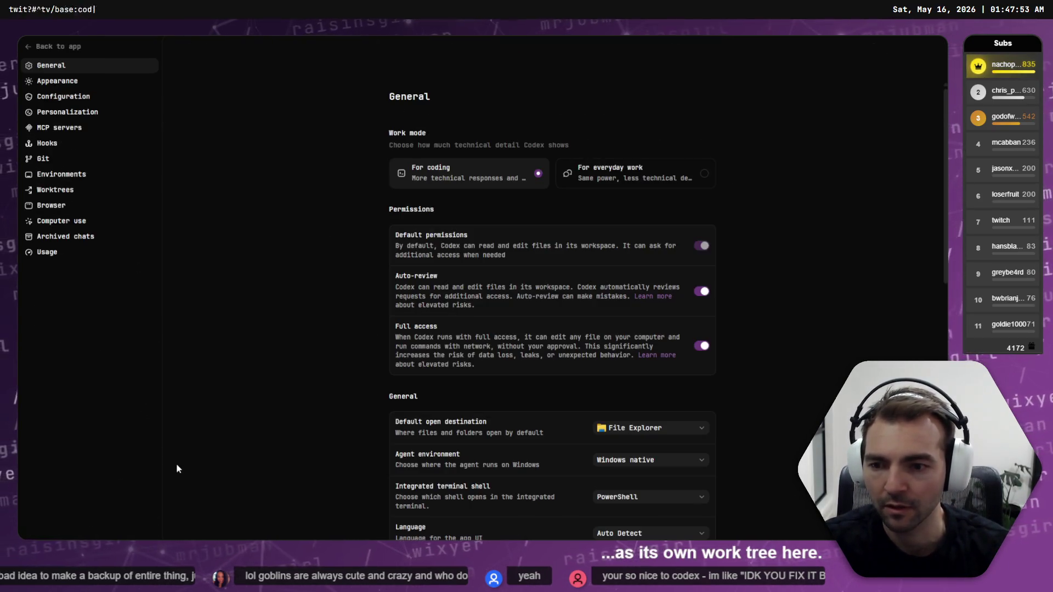
pyautogui.click(88, 189)
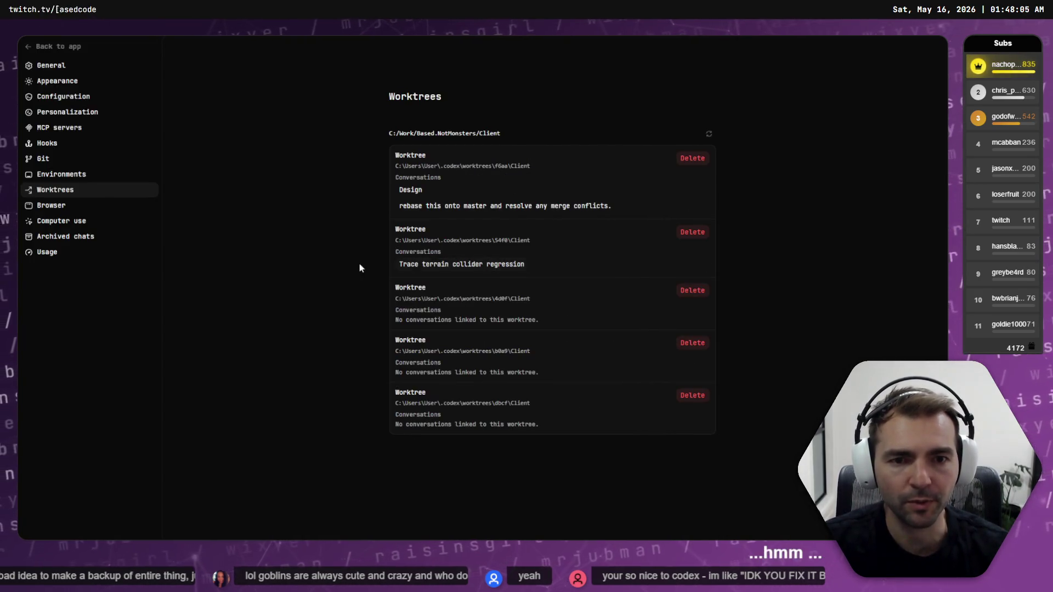
pyautogui.hotkey('alt', 'Tab')
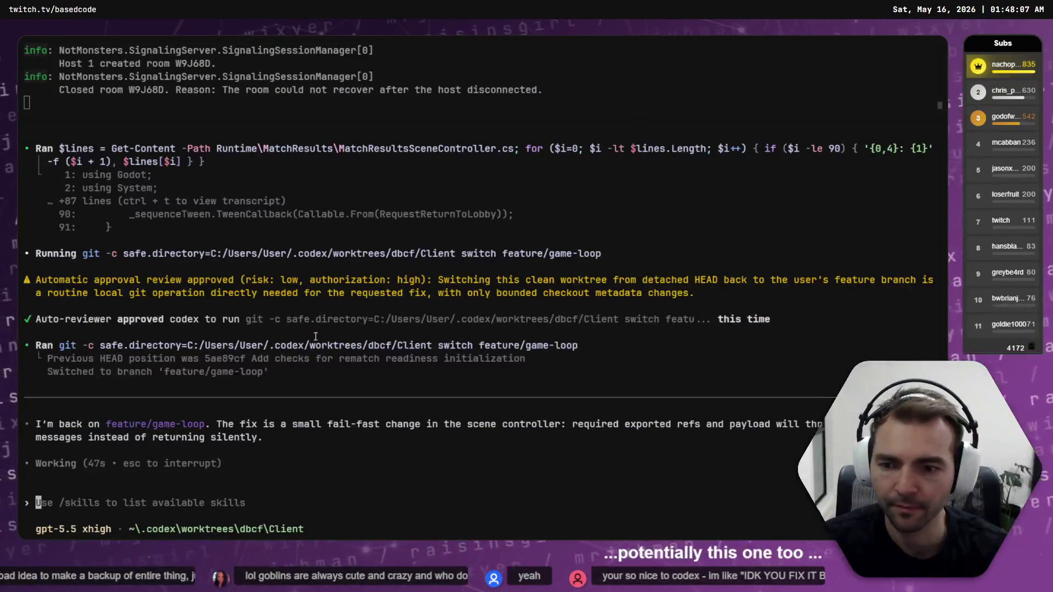
# Check out master, review the WIP stash's BACKLOG.md changes, and delete that stash
pyautogui.hotkey('alt', 'Tab')
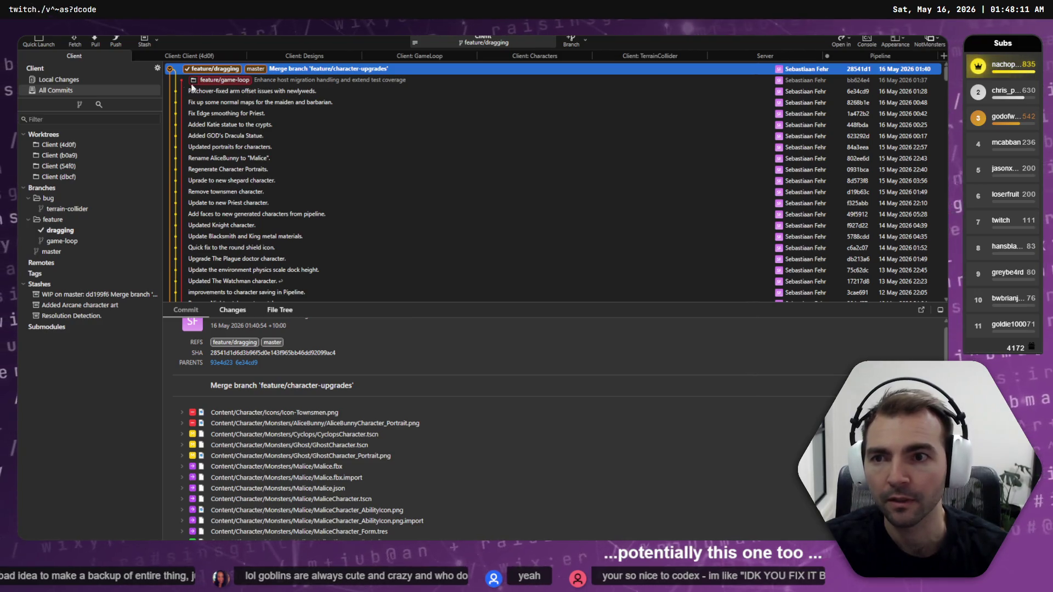
pyautogui.doubleClick(64, 250)
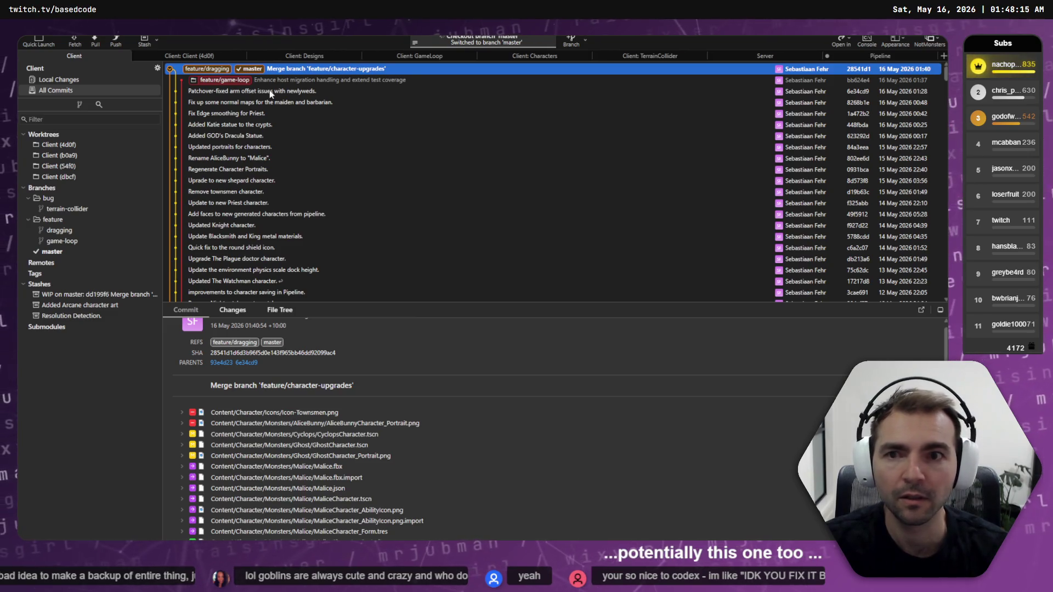
pyautogui.scroll(-10, 274, 98)
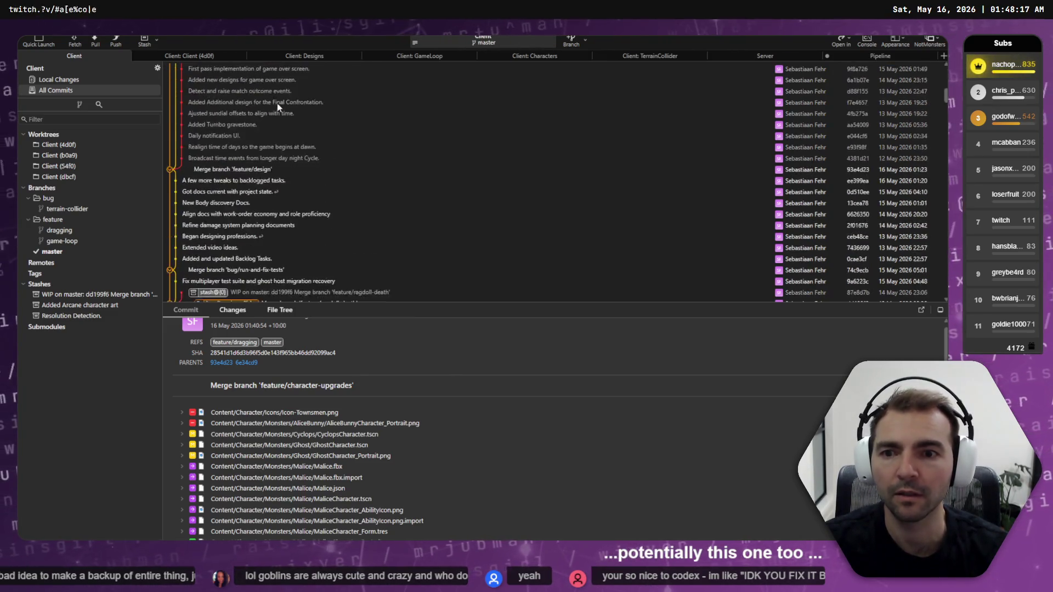
pyautogui.scroll(-1, 272, 115)
pyautogui.click(274, 158)
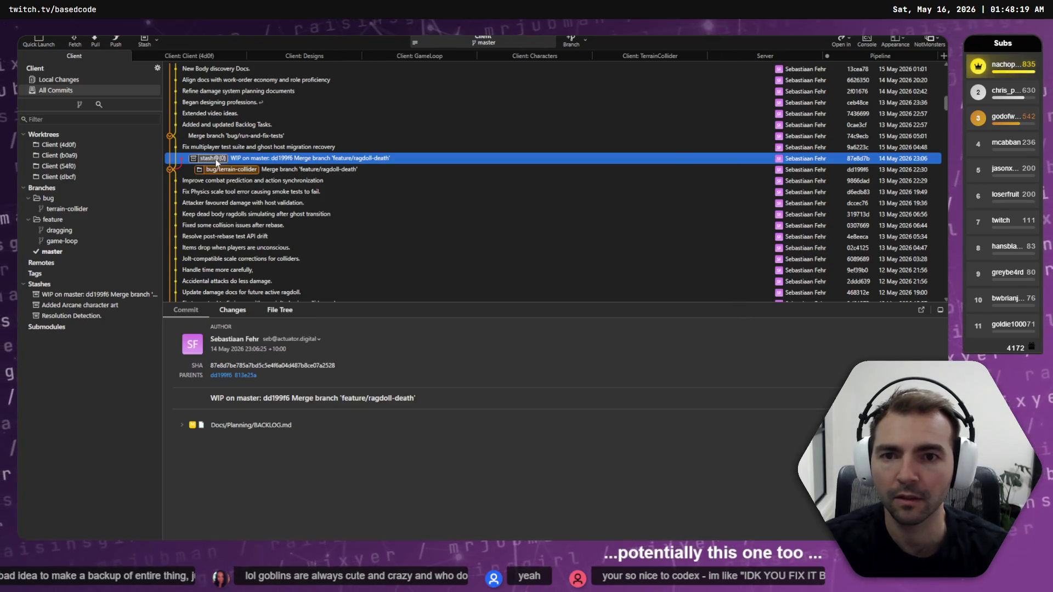
pyautogui.click(299, 425)
pyautogui.scroll(-5, 319, 447)
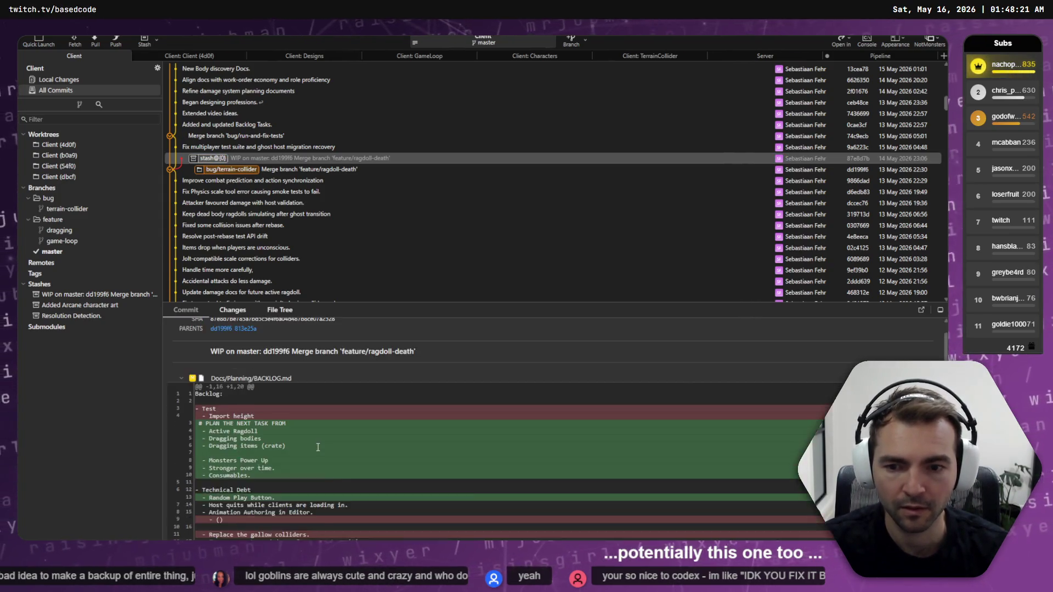
pyautogui.scroll(-15, 320, 446)
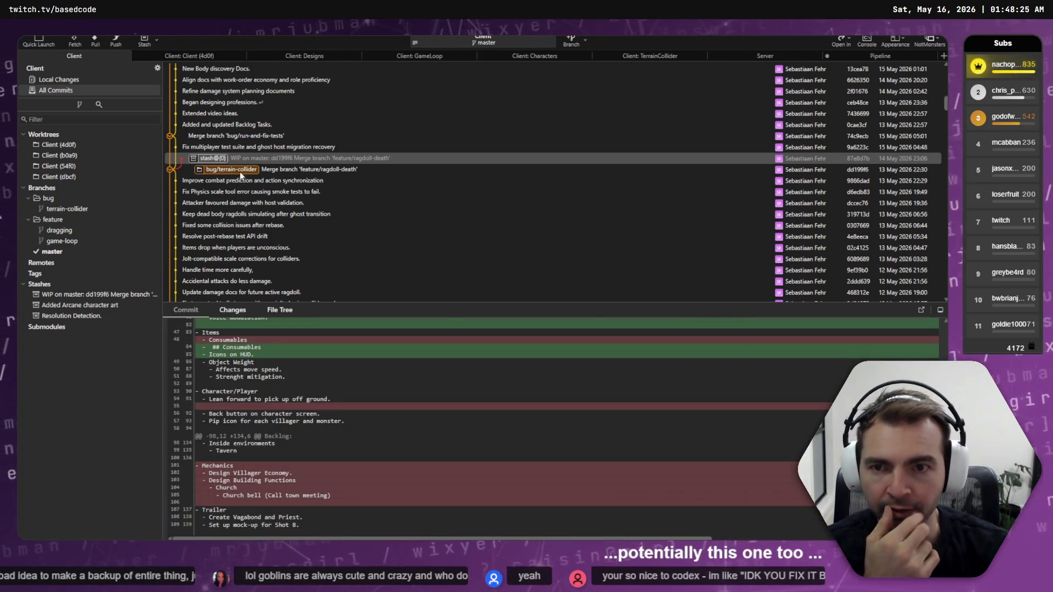
pyautogui.rightClick(220, 159)
pyautogui.click(255, 189)
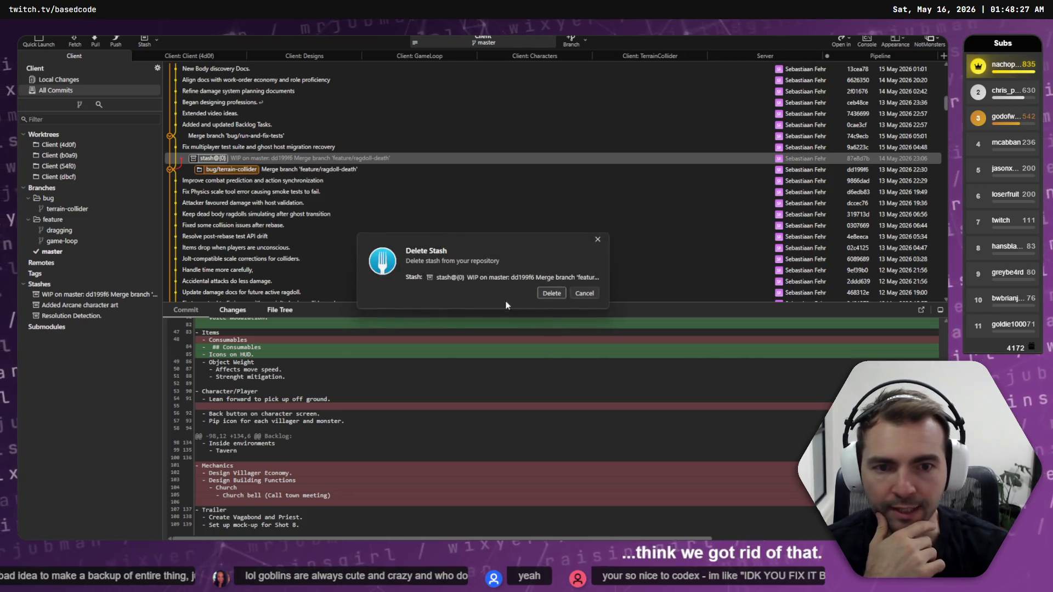
pyautogui.click(551, 293)
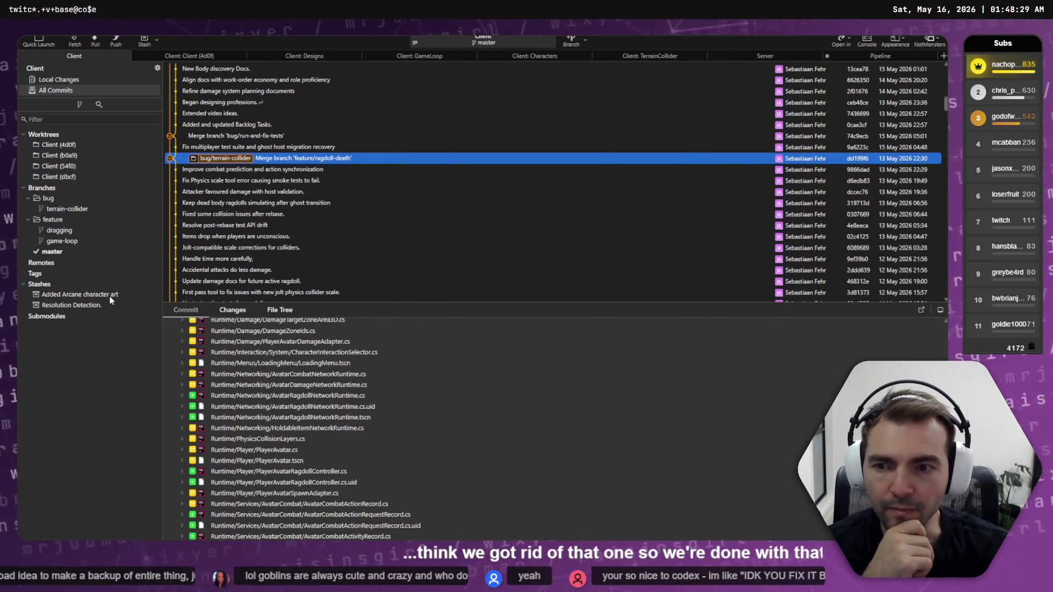
# Look over the remaining Arcane character art and Resolution Detection stashes
pyautogui.click(105, 296)
pyautogui.click(96, 305)
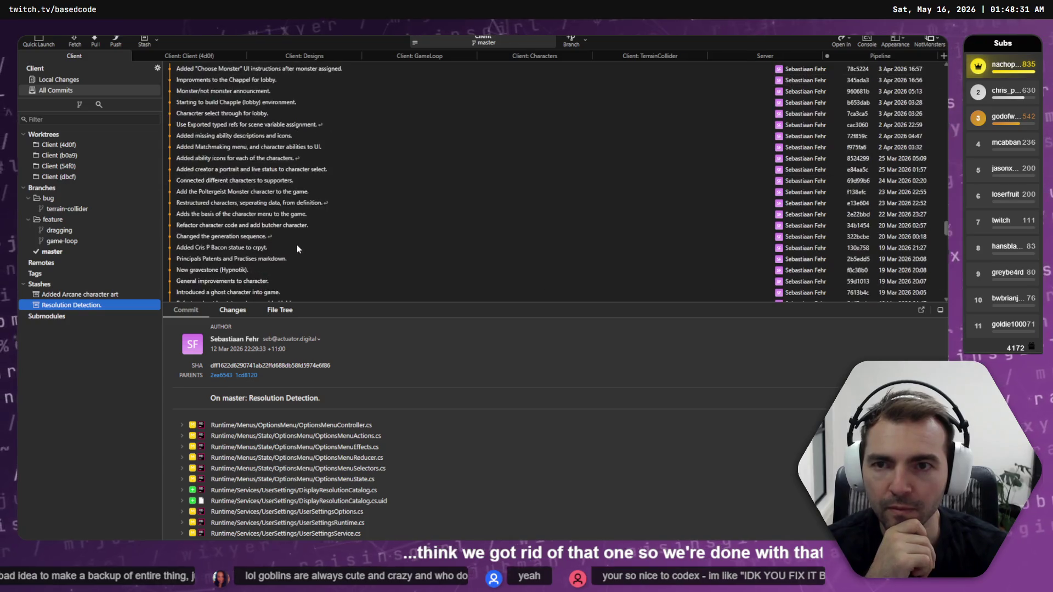
pyautogui.scroll(15, 335, 222)
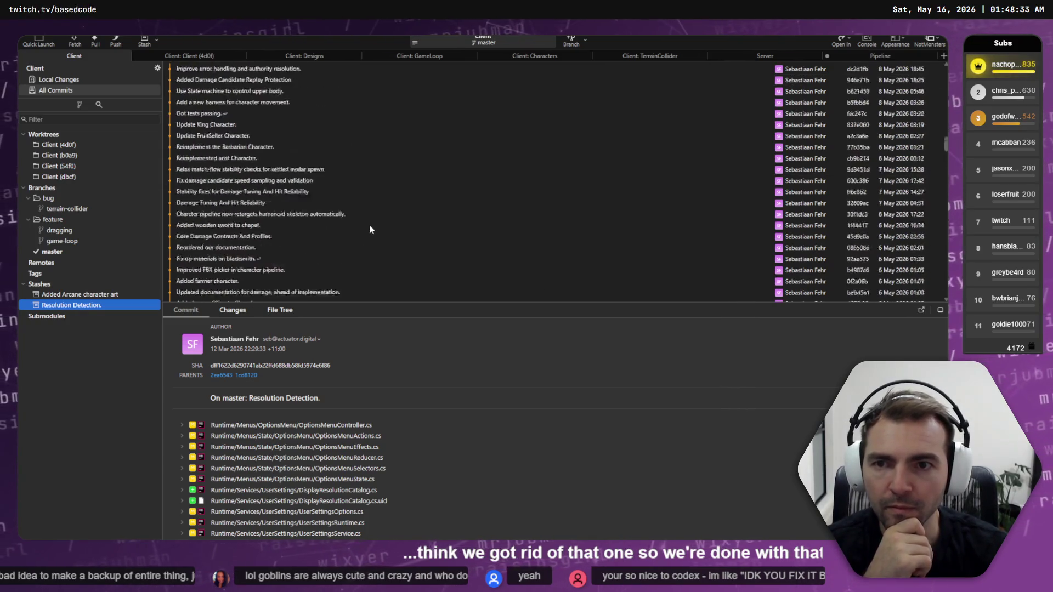
pyautogui.scroll(10, 383, 224)
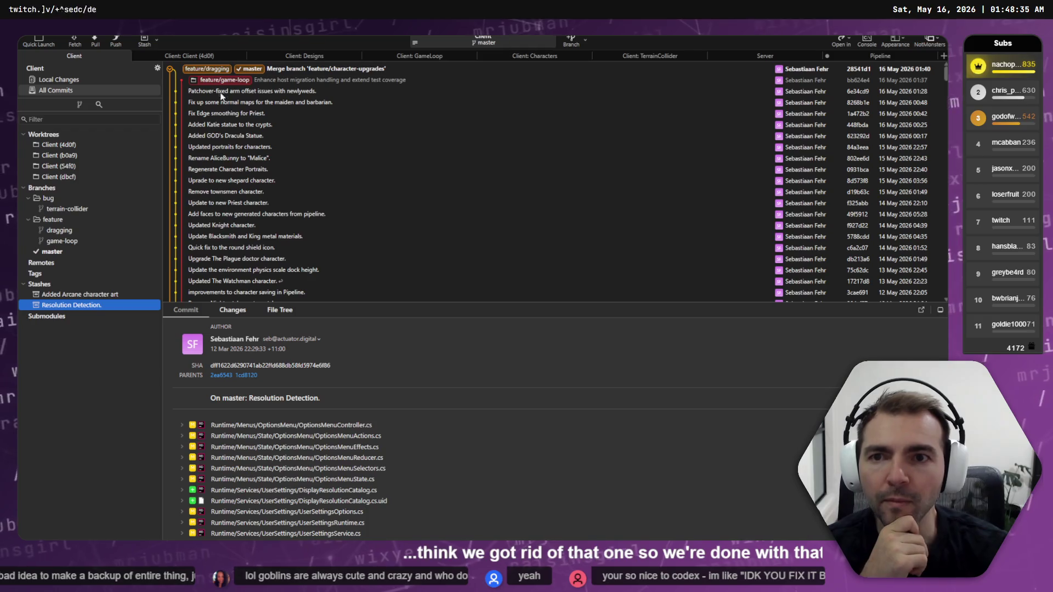
pyautogui.hotkey('alt', 'Tab')
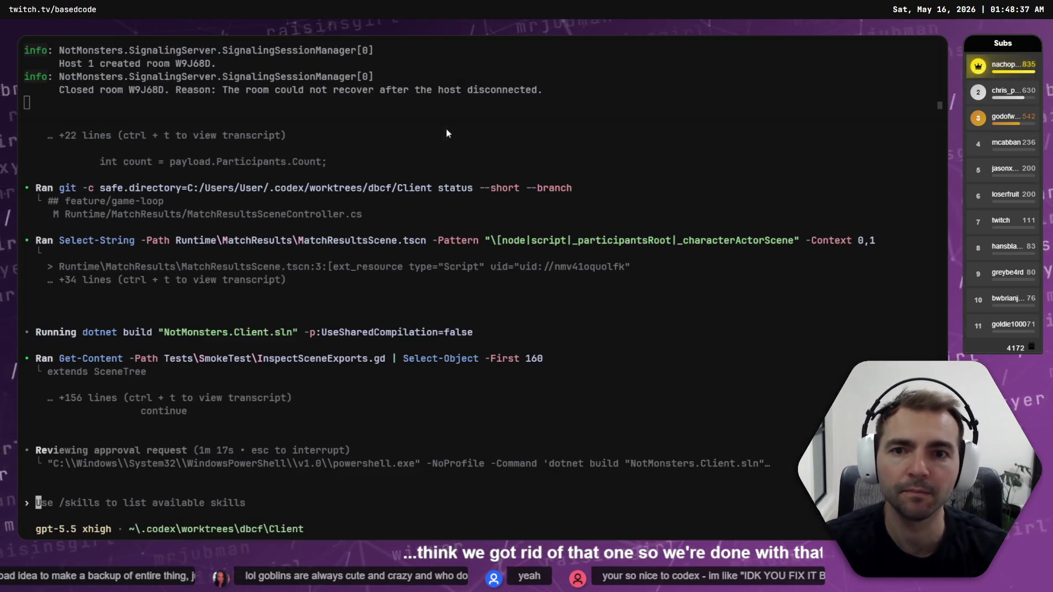
# Quit the f6aa Codex session, clear the terminal, and exit the nested pwsh shell
pyautogui.hotkey('alt', 'Tab')
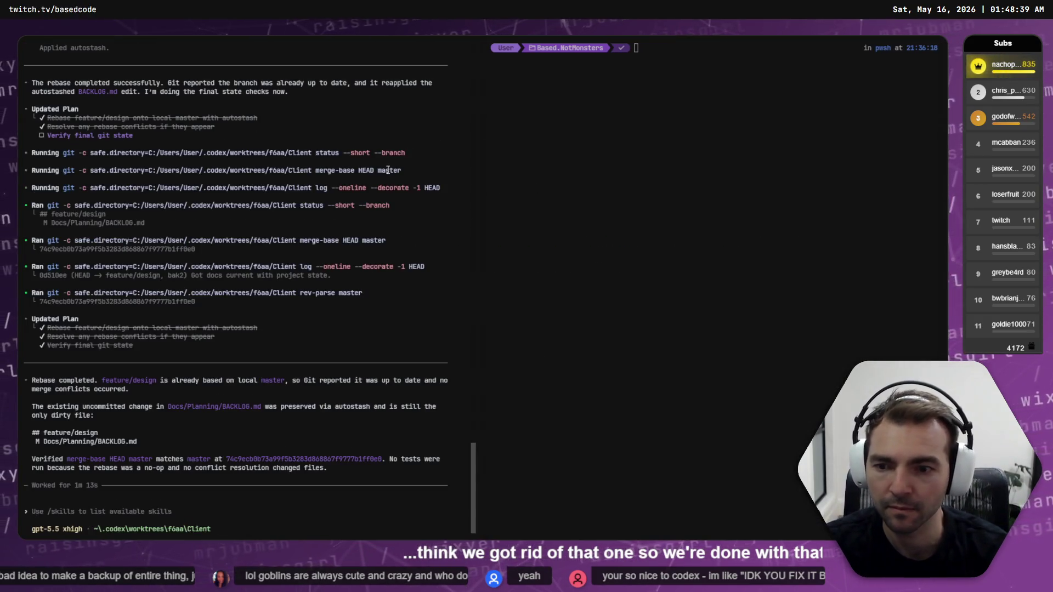
pyautogui.click(575, 237)
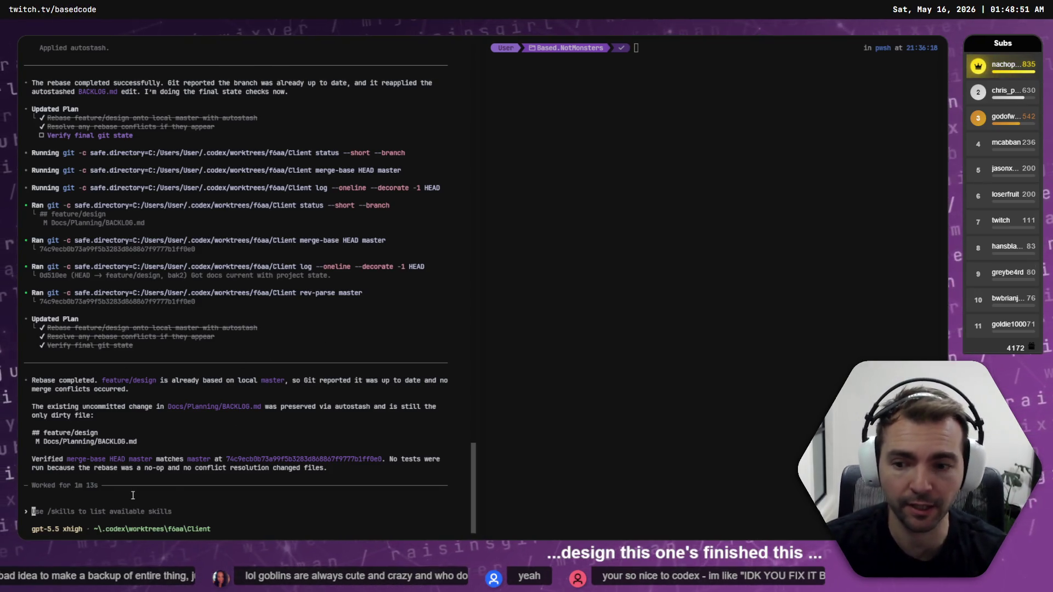
pyautogui.hotkey('ctrl', 'c')
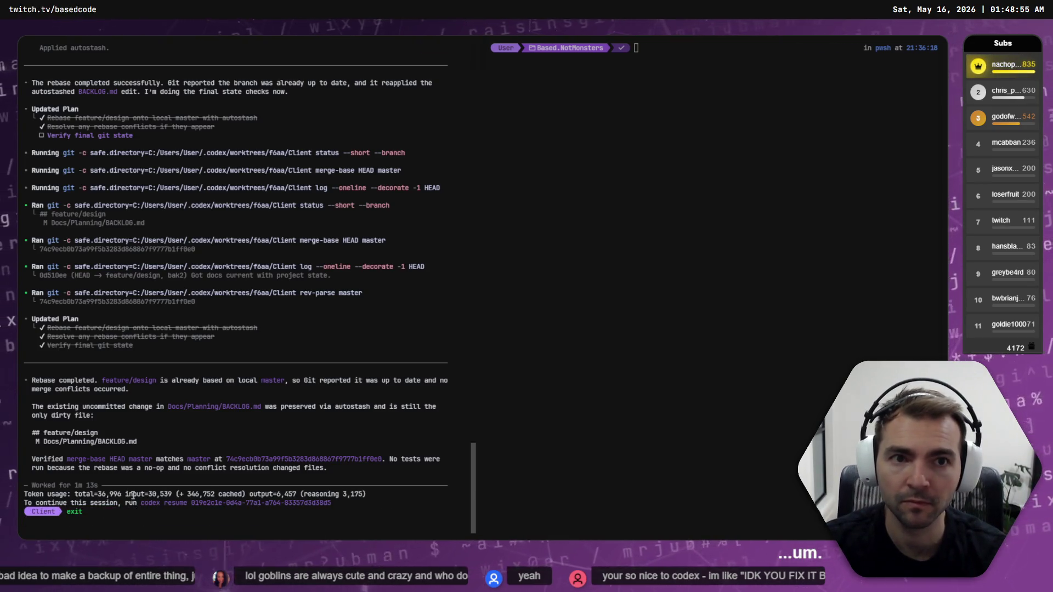
pyautogui.hotkey('ctrl', 'l')
pyautogui.write('it')
pyautogui.press('Return')
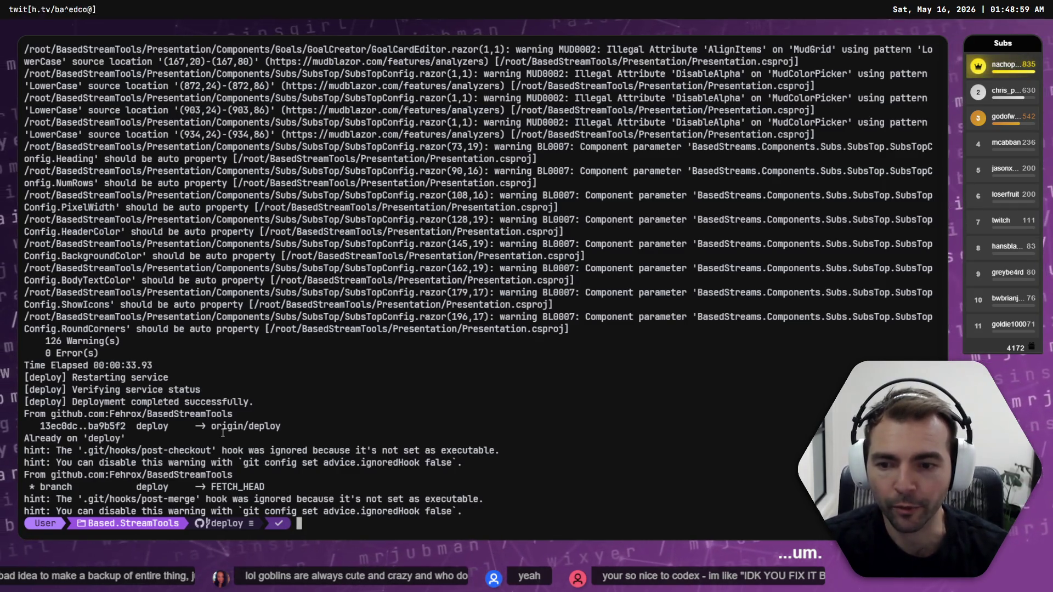
# Switch to the '[!] Action Required | Worktree' terminal window
pyautogui.hotkey('ctrl', 'Tab')
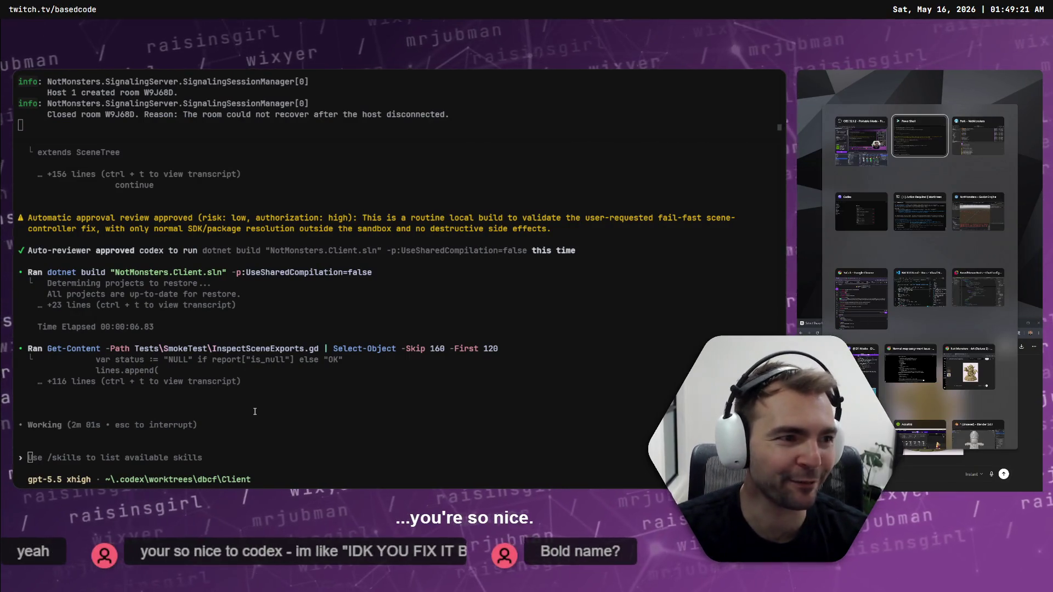
pyautogui.hotkey('alt', 'Tab')
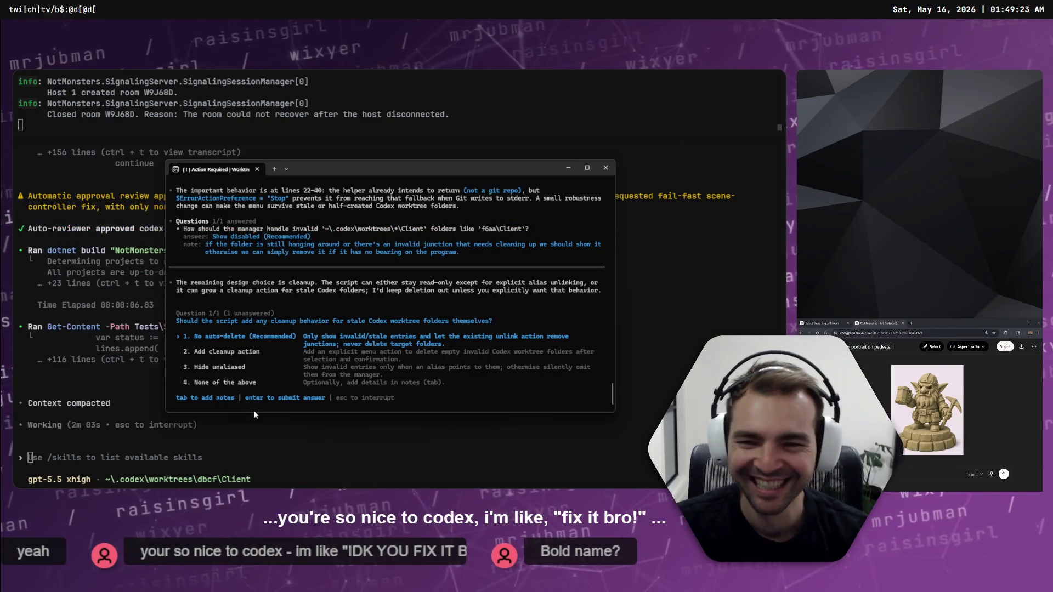
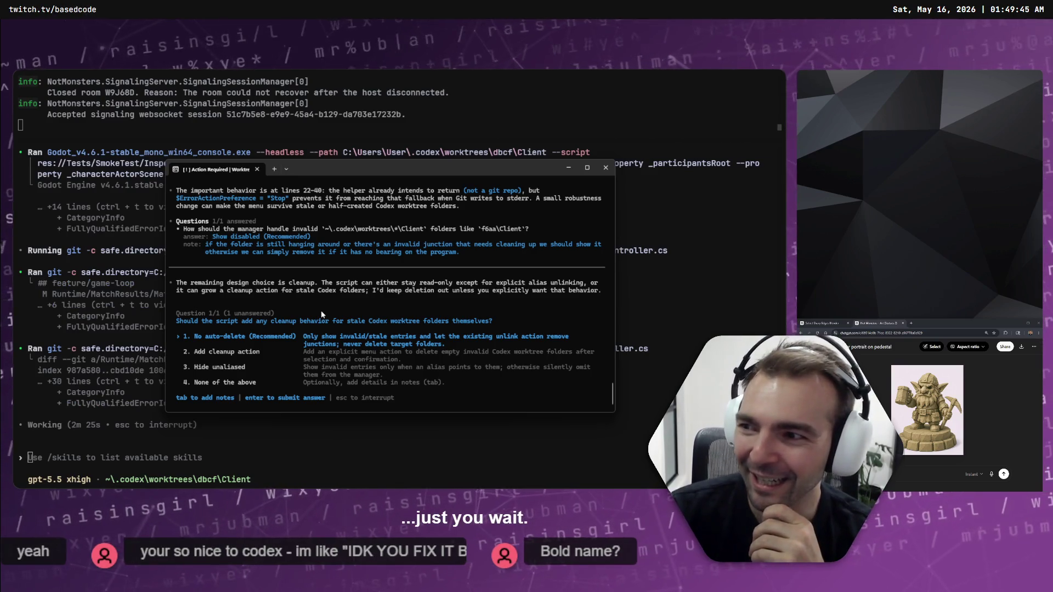
# Answer Codex's cleanup question with 'Add cleanup action', then interrupt the Worktrees session
pyautogui.press('Down')
pyautogui.press('Return')
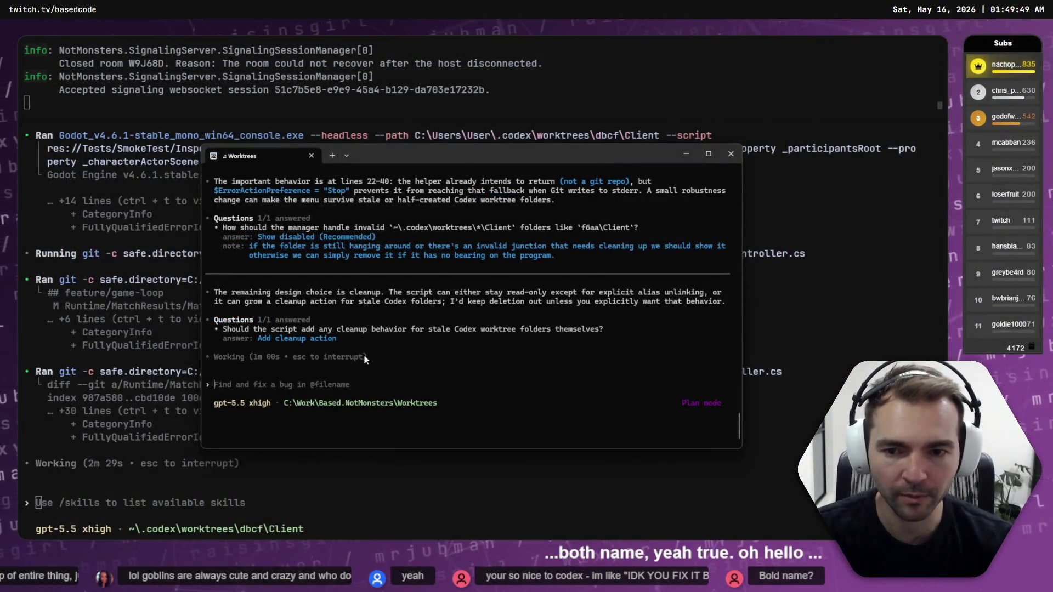
pyautogui.press('Escape')
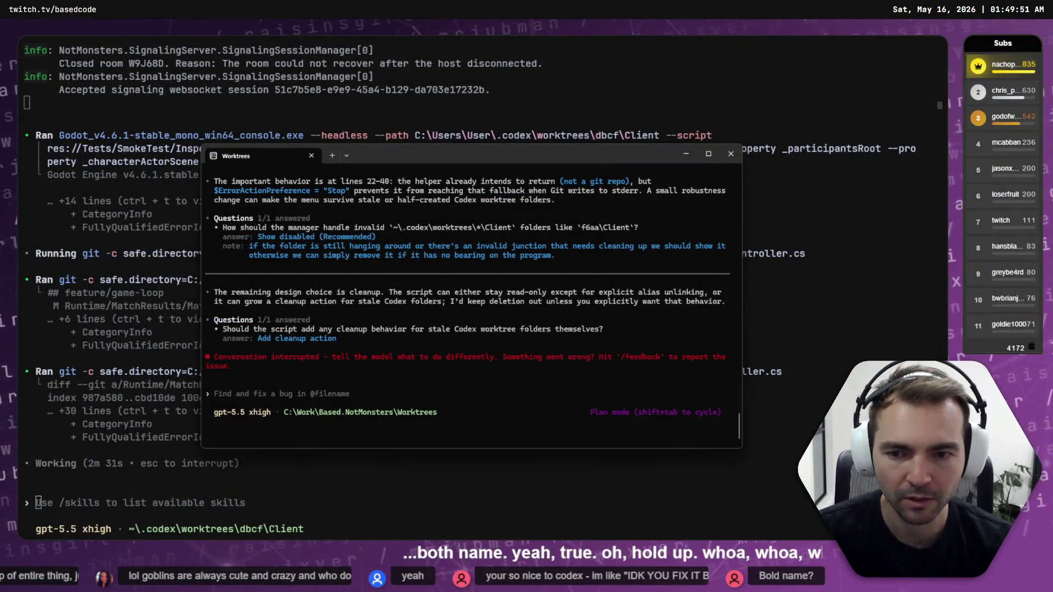
# Tell the Worktrees session 'Continue where you left of.' and close its window
pyautogui.write('can we adapt our script to handle this situation?')
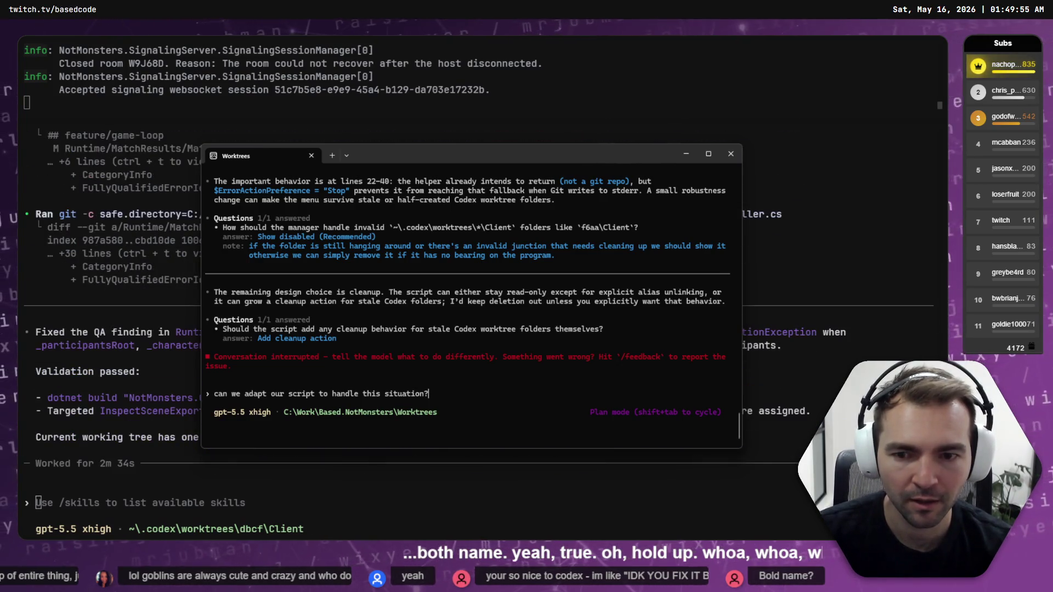
pyautogui.hotkey('ctrl', 'Delete')
pyautogui.hotkey('ctrl', 'Delete')
pyautogui.hotkey('ctrl', 'Delete')
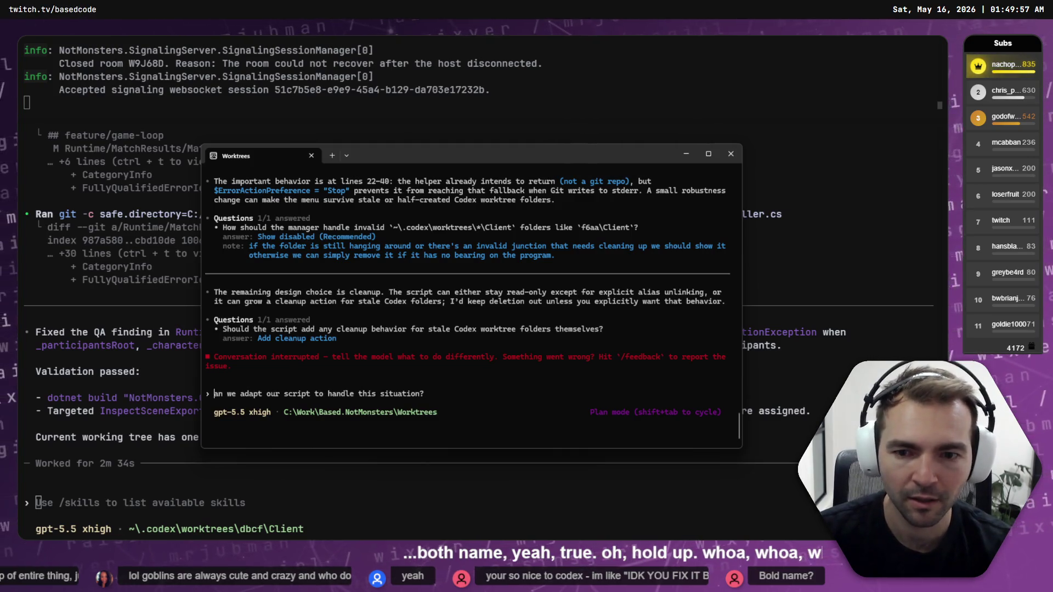
pyautogui.hotkey('ctrl', 'Delete')
pyautogui.hotkey('ctrl', 'Delete')
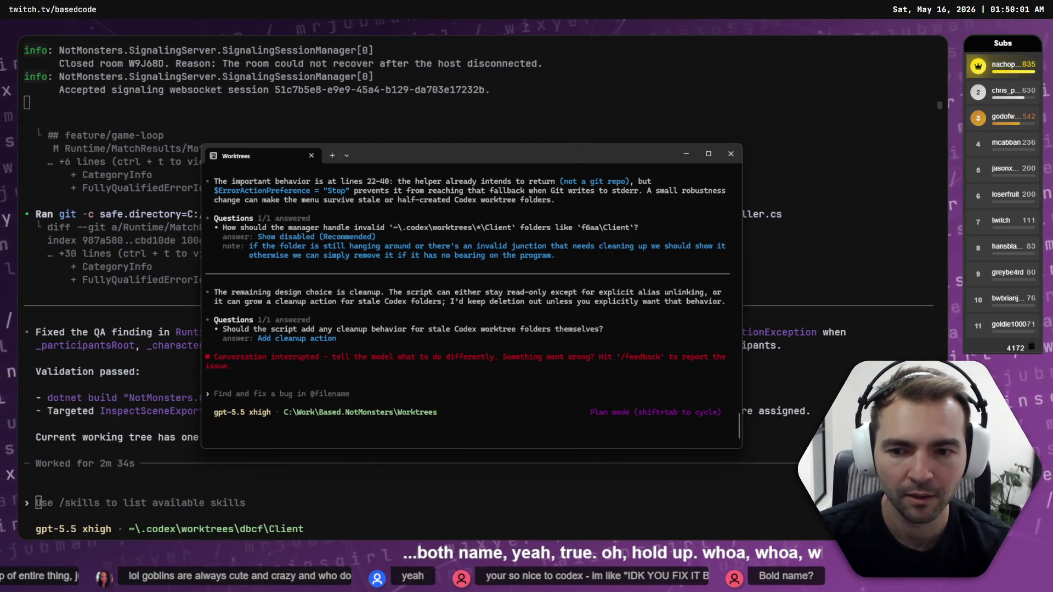
pyautogui.write('Continu')
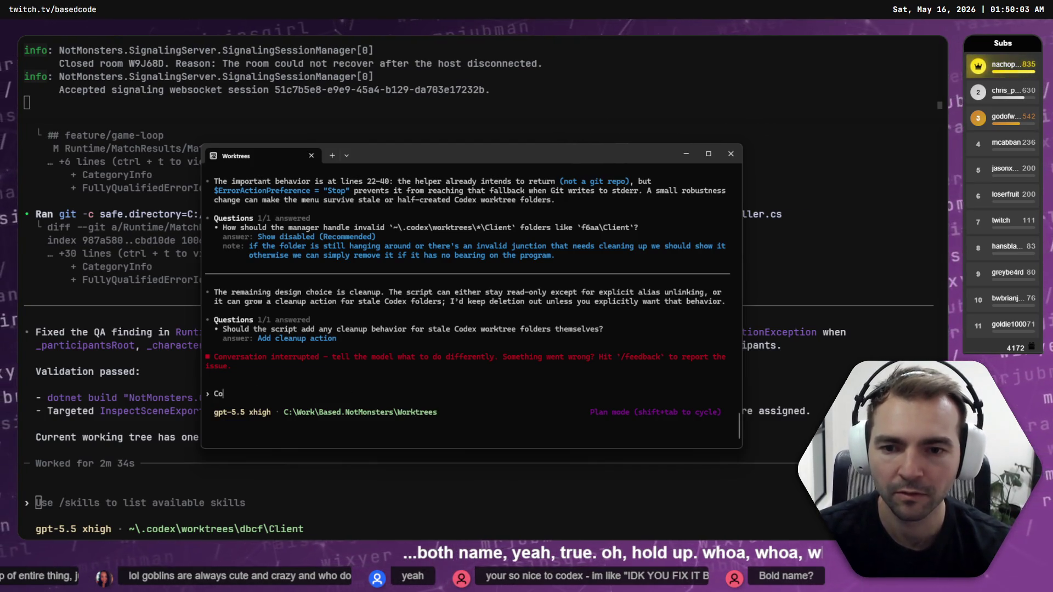
pyautogui.write('e where you left of.')
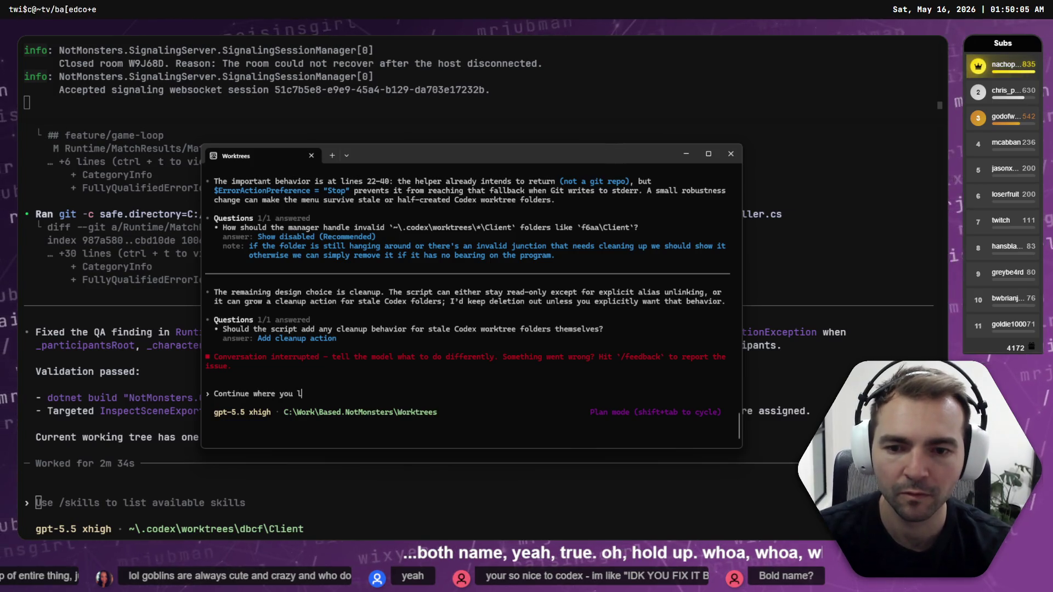
pyautogui.press('Return')
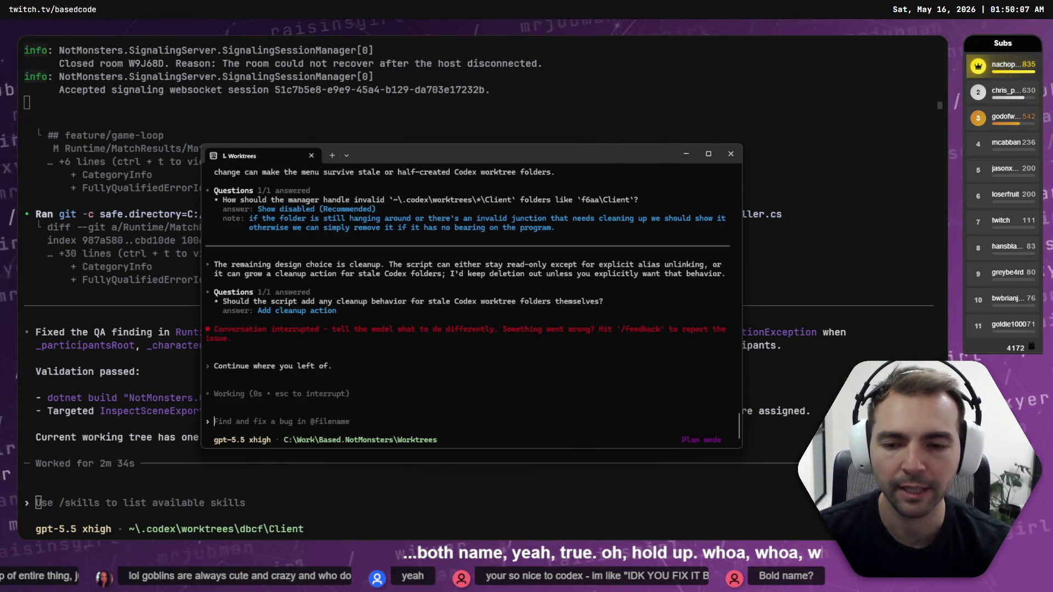
pyautogui.hotkey('alt', 'Tab')
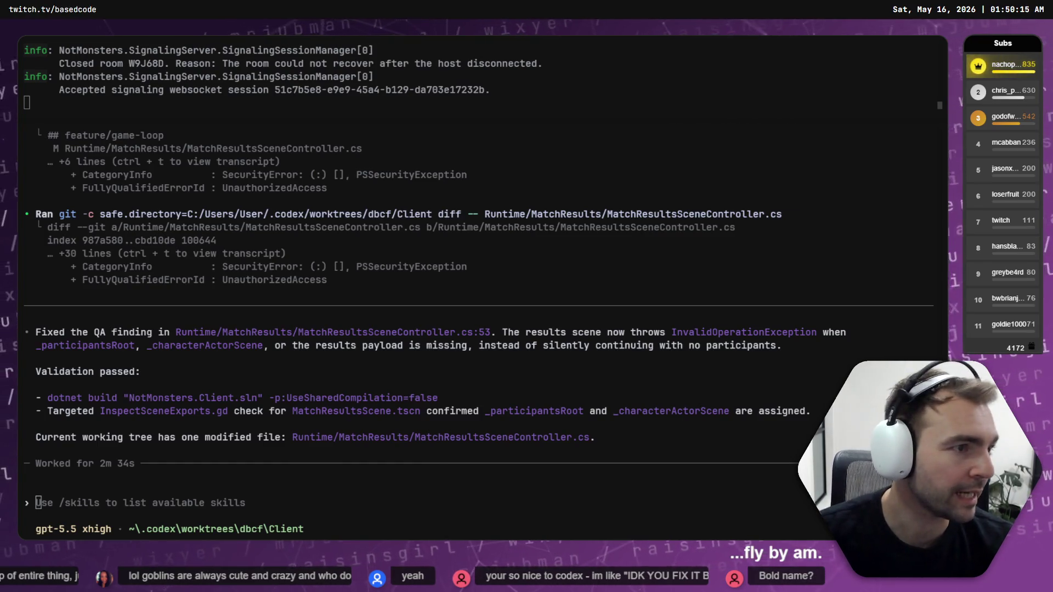
pyautogui.hotkey('alt', 'Tab')
# Stage MatchResultsSceneController.cs in the dbcf worktree and amend it into the head commit
pyautogui.click(206, 81)
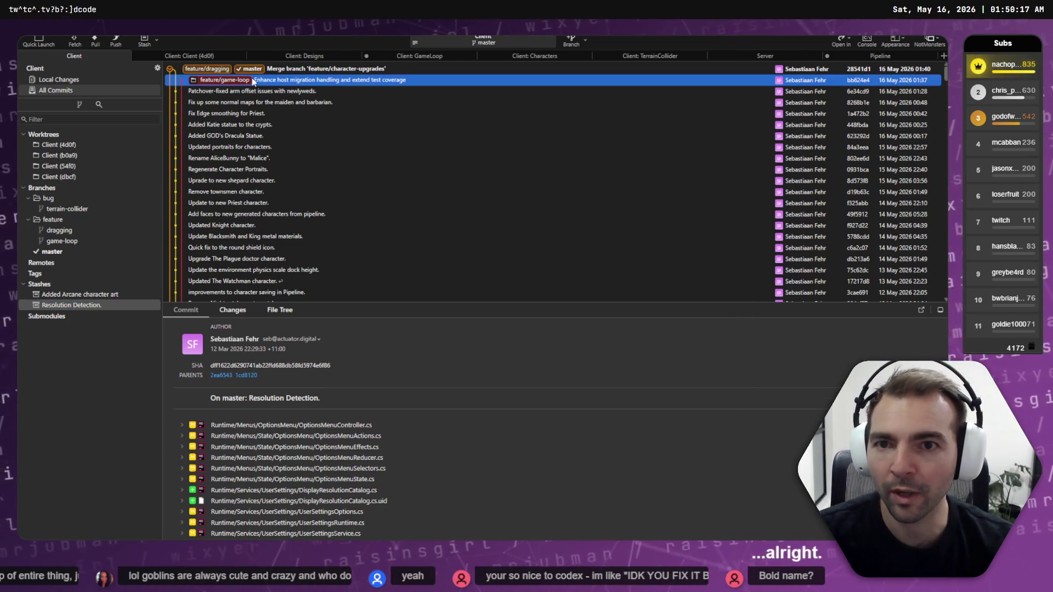
pyautogui.doubleClick(206, 81)
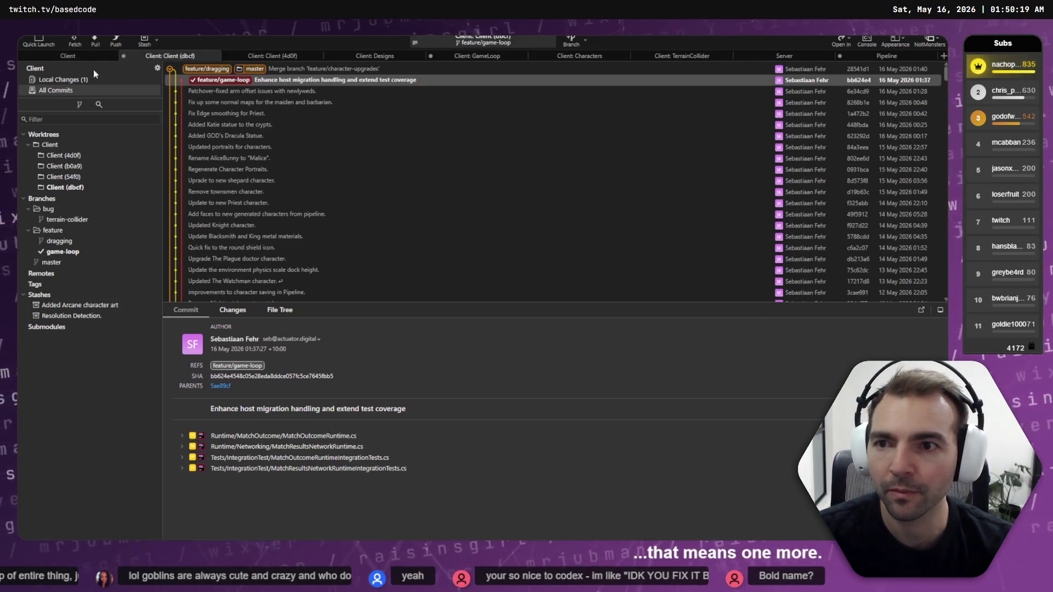
pyautogui.hotkey('ctrl', '1')
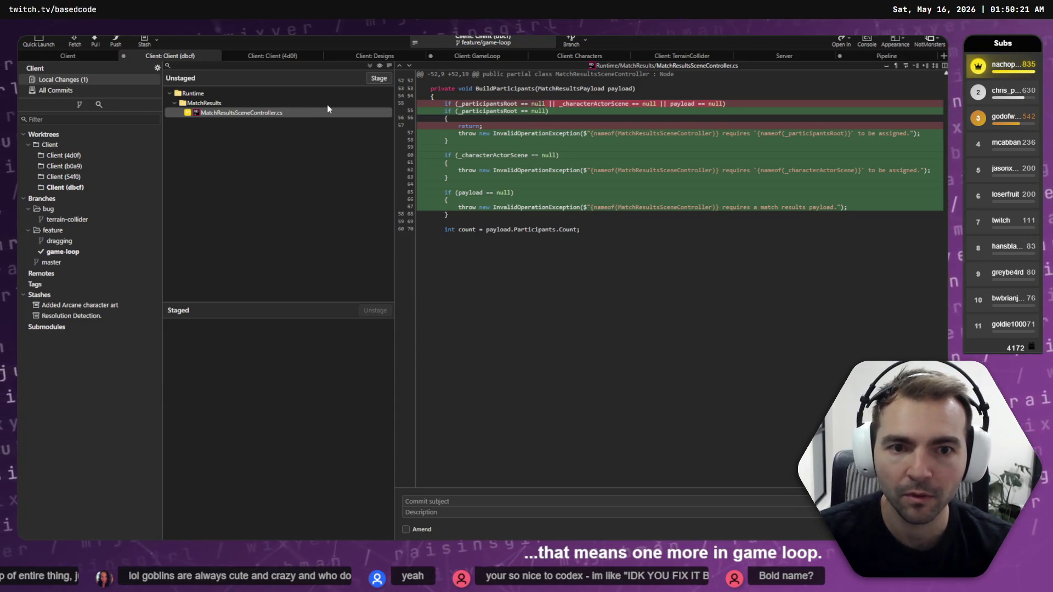
pyautogui.click(378, 78)
pyautogui.click(407, 530)
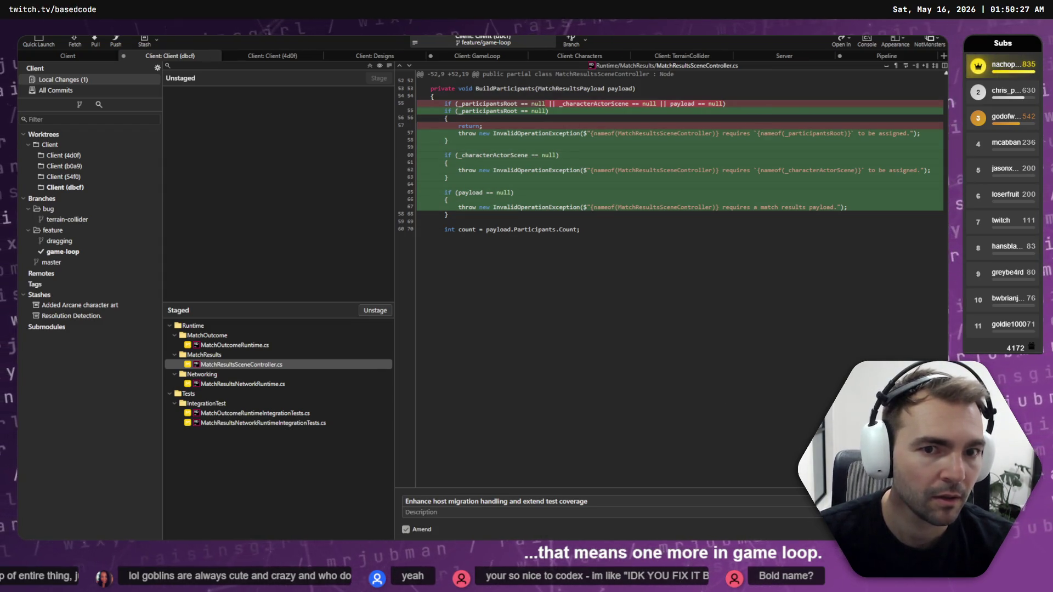
pyautogui.hotkey('ctrl', 'Return')
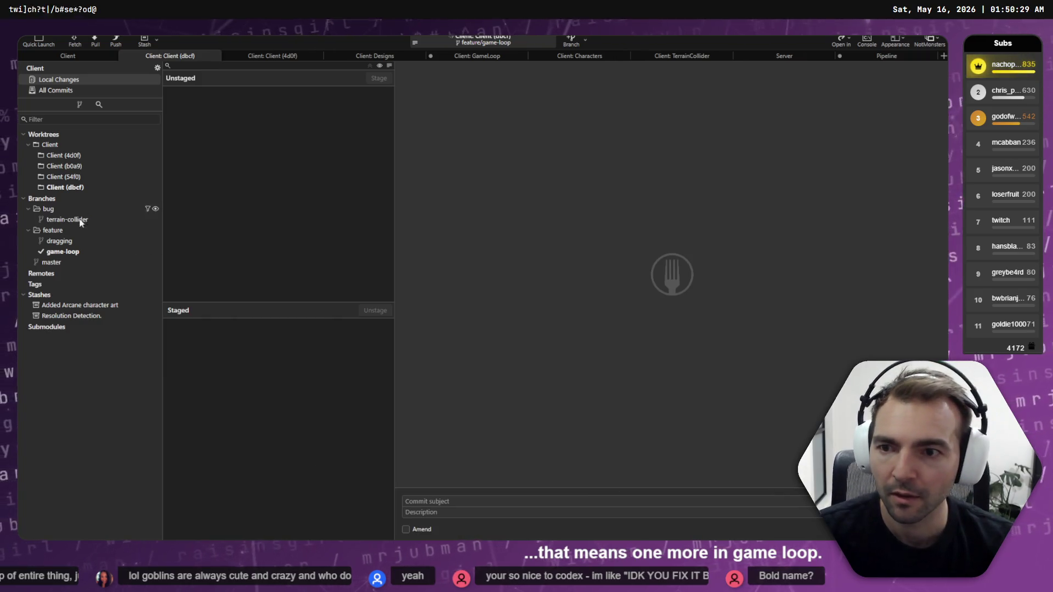
# Check the amended commit in the dbcf worktree's commit history
pyautogui.click(73, 187)
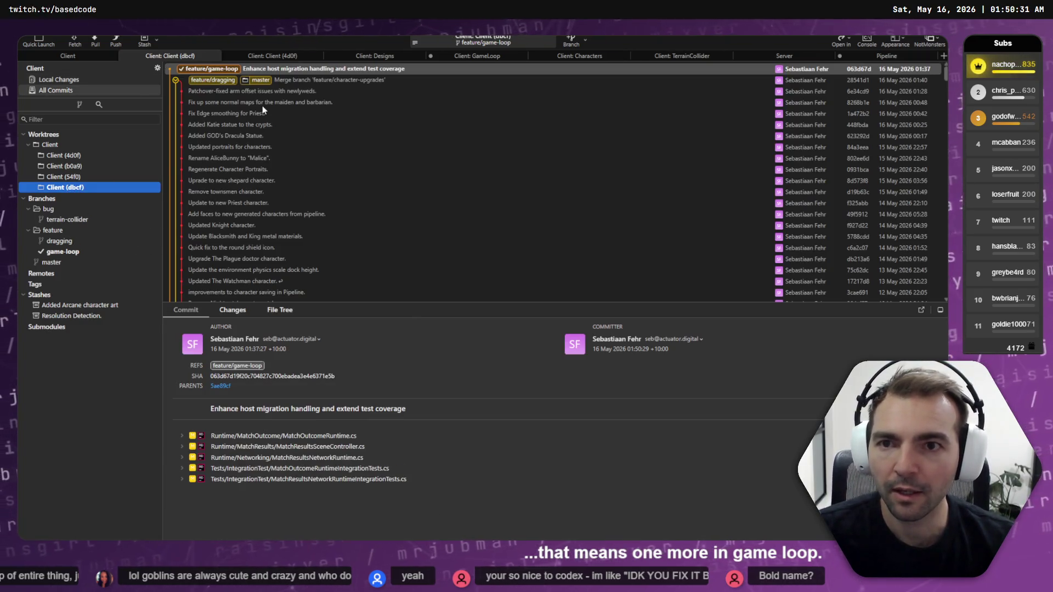
pyautogui.scroll(-10, 251, 110)
pyautogui.scroll(10, 250, 110)
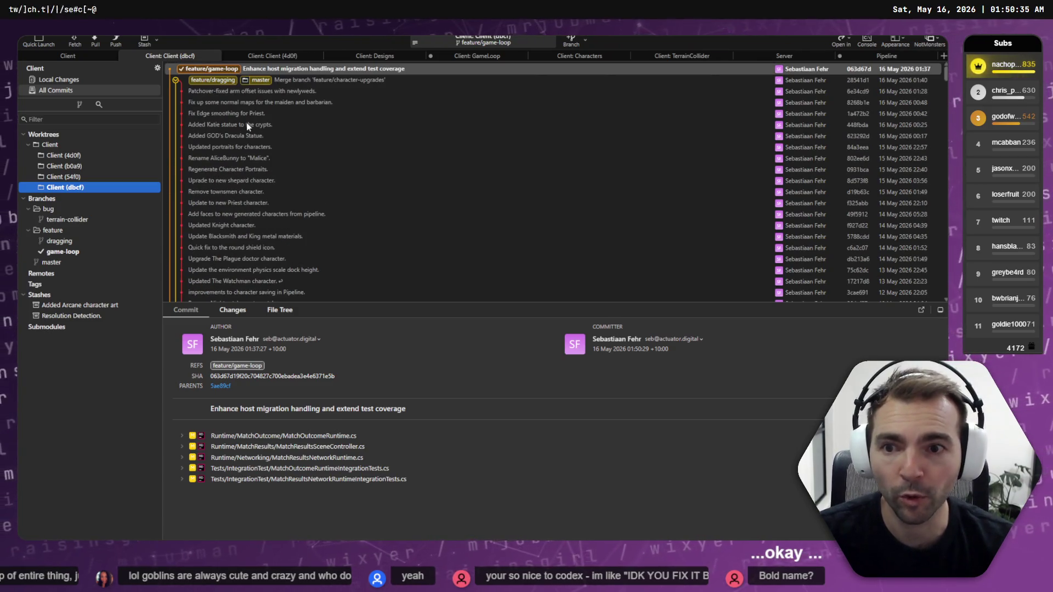
pyautogui.scroll(-5, 245, 122)
pyautogui.hotkey('alt', 'Tab')
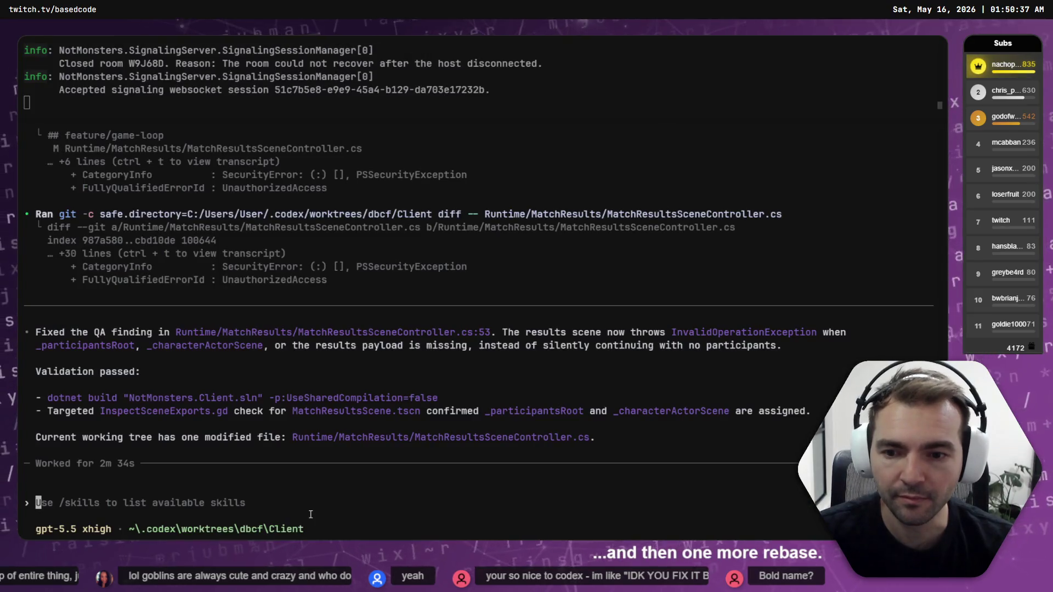
# Draft 'Rebase this onto master. Resolve any merge conflicts.' in Codex with plan mode toggled
pyautogui.write('rebase this onto master. Reso')
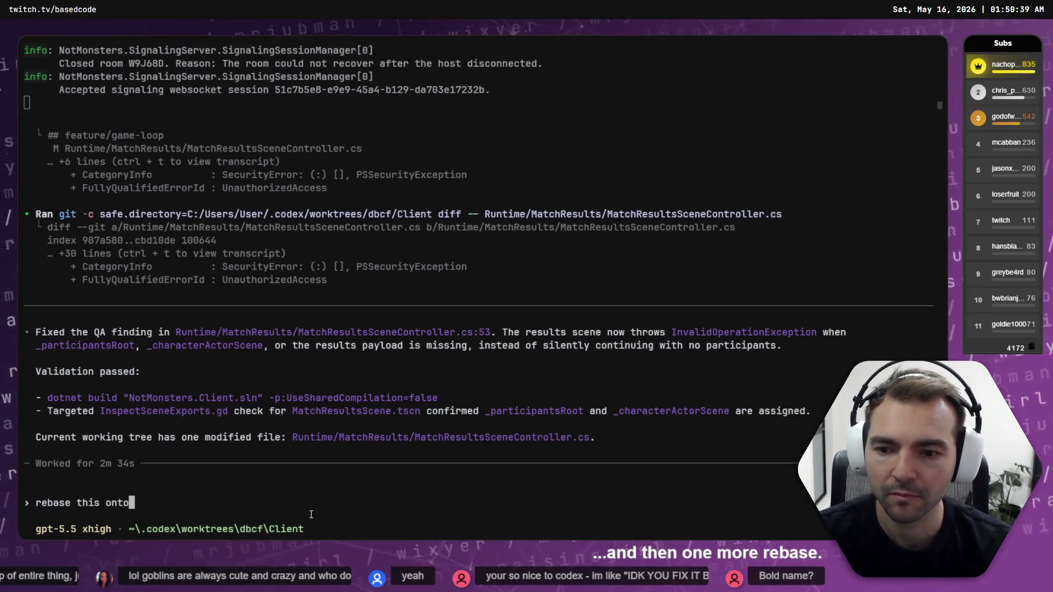
pyautogui.write('lve any merge conf')
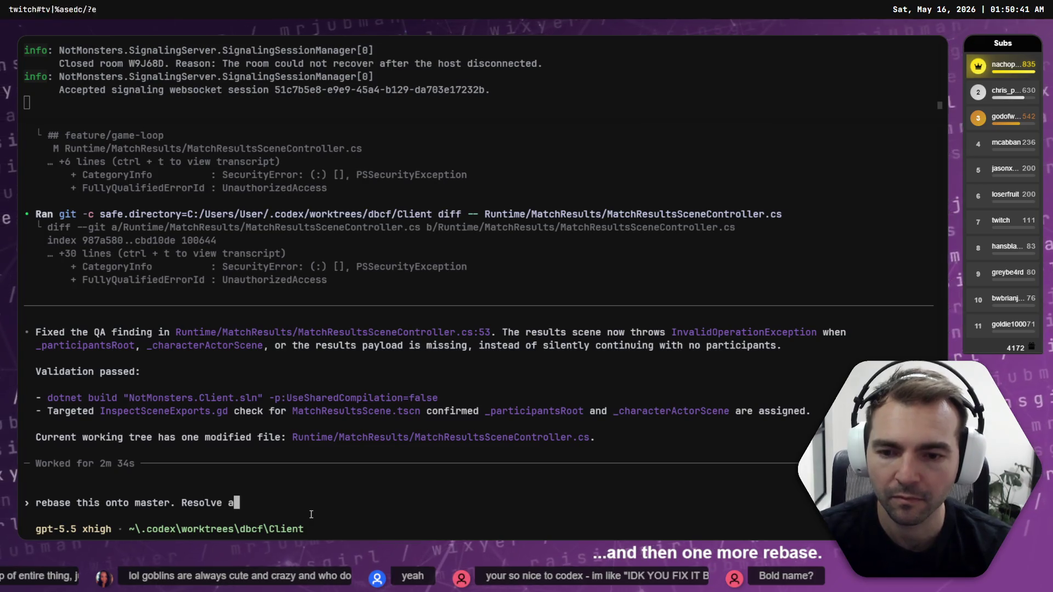
pyautogui.write('licts')
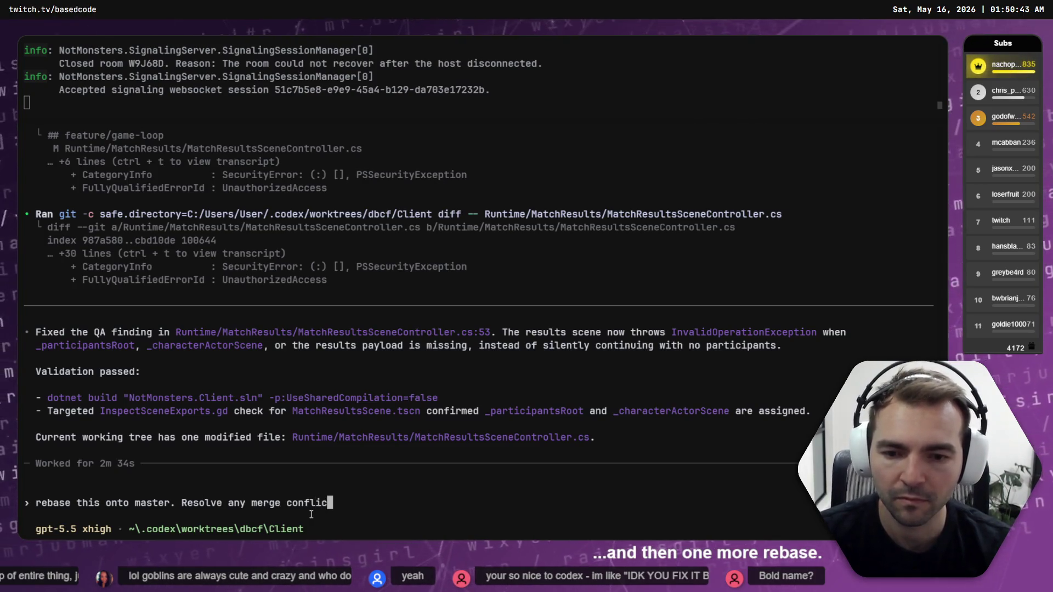
pyautogui.press('BackSpace')
pyautogui.press('BackSpace')
pyautogui.press('BackSpace')
pyautogui.write('nflicts.')
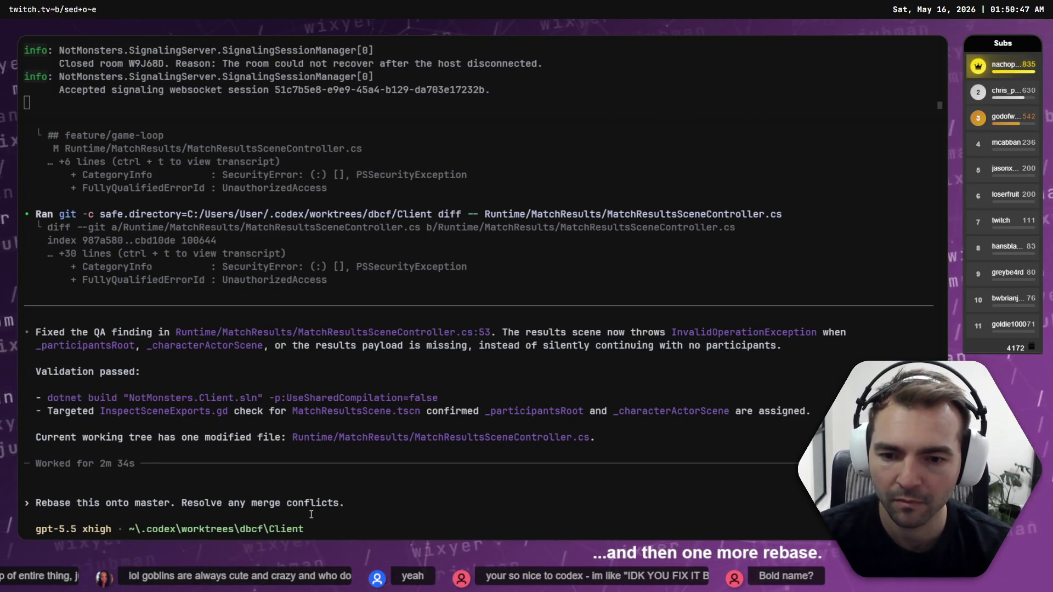
pyautogui.hotkey('shift', 'Tab')
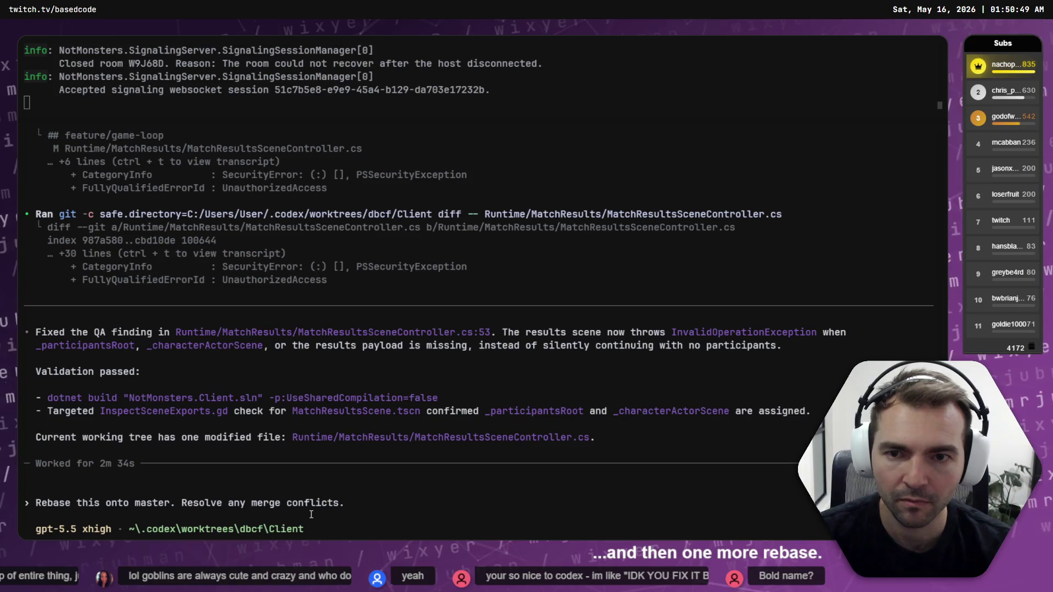
pyautogui.hotkey('alt', 'Tab')
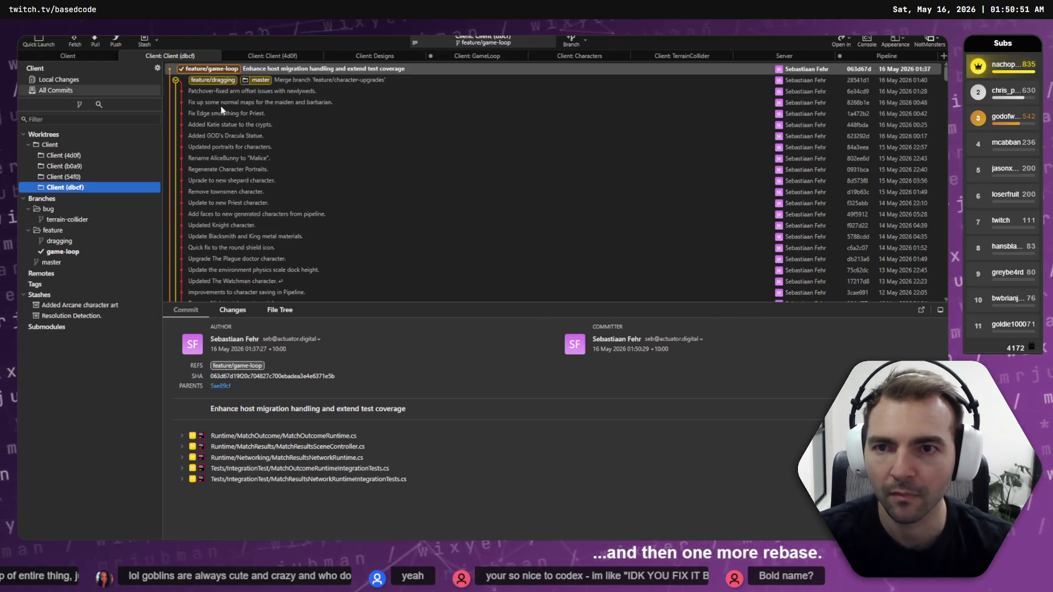
# Create and check out a backup branch named 'bak' at the top commit
pyautogui.rightClick(270, 70)
pyautogui.click(304, 91)
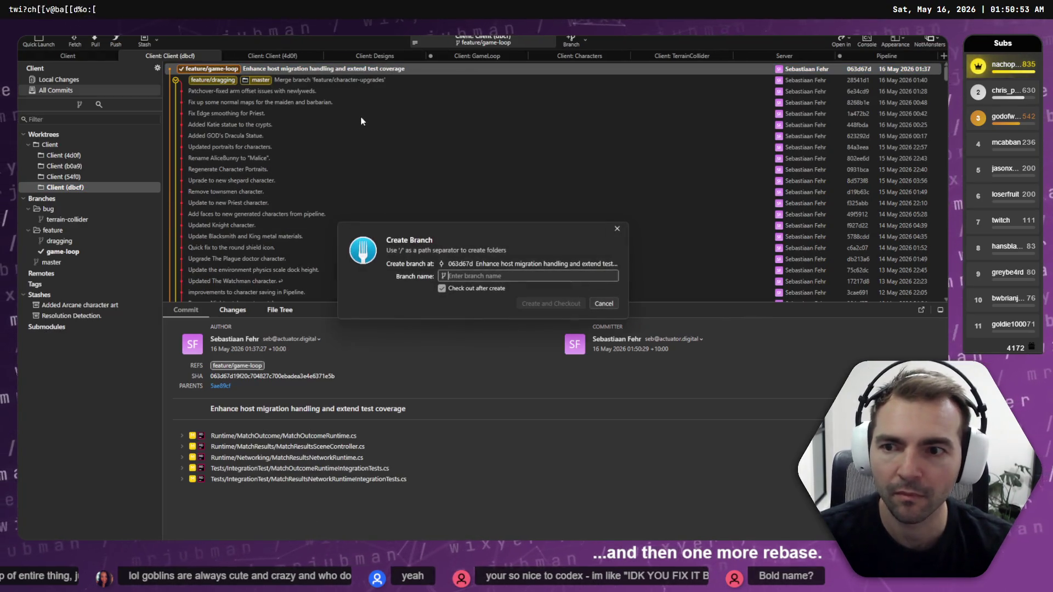
pyautogui.write('bak')
pyautogui.press('Return')
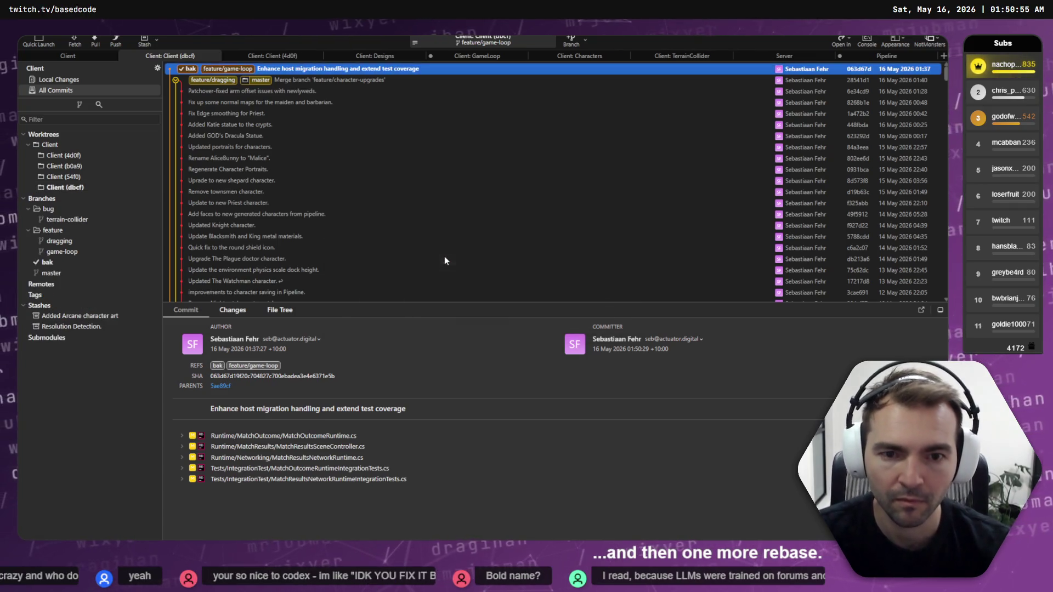
# Submit the rebase request to Codex, then open the Based Stream Tools sign-in page
pyautogui.hotkey('alt', 'Tab')
pyautogui.hotkey('alt', 'Tab')
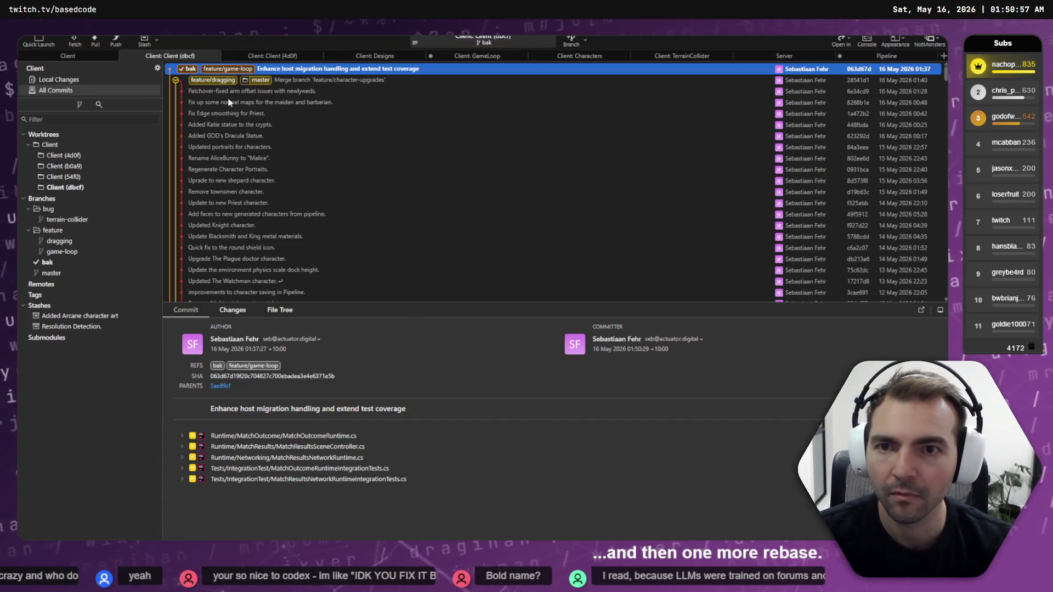
pyautogui.hotkey('alt', 'Tab')
pyautogui.press('Return')
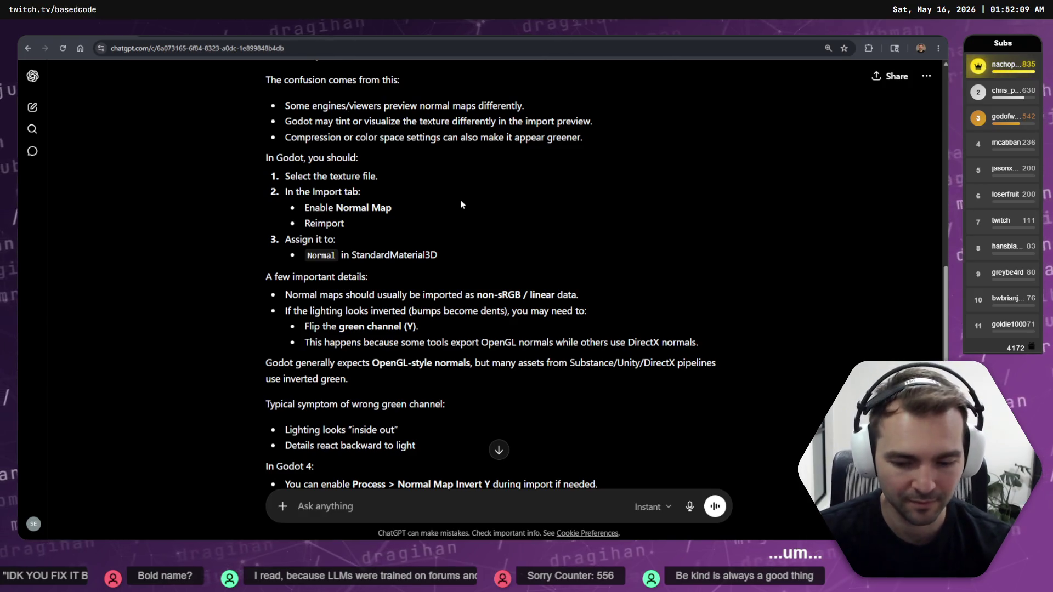
pyautogui.press('Escape')
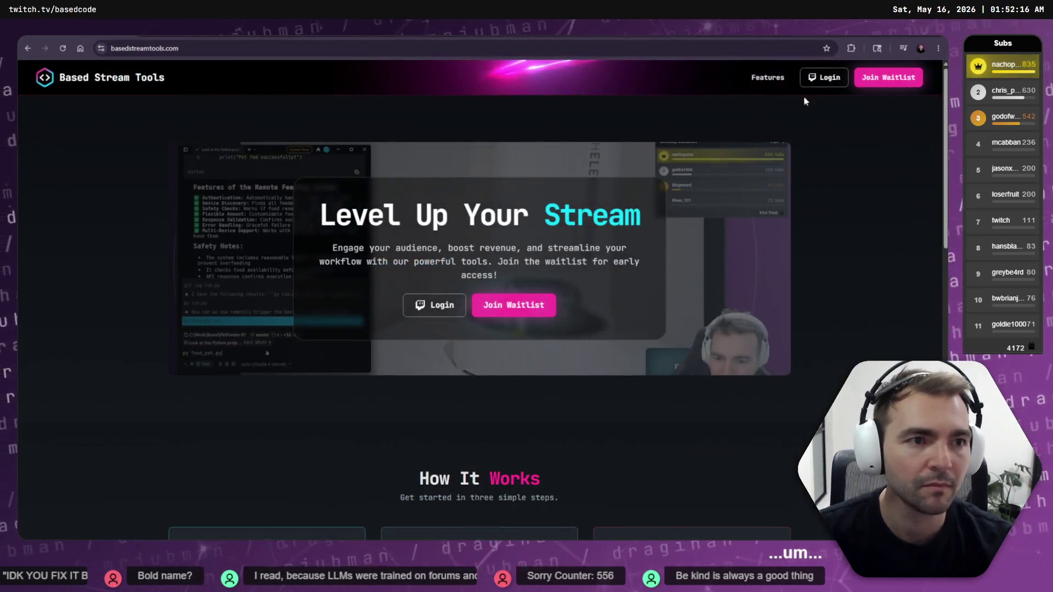
pyautogui.click(826, 77)
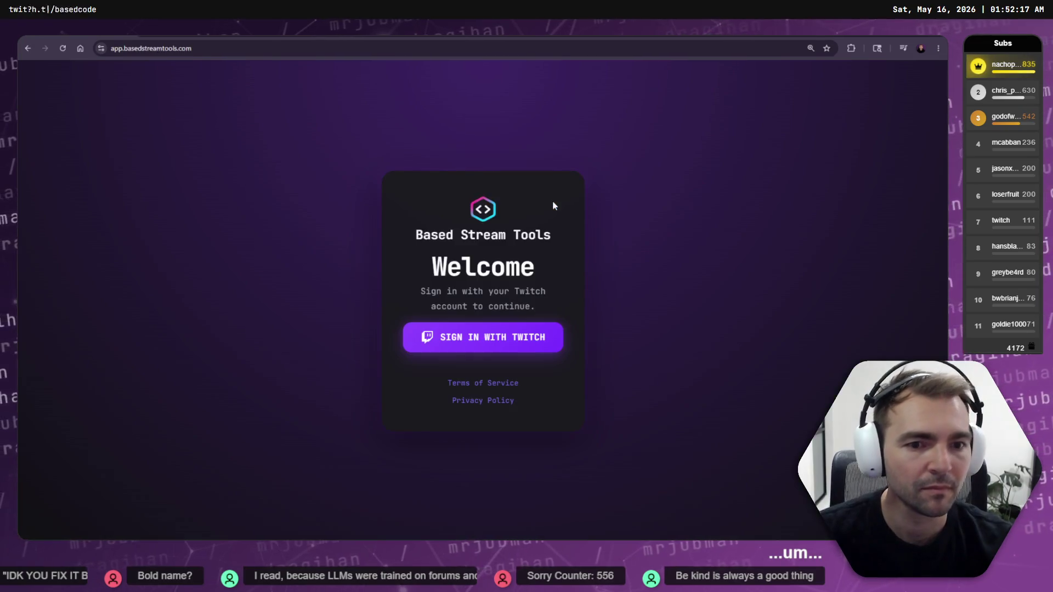
# Sign in with Twitch and open the Swear Jar's word list
pyautogui.click(490, 343)
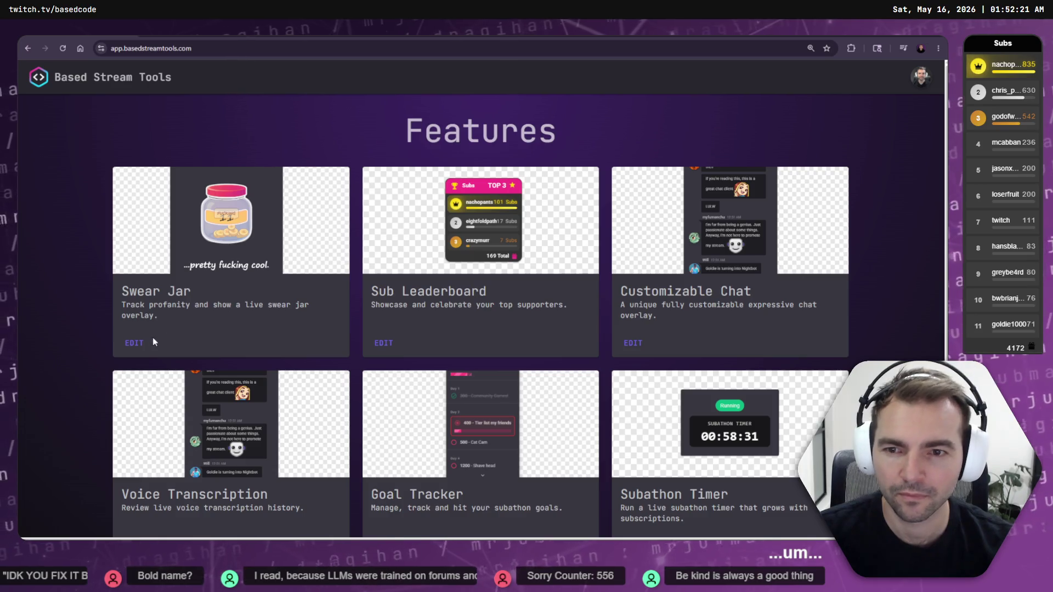
pyautogui.click(140, 344)
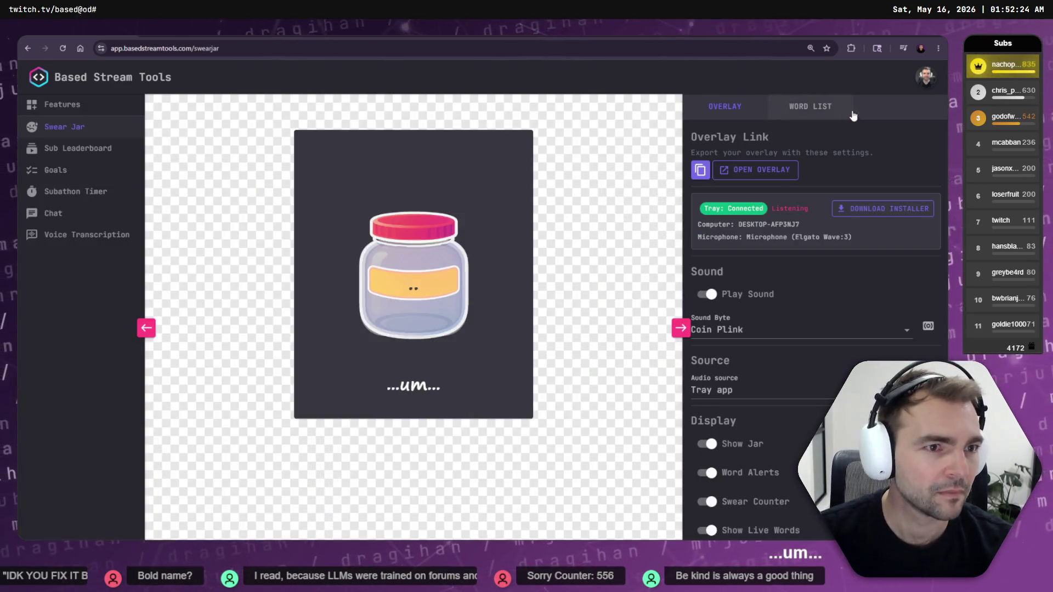
pyautogui.click(848, 110)
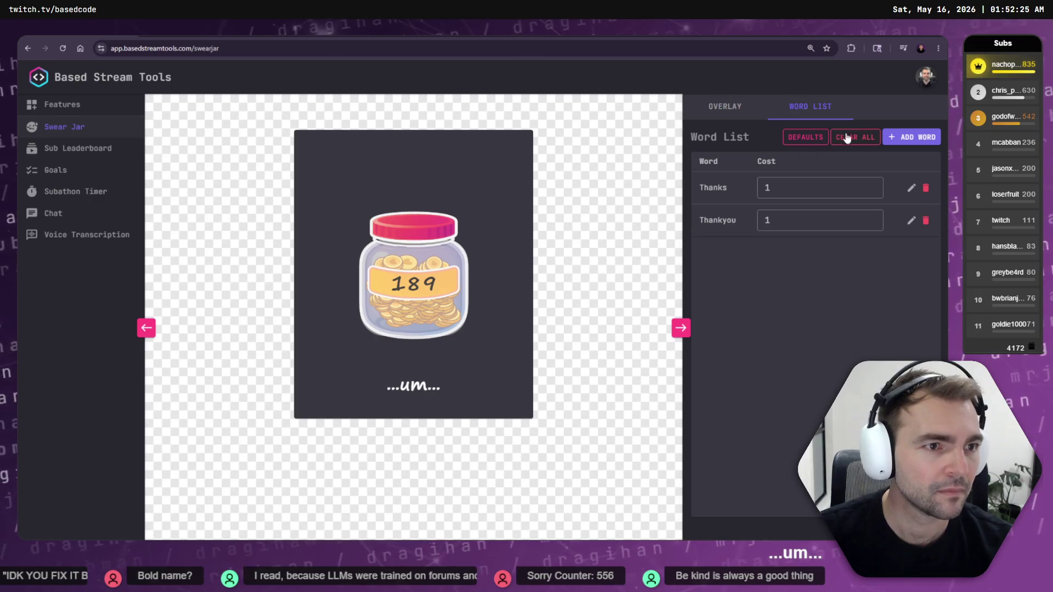
# Add 'Thank you' and 'Please' to the word list, each costing 1
pyautogui.click(908, 137)
pyautogui.click(543, 300)
pyautogui.write('Thank ')
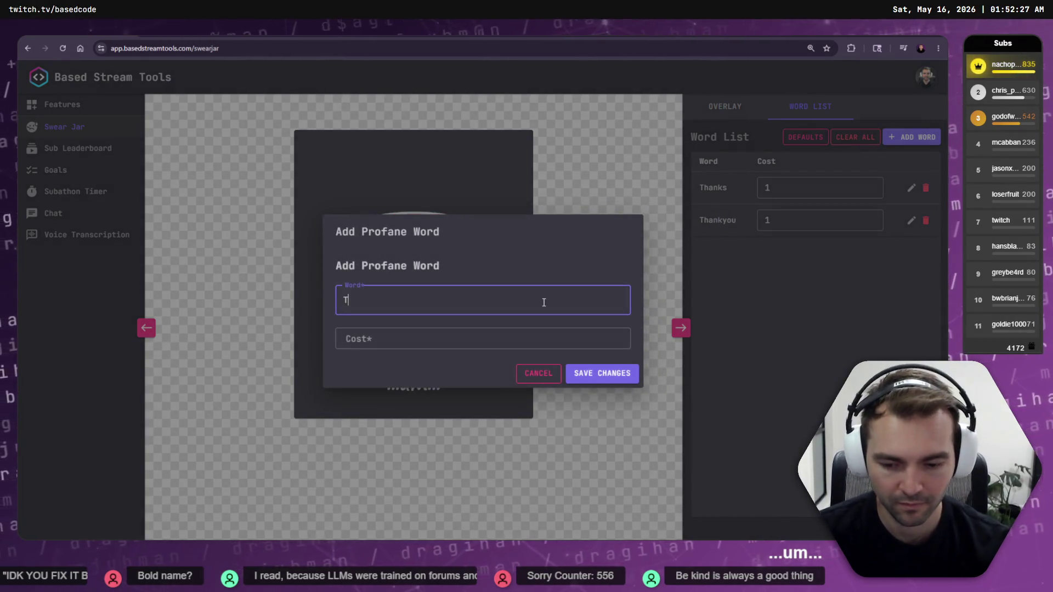
pyautogui.write('You')
pyautogui.press('BackSpace')
pyautogui.press('BackSpace')
pyautogui.press('BackSpace')
pyautogui.write('you')
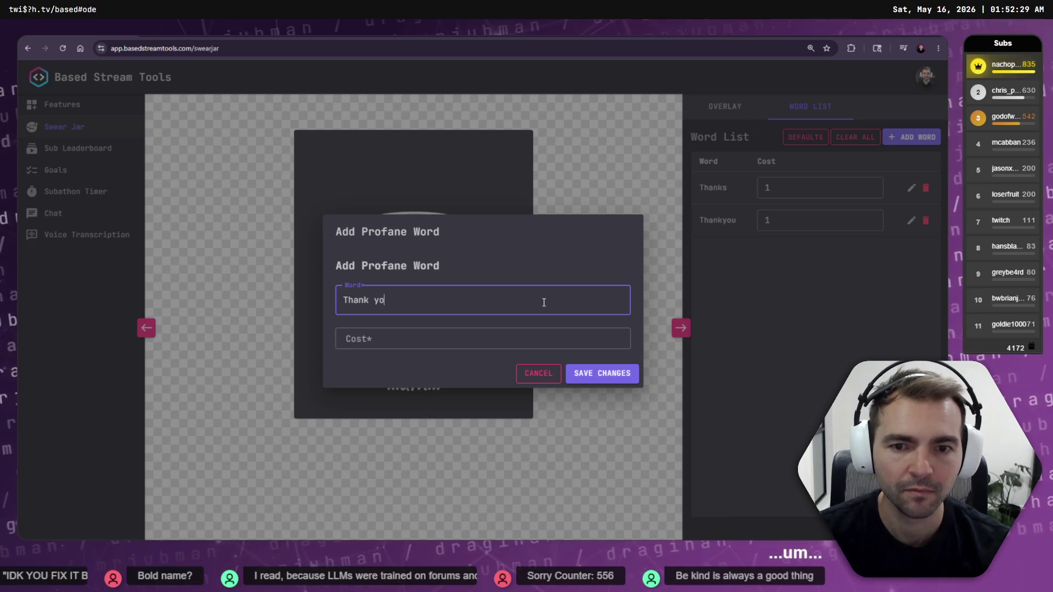
pyautogui.press('Tab')
pyautogui.write('1')
pyautogui.hotkey('shift', 'Tab')
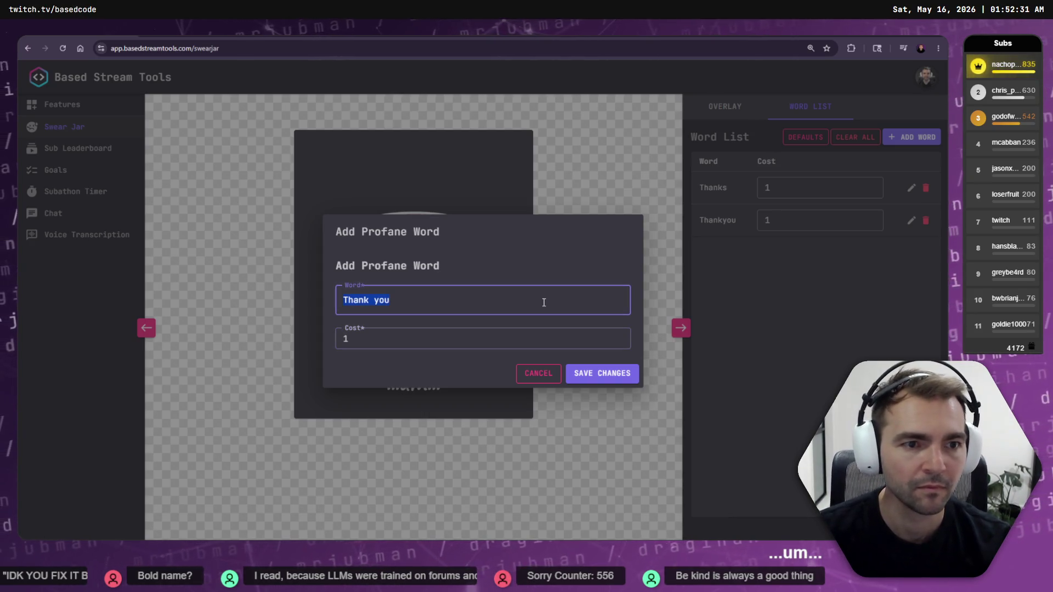
pyautogui.click(603, 377)
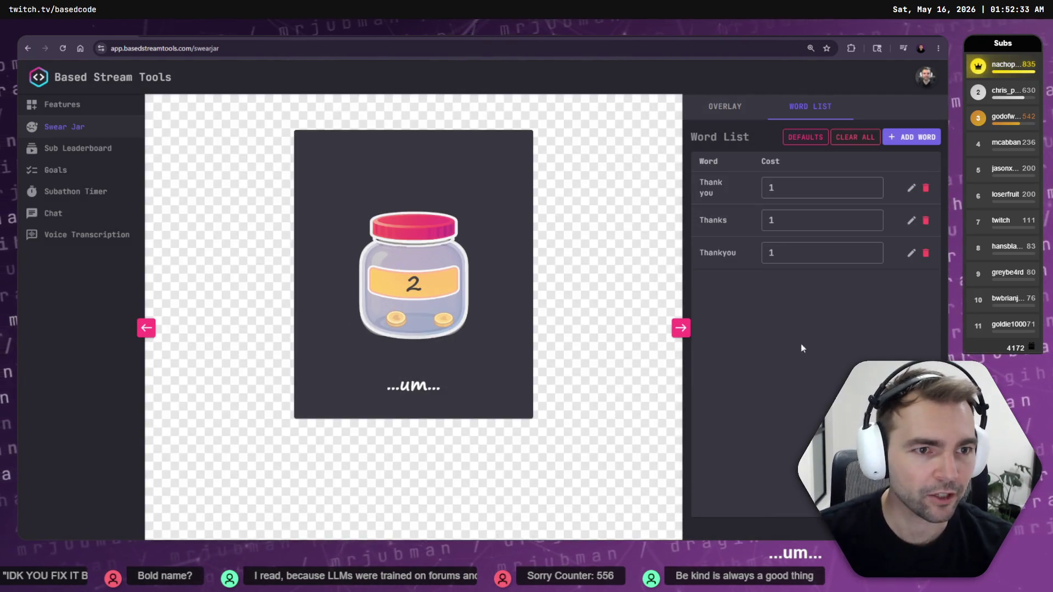
pyautogui.click(894, 144)
pyautogui.click(442, 303)
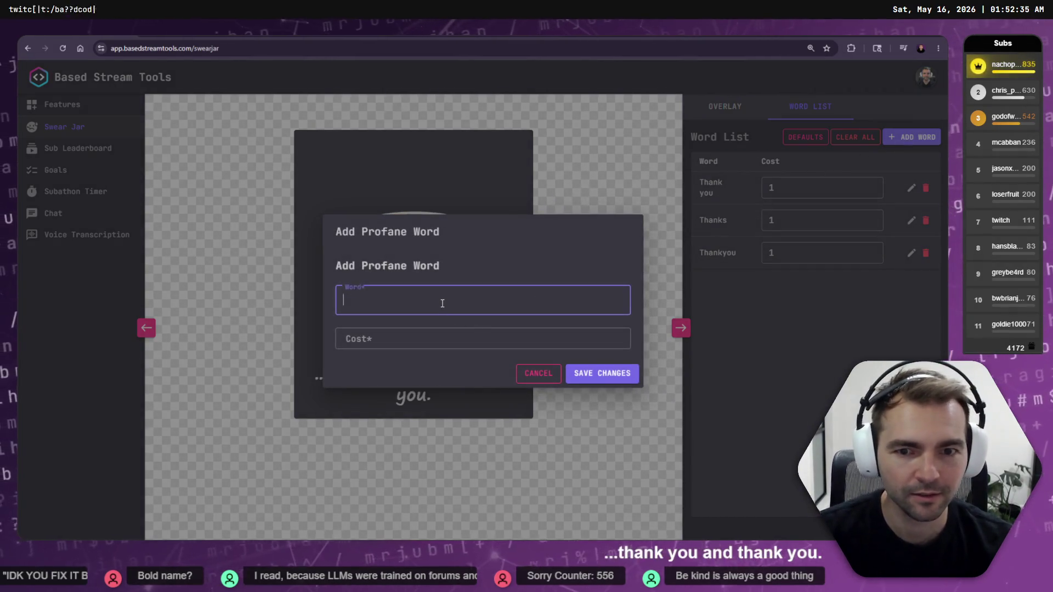
pyautogui.write('Please')
pyautogui.press('Tab')
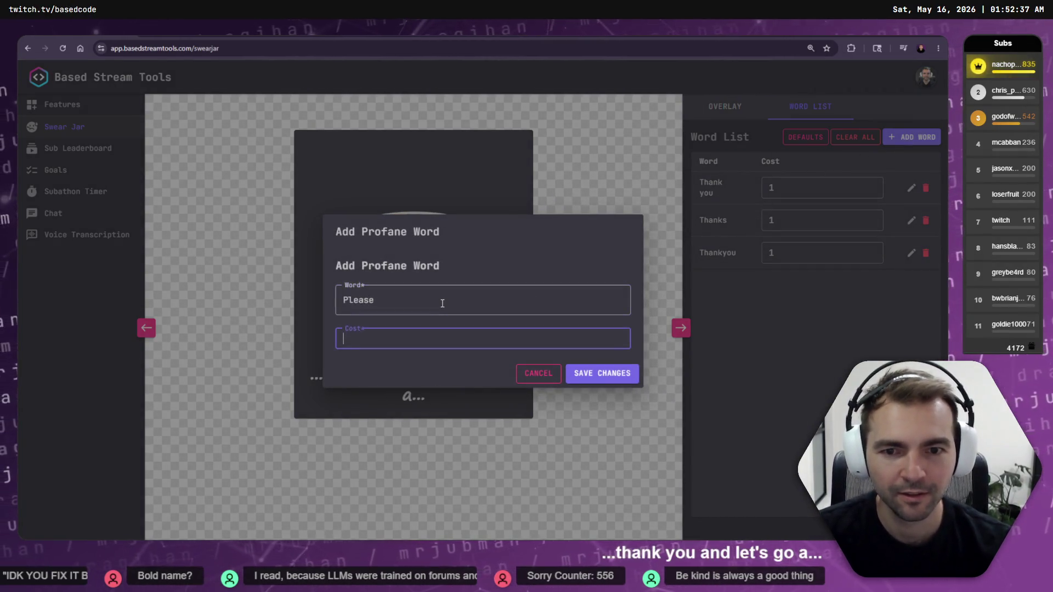
pyautogui.write('1')
pyautogui.click(618, 378)
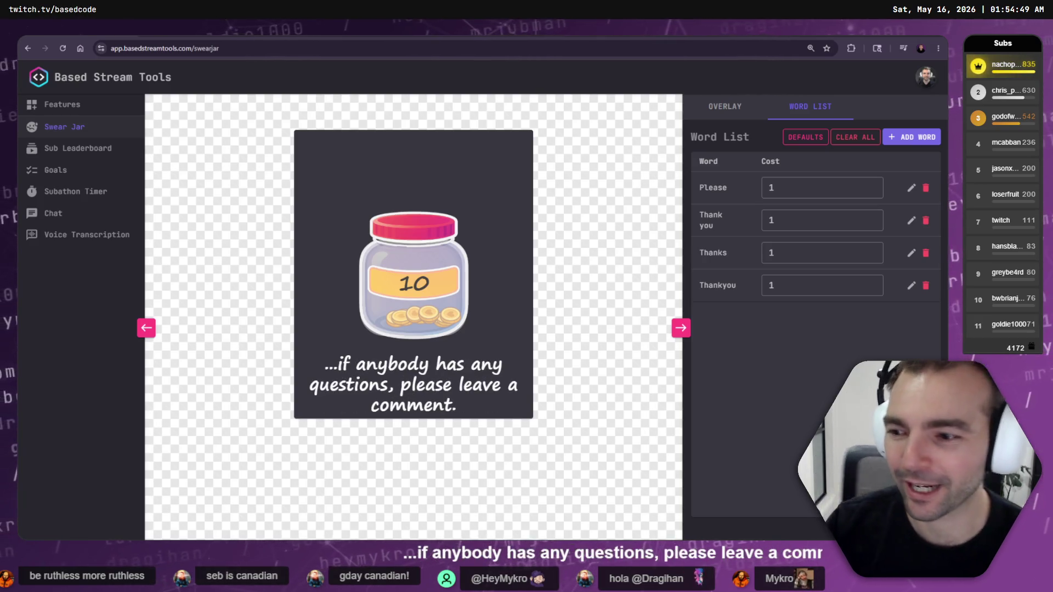
# Switch to the ChatGPT conversation about importing normal maps in Godot 4
pyautogui.hotkey('alt', 'Tab')
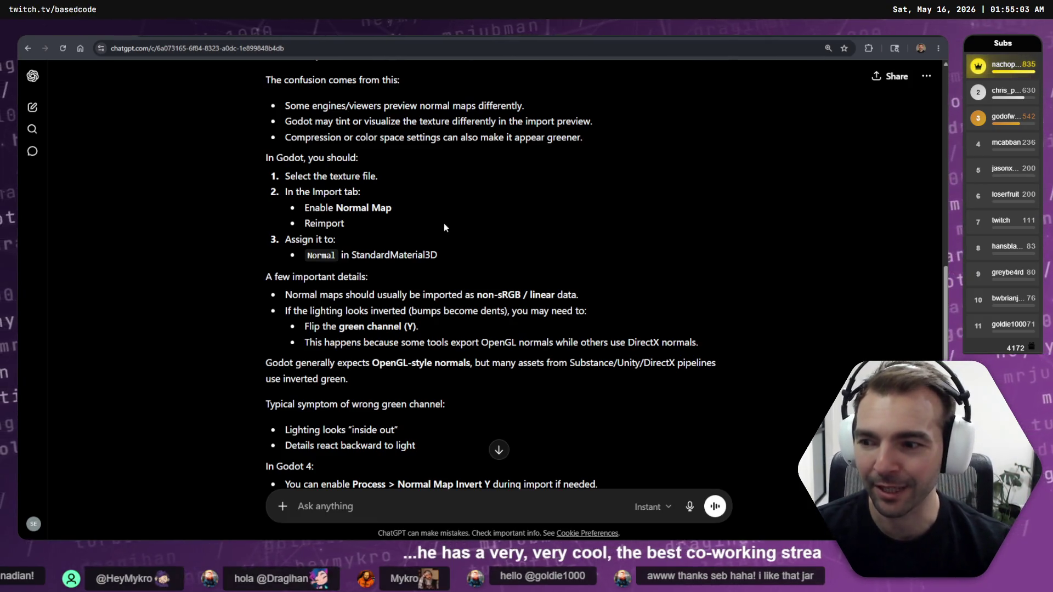
# Review Codex's conflict-free rebase summary and the rebased feature/game-loop history in Fork
pyautogui.hotkey('alt', 'Tab')
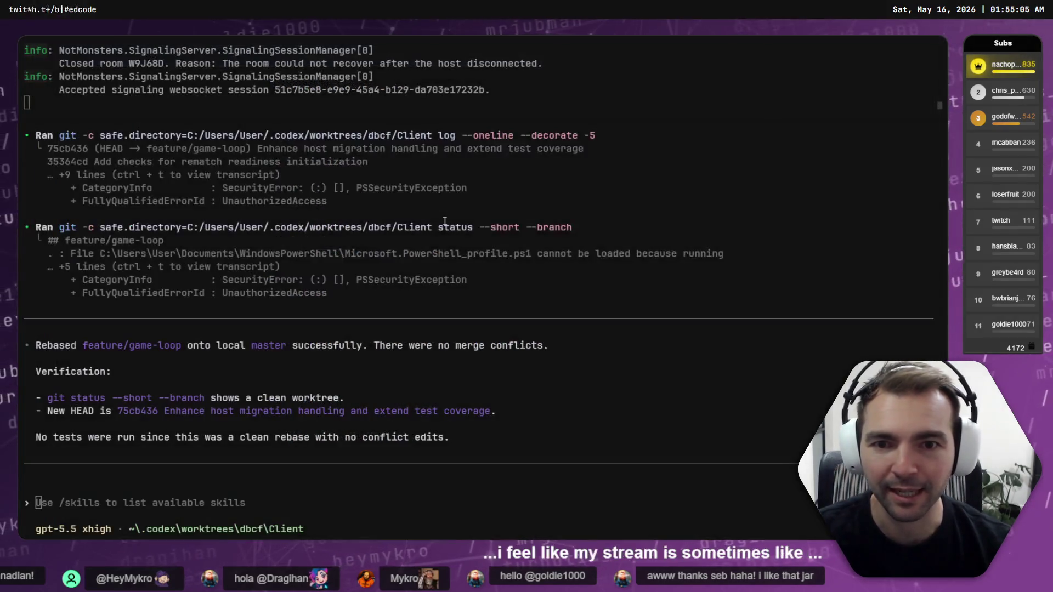
pyautogui.hotkey('alt', 'Tab')
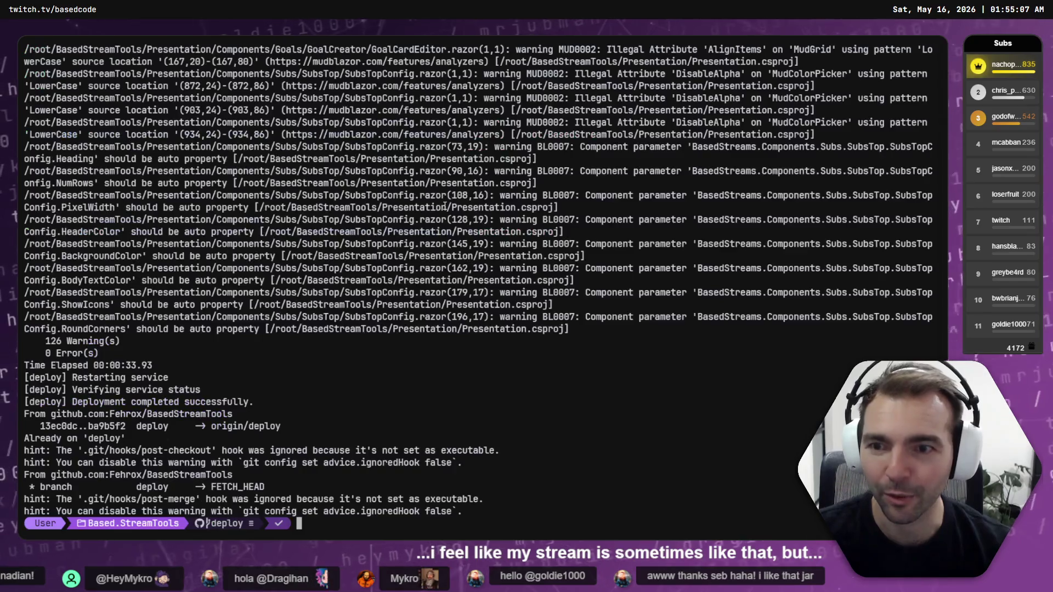
pyautogui.hotkey('alt', 'Tab')
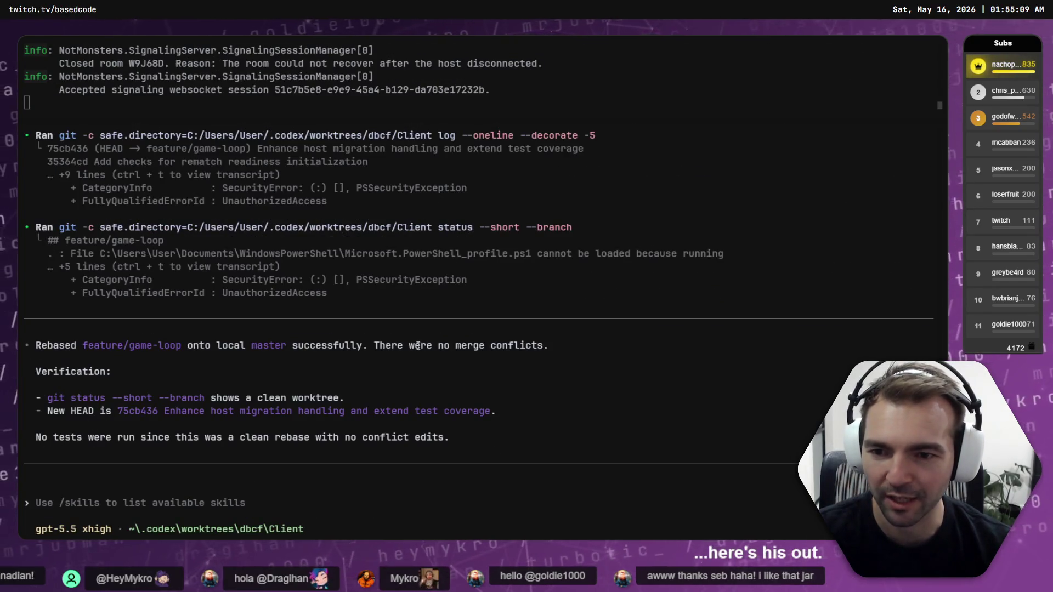
pyautogui.hotkey('alt', 'Tab')
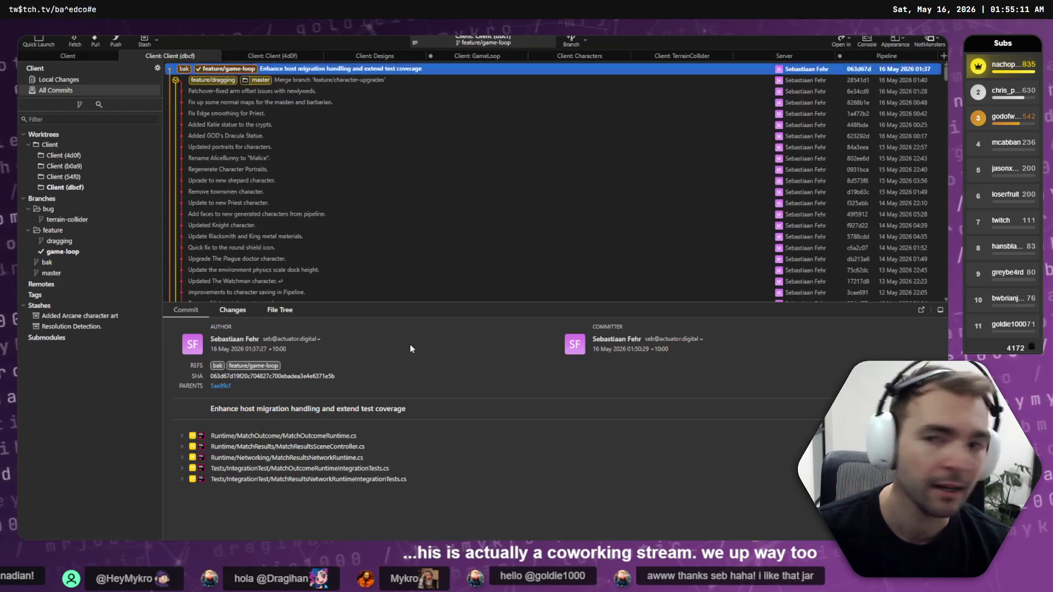
pyautogui.moveTo(221, 71)
pyautogui.mouseDown()
pyautogui.moveTo(239, 223)
pyautogui.moveTo(190, 250)
pyautogui.mouseUp()
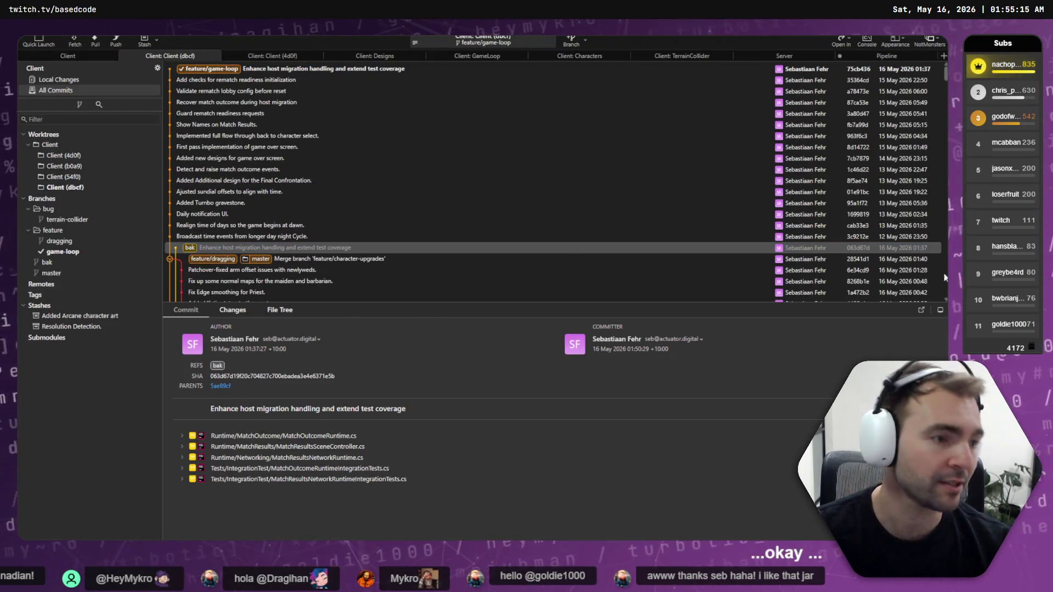
pyautogui.hotkey('alt', 'Tab')
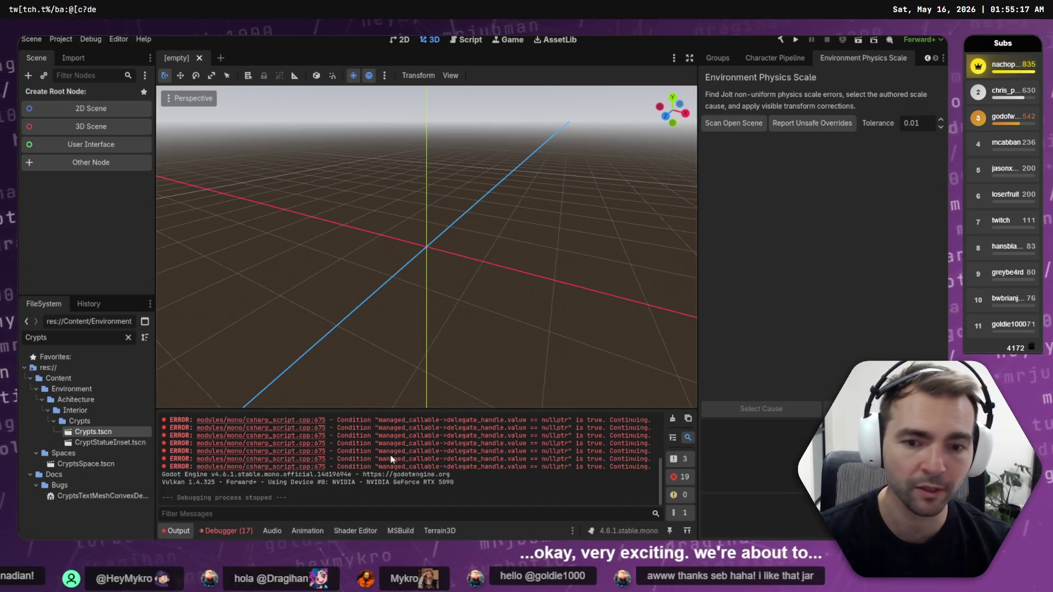
# Build and run the Godot game project with F5
pyautogui.press('F5')
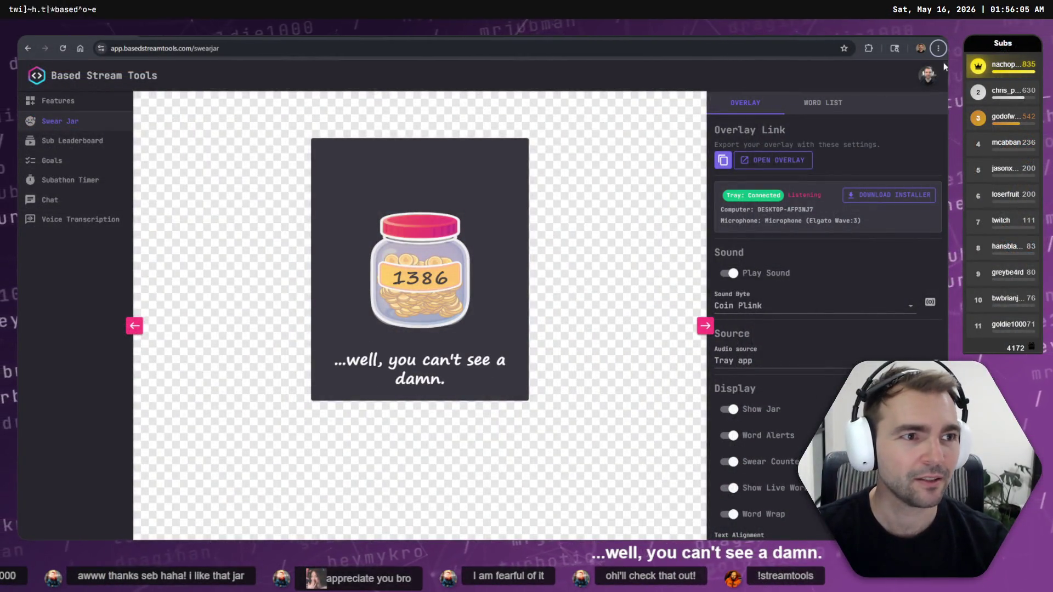
# Sign out of Based Stream Tools and reload its homepage in full screen
pyautogui.click(927, 75)
pyautogui.click(518, 326)
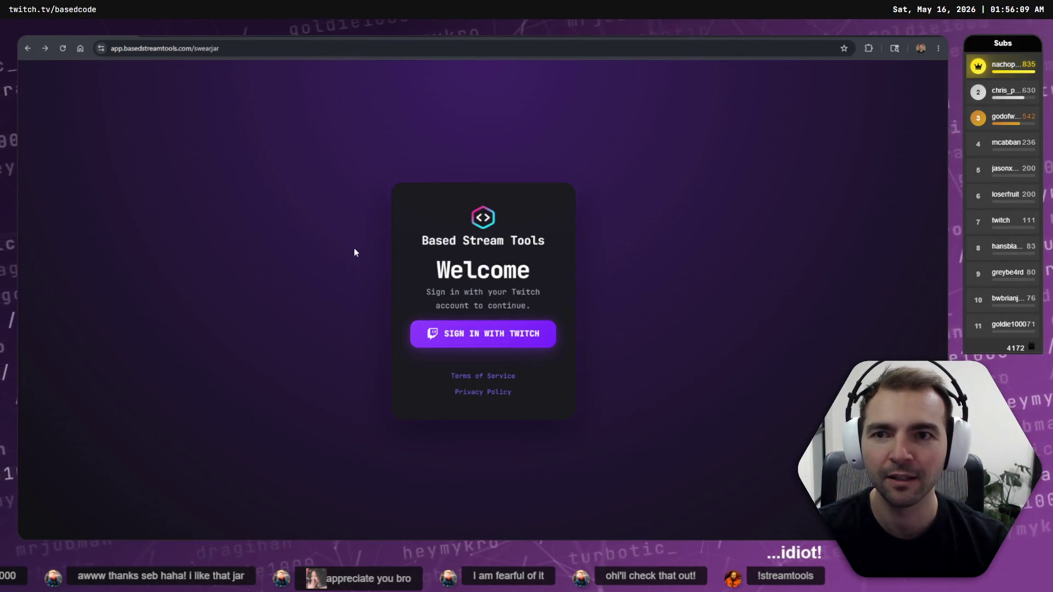
pyautogui.hotkey('ctrl', 'l')
pyautogui.write('https://based')
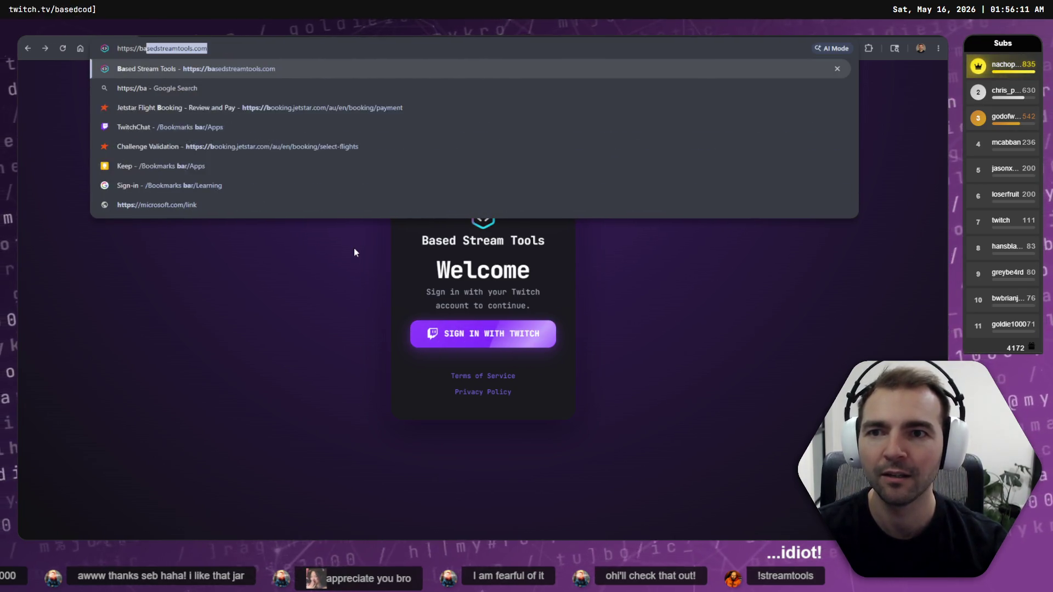
pyautogui.press('Return')
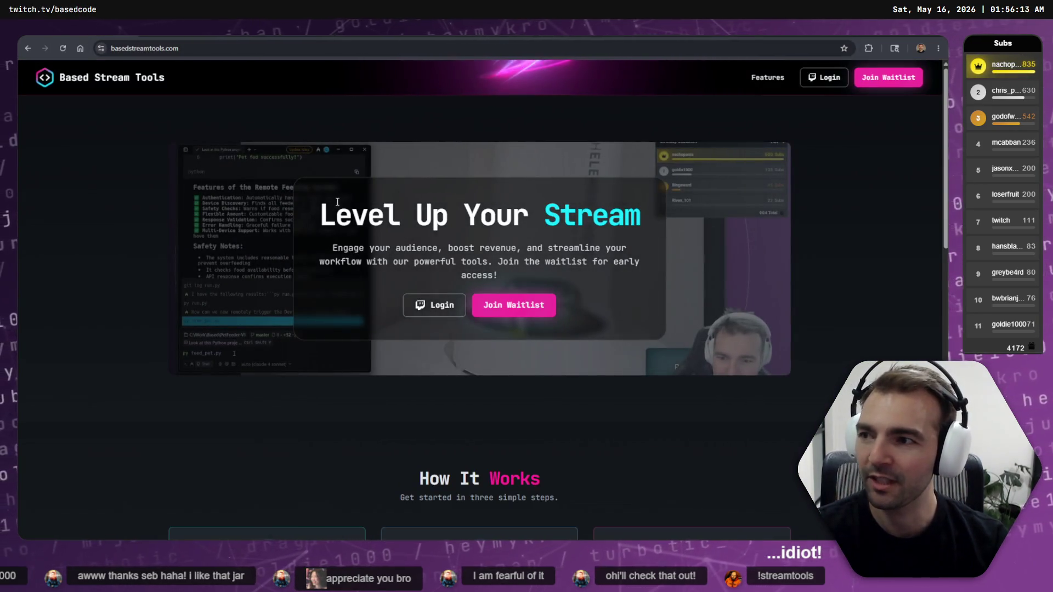
pyautogui.press('F11')
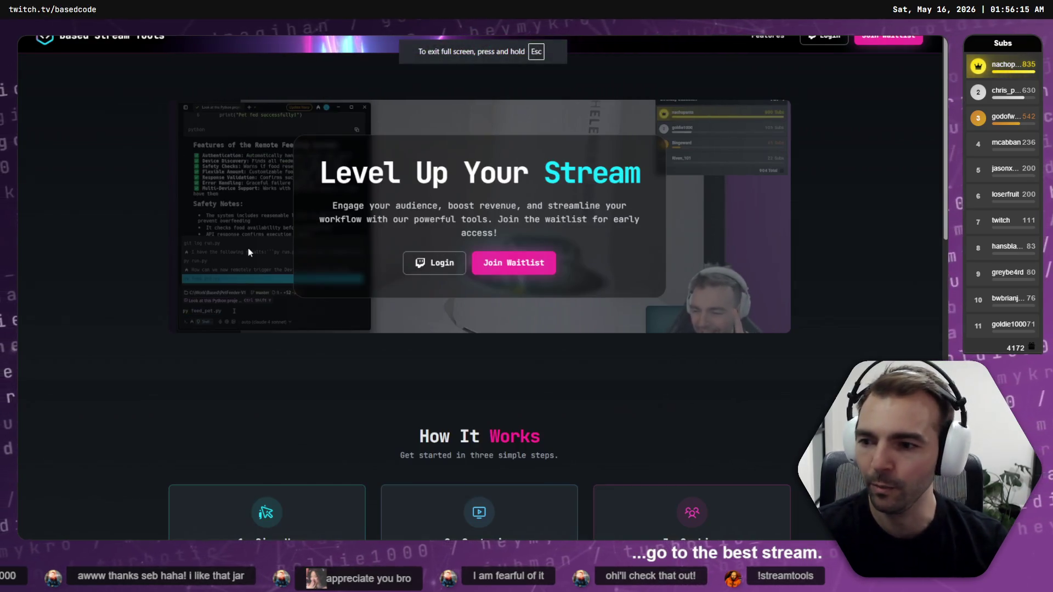
# Sign back in with Twitch and open the Swear Jar's word list
pyautogui.click(446, 270)
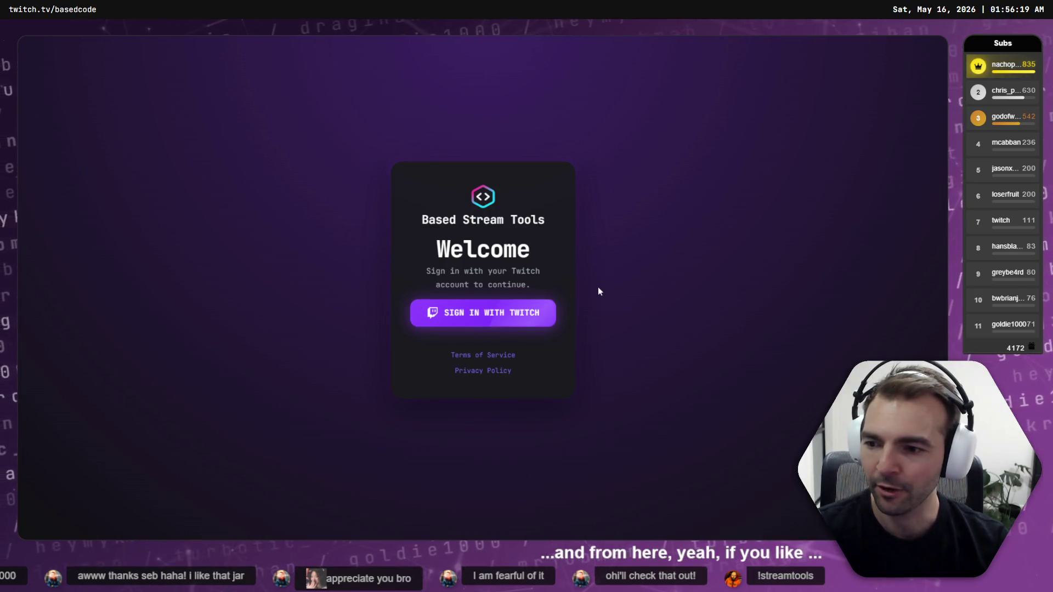
pyautogui.click(524, 301)
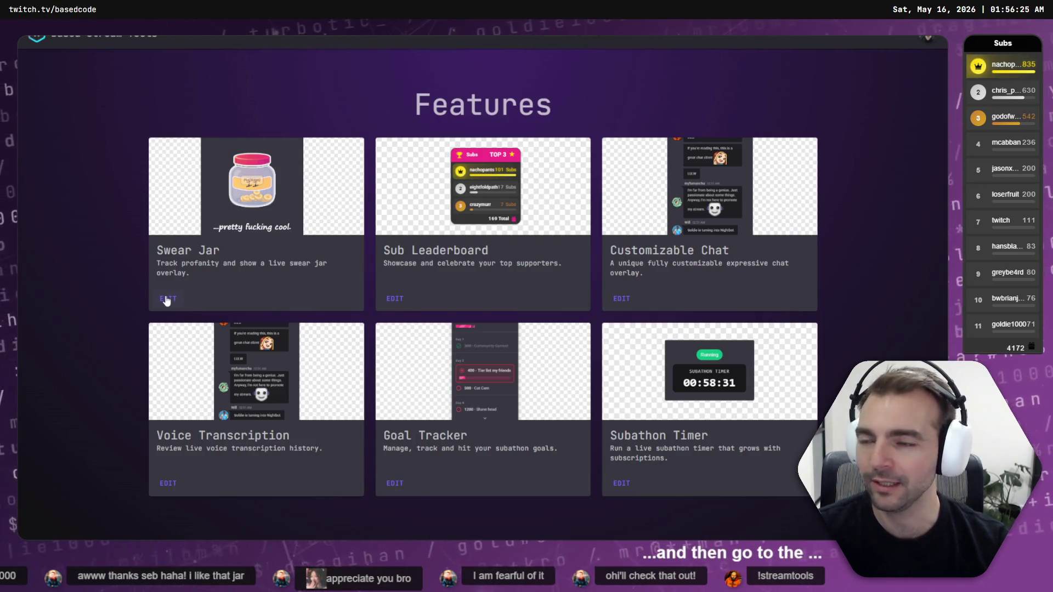
pyautogui.click(344, 311)
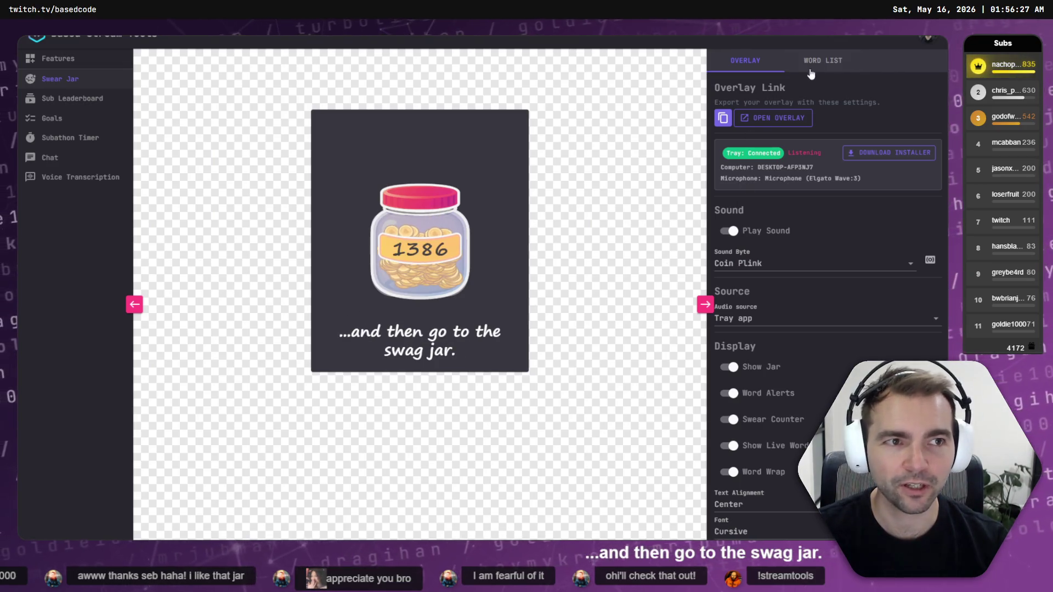
pyautogui.click(814, 65)
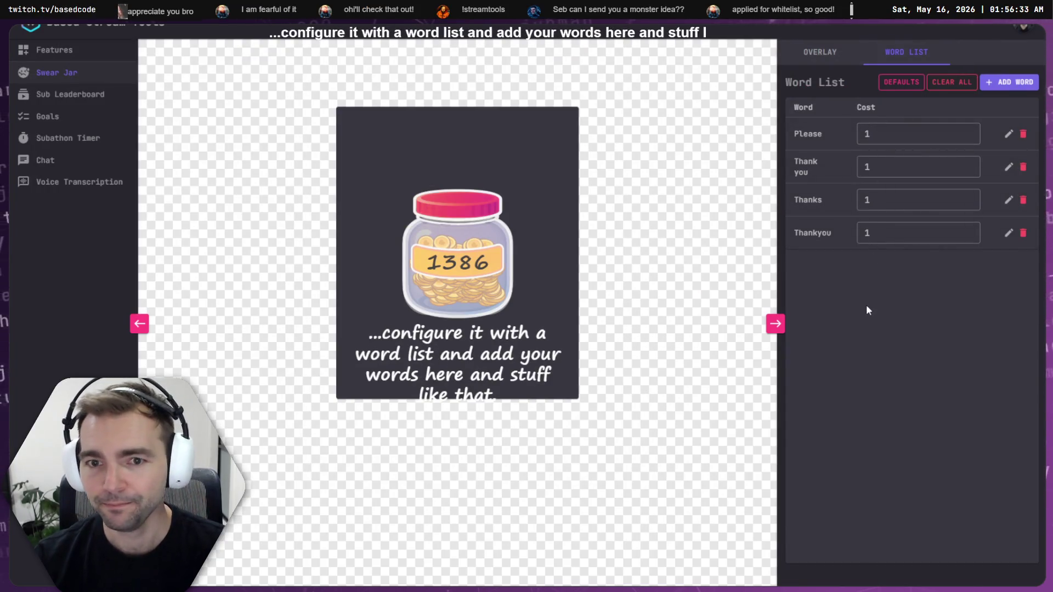
# Look over the Goals and Subathon Timer overlays, then open the Chat overlay settings
pyautogui.click(85, 118)
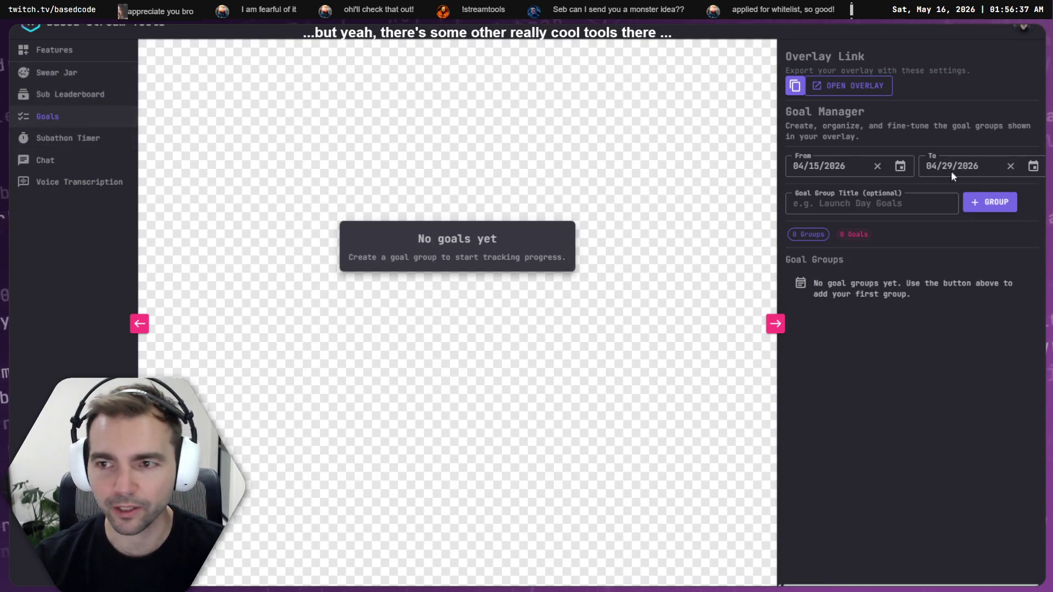
pyautogui.click(68, 138)
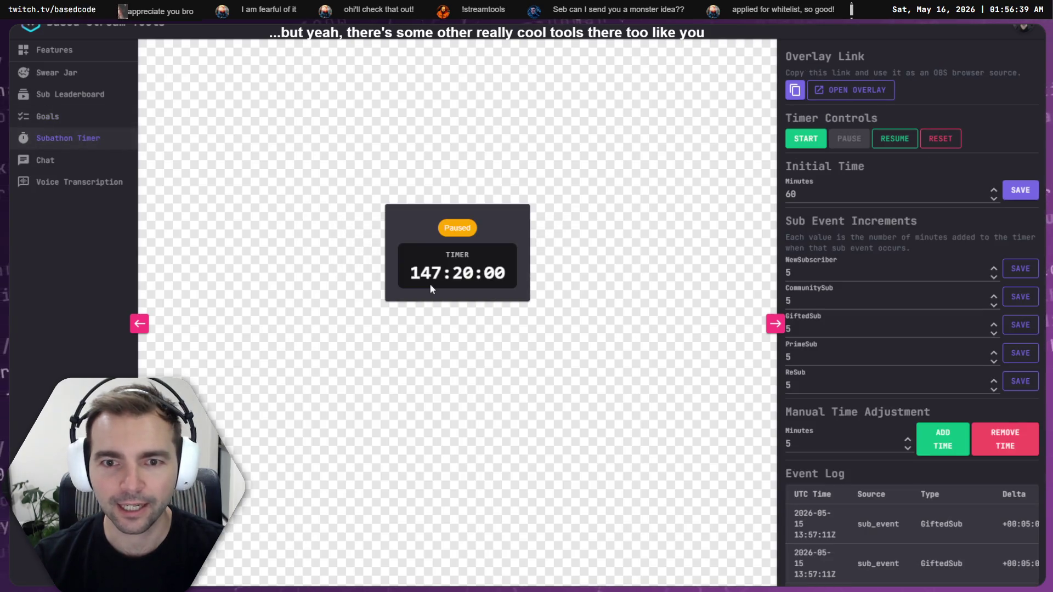
pyautogui.click(54, 164)
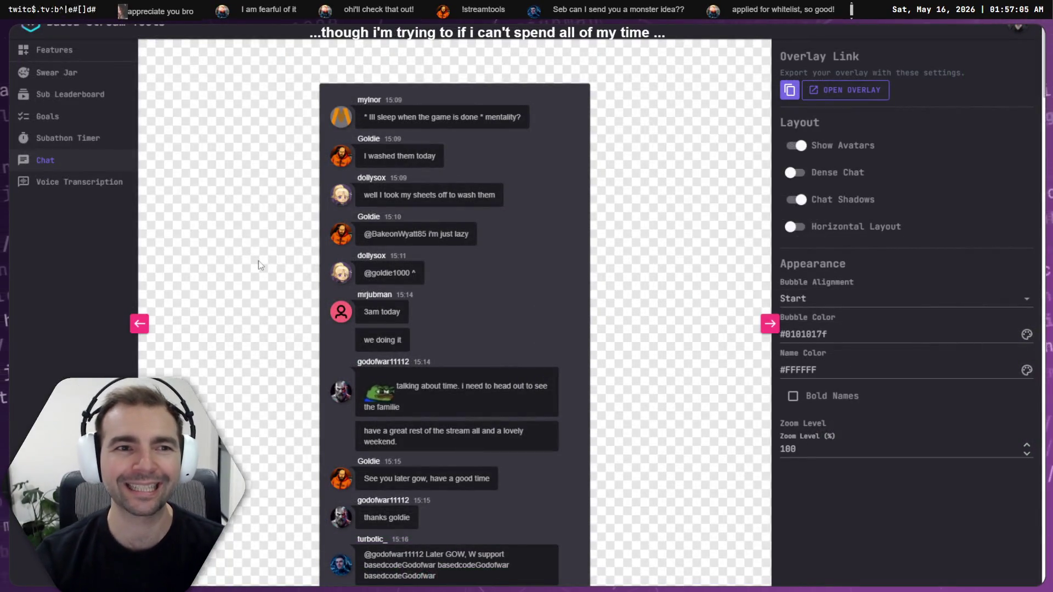
# Open Based Stream Tools' Voice Transcription overlay from the sidebar
pyautogui.click(101, 183)
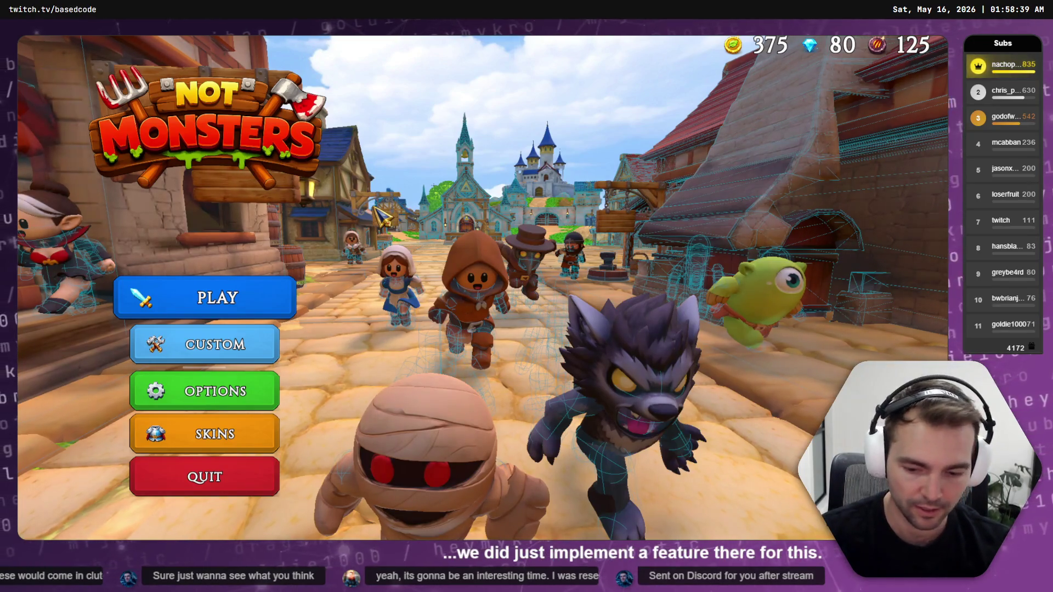
# Return to Chrome and load basedstreamtools.com by typing 'ba' in the address bar
pyautogui.hotkey('alt', 'Tab')
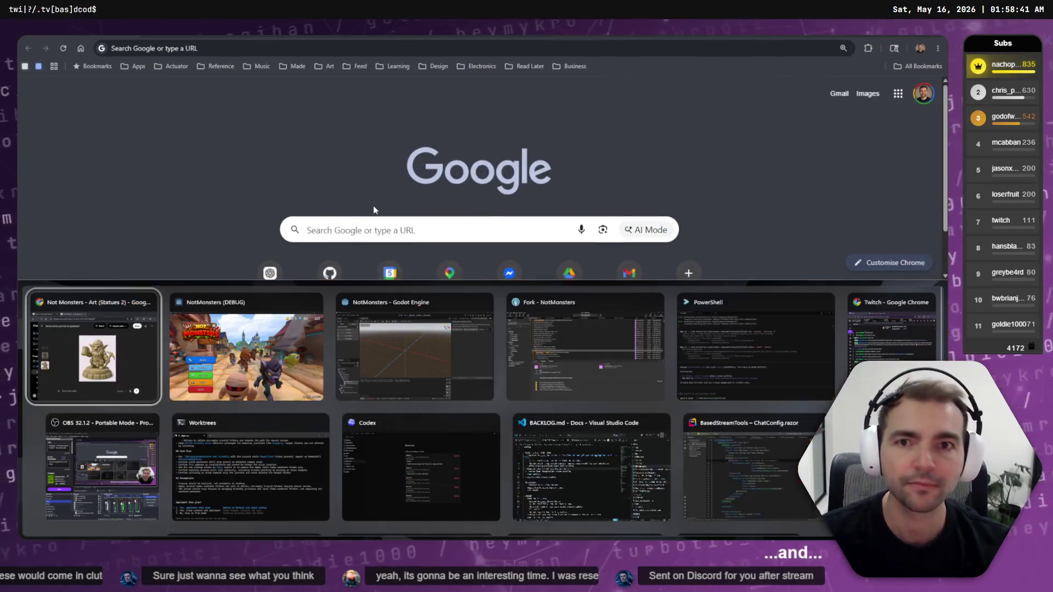
pyautogui.press('Escape')
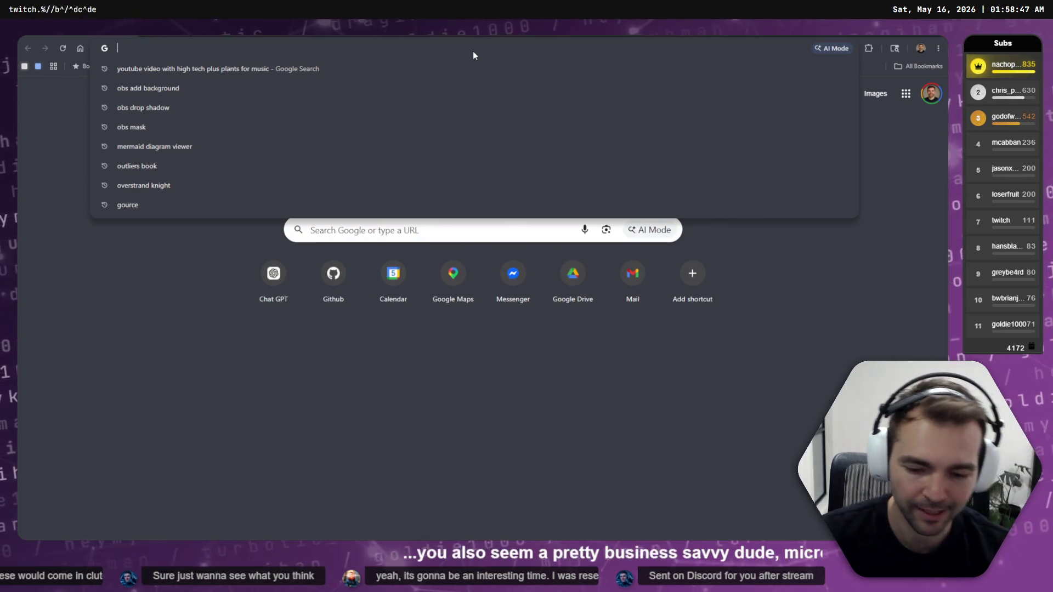
pyautogui.write('y')
pyautogui.press('BackSpace')
pyautogui.press('BackSpace')
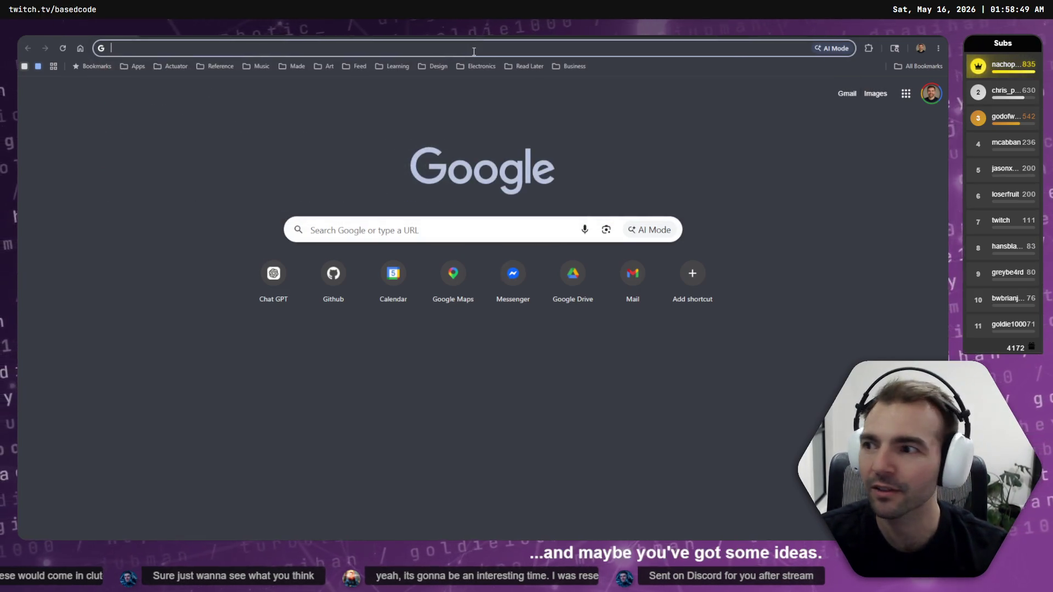
pyautogui.write('ba')
pyautogui.press('Return')
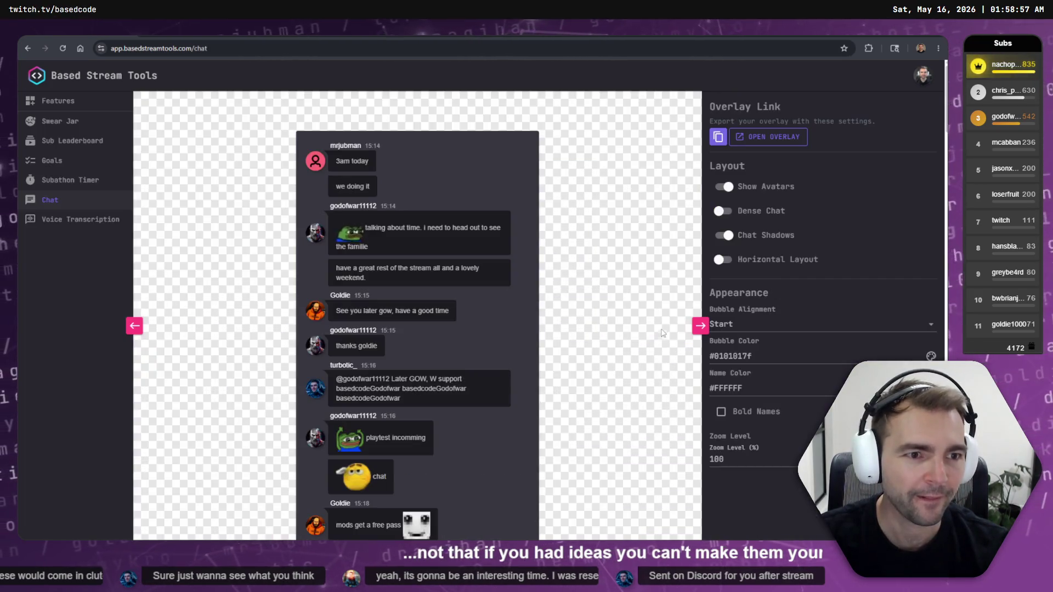
# Make chat usernames bold in near-black #030303ff, then copy the chat overlay link
pyautogui.click(722, 415)
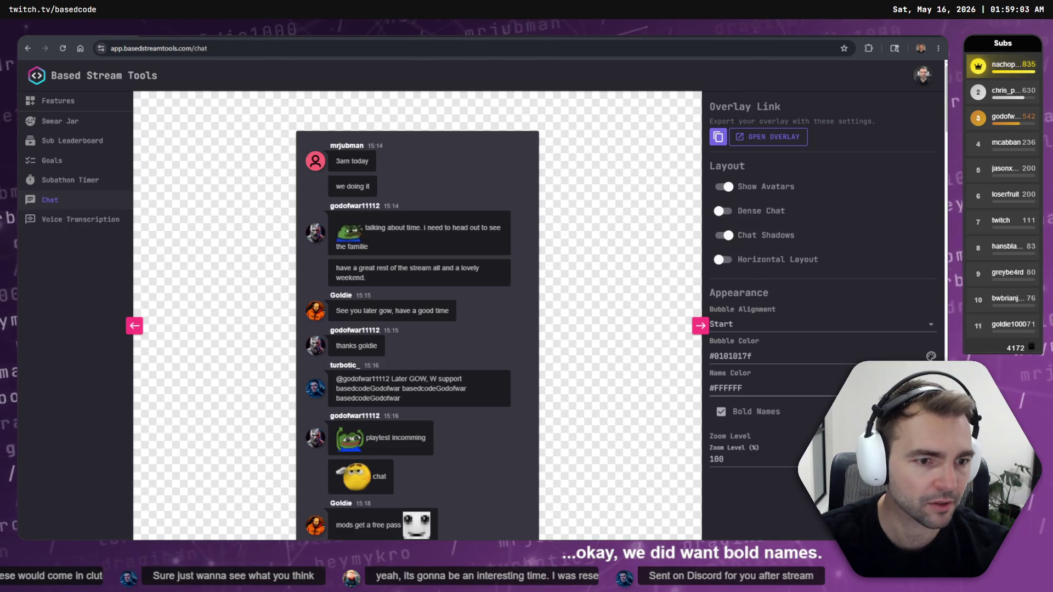
pyautogui.click(767, 386)
pyautogui.click(756, 307)
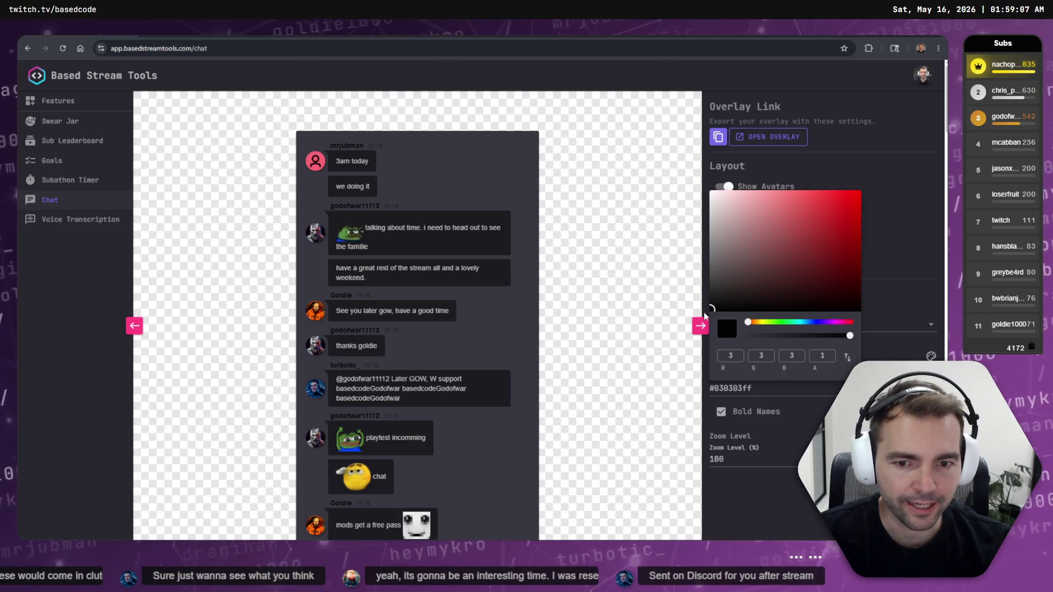
pyautogui.click(753, 484)
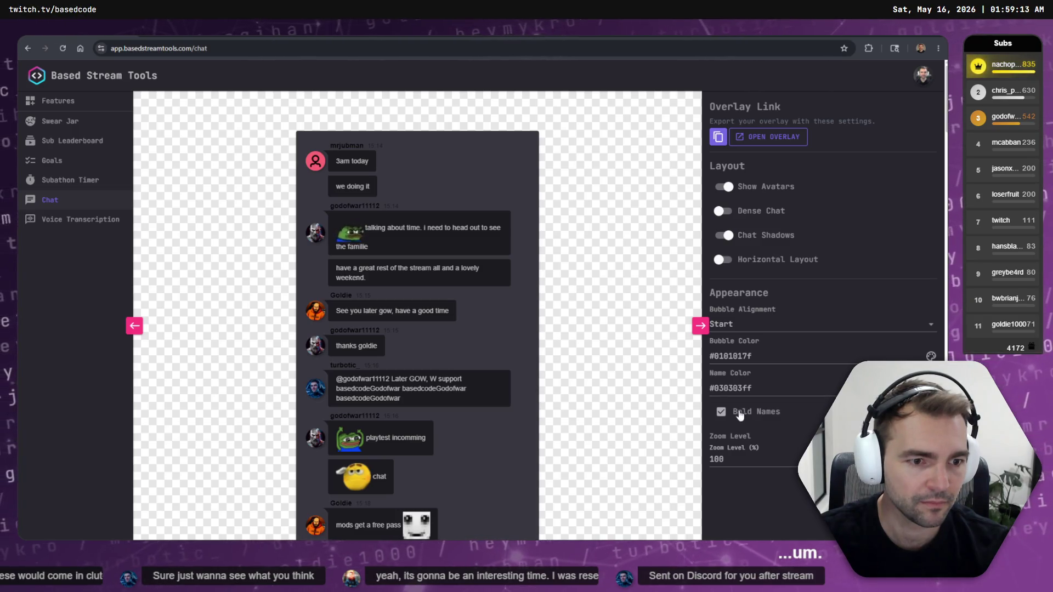
pyautogui.click(718, 139)
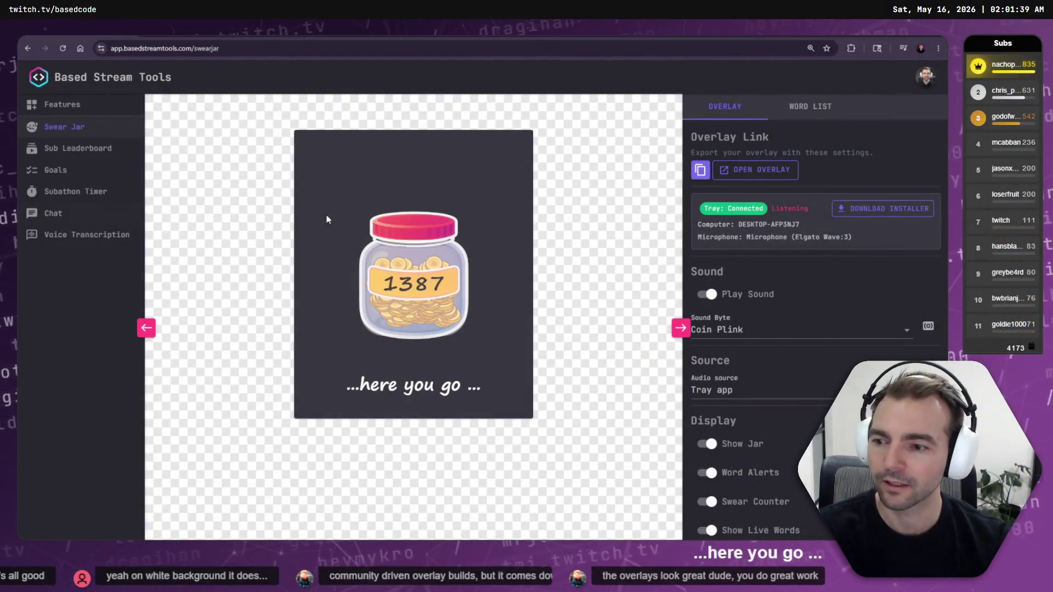
# In the Sub Leaderboard settings, recolour the header from pink to blue #2b78afff
pyautogui.click(112, 156)
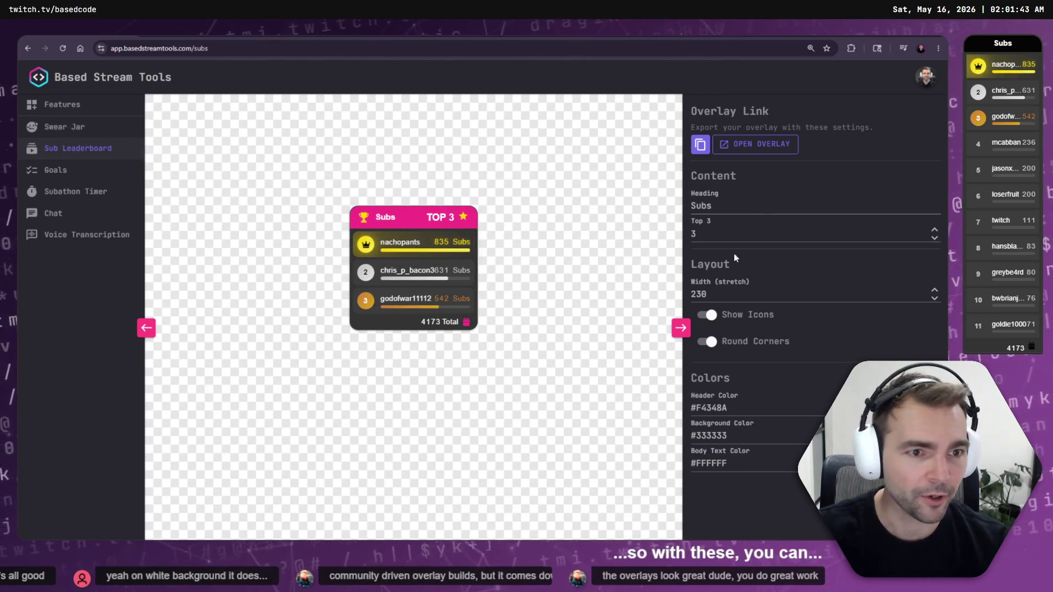
pyautogui.click(747, 416)
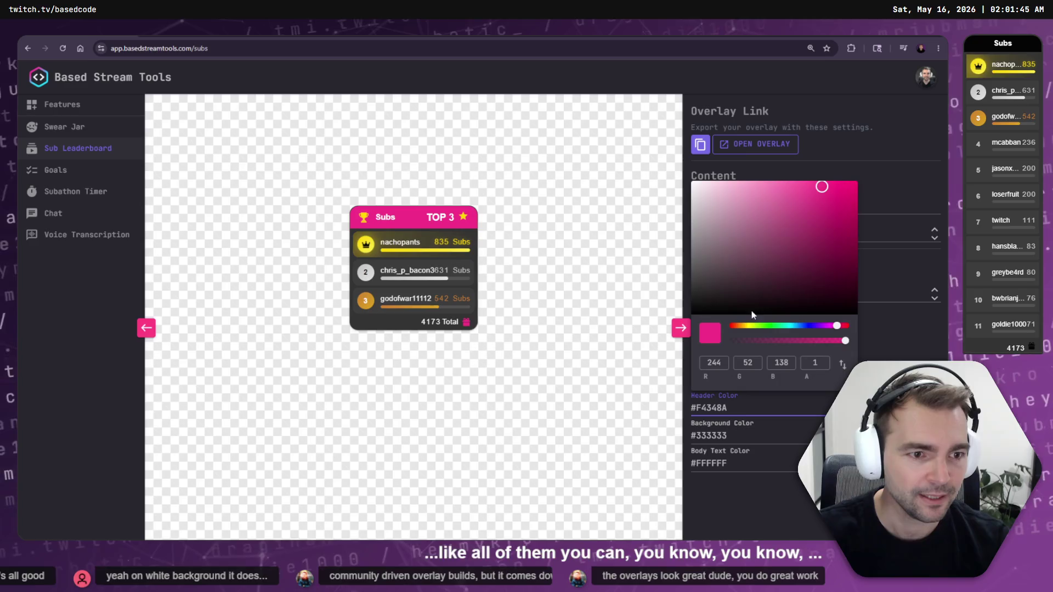
pyautogui.moveTo(739, 228)
pyautogui.mouseDown()
pyautogui.moveTo(785, 265)
pyautogui.moveTo(810, 268)
pyautogui.moveTo(751, 274)
pyautogui.moveTo(762, 272)
pyautogui.mouseUp()
pyautogui.click(800, 330)
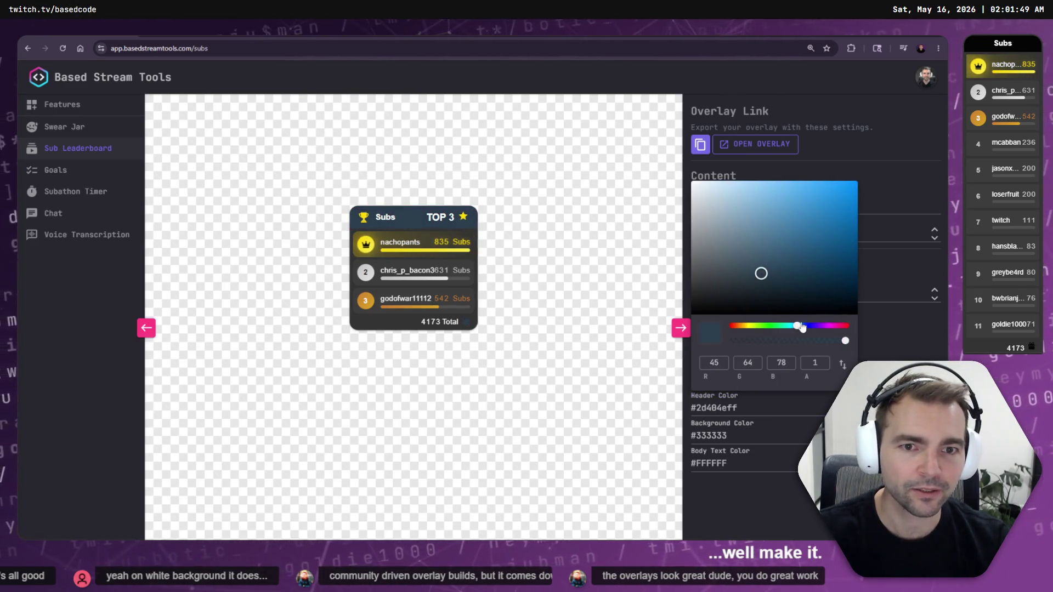
pyautogui.click(832, 236)
pyautogui.moveTo(834, 228); pyautogui.dragTo(834, 221)
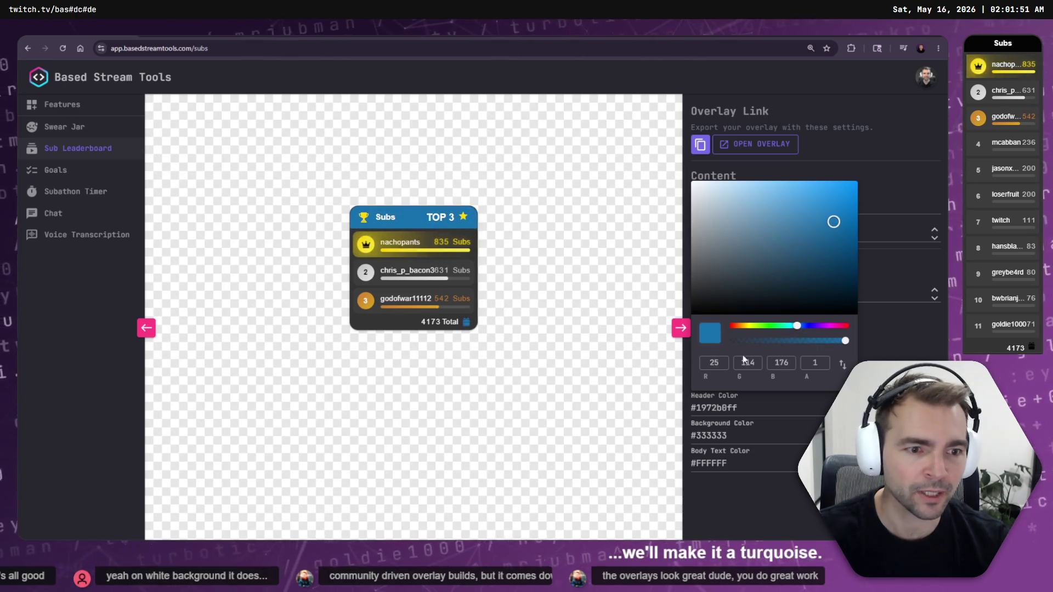
pyautogui.click(893, 356)
pyautogui.click(723, 407)
pyautogui.click(729, 236)
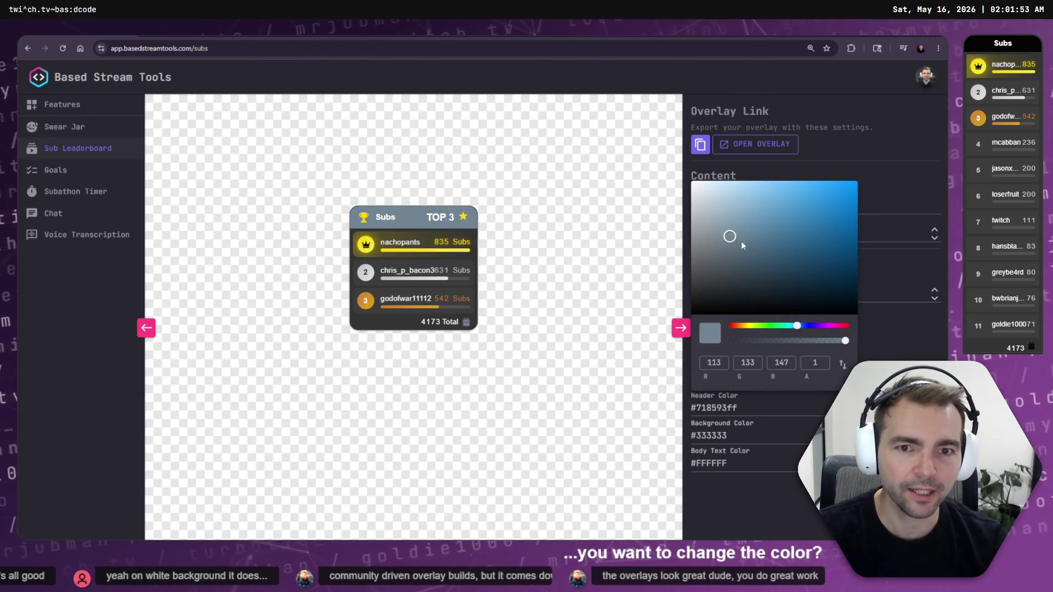
pyautogui.click(817, 223)
pyautogui.click(780, 506)
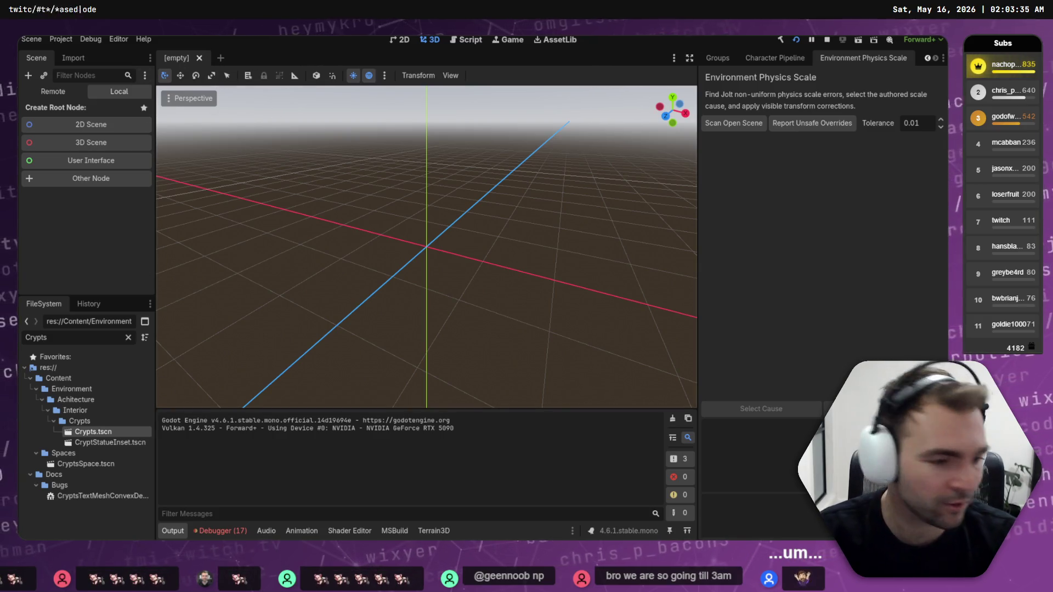
# In Fork, view the 'Enhance host migration handling and extend test coverage' commit details
pyautogui.hotkey('alt', 'Tab')
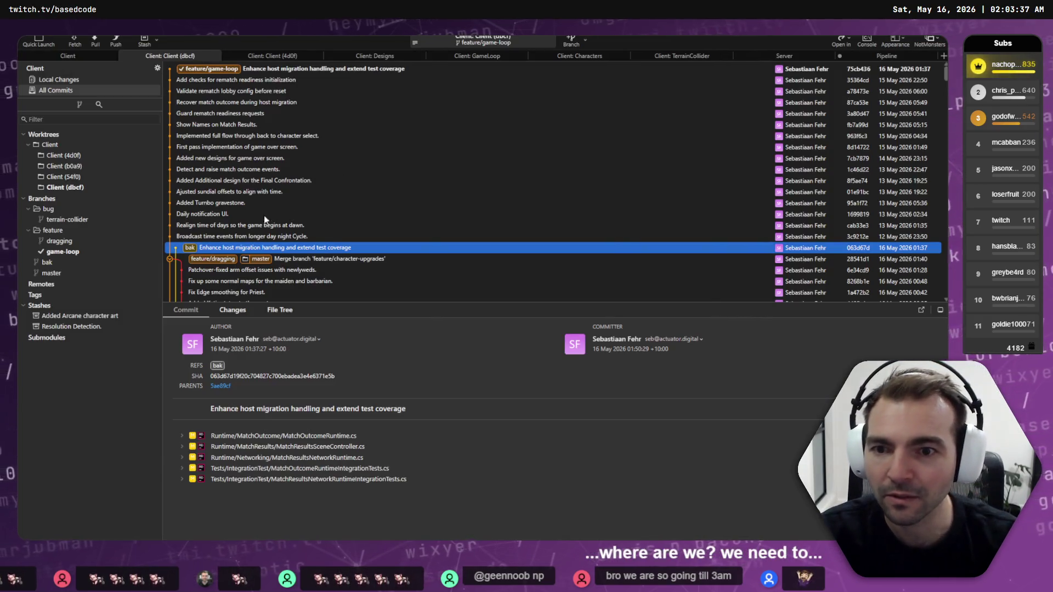
pyautogui.click(226, 70)
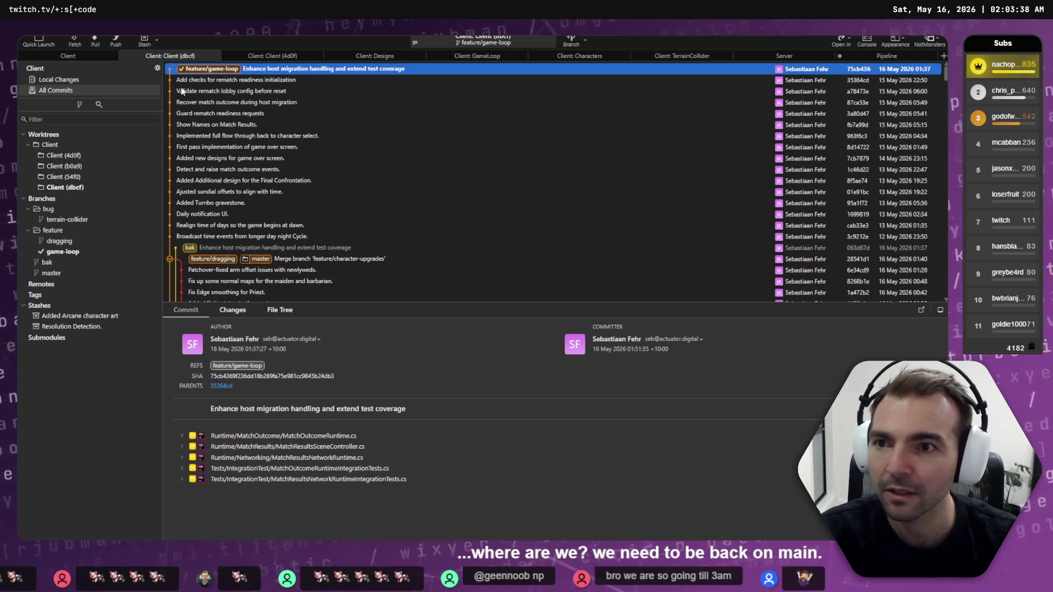
pyautogui.click(59, 89)
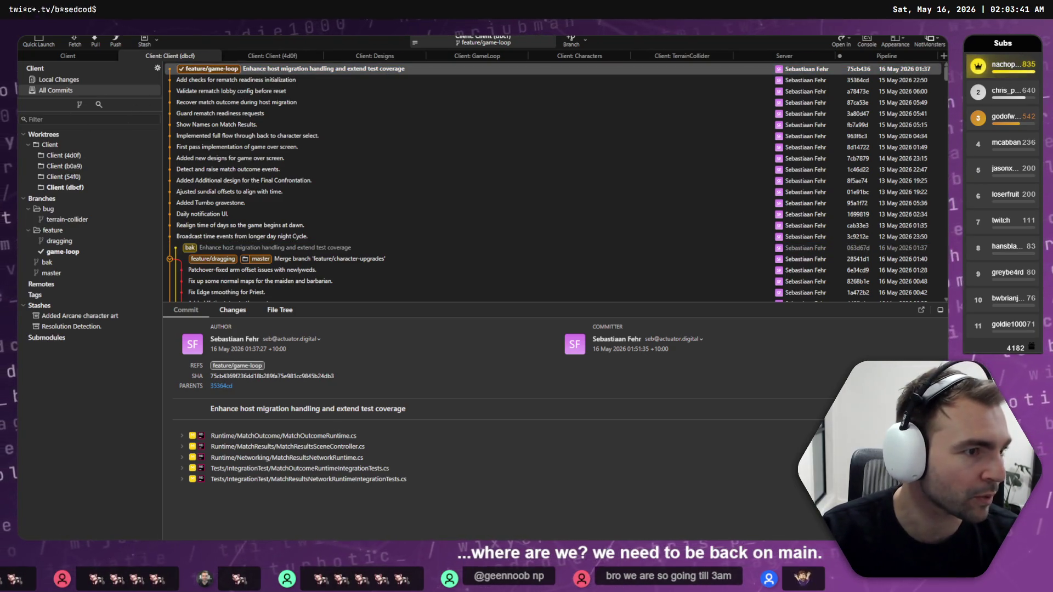